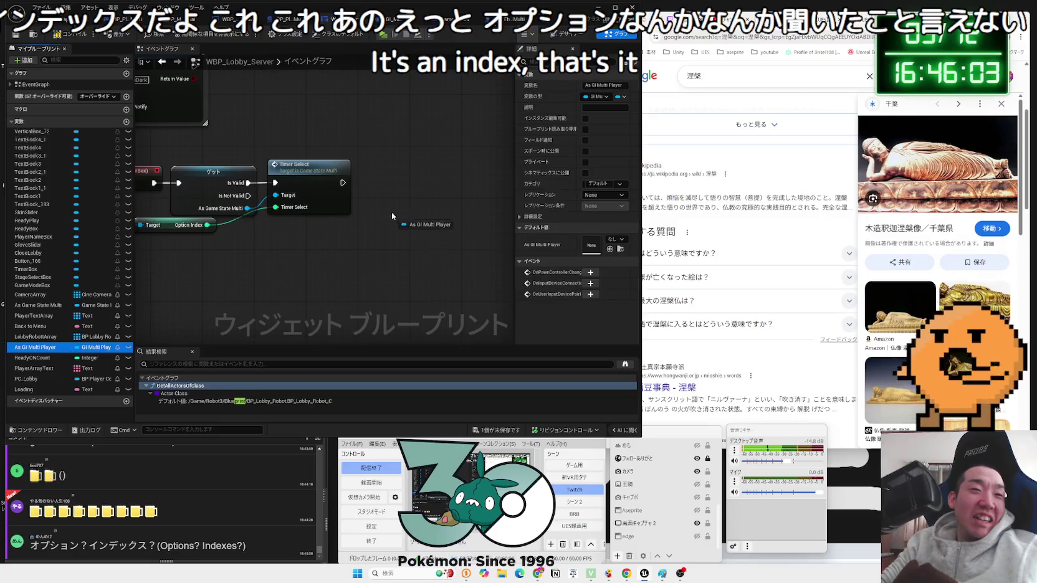
- Place a validated As GI Multi Player Get after Timer Select, then open GI_MultiPlayer
{"action": "left_click", "coordinate": [435, 248]}
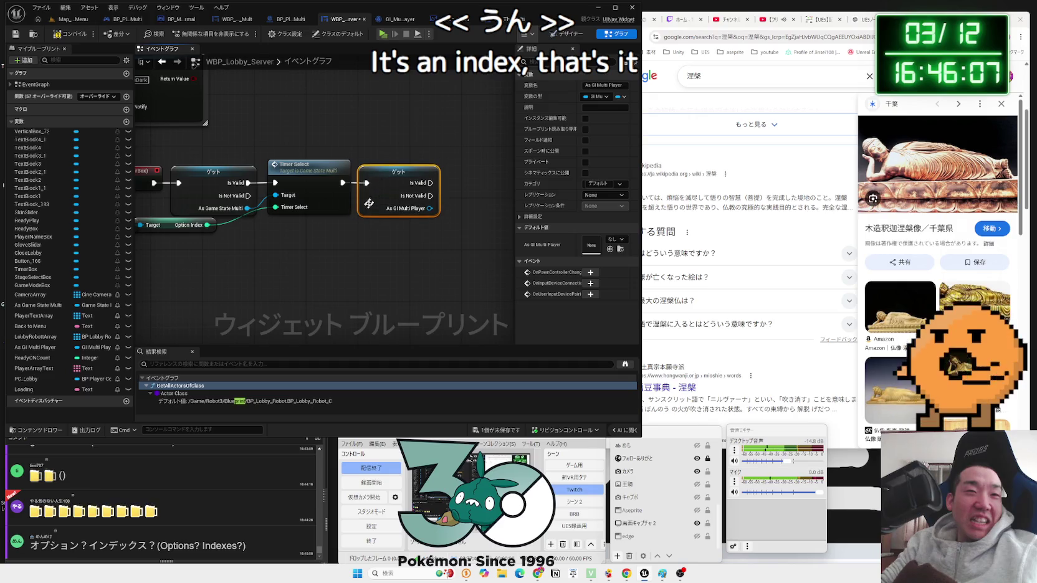
{"action": "left_click", "coordinate": [265, 265]}
{"action": "left_click_drag", "start_coordinate": [265, 265], "coordinate": [394, 271]}
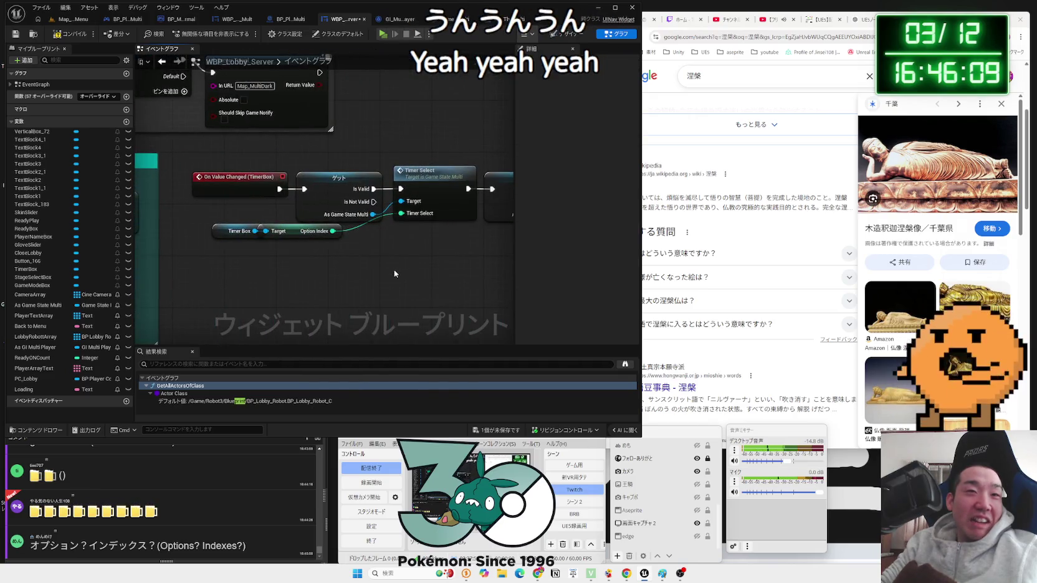
{"action": "scroll", "coordinate": [394, 273], "scroll_direction": "down", "scroll_amount": 2}
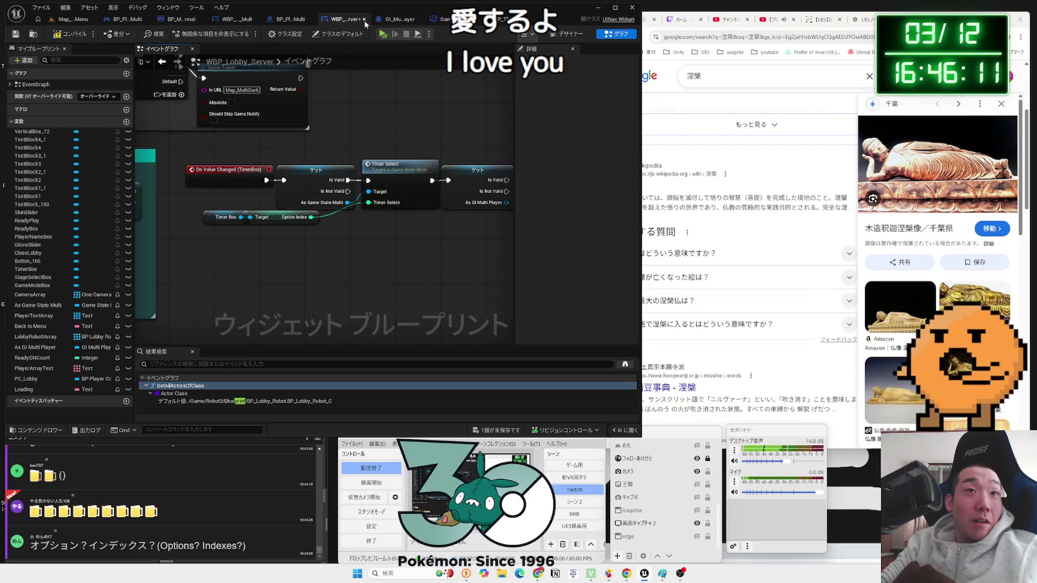
{"action": "left_click", "coordinate": [397, 21]}
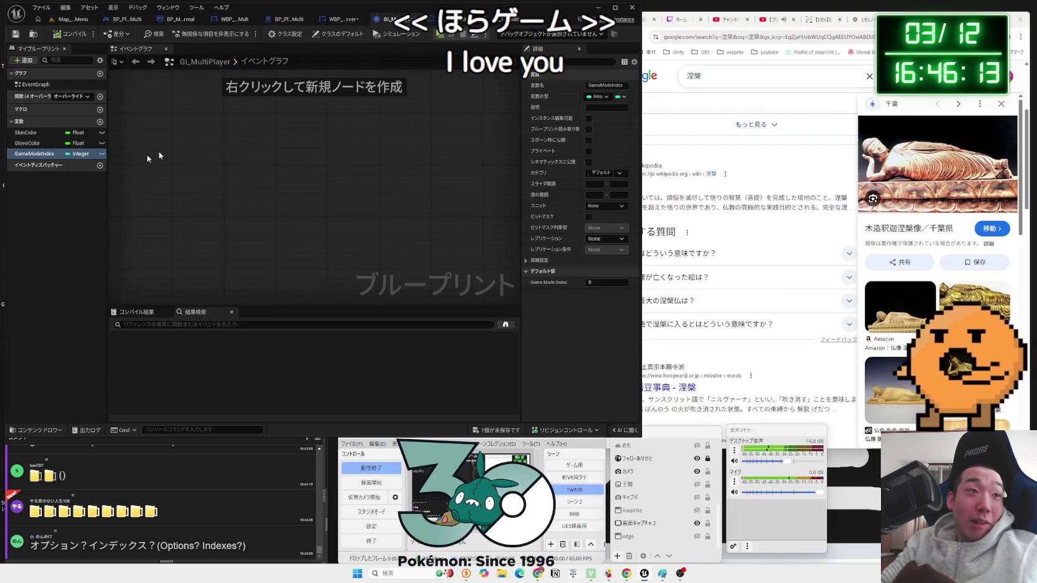
- Add a new Integer variable named TimerIndex to GI_MultiPlayer
{"action": "left_click", "coordinate": [100, 122]}
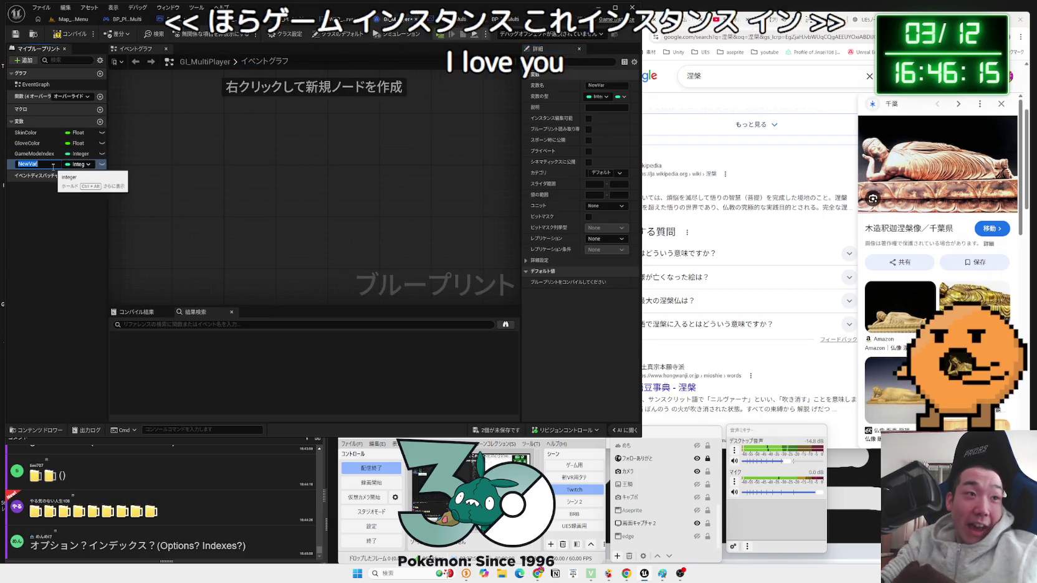
{"action": "key", "text": "BackSpace"}
{"action": "type", "text": "TimerInd"}
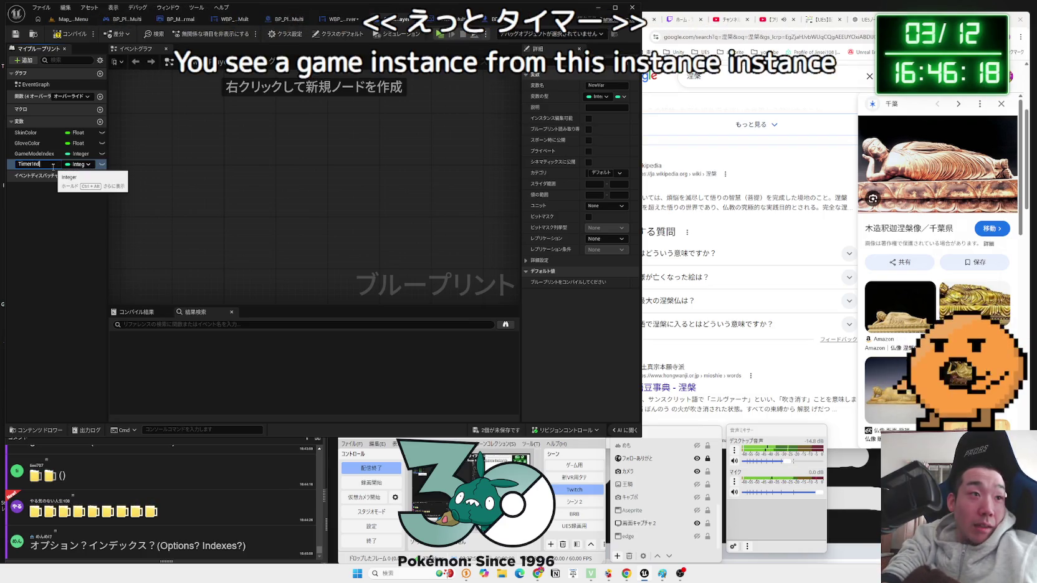
{"action": "type", "text": "ex"}
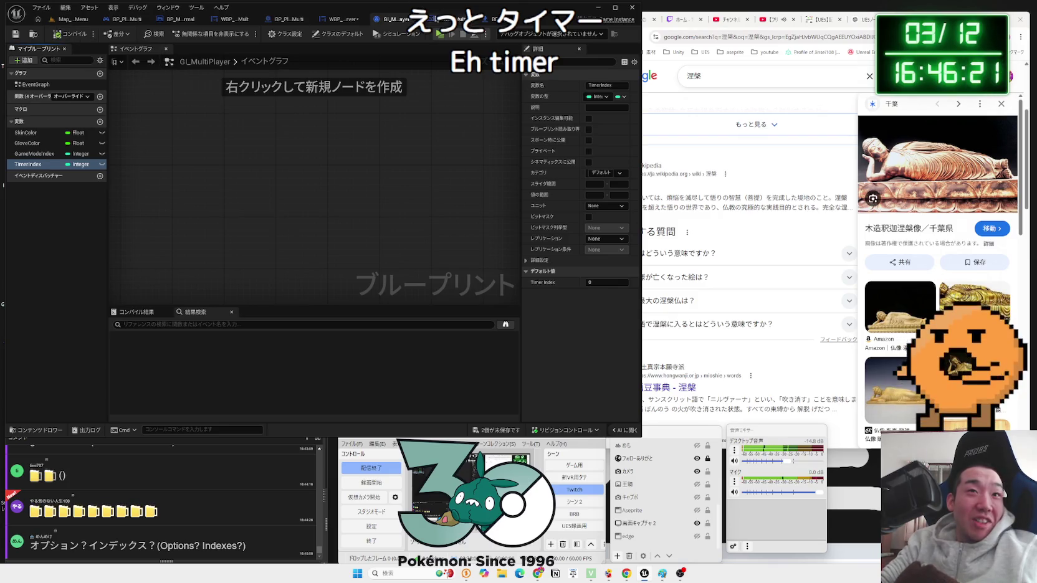
- Check the GameState_Multi OnRep_Timer Select graph, then drag a wire from As GI Multi Player in WBP_Lobby_Server
{"action": "left_click", "coordinate": [447, 19]}
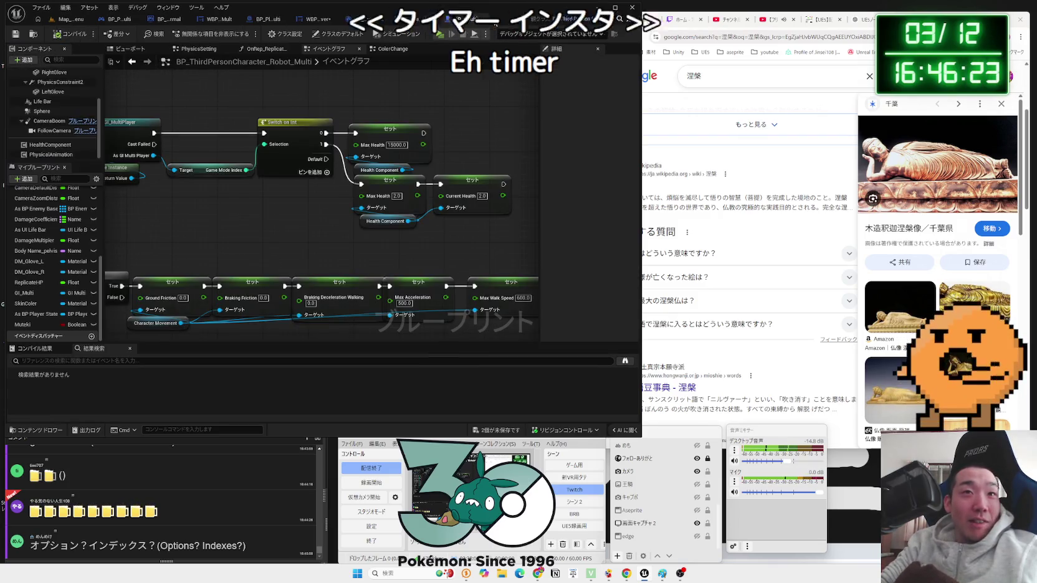
{"action": "left_click_drag", "start_coordinate": [442, 217], "coordinate": [370, 204]}
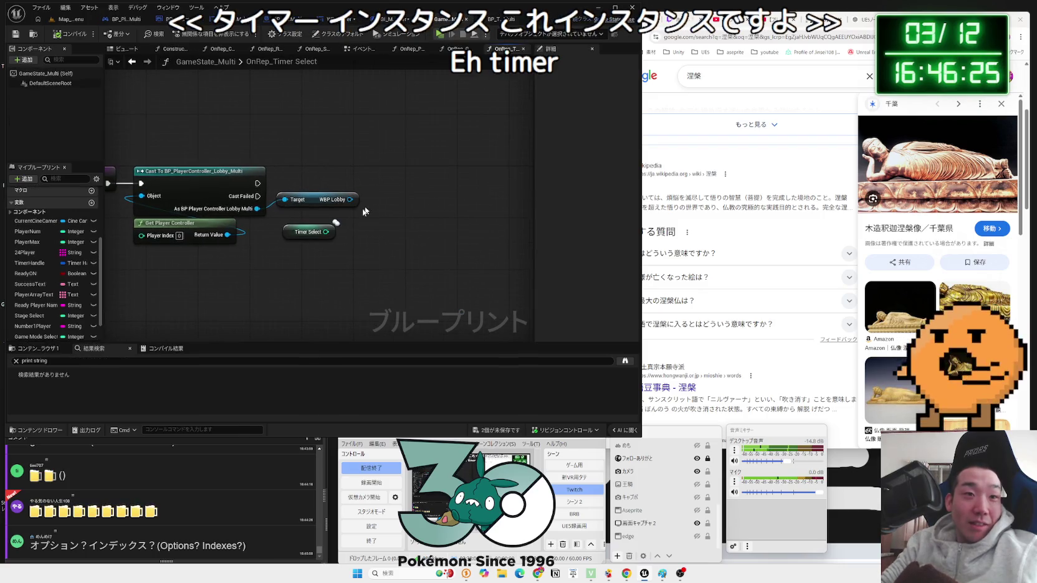
{"action": "left_click", "coordinate": [379, 17]}
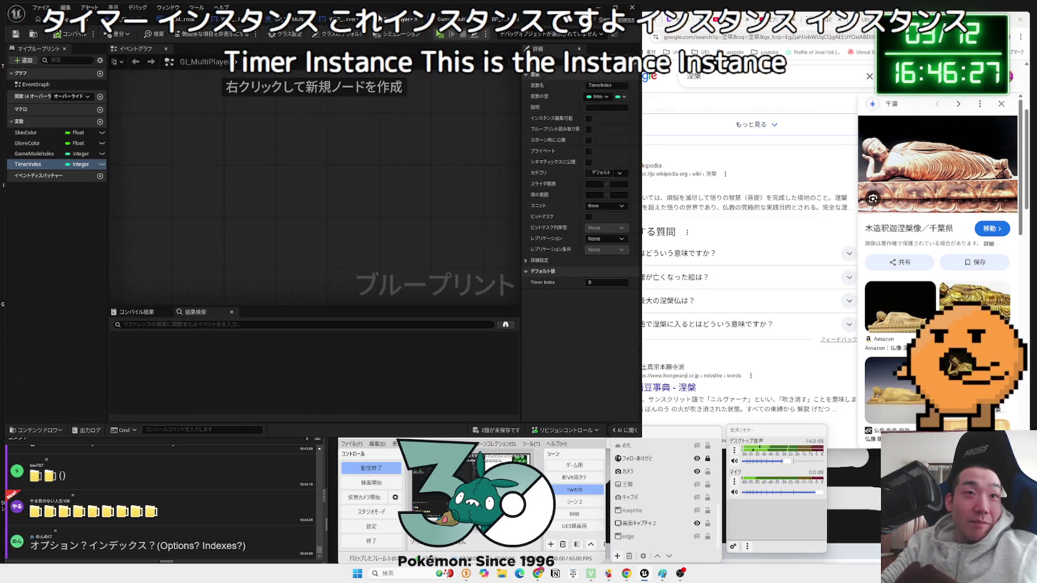
{"action": "left_click", "coordinate": [343, 18]}
{"action": "left_click_drag", "start_coordinate": [387, 194], "coordinate": [429, 188]}
- Wire a Set Timer Index node from As GI Multi Player and place it beside the Get node
{"action": "type", "text": "in"}
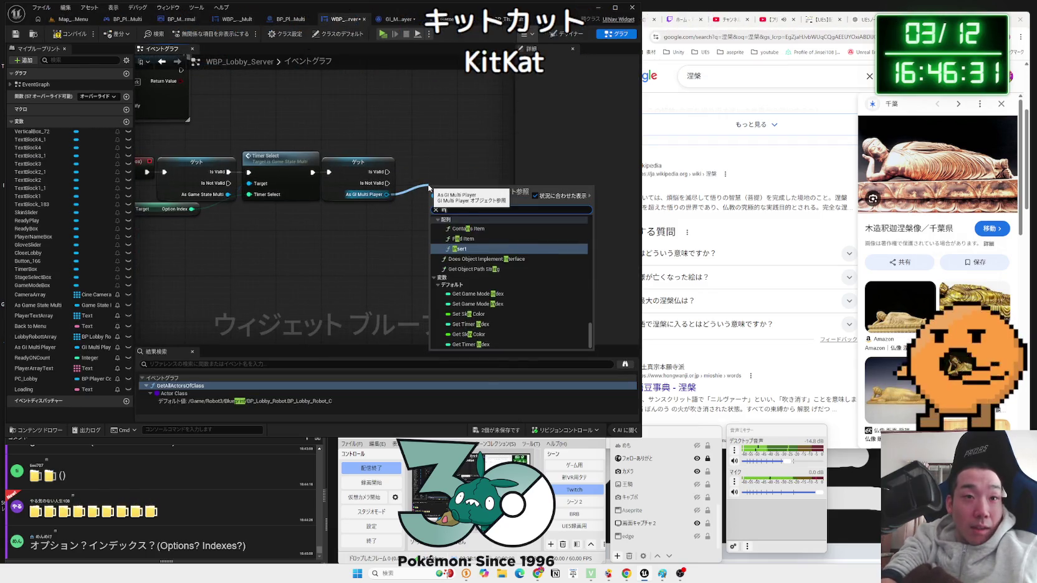
{"action": "type", "text": "de"}
{"action": "left_click", "coordinate": [456, 343]}
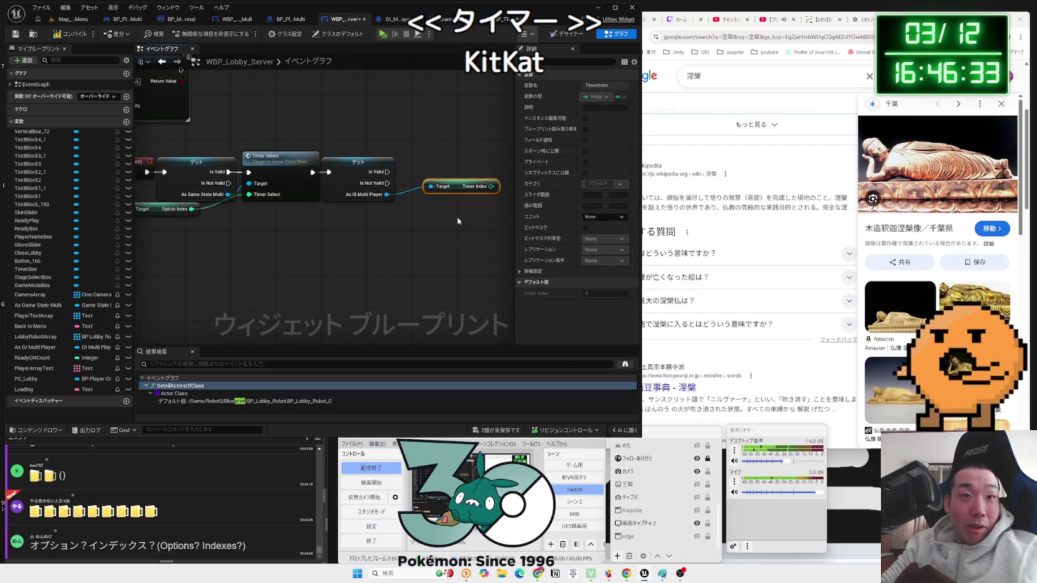
{"action": "key", "text": "Delete"}
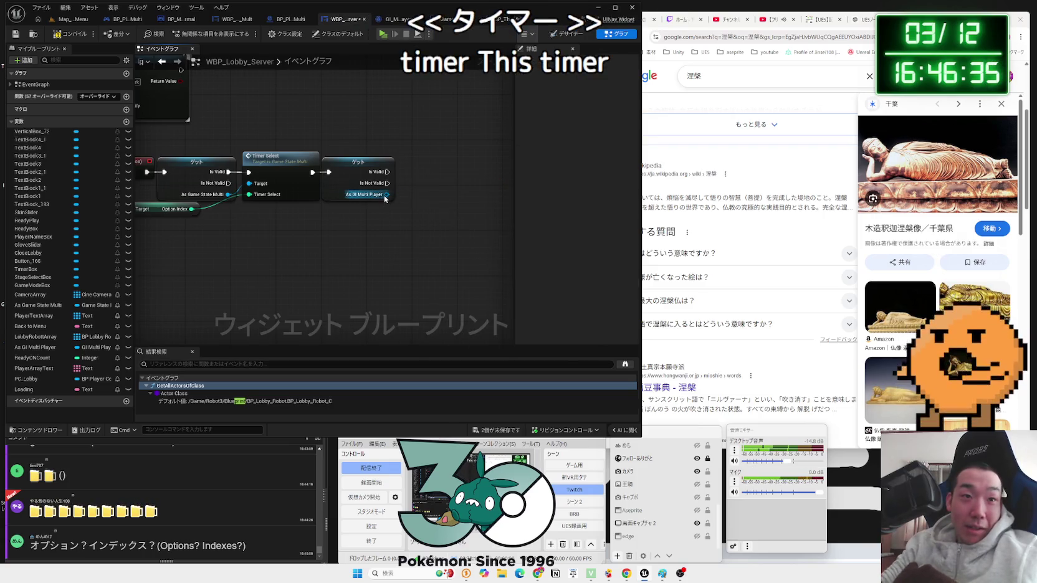
{"action": "left_click_drag", "start_coordinate": [385, 197], "coordinate": [432, 192]}
{"action": "type", "text": "timer"}
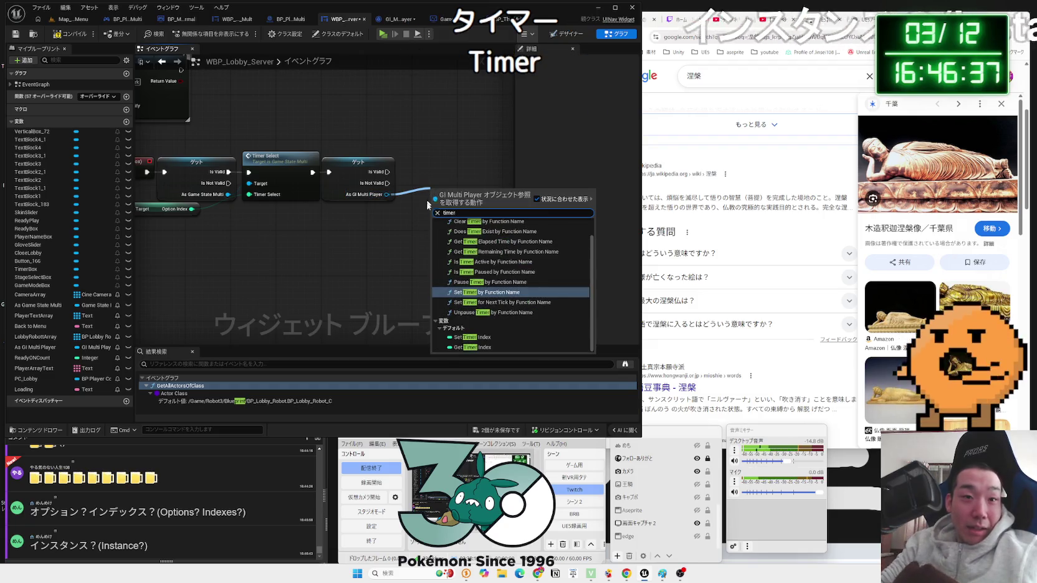
{"action": "left_click", "coordinate": [461, 333]}
{"action": "mouse_move", "coordinate": [443, 199]}
{"action": "left_mouse_down"}
{"action": "mouse_move", "coordinate": [410, 171]}
{"action": "mouse_move", "coordinate": [312, 199]}
{"action": "mouse_move", "coordinate": [192, 208]}
{"action": "left_mouse_up"}
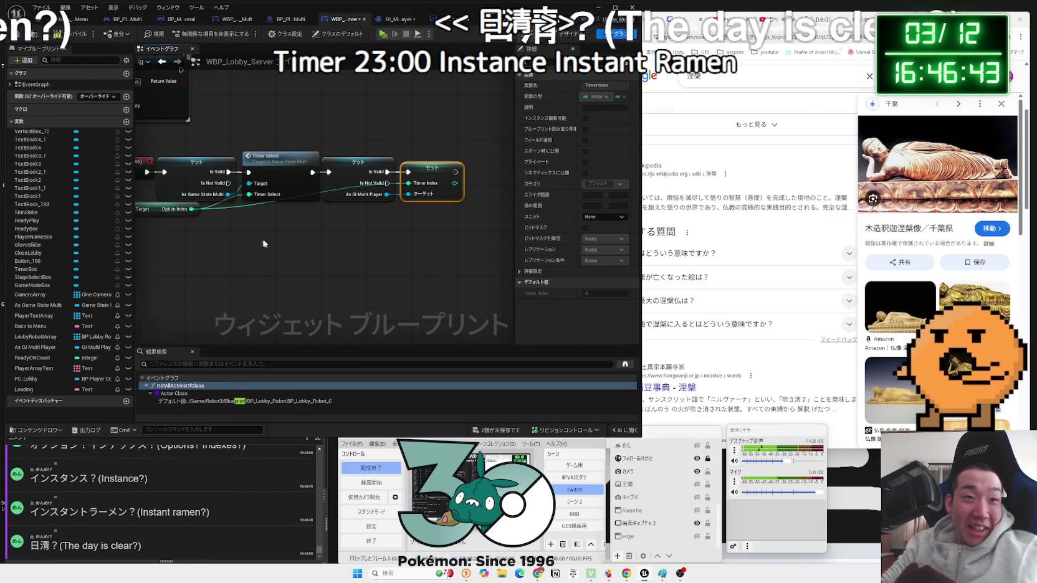
{"action": "left_click", "coordinate": [328, 232]}
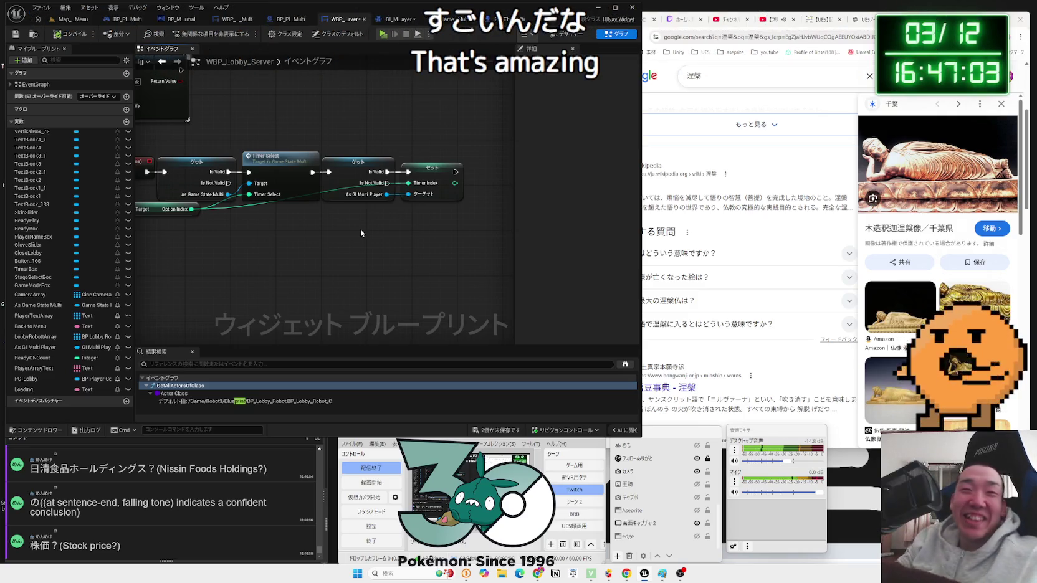
{"action": "left_click", "coordinate": [429, 174]}
{"action": "left_click_drag", "start_coordinate": [410, 206], "coordinate": [353, 215]}
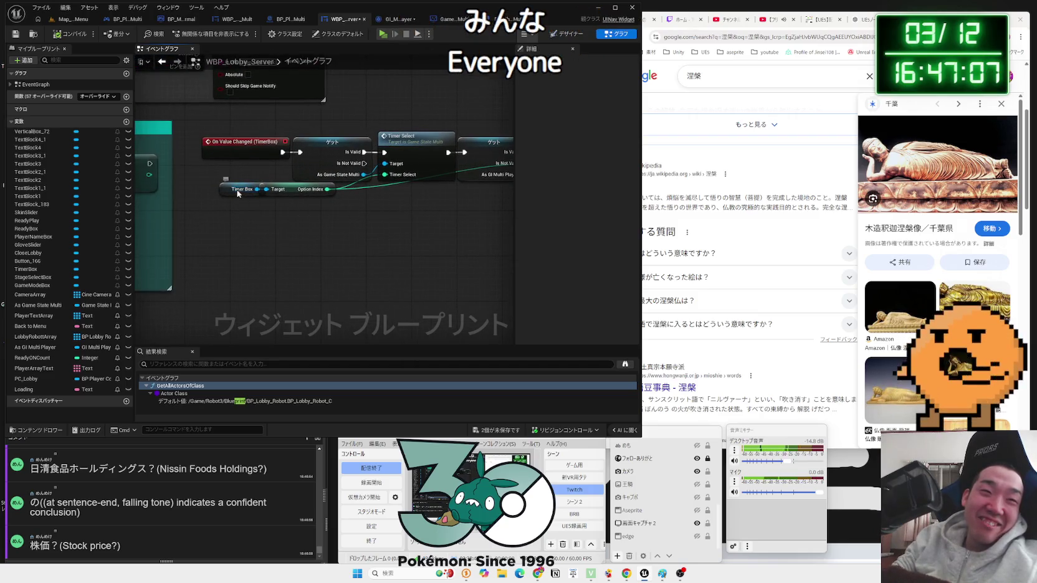
{"action": "left_click", "coordinate": [238, 190]}
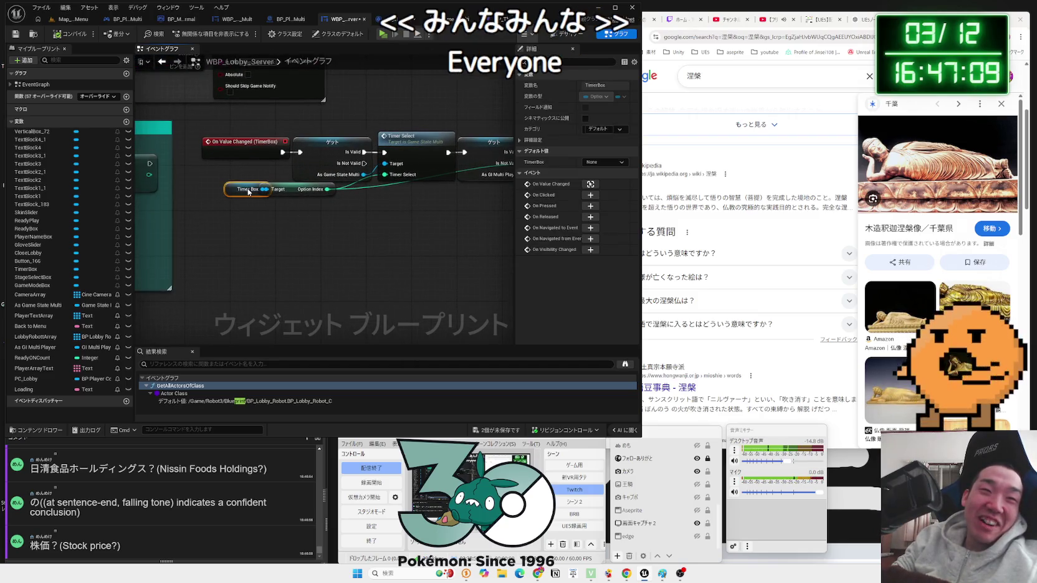
{"action": "left_click_drag", "start_coordinate": [247, 192], "coordinate": [238, 191]}
{"action": "left_click_drag", "start_coordinate": [403, 201], "coordinate": [261, 213]}
{"action": "mouse_move", "coordinate": [213, 238]}
{"action": "left_mouse_down"}
{"action": "mouse_move", "coordinate": [348, 225]}
{"action": "mouse_move", "coordinate": [456, 239]}
{"action": "mouse_move", "coordinate": [218, 239]}
{"action": "left_mouse_up"}
{"action": "left_click", "coordinate": [399, 19]}
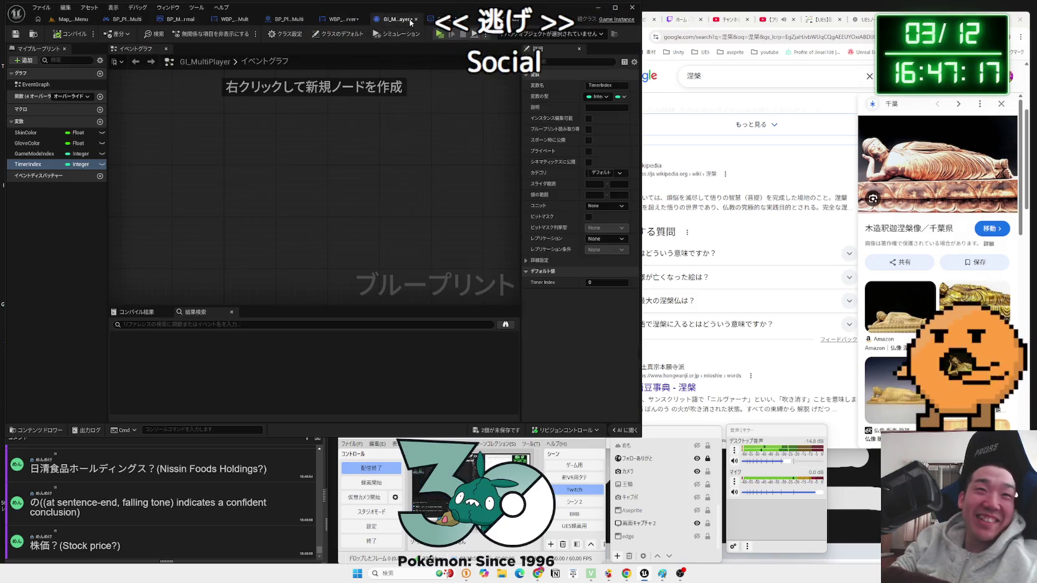
{"action": "left_click", "coordinate": [455, 19]}
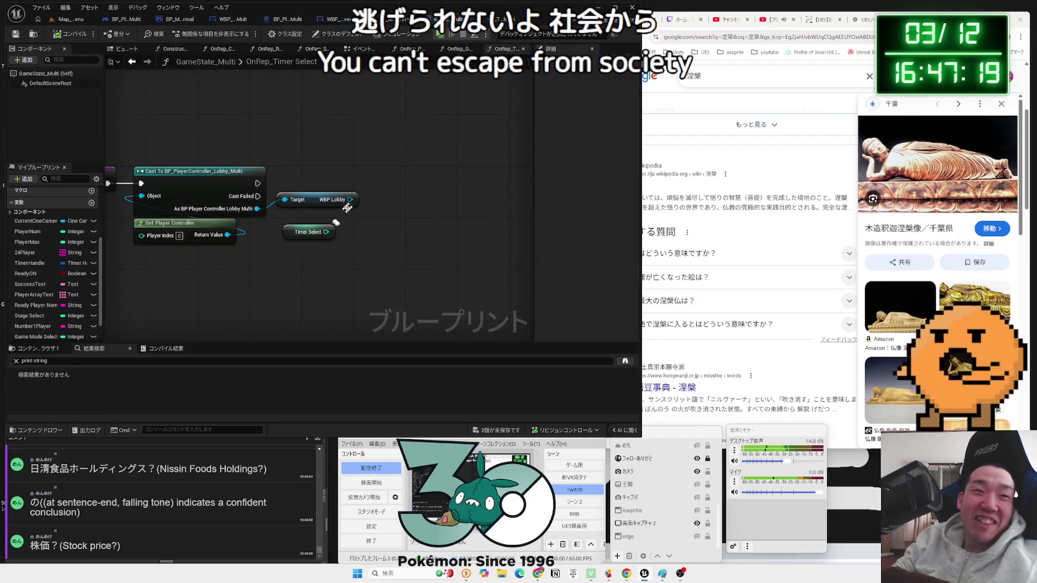
{"action": "right_click", "coordinate": [374, 218]}
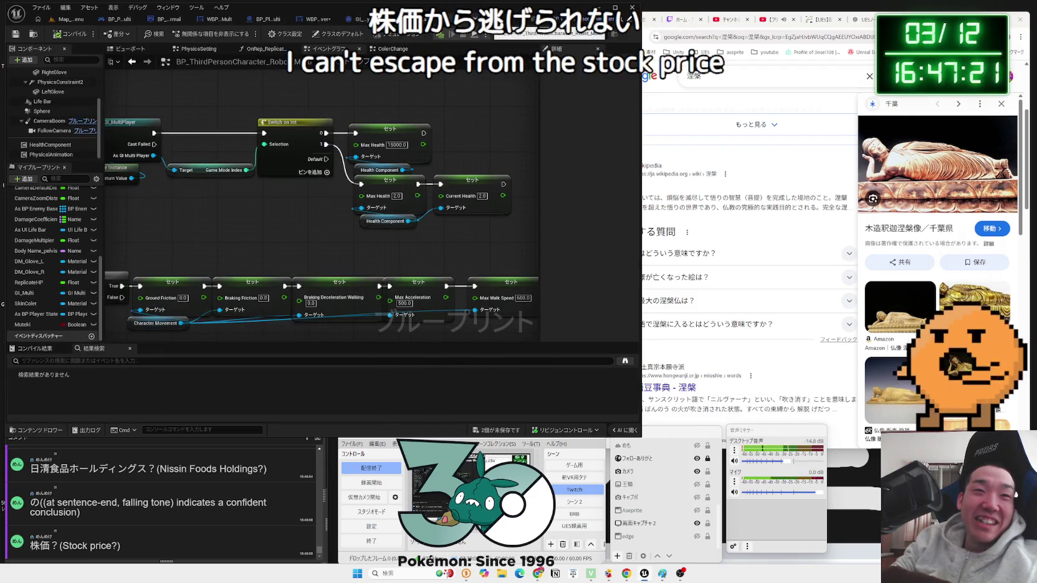
{"action": "left_click", "coordinate": [338, 19]}
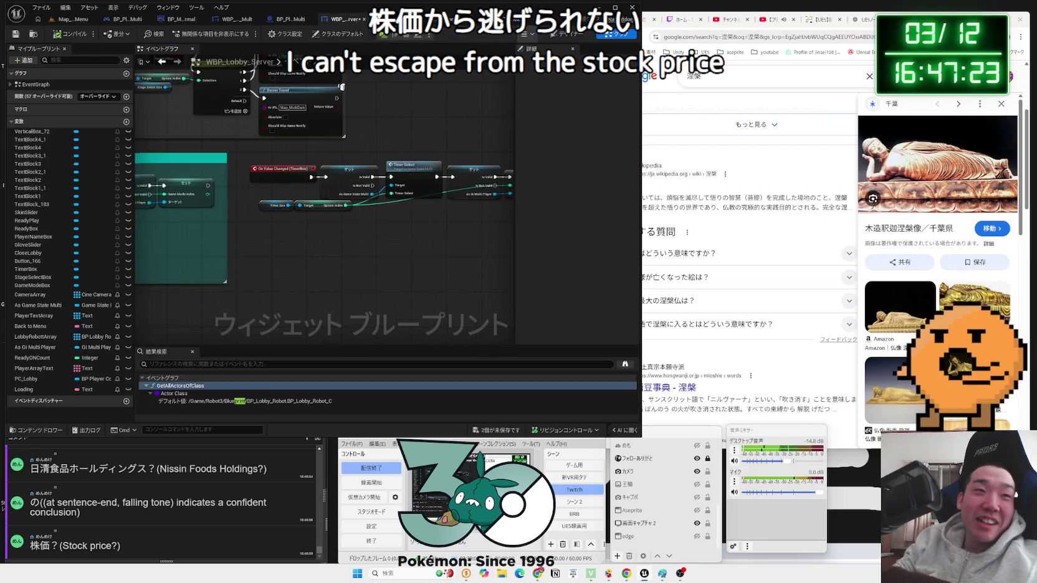
{"action": "scroll", "coordinate": [428, 201], "scroll_direction": "up", "scroll_amount": 3}
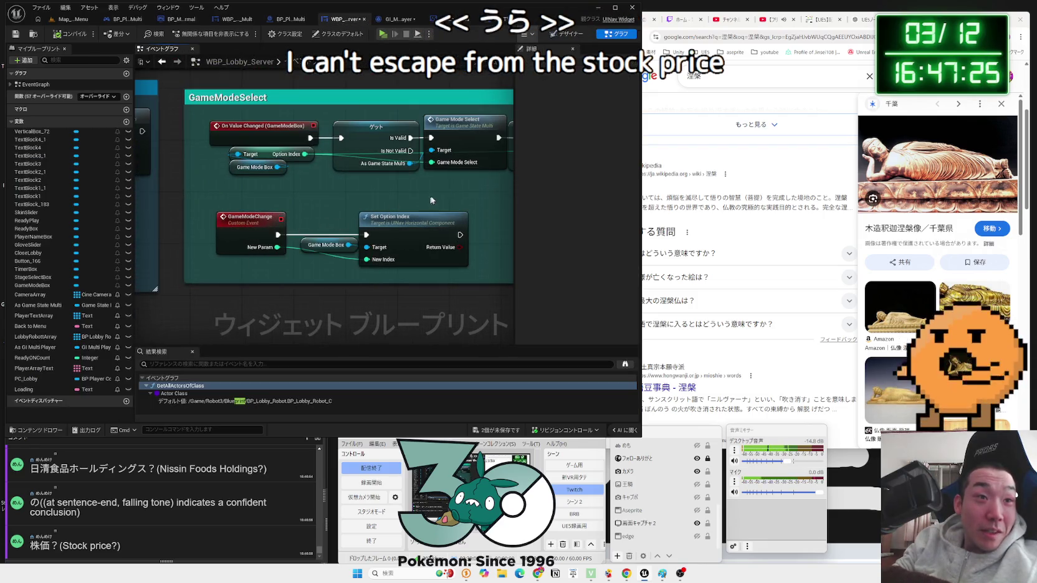
{"action": "right_click", "coordinate": [318, 242]}
- Create a TimerChange custom event with its input renamed to Timer
{"action": "type", "text": "t"}
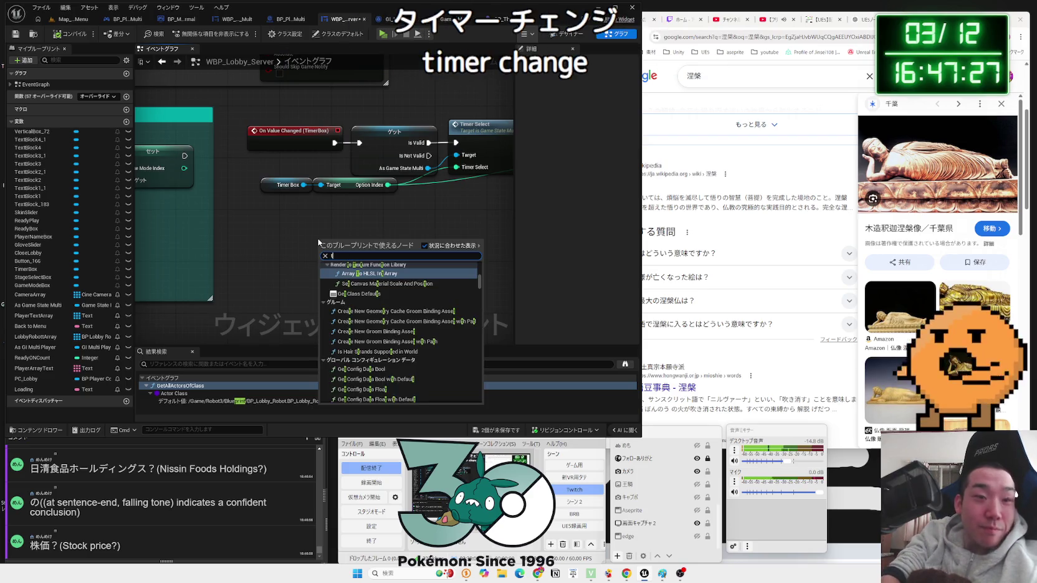
{"action": "left_click", "coordinate": [353, 274]}
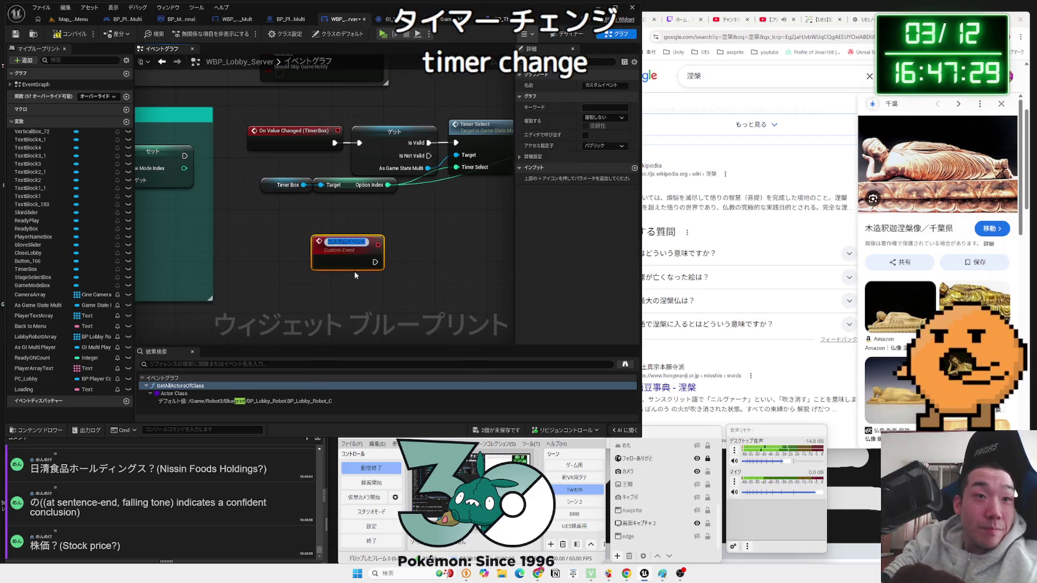
{"action": "type", "text": "TimerChange"}
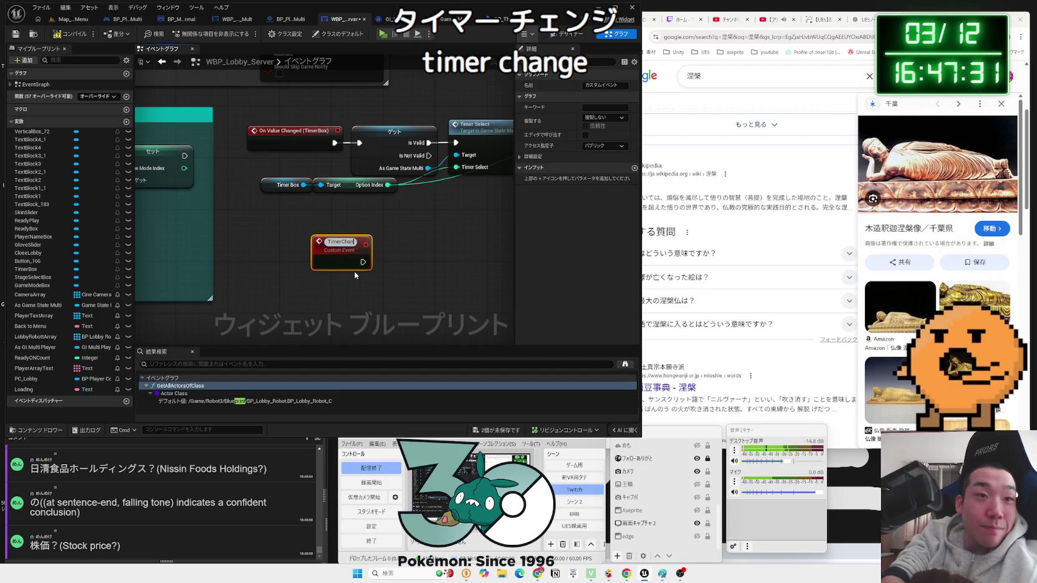
{"action": "key", "text": "Return"}
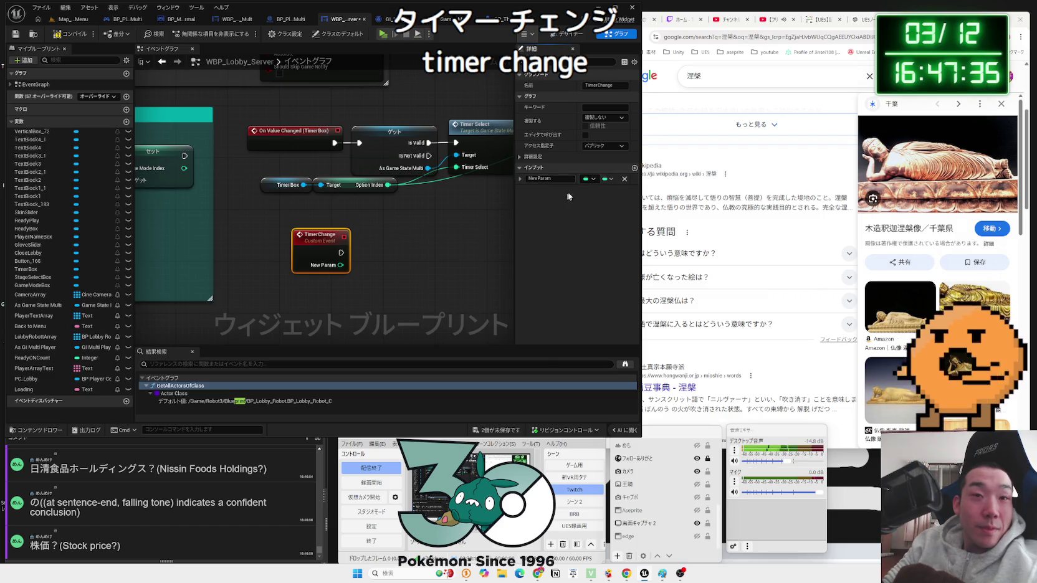
{"action": "type", "text": "Timer"}
{"action": "key", "text": "Return"}
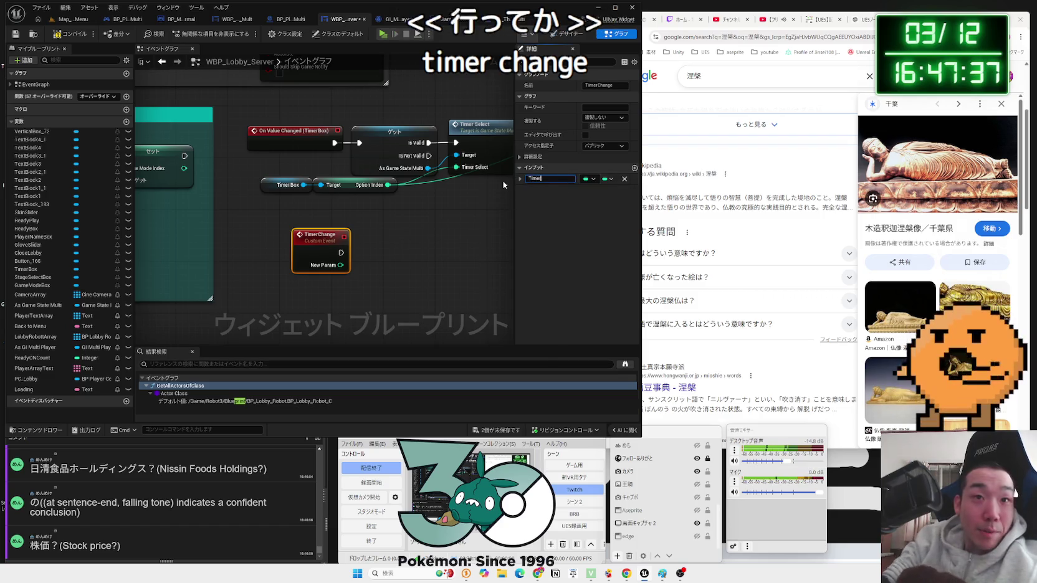
- Copy the Timer Box getter and paste it below the TimerChange event
{"action": "left_click", "coordinate": [422, 257]}
{"action": "scroll", "coordinate": [421, 258], "scroll_direction": "down", "scroll_amount": 2}
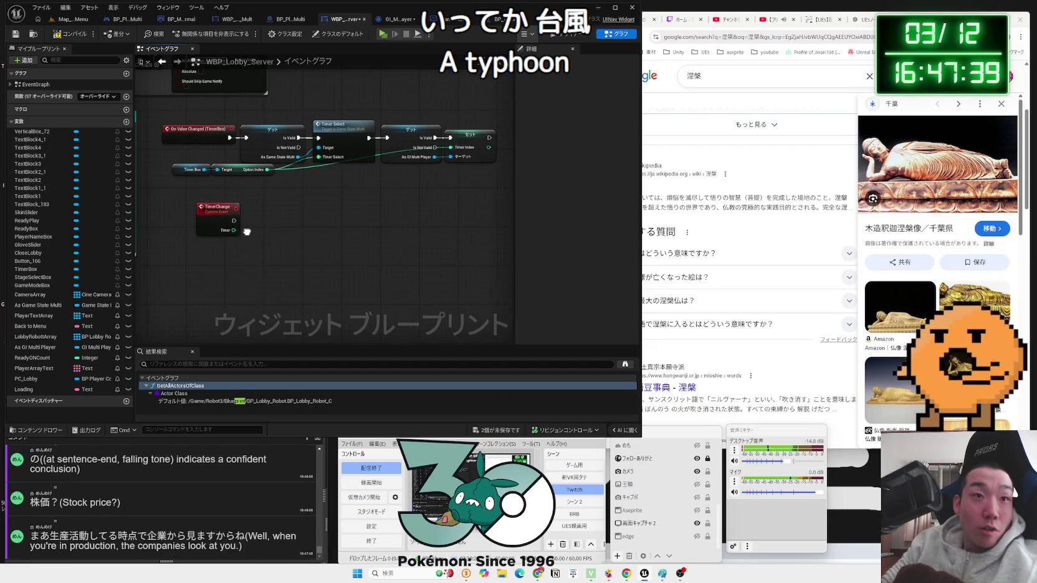
{"action": "scroll", "coordinate": [256, 233], "scroll_direction": "up", "scroll_amount": 1}
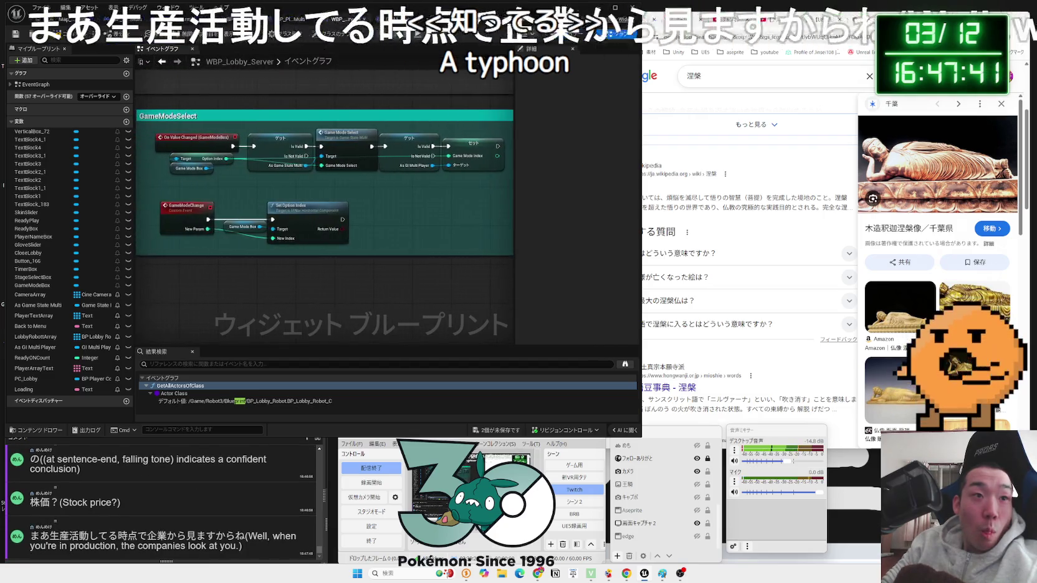
{"action": "mouse_move", "coordinate": [344, 156]}
{"action": "left_mouse_down"}
{"action": "mouse_move", "coordinate": [344, 232]}
{"action": "mouse_move", "coordinate": [371, 197]}
{"action": "left_mouse_up"}
{"action": "scroll", "coordinate": [300, 191], "scroll_direction": "up", "scroll_amount": 1}
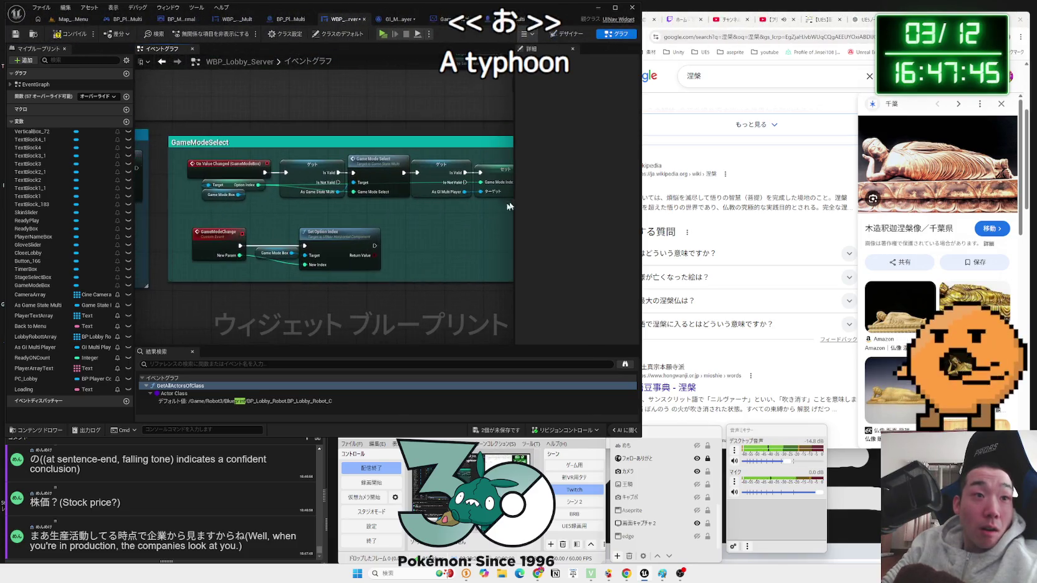
{"action": "left_click_drag", "start_coordinate": [301, 190], "coordinate": [387, 257]}
{"action": "left_click_drag", "start_coordinate": [454, 254], "coordinate": [297, 200]}
{"action": "left_click", "coordinate": [304, 176]}
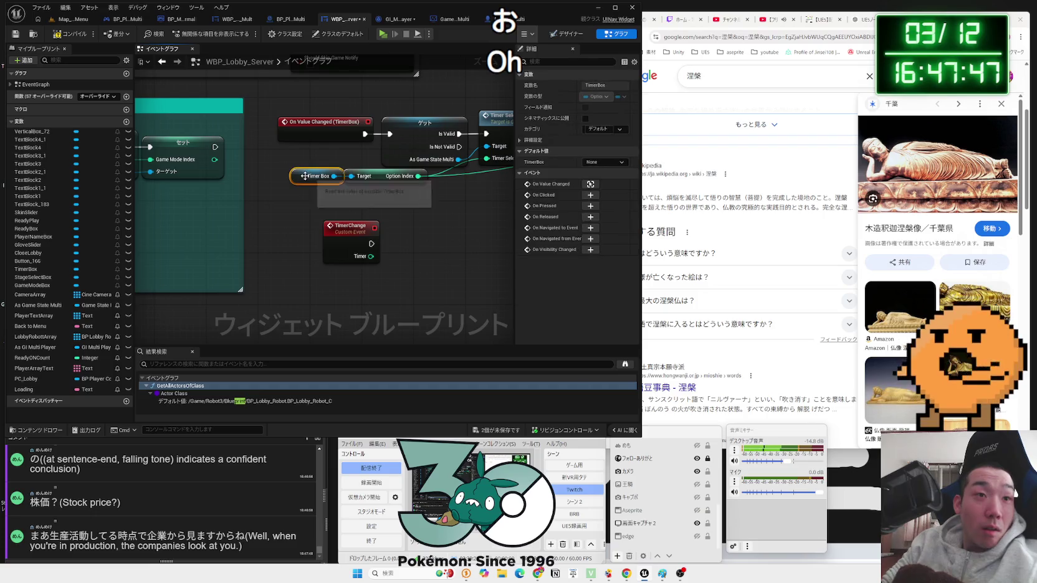
{"action": "left_click_drag", "start_coordinate": [406, 285], "coordinate": [332, 280]}
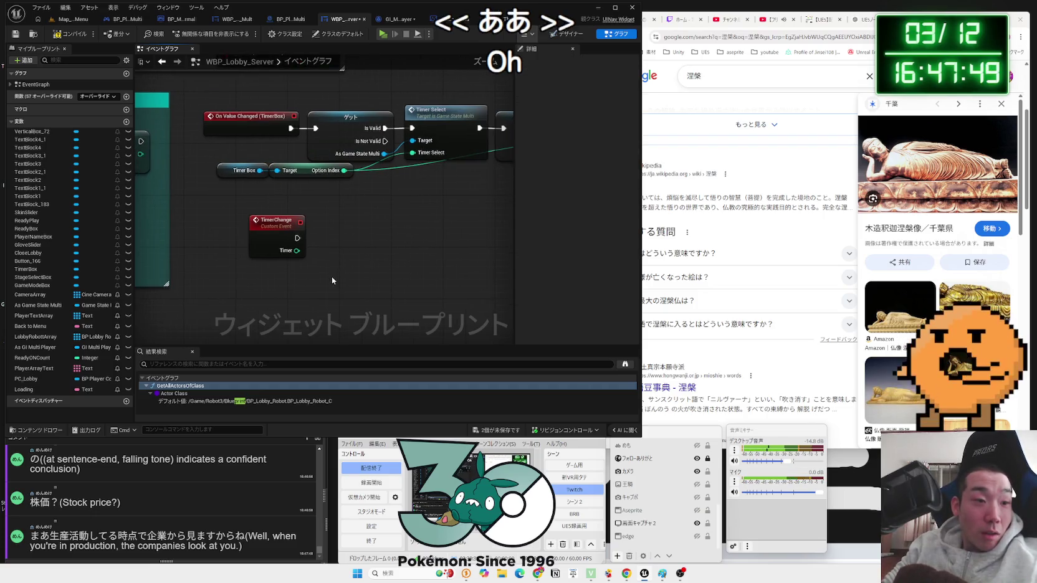
{"action": "key", "text": "ctrl+v"}
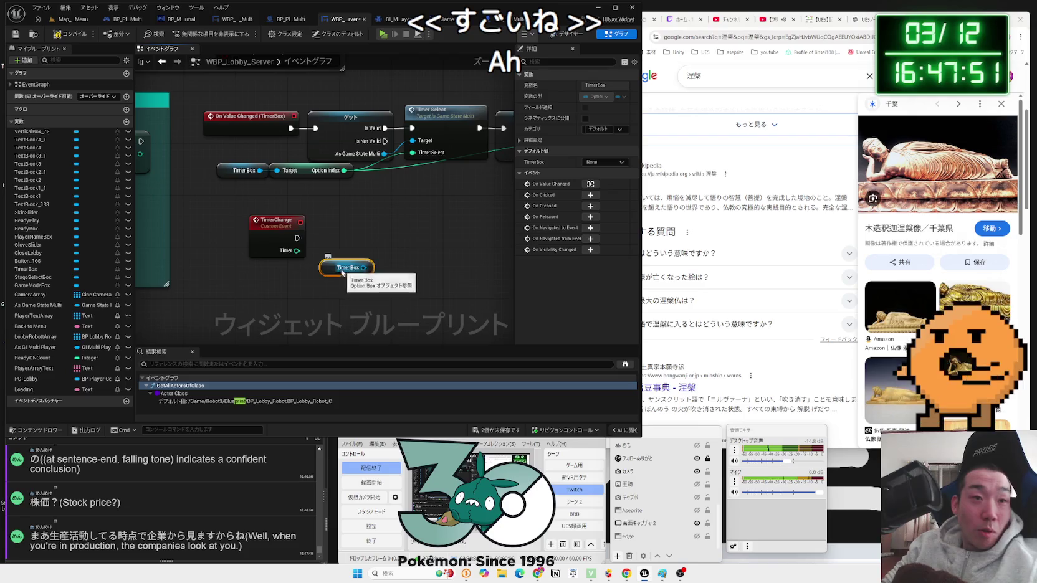
- Add Set Option Index on Timer Box, driven by TimerChange with Timer as New Index
{"action": "left_click_drag", "start_coordinate": [357, 255], "coordinate": [382, 251]}
{"action": "type", "text": "set"}
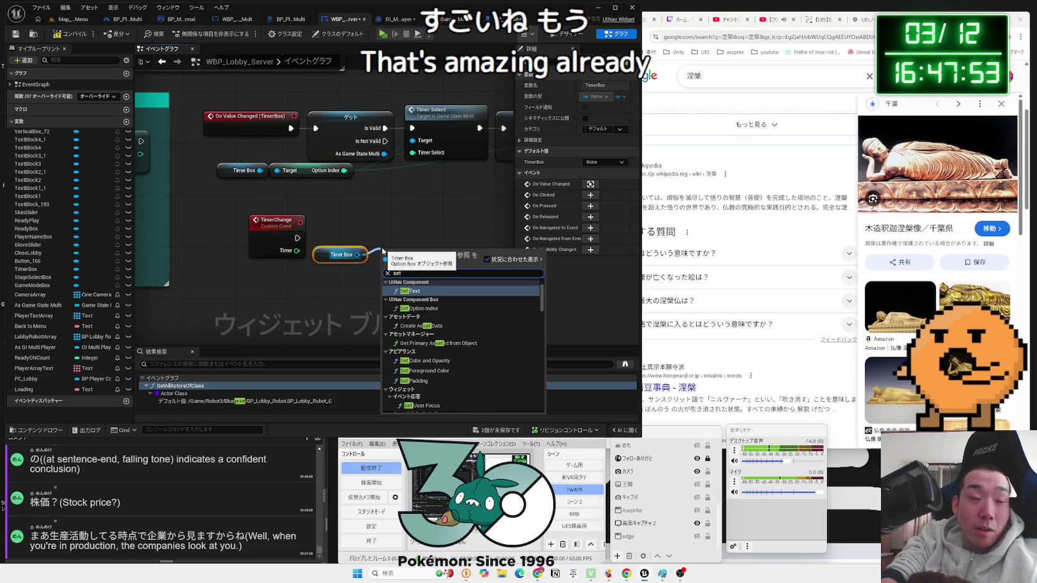
{"action": "type", "text": " op"}
{"action": "key", "text": "Return"}
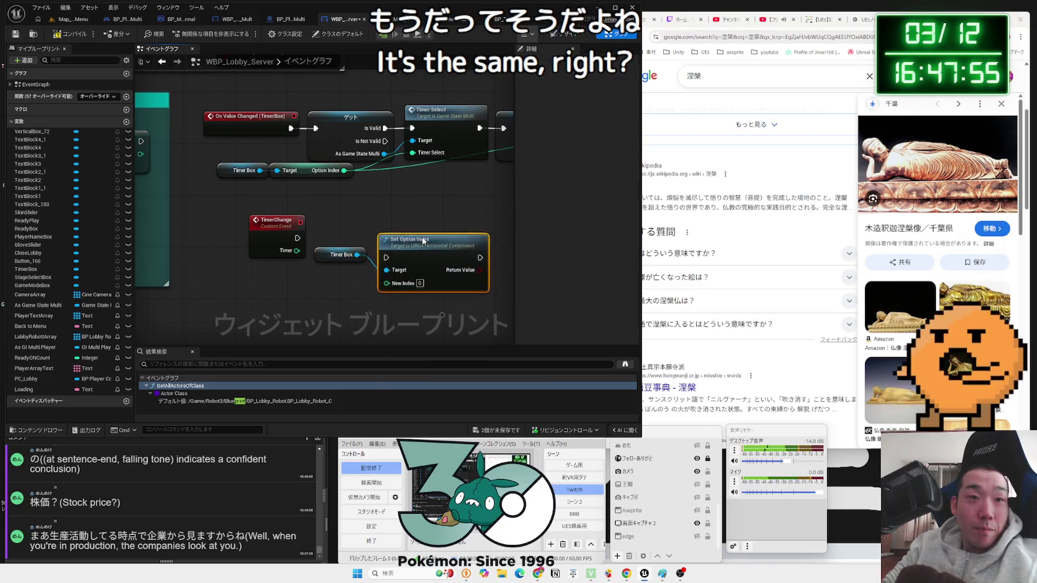
{"action": "left_click_drag", "start_coordinate": [388, 241], "coordinate": [389, 240]}
{"action": "key", "text": "Escape"}
{"action": "mouse_move", "coordinate": [296, 250]}
{"action": "left_mouse_down"}
{"action": "mouse_move", "coordinate": [351, 268]}
{"action": "mouse_move", "coordinate": [387, 264]}
{"action": "mouse_move", "coordinate": [337, 251]}
{"action": "left_mouse_up"}
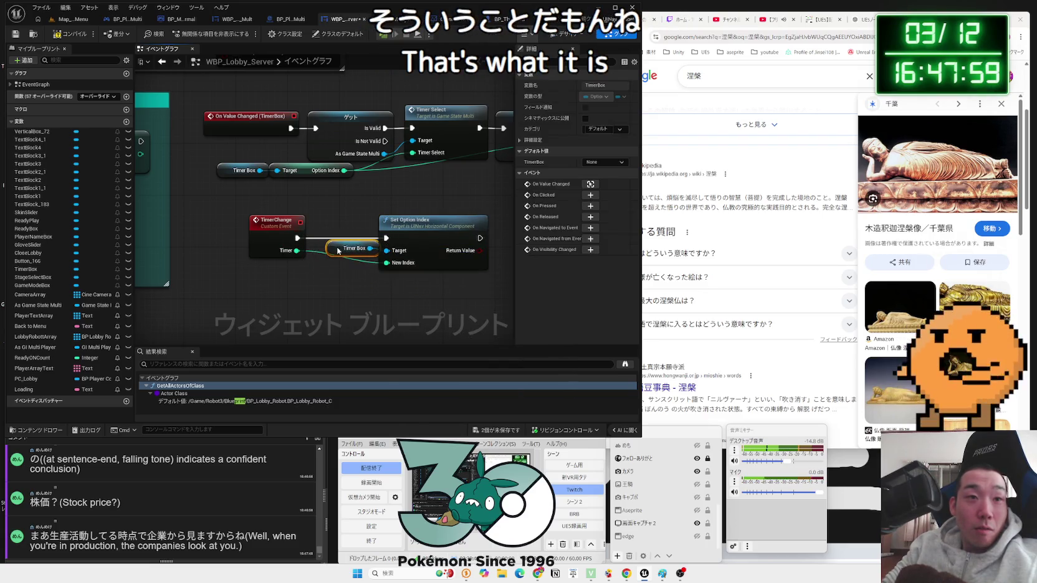
{"action": "left_click_drag", "start_coordinate": [387, 219], "coordinate": [373, 219]}
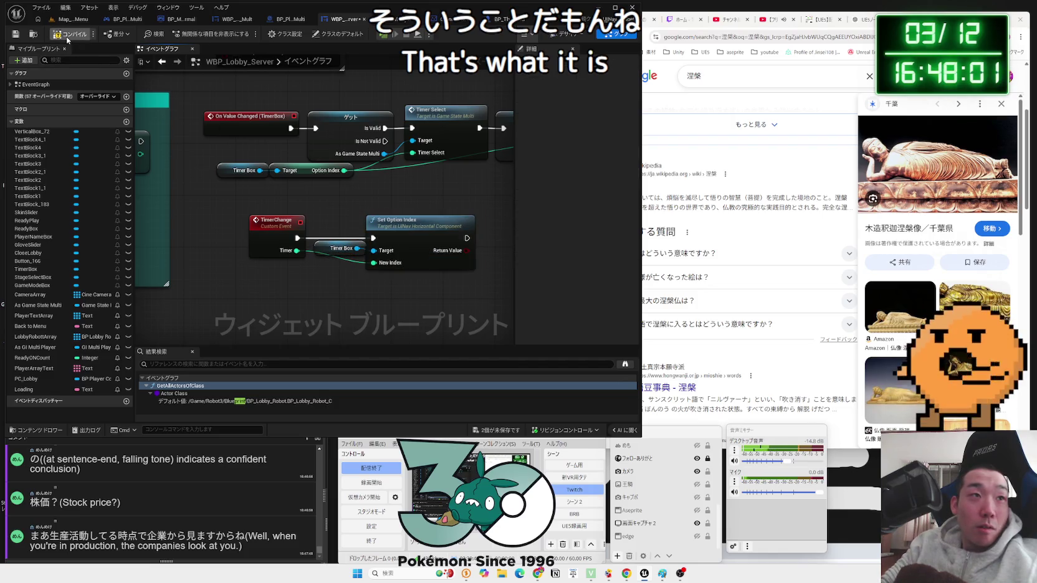
- Wrap the timer nodes in a comment box colored light teal
{"action": "left_click_drag", "start_coordinate": [195, 101], "coordinate": [492, 270]}
{"action": "scroll", "coordinate": [492, 268], "scroll_direction": "down", "scroll_amount": 3}
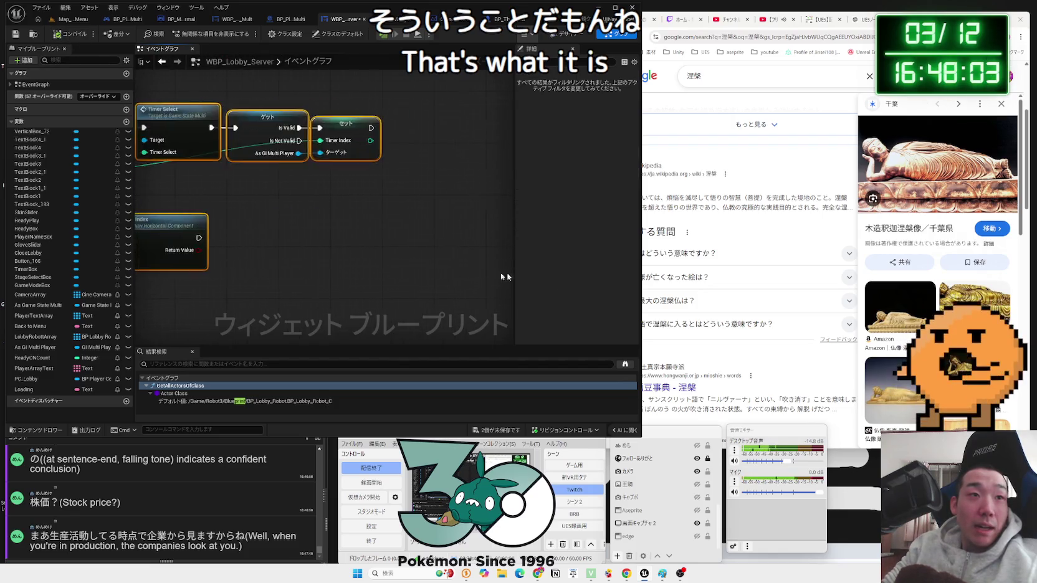
{"action": "key", "text": "c"}
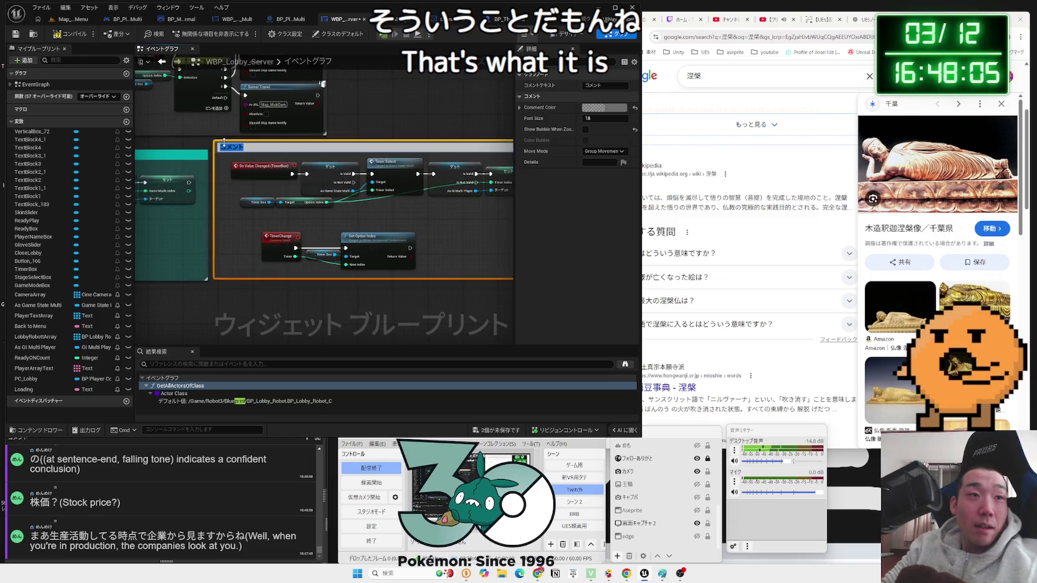
{"action": "left_click_drag", "start_coordinate": [216, 145], "coordinate": [225, 150]}
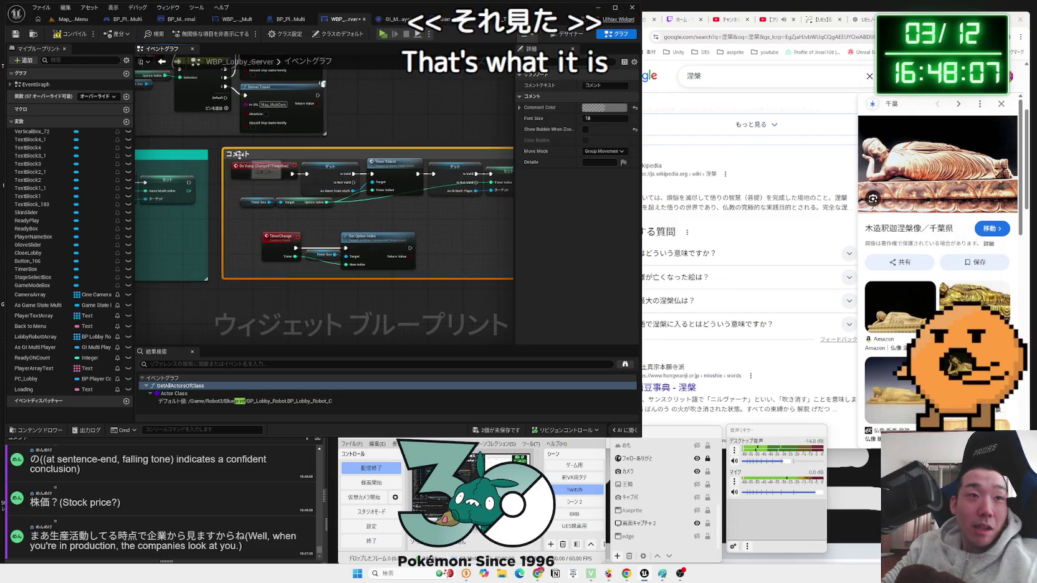
{"action": "left_click", "coordinate": [603, 107]}
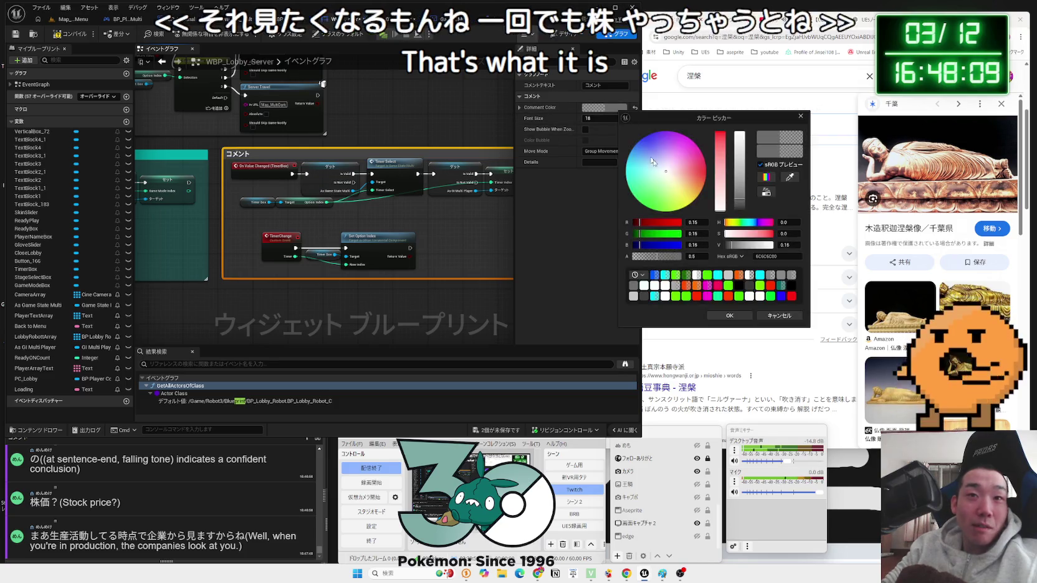
{"action": "left_click_drag", "start_coordinate": [626, 173], "coordinate": [626, 165]}
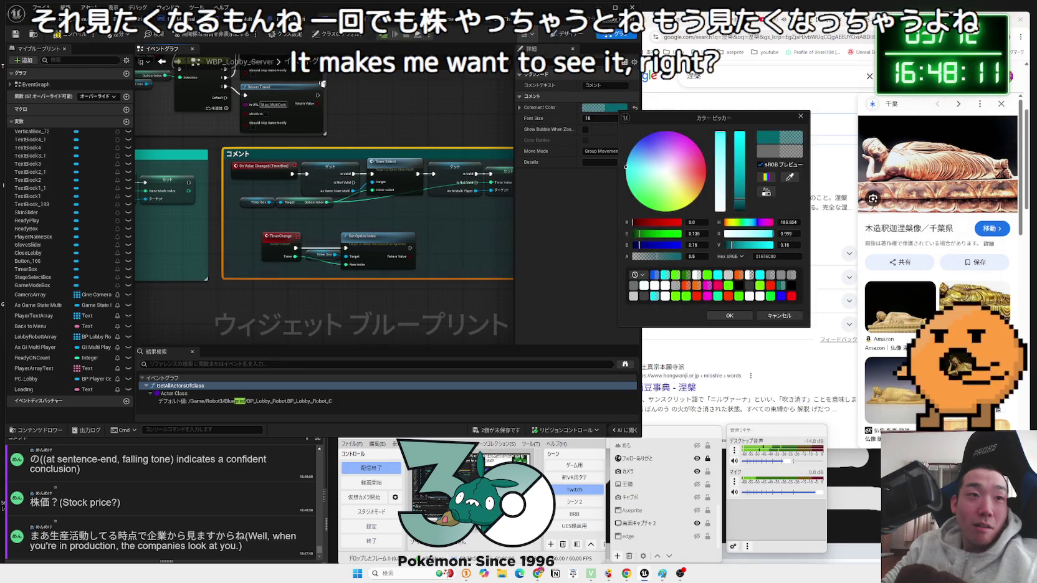
{"action": "mouse_move", "coordinate": [720, 169]}
{"action": "left_mouse_down"}
{"action": "mouse_move", "coordinate": [720, 144]}
{"action": "mouse_move", "coordinate": [720, 154]}
{"action": "left_mouse_up"}
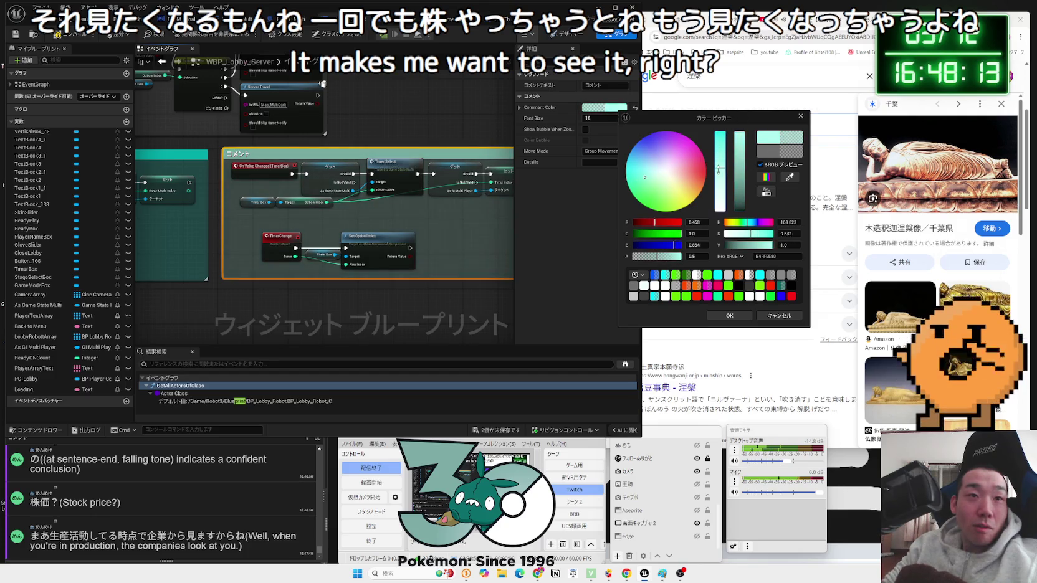
{"action": "left_click", "coordinate": [729, 316]}
- Save all unsaved assets with Ctrl+S
{"action": "left_click_drag", "start_coordinate": [502, 248], "coordinate": [364, 248]}
{"action": "scroll", "coordinate": [374, 274], "scroll_direction": "down", "scroll_amount": 4}
{"action": "left_click", "coordinate": [393, 315]}
{"action": "key", "text": "ctrl+s"}
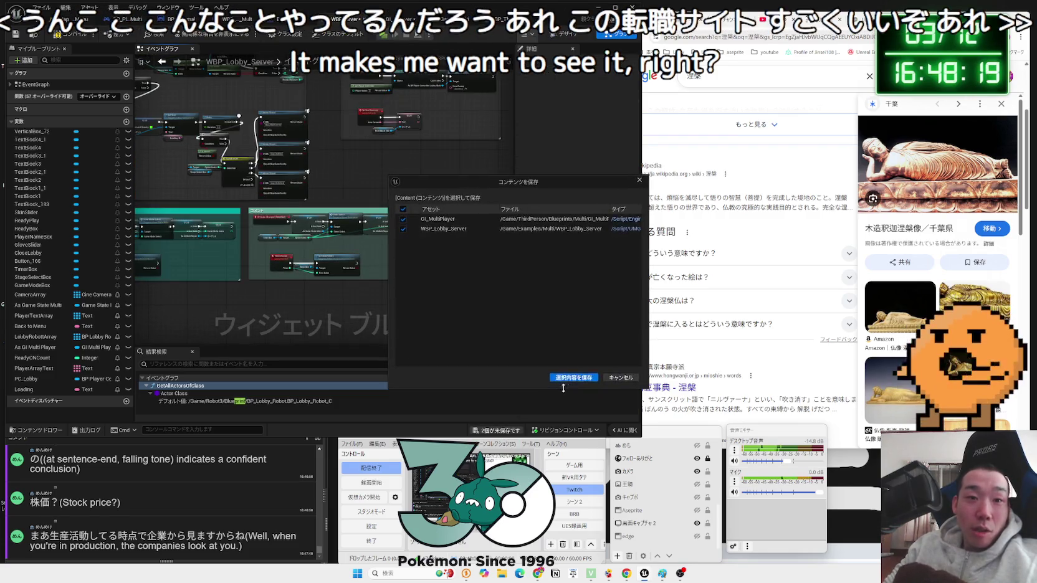
{"action": "left_click_drag", "start_coordinate": [296, 297], "coordinate": [321, 297]}
{"action": "scroll", "coordinate": [418, 285], "scroll_direction": "up", "scroll_amount": 3}
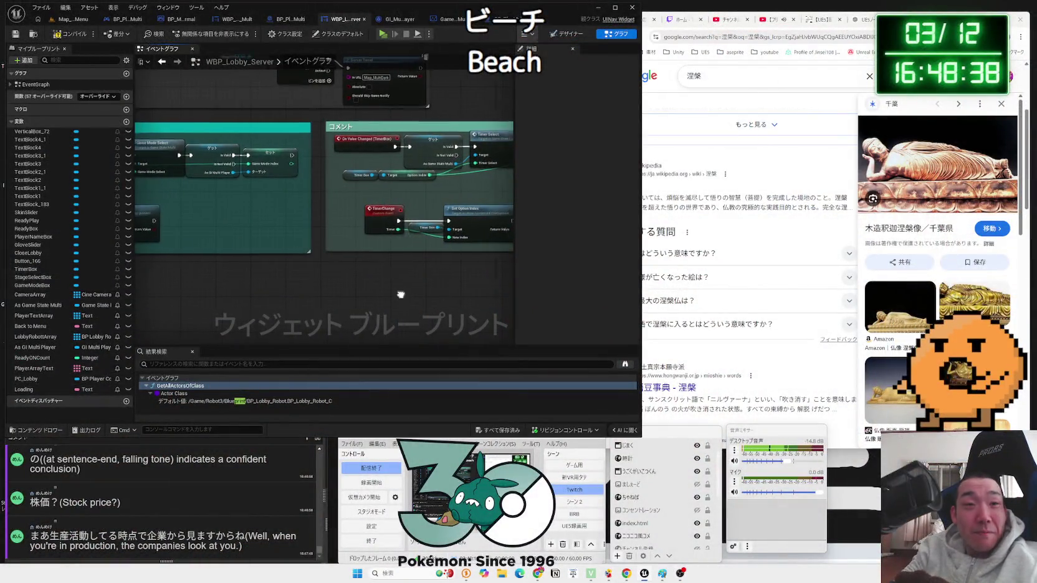
{"action": "left_click_drag", "start_coordinate": [400, 208], "coordinate": [272, 196]}
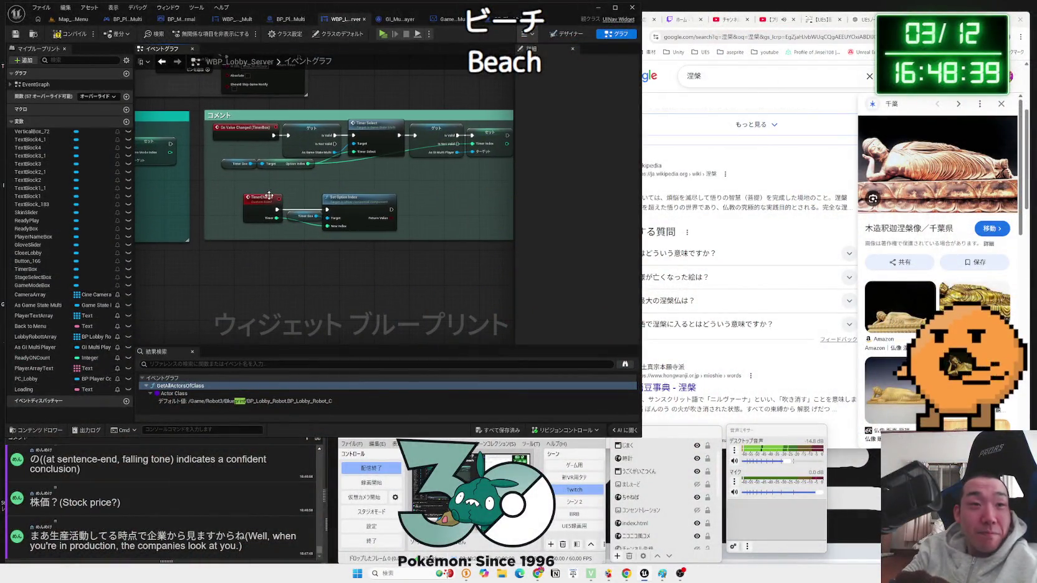
{"action": "left_click_drag", "start_coordinate": [410, 210], "coordinate": [352, 223]}
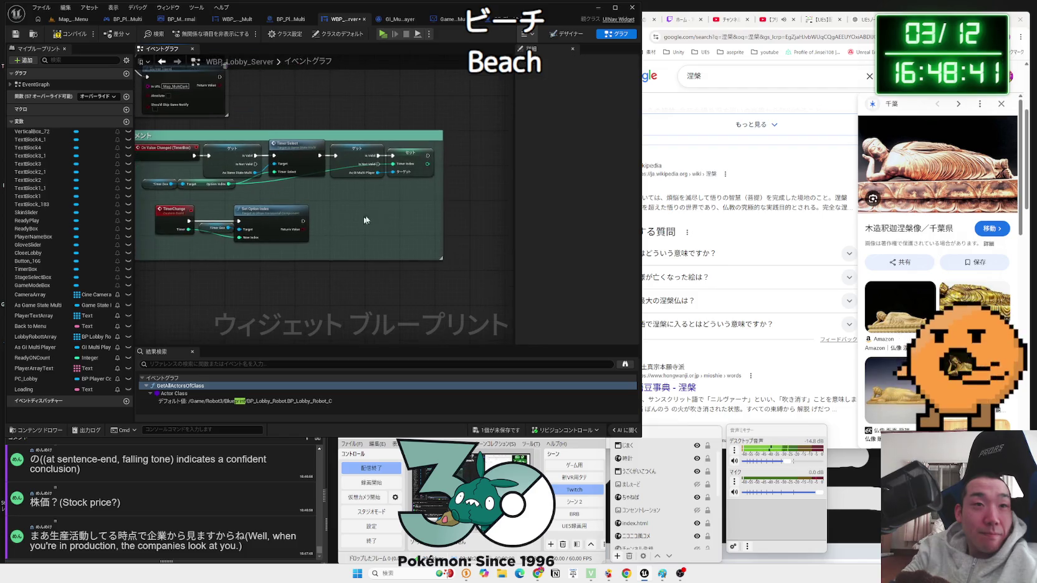
- In GameState_Multi's OnRep_Timer Select, call Timer Change on WBP Lobby passing Timer Select
{"action": "left_click", "coordinate": [455, 23]}
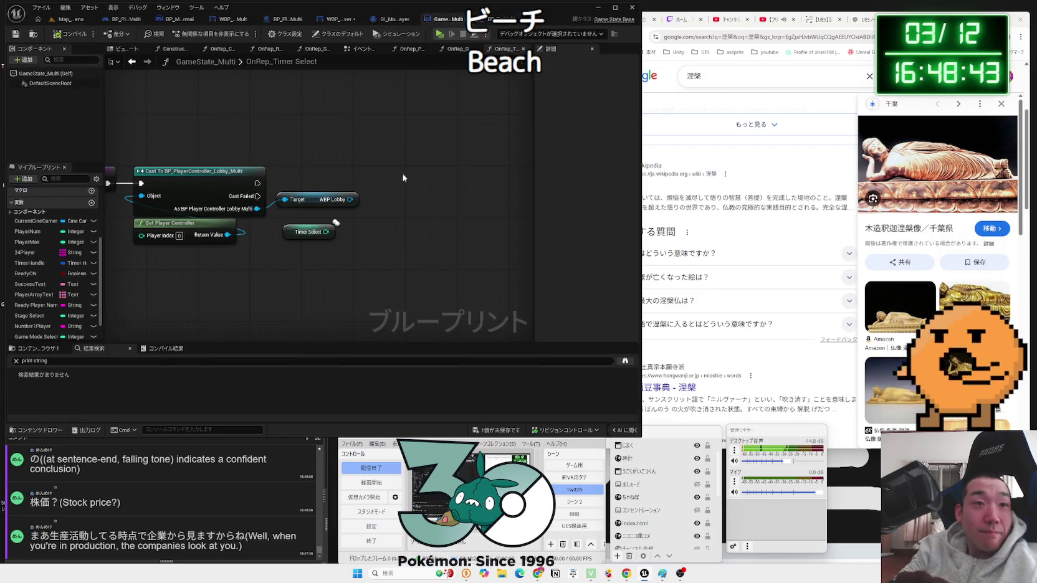
{"action": "left_click_drag", "start_coordinate": [376, 197], "coordinate": [376, 197]}
{"action": "type", "text": "timer chang"}
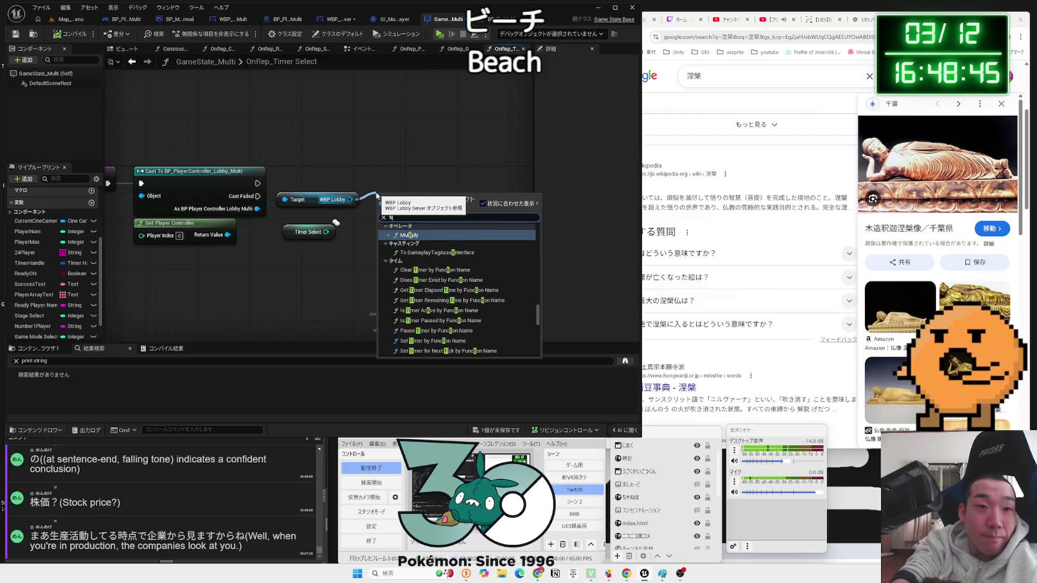
{"action": "key", "text": "Return"}
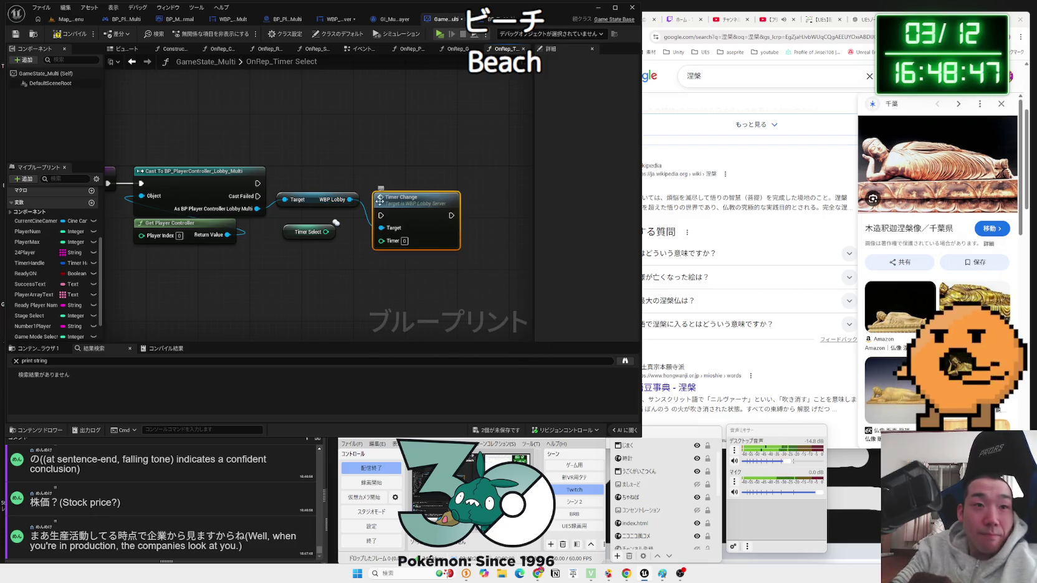
{"action": "left_click_drag", "start_coordinate": [378, 199], "coordinate": [378, 172]}
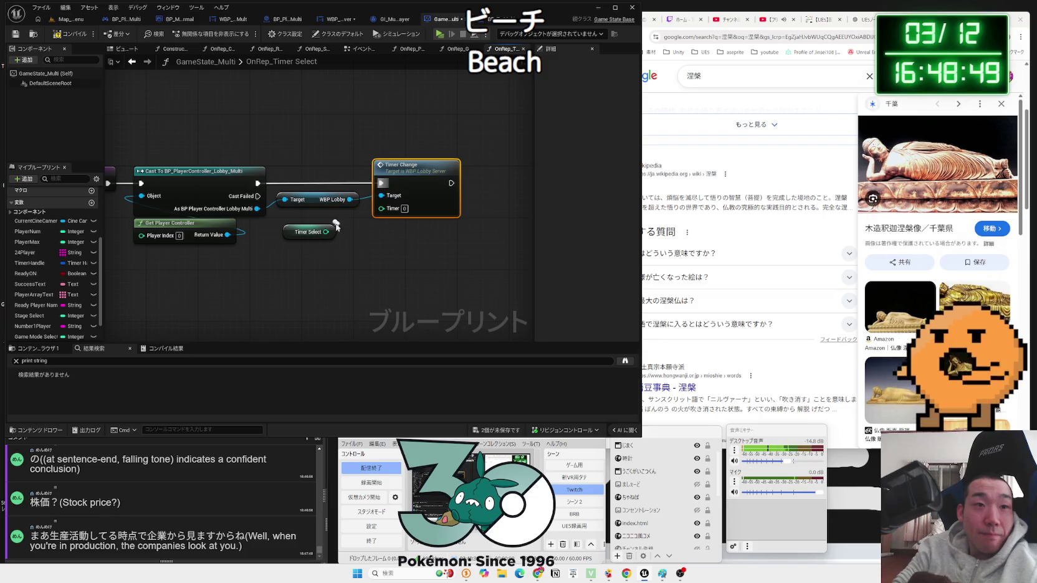
{"action": "left_click_drag", "start_coordinate": [291, 239], "coordinate": [317, 226]}
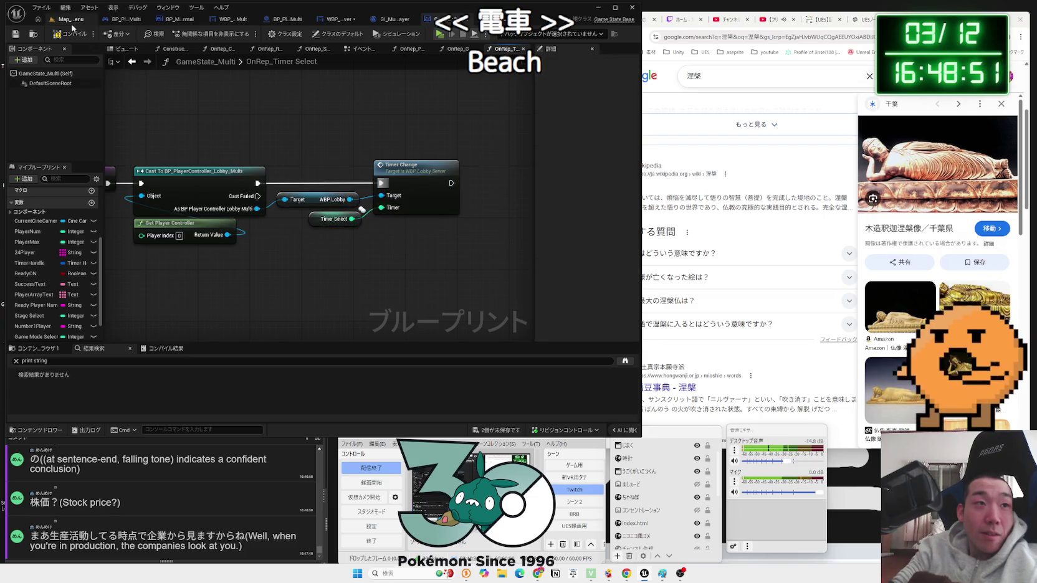
- Save all edited blueprints and bring up the WBP_Result_Mult graph
{"action": "left_click", "coordinate": [506, 431]}
{"action": "left_click", "coordinate": [579, 377]}
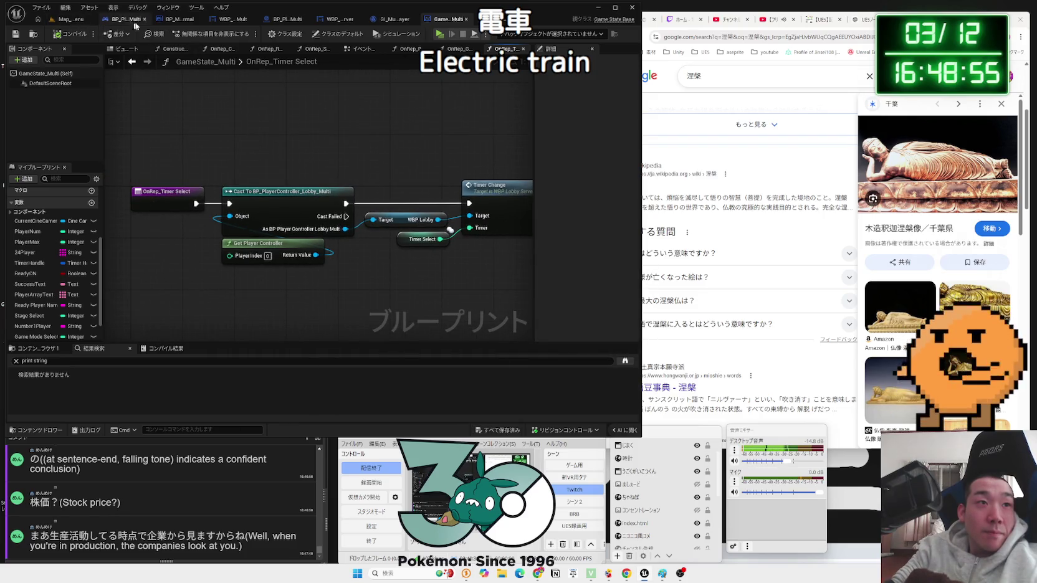
{"action": "left_click", "coordinate": [179, 19]}
{"action": "left_click", "coordinate": [230, 20]}
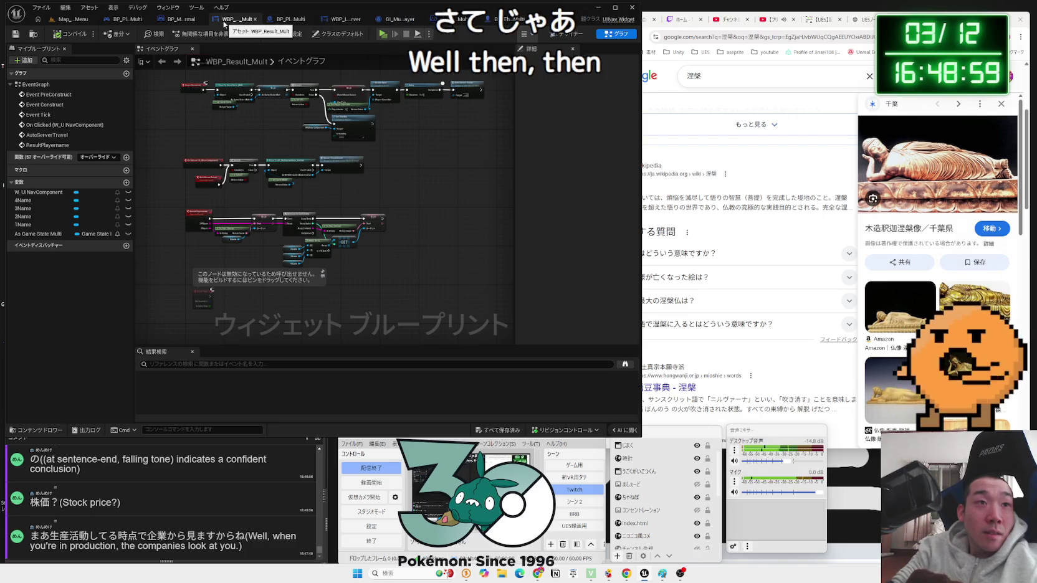
- Return to BP_MultiGameMode_Normal's graph after briefly checking the stream comments and browser
{"action": "left_click", "coordinate": [178, 22]}
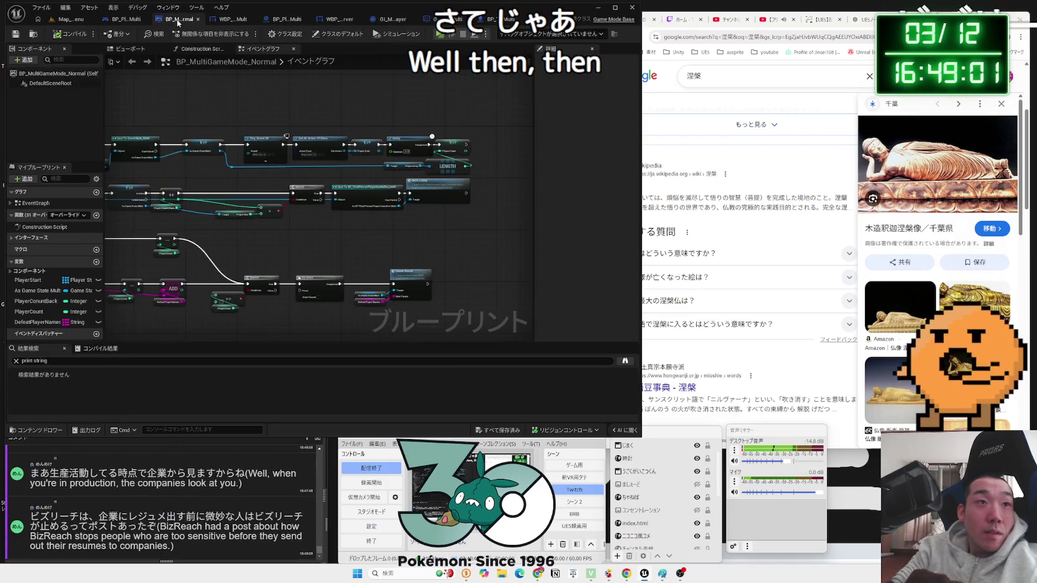
{"action": "scroll", "coordinate": [241, 131], "scroll_direction": "up", "scroll_amount": 2}
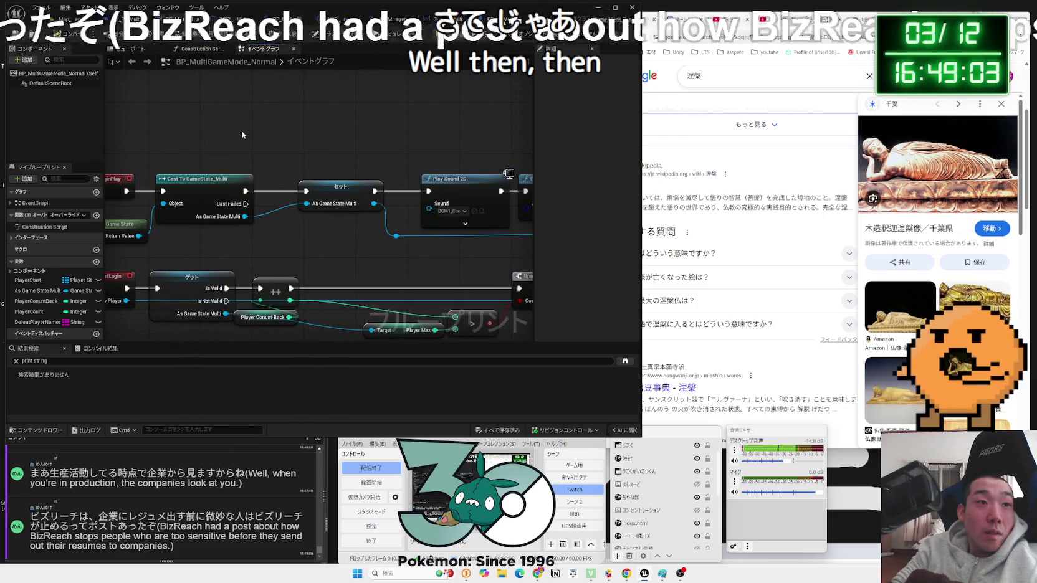
{"action": "scroll", "coordinate": [242, 135], "scroll_direction": "up", "scroll_amount": 1}
{"action": "scroll", "coordinate": [243, 134], "scroll_direction": "down", "scroll_amount": 2}
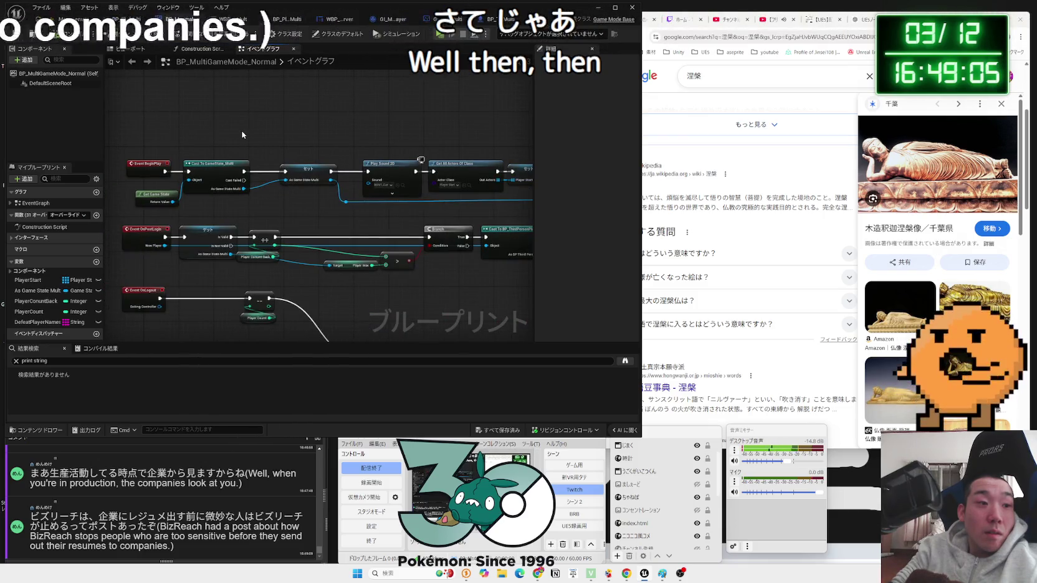
{"action": "left_click", "coordinate": [196, 508]}
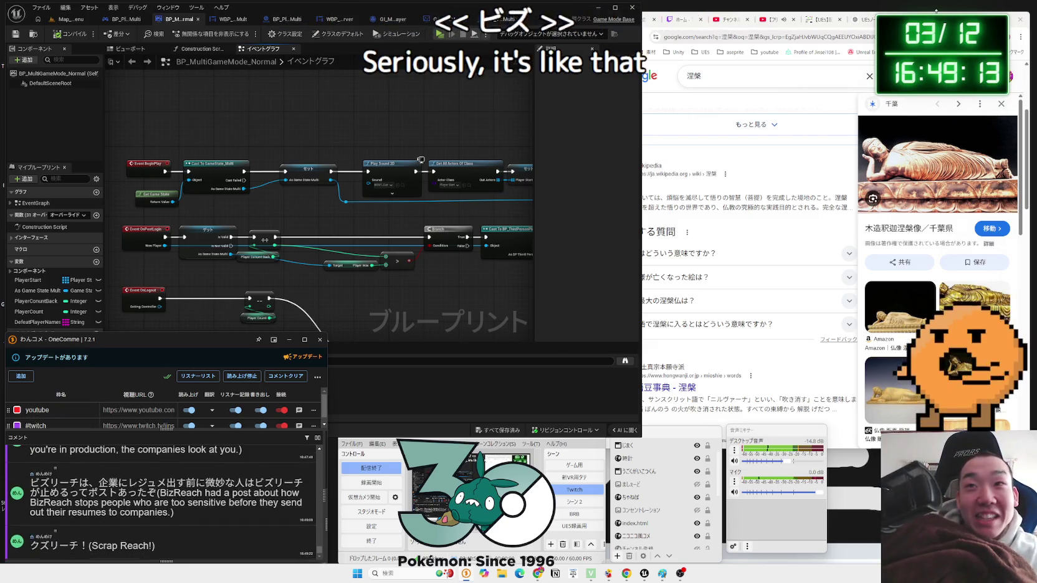
{"action": "left_click", "coordinate": [1010, 9]}
{"action": "key", "text": "alt+Left"}
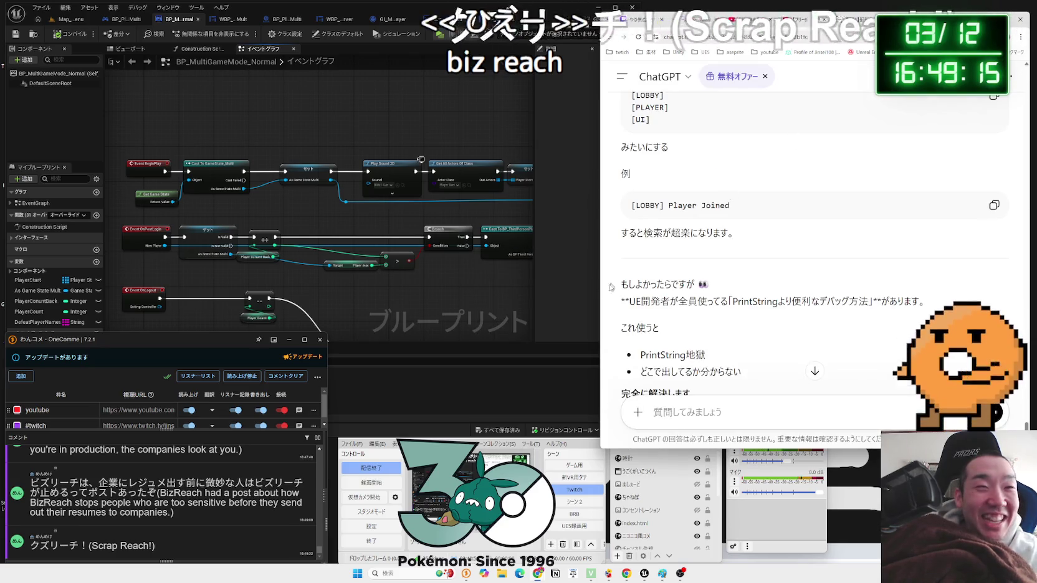
{"action": "left_click", "coordinate": [510, 306]}
- Select the Play Sound 2D, Get All Actors, Set and Delay nodes and shift them left
{"action": "left_click_drag", "start_coordinate": [510, 306], "coordinate": [238, 315]}
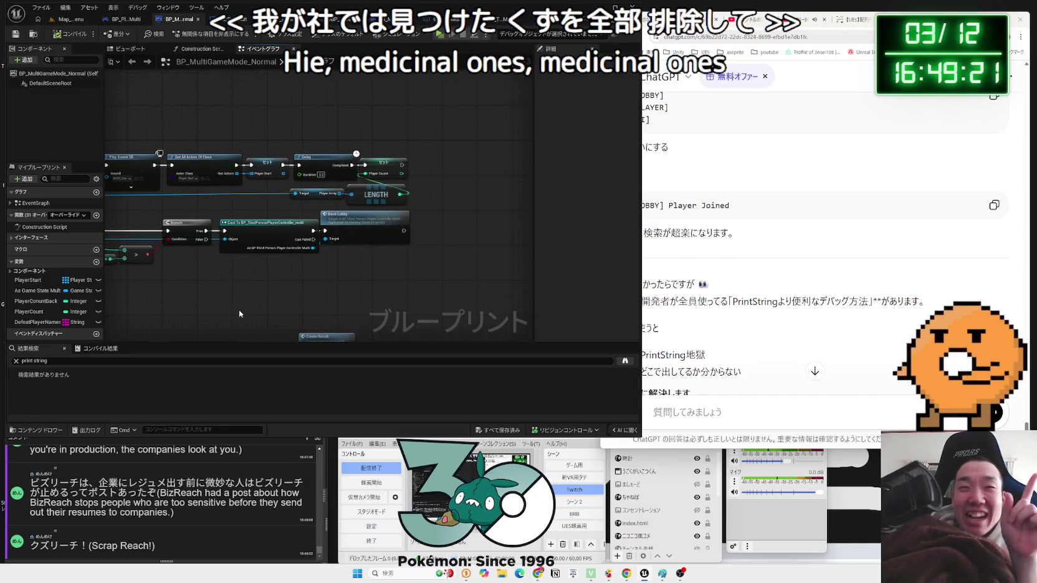
{"action": "left_click_drag", "start_coordinate": [289, 309], "coordinate": [389, 310]}
{"action": "mouse_move", "coordinate": [368, 230]}
{"action": "left_mouse_down"}
{"action": "mouse_move", "coordinate": [460, 237]}
{"action": "mouse_move", "coordinate": [453, 203]}
{"action": "left_mouse_up"}
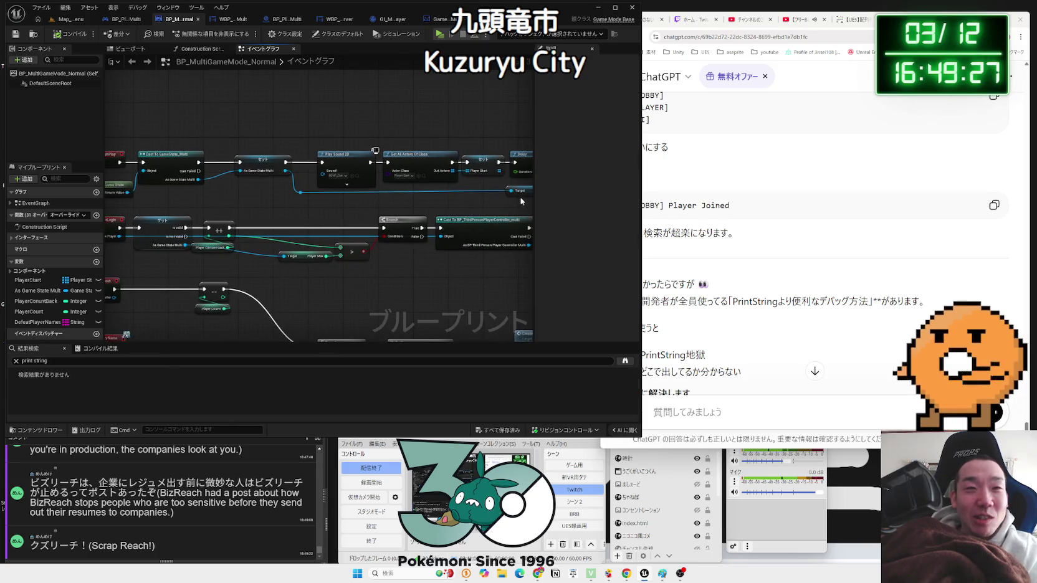
{"action": "left_click_drag", "start_coordinate": [521, 201], "coordinate": [388, 192]}
{"action": "mouse_move", "coordinate": [187, 150]}
{"action": "left_mouse_down"}
{"action": "mouse_move", "coordinate": [415, 157]}
{"action": "mouse_move", "coordinate": [404, 157]}
{"action": "left_mouse_up"}
{"action": "left_click_drag", "start_coordinate": [492, 195], "coordinate": [405, 180]}
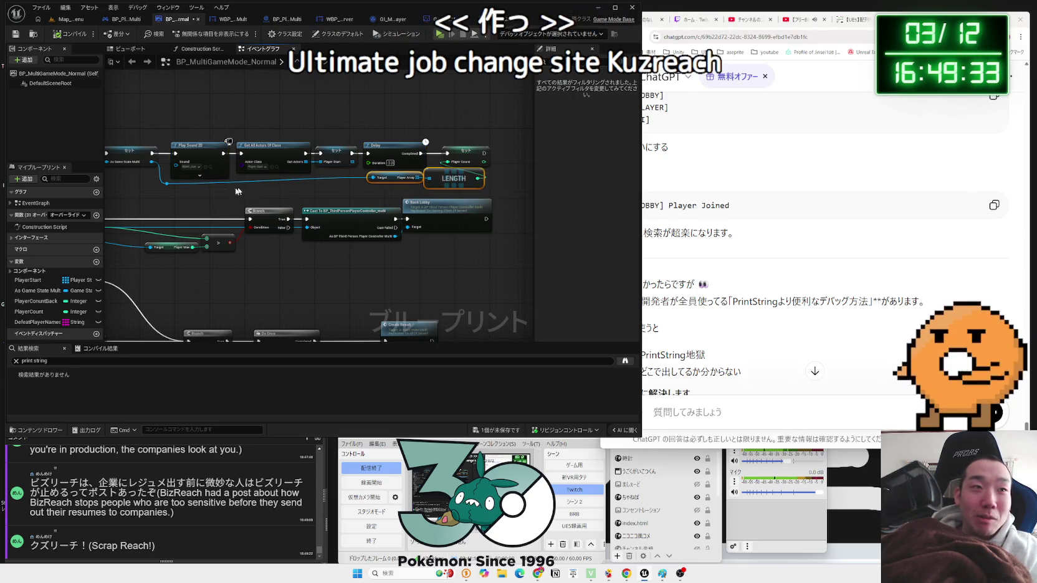
{"action": "left_click_drag", "start_coordinate": [167, 183], "coordinate": [170, 188]}
{"action": "left_click", "coordinate": [169, 191]}
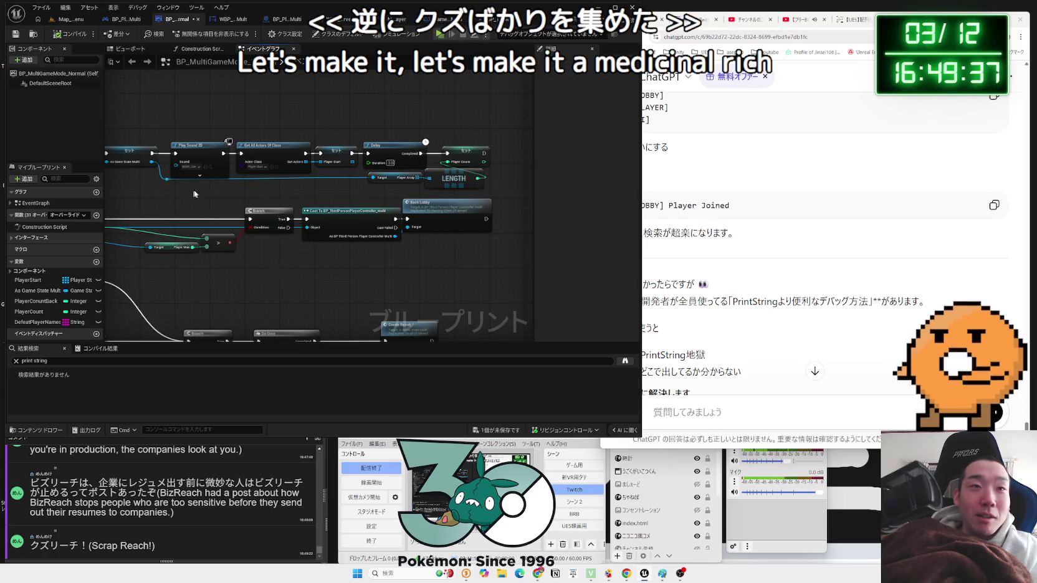
{"action": "left_click_drag", "start_coordinate": [243, 142], "coordinate": [519, 197]}
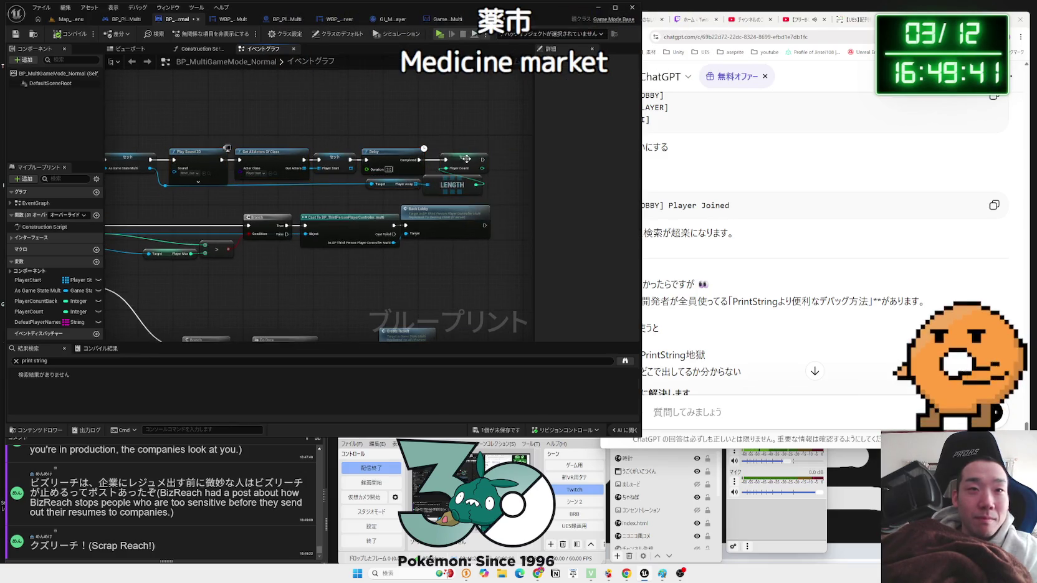
- Move the Set, Play Sound and Get All Actors nodes left toward Event BeginPlay
{"action": "left_click", "coordinate": [457, 164]}
{"action": "left_click", "coordinate": [456, 149]}
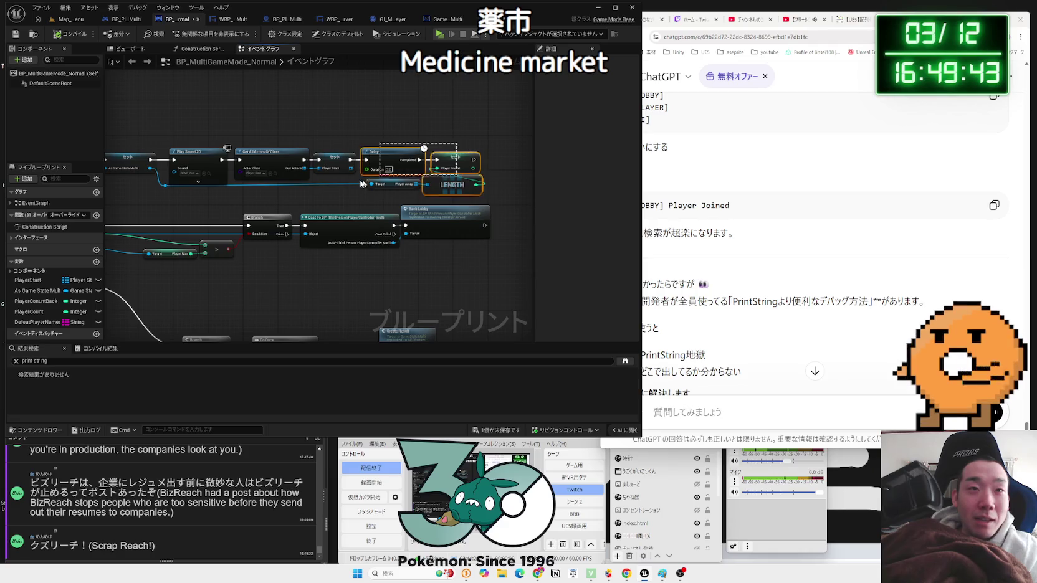
{"action": "mouse_move", "coordinate": [137, 153]}
{"action": "left_mouse_down"}
{"action": "mouse_move", "coordinate": [368, 150]}
{"action": "mouse_move", "coordinate": [461, 181]}
{"action": "left_mouse_up"}
{"action": "left_click_drag", "start_coordinate": [360, 159], "coordinate": [336, 159]}
{"action": "left_click", "coordinate": [416, 197]}
{"action": "left_click_drag", "start_coordinate": [416, 196], "coordinate": [248, 196]}
{"action": "mouse_move", "coordinate": [200, 140]}
{"action": "left_mouse_down"}
{"action": "mouse_move", "coordinate": [498, 184]}
{"action": "mouse_move", "coordinate": [489, 185]}
{"action": "left_mouse_up"}
{"action": "left_click", "coordinate": [191, 201]}
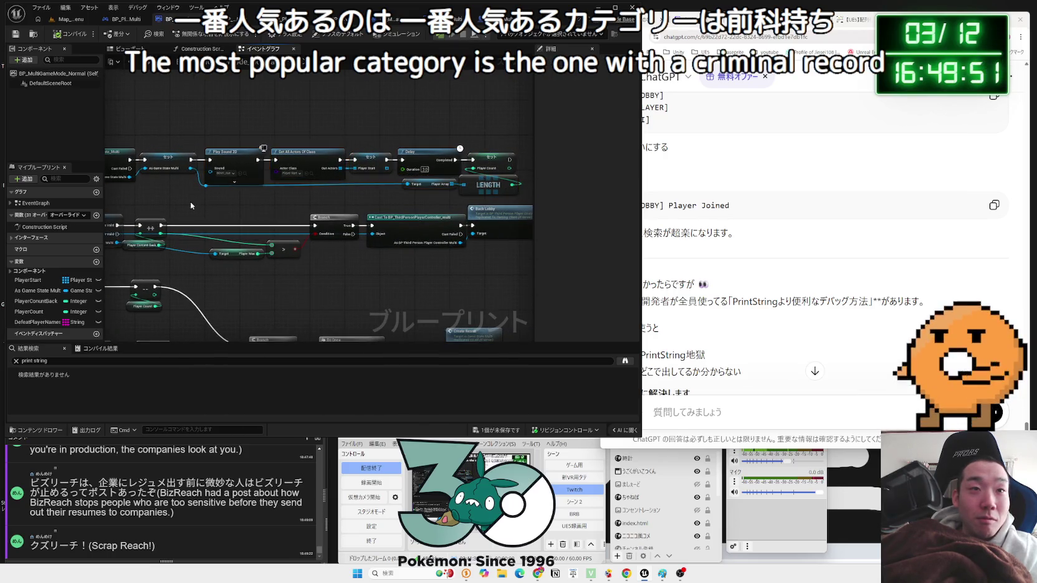
- Line up Event BeginPlay with Get Game State further left
{"action": "scroll", "coordinate": [376, 208], "scroll_direction": "up", "scroll_amount": 3}
{"action": "mouse_move", "coordinate": [200, 180]}
{"action": "left_mouse_down"}
{"action": "mouse_move", "coordinate": [198, 161]}
{"action": "mouse_move", "coordinate": [140, 134]}
{"action": "mouse_move", "coordinate": [206, 134]}
{"action": "mouse_move", "coordinate": [213, 164]}
{"action": "left_mouse_up"}
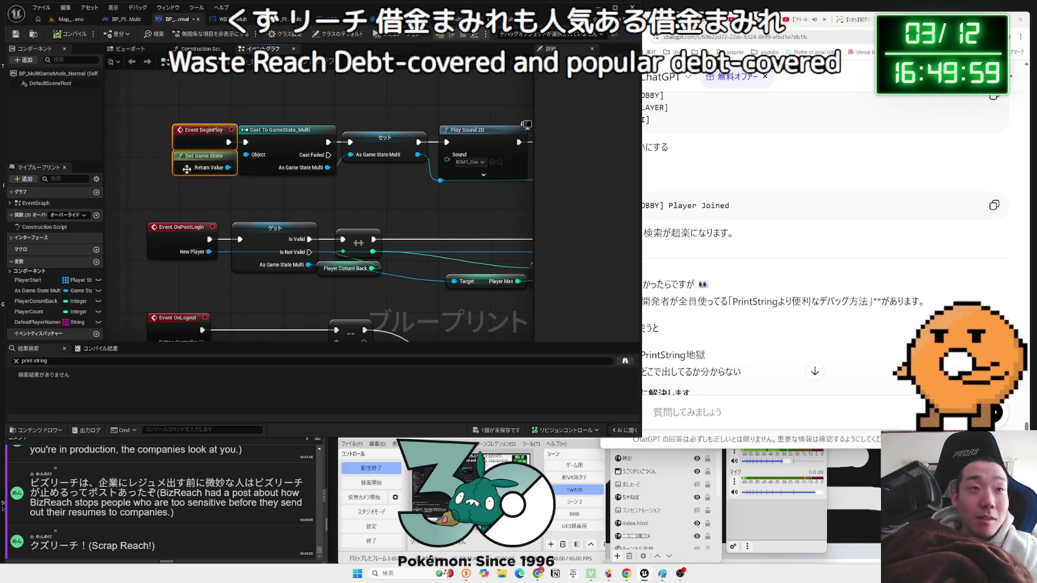
{"action": "left_click_drag", "start_coordinate": [202, 129], "coordinate": [189, 130]}
{"action": "left_click_drag", "start_coordinate": [208, 163], "coordinate": [200, 163]}
{"action": "left_click", "coordinate": [238, 192]}
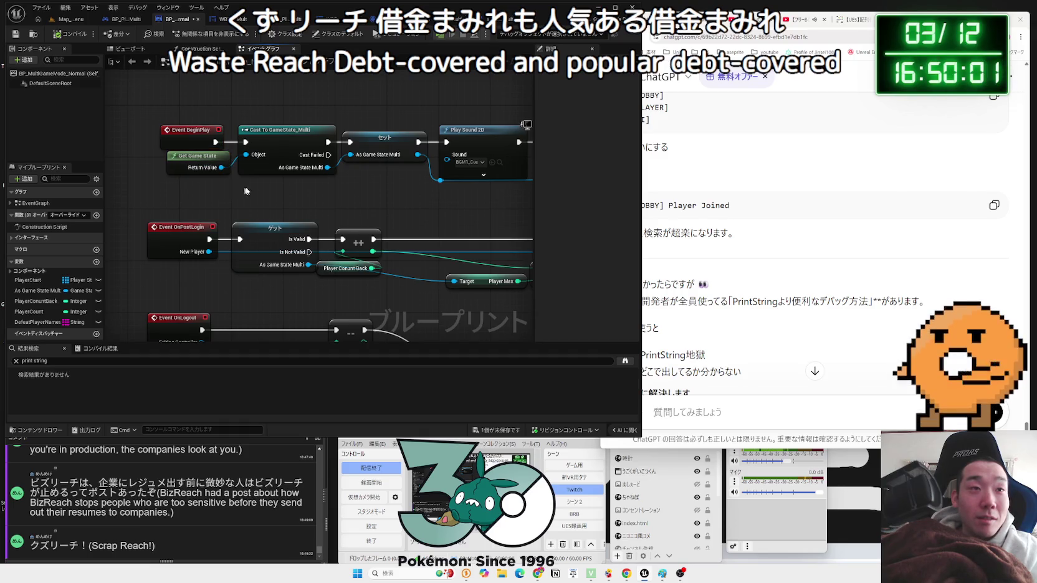
{"action": "scroll", "coordinate": [243, 196], "scroll_direction": "down", "scroll_amount": 5}
{"action": "scroll", "coordinate": [308, 202], "scroll_direction": "up", "scroll_amount": 5}
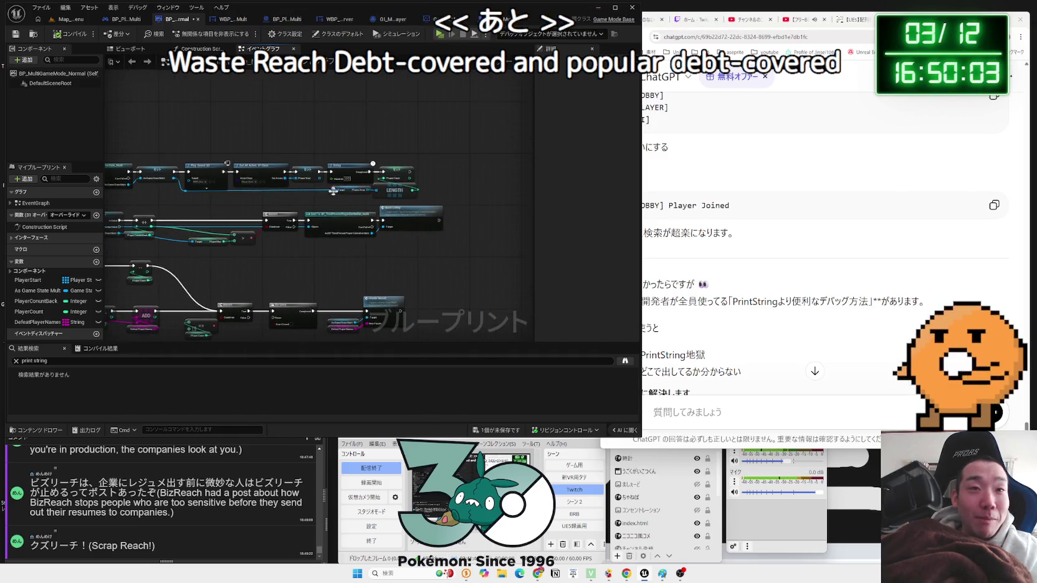
- Shift the second Set and LENGTH nodes left and review the OnPostLogin and OnLogout events
{"action": "left_click_drag", "start_coordinate": [424, 207], "coordinate": [133, 145]}
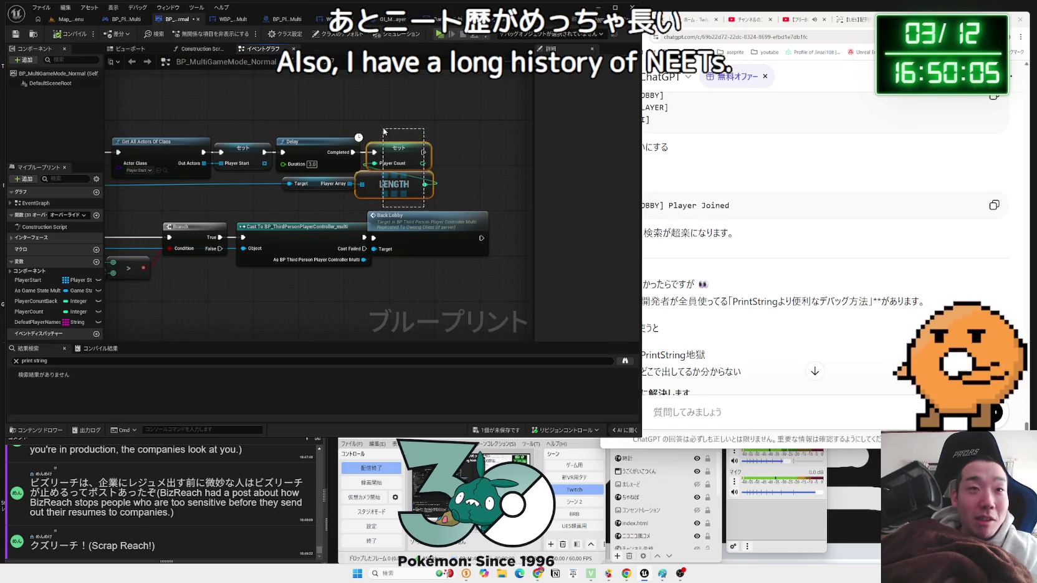
{"action": "left_click_drag", "start_coordinate": [354, 183], "coordinate": [427, 200]}
{"action": "scroll", "coordinate": [349, 184], "scroll_direction": "down", "scroll_amount": 1}
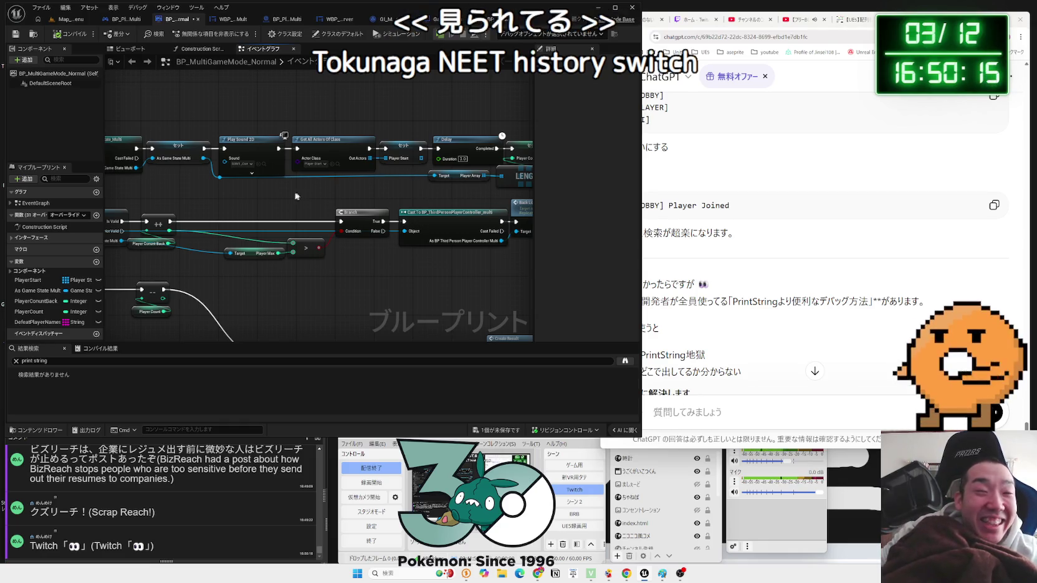
{"action": "left_click_drag", "start_coordinate": [297, 190], "coordinate": [426, 118]}
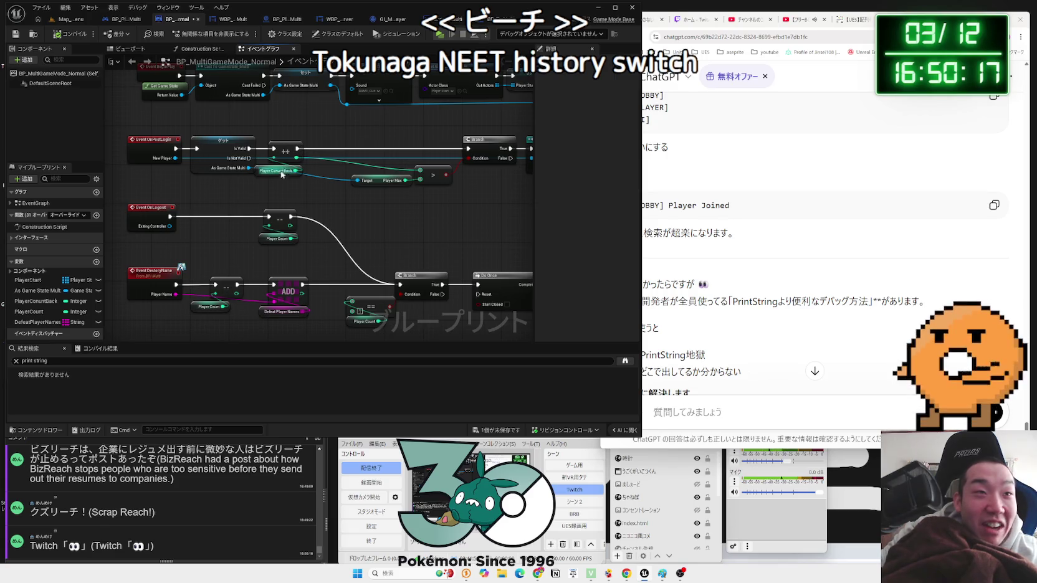
{"action": "scroll", "coordinate": [280, 179], "scroll_direction": "up", "scroll_amount": 2}
{"action": "mouse_move", "coordinate": [280, 182]}
{"action": "left_mouse_down"}
{"action": "mouse_move", "coordinate": [270, 107]}
{"action": "mouse_move", "coordinate": [390, 196]}
{"action": "left_mouse_up"}
{"action": "left_click", "coordinate": [269, 111]}
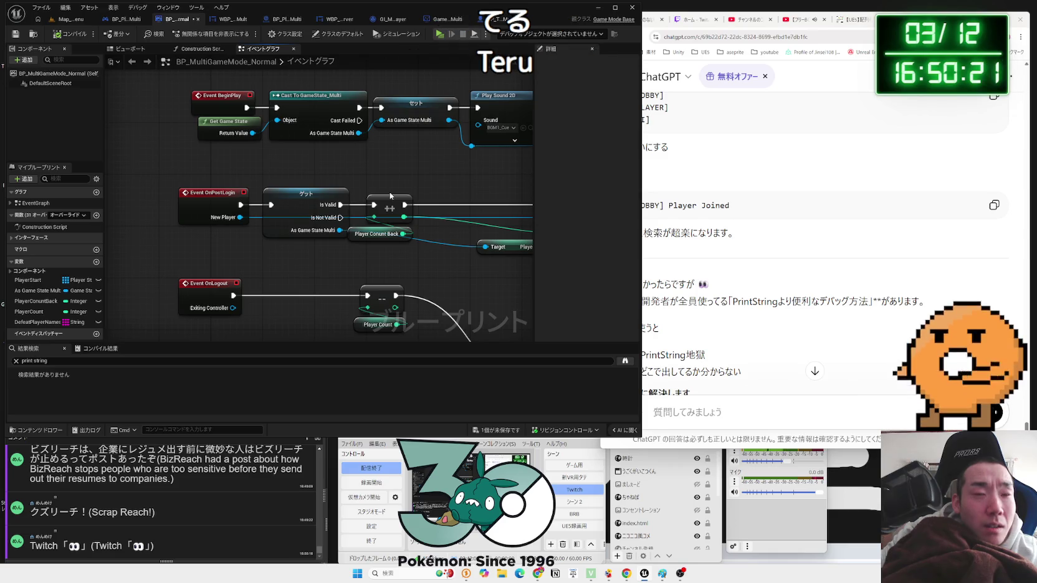
- Search for a Get Game Instance node in empty space below Event BeginPlay
{"action": "left_click_drag", "start_coordinate": [359, 177], "coordinate": [426, 145]}
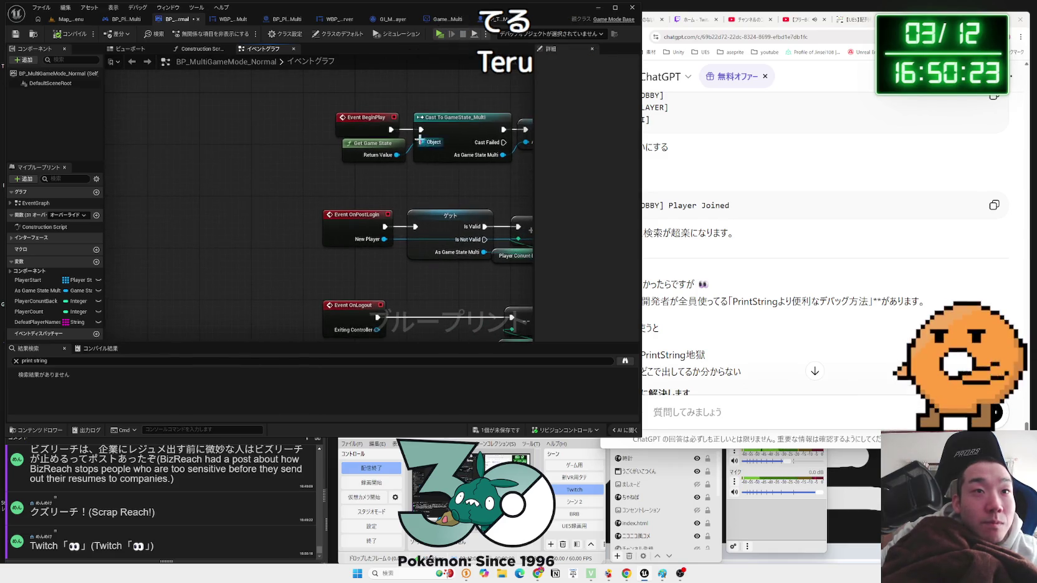
{"action": "right_click", "coordinate": [279, 184]}
{"action": "type", "text": "get"}
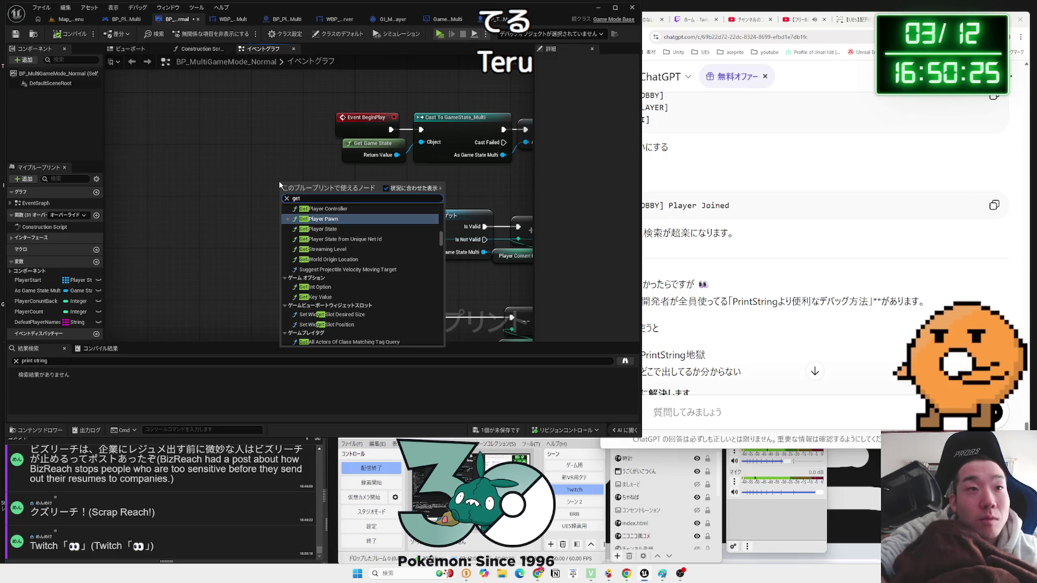
{"action": "type", "text": " game instan"}
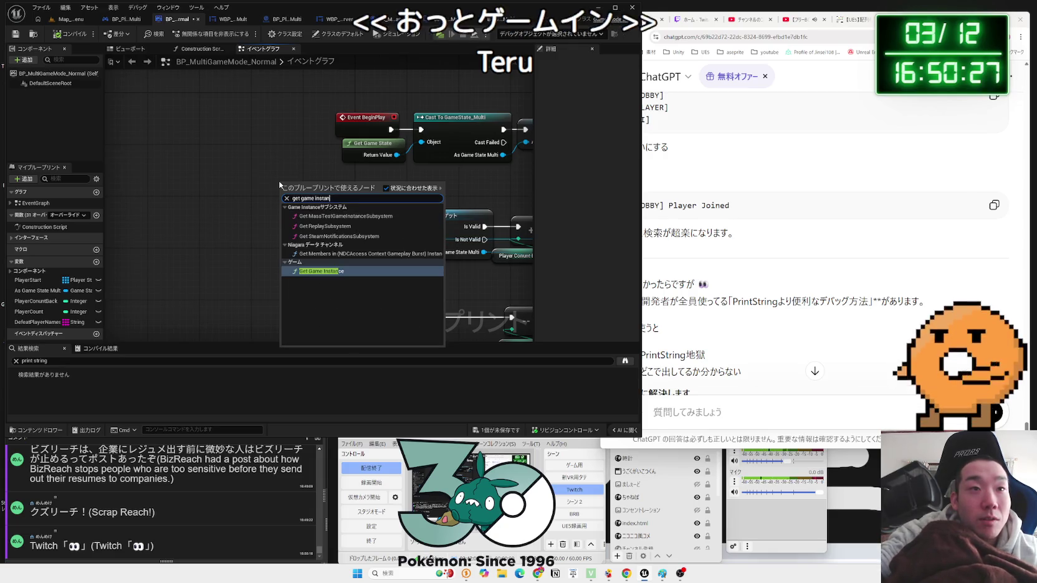
- Add Get Game Instance and cast its result to GI_MultiPlayer
{"action": "left_click", "coordinate": [321, 271]}
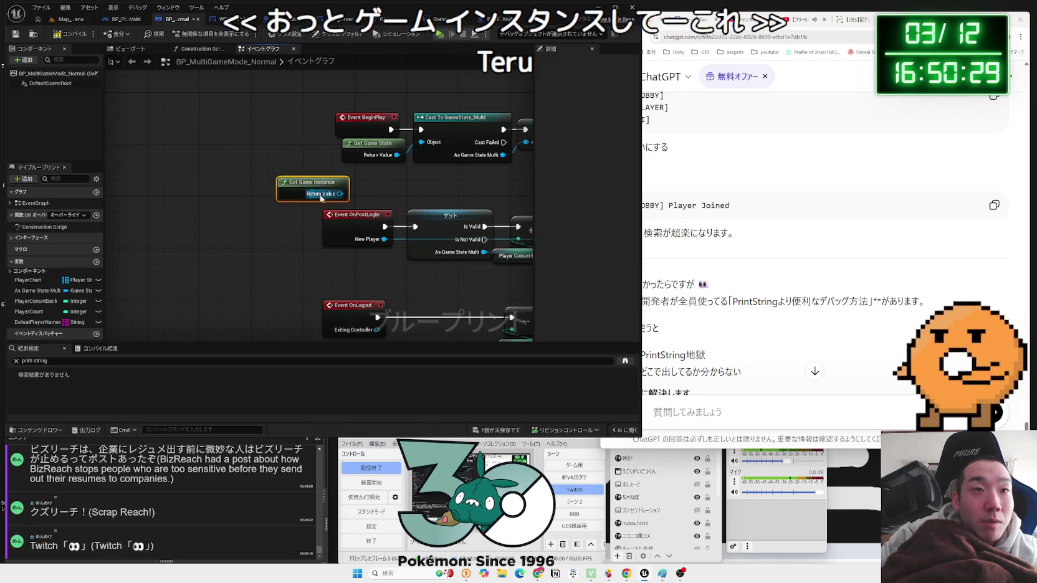
{"action": "left_click_drag", "start_coordinate": [248, 200], "coordinate": [282, 172]}
{"action": "type", "text": "GI"}
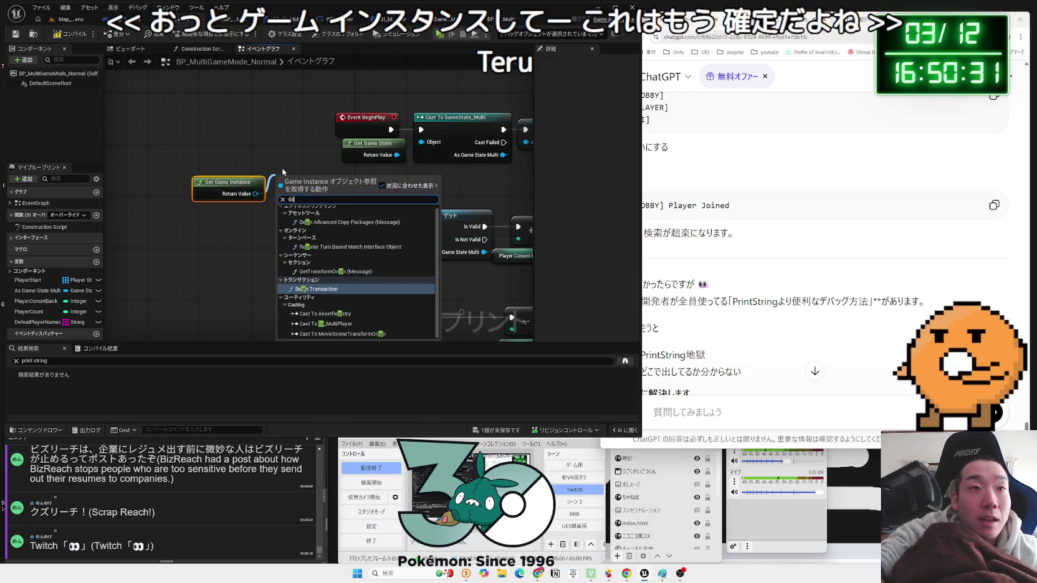
{"action": "key", "text": "BackSpace"}
{"action": "key", "text": "BackSpace"}
{"action": "type", "text": "ca"}
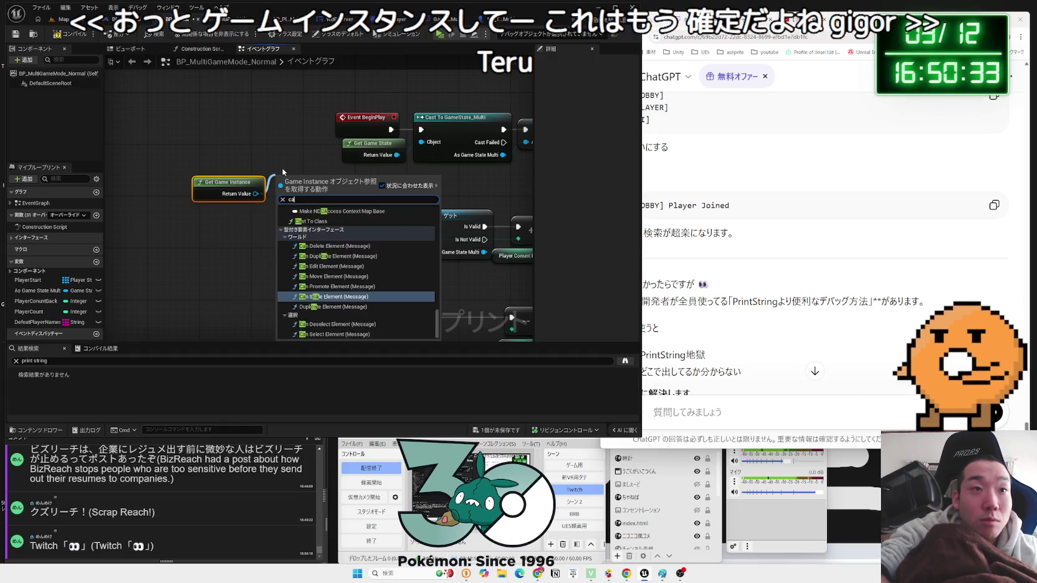
{"action": "type", "text": "st GI"}
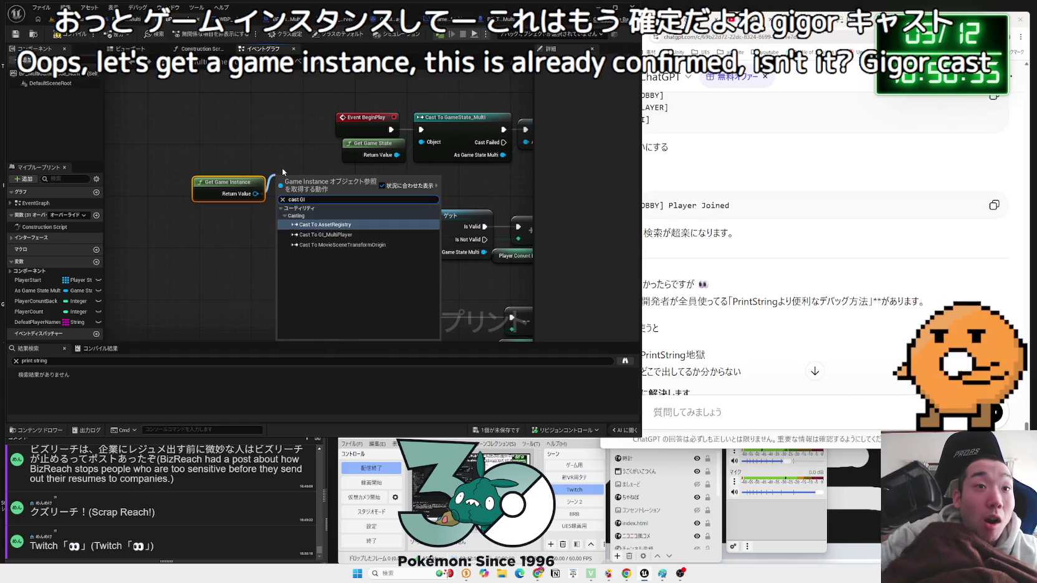
{"action": "left_click", "coordinate": [334, 235]}
- Insert the cast between BeginPlay and Cast To GameState_Multi, promoting its output to As GI Multi Player
{"action": "left_click_drag", "start_coordinate": [353, 121], "coordinate": [152, 121]}
{"action": "left_click_drag", "start_coordinate": [289, 180], "coordinate": [219, 122]}
{"action": "mouse_move", "coordinate": [283, 155]}
{"action": "left_mouse_down"}
{"action": "mouse_move", "coordinate": [311, 136]}
{"action": "mouse_move", "coordinate": [402, 131]}
{"action": "mouse_move", "coordinate": [389, 129]}
{"action": "left_mouse_up"}
{"action": "left_click", "coordinate": [330, 172]}
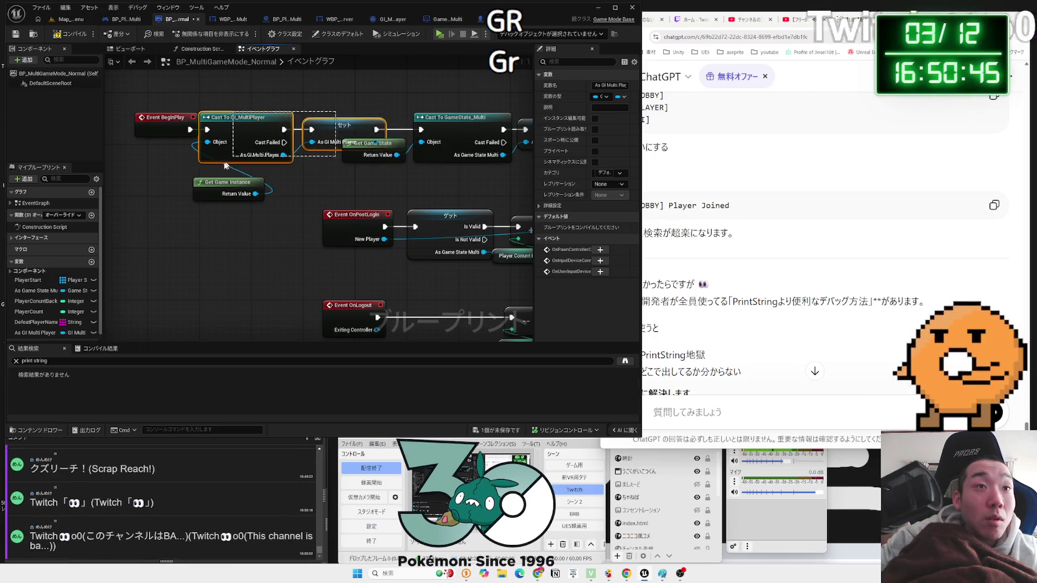
- Shift the BeginPlay group of nodes further left
{"action": "left_click_drag", "start_coordinate": [336, 103], "coordinate": [124, 206]}
{"action": "left_click_drag", "start_coordinate": [237, 118], "coordinate": [211, 117]}
{"action": "left_click", "coordinate": [294, 178]}
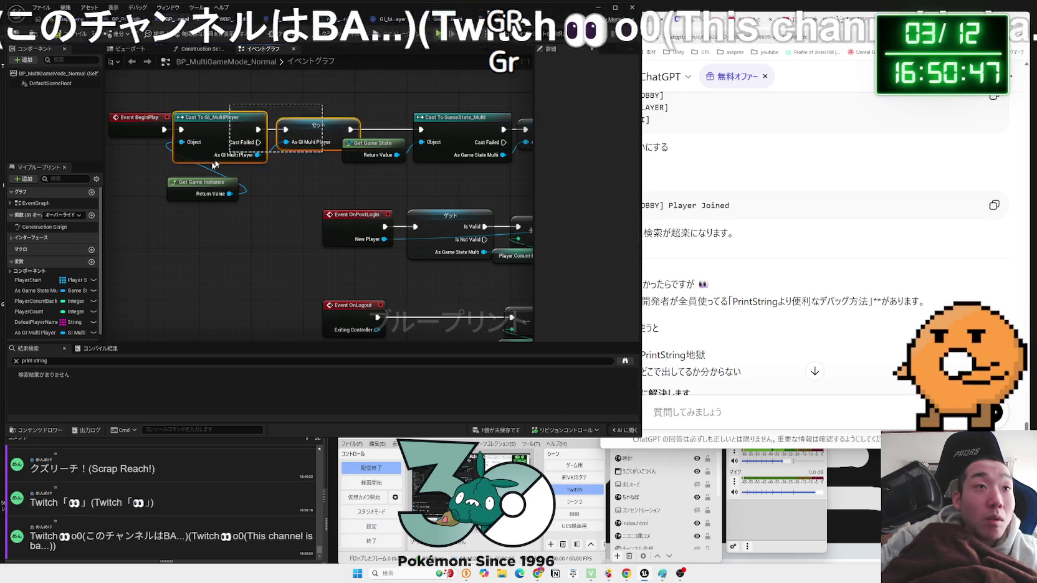
{"action": "mouse_move", "coordinate": [298, 125]}
{"action": "left_mouse_down"}
{"action": "mouse_move", "coordinate": [279, 124]}
{"action": "mouse_move", "coordinate": [314, 95]}
{"action": "left_mouse_up"}
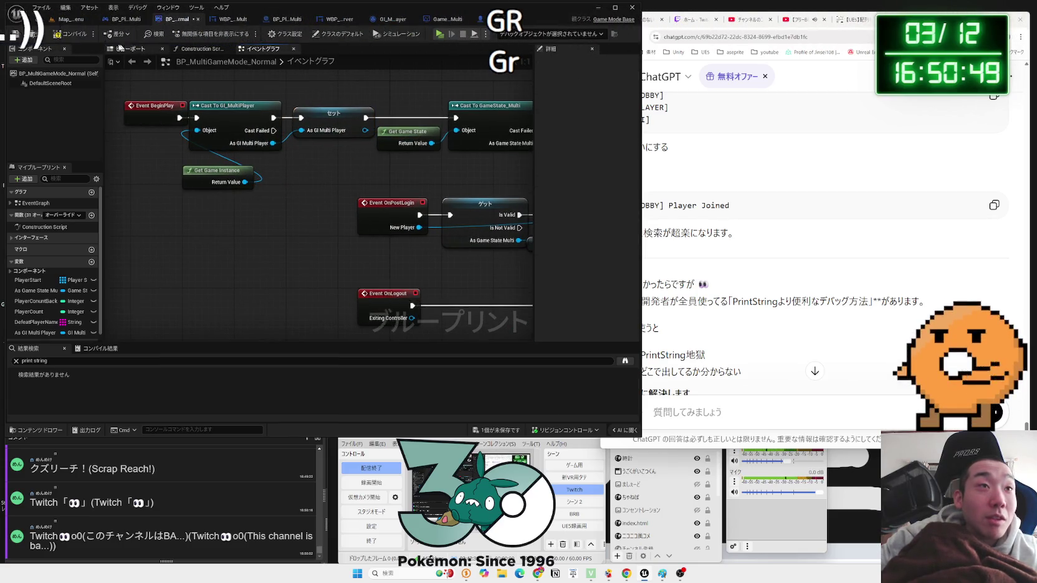
{"action": "left_click", "coordinate": [331, 119]}
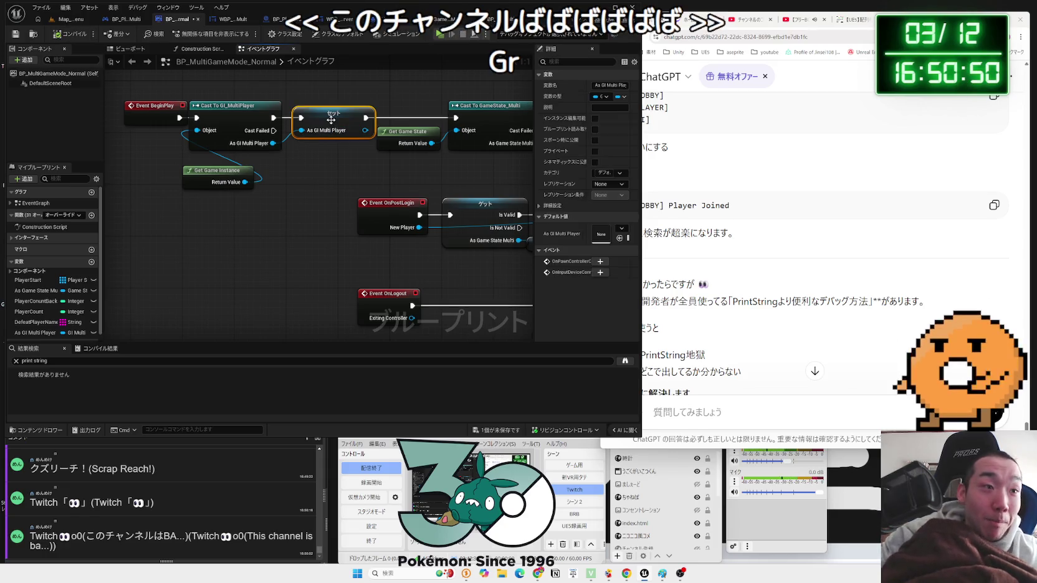
- Rename the As GI Multi Player variable to GI_Multi
{"action": "scroll", "coordinate": [50, 299], "scroll_direction": "down", "scroll_amount": 1}
{"action": "left_click", "coordinate": [55, 324]}
{"action": "key", "text": "Delete"}
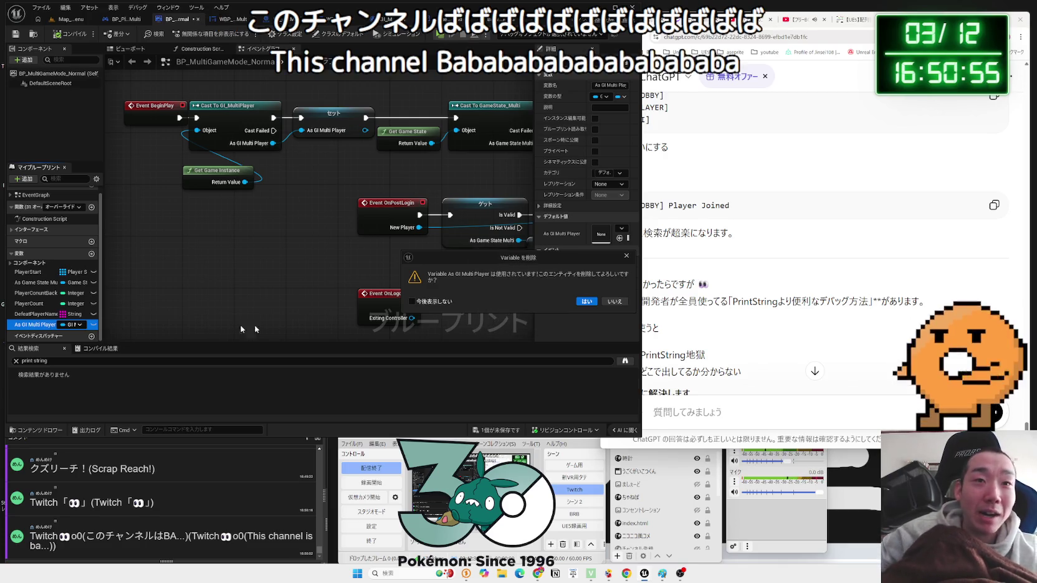
{"action": "key", "text": "Escape"}
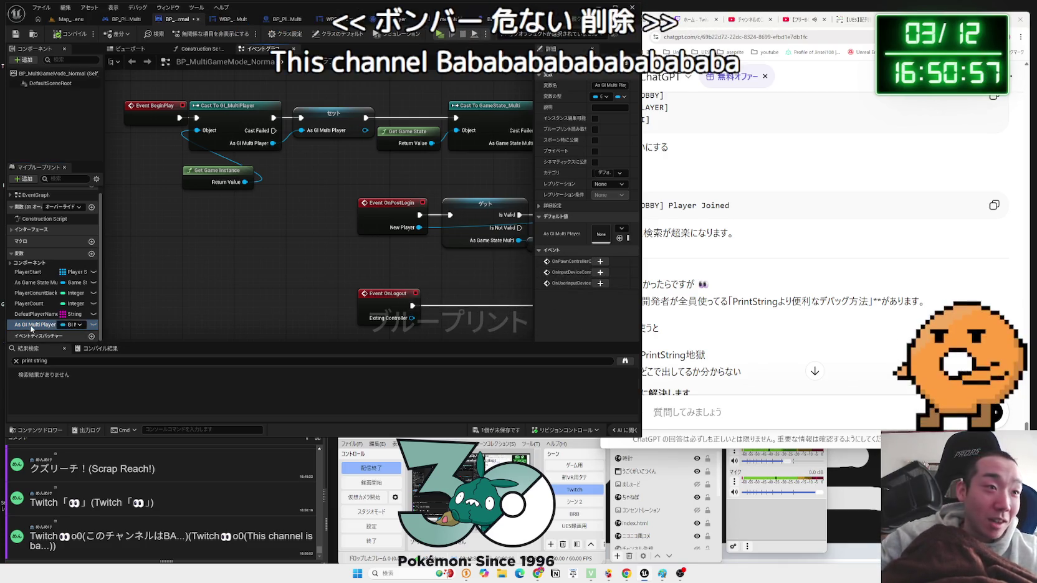
{"action": "left_click", "coordinate": [31, 328]}
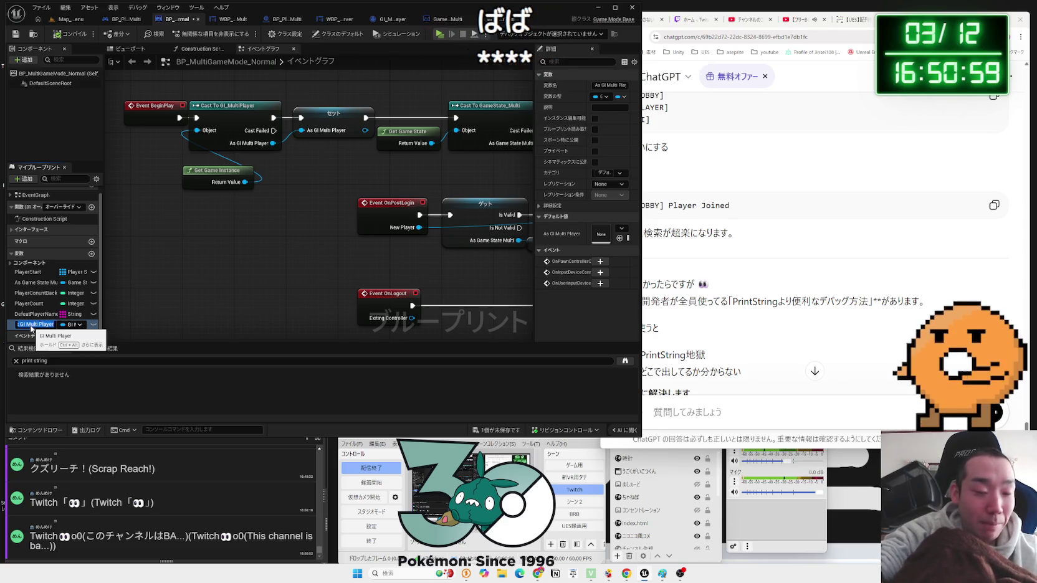
{"action": "type", "text": "GI_Multi"}
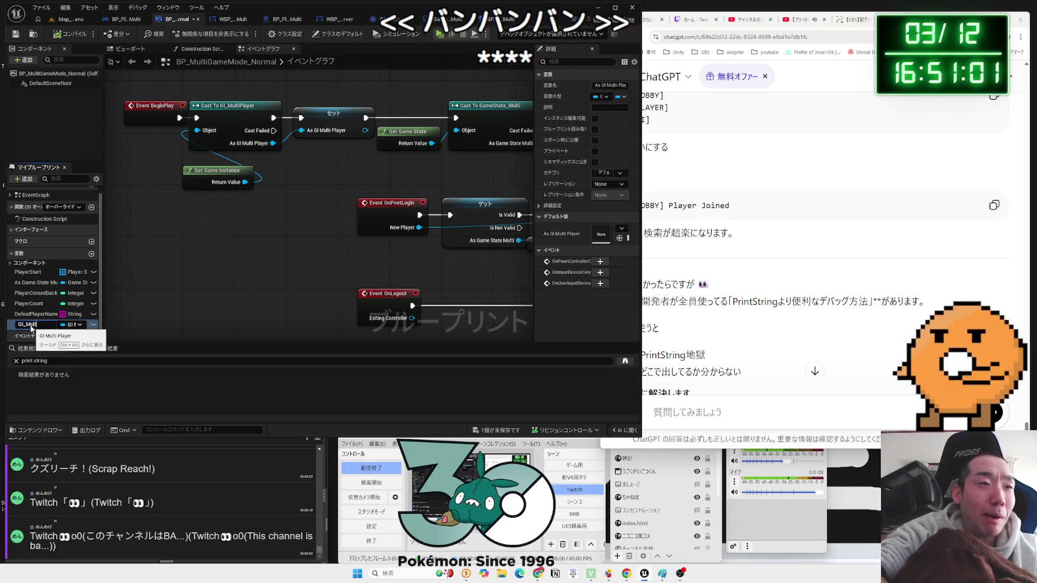
{"action": "key", "text": "Return"}
{"action": "left_click_drag", "start_coordinate": [323, 131], "coordinate": [335, 130]}
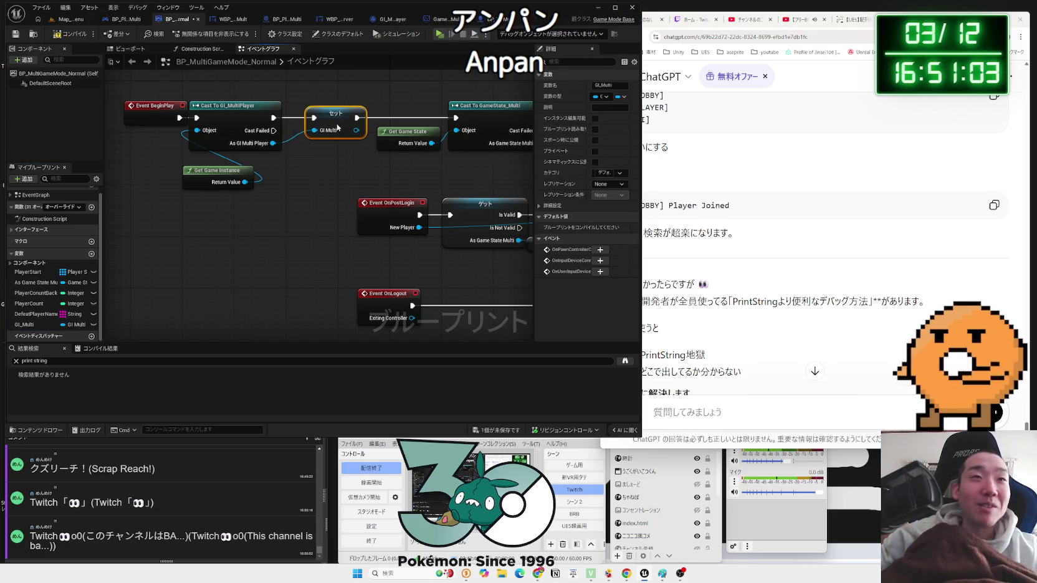
- Compile the blueprint and reposition the cast, Get Game Instance and BeginPlay nodes
{"action": "left_click", "coordinate": [69, 34]}
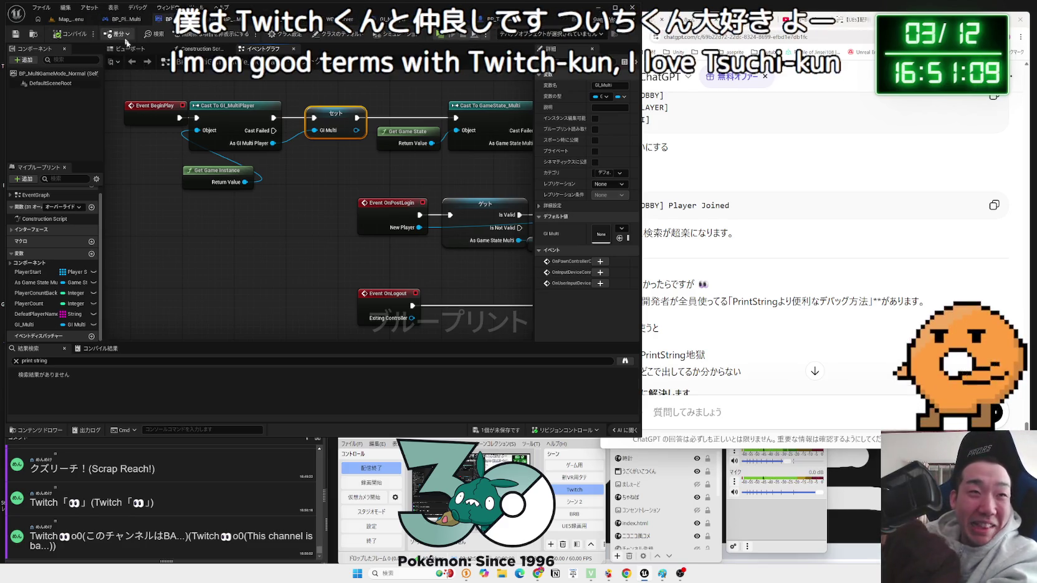
{"action": "mouse_move", "coordinate": [255, 199]}
{"action": "left_mouse_down"}
{"action": "mouse_move", "coordinate": [252, 146]}
{"action": "mouse_move", "coordinate": [265, 165]}
{"action": "mouse_move", "coordinate": [243, 157]}
{"action": "left_mouse_up"}
{"action": "left_click", "coordinate": [265, 165]}
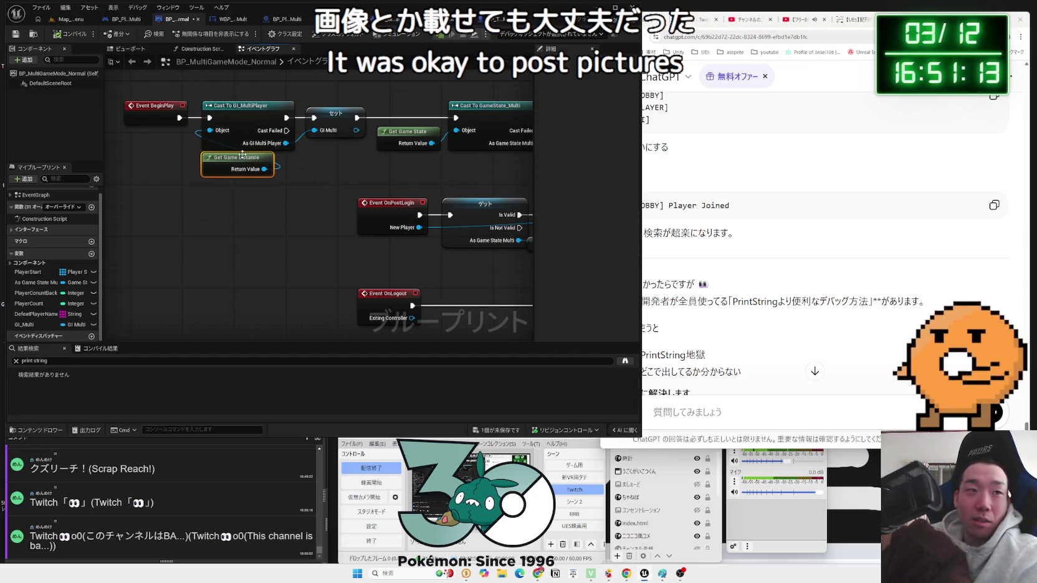
{"action": "left_click_drag", "start_coordinate": [139, 113], "coordinate": [143, 113]}
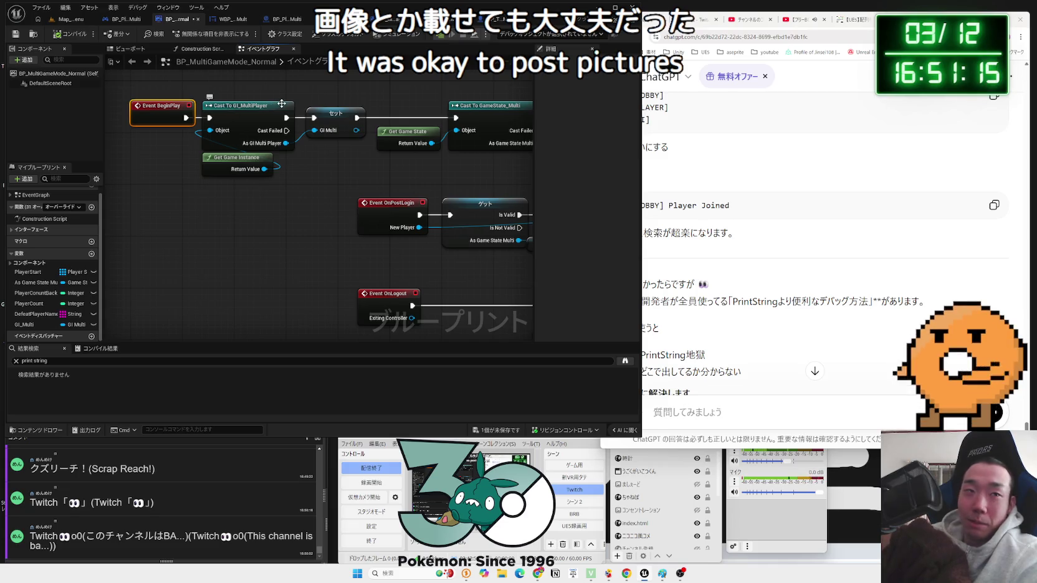
- Select the whole BeginPlay chain including the Set node, shift it right into line, then deselect
{"action": "mouse_move", "coordinate": [335, 99]}
{"action": "left_mouse_down"}
{"action": "mouse_move", "coordinate": [189, 185]}
{"action": "mouse_move", "coordinate": [193, 210]}
{"action": "left_mouse_up"}
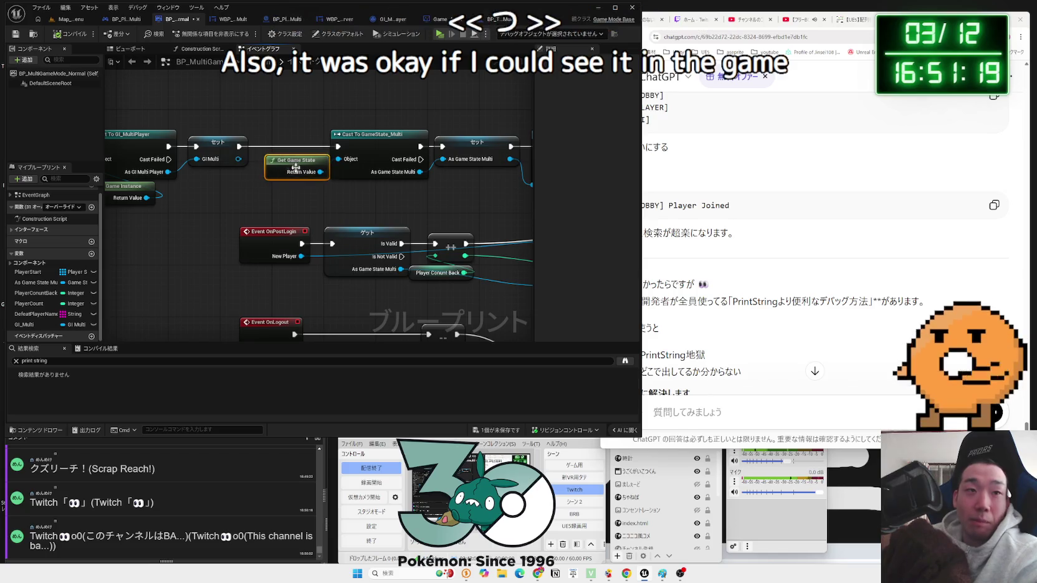
{"action": "left_click_drag", "start_coordinate": [251, 194], "coordinate": [400, 196]}
{"action": "left_click_drag", "start_coordinate": [362, 205], "coordinate": [200, 129]}
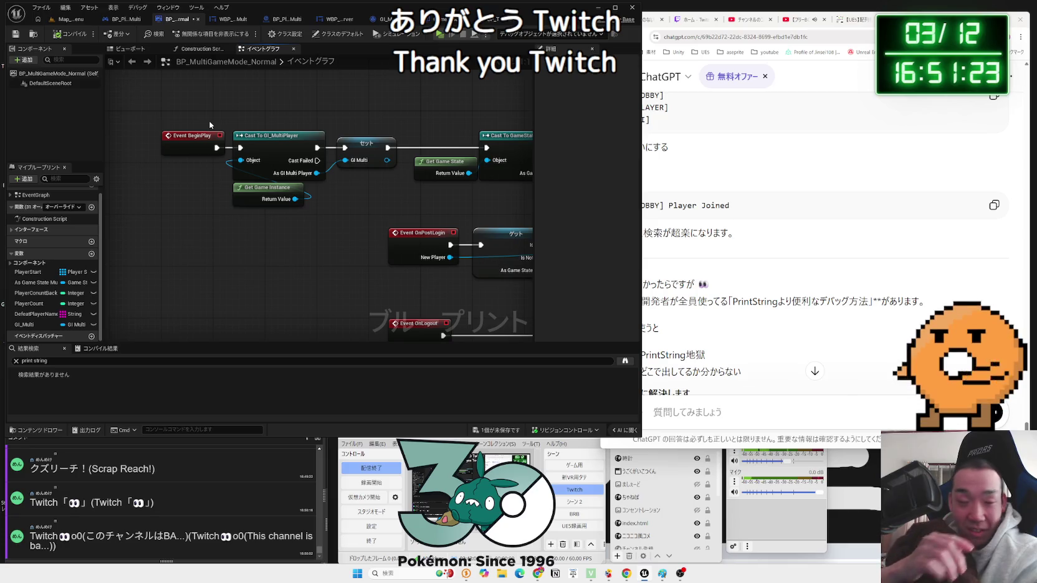
{"action": "left_click_drag", "start_coordinate": [327, 225], "coordinate": [161, 118]}
{"action": "left_click_drag", "start_coordinate": [278, 143], "coordinate": [291, 143]}
{"action": "left_click", "coordinate": [364, 150], "text": "ctrl"}
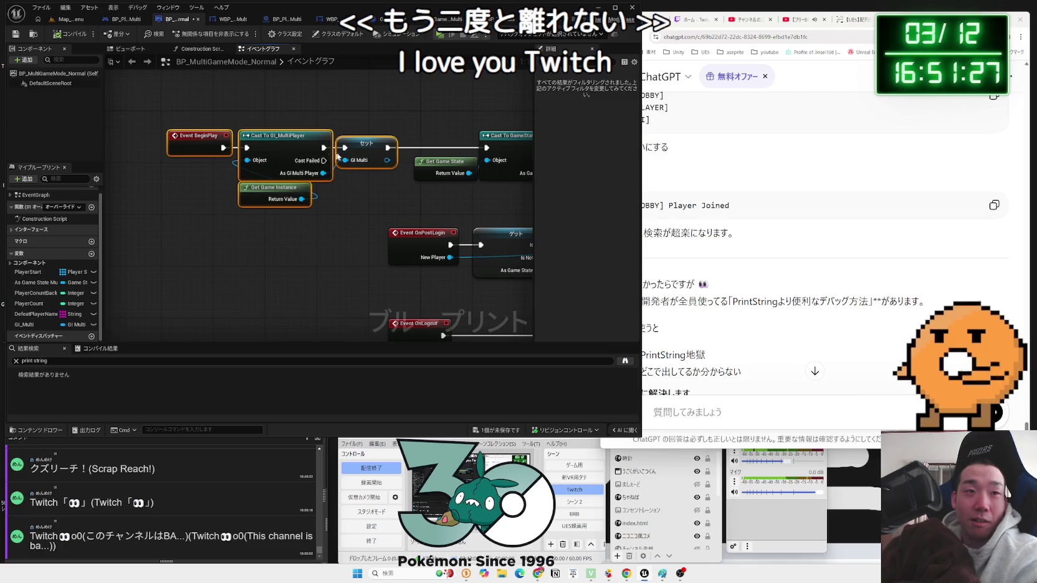
{"action": "left_click_drag", "start_coordinate": [364, 151], "coordinate": [370, 150]}
{"action": "left_click", "coordinate": [387, 183]}
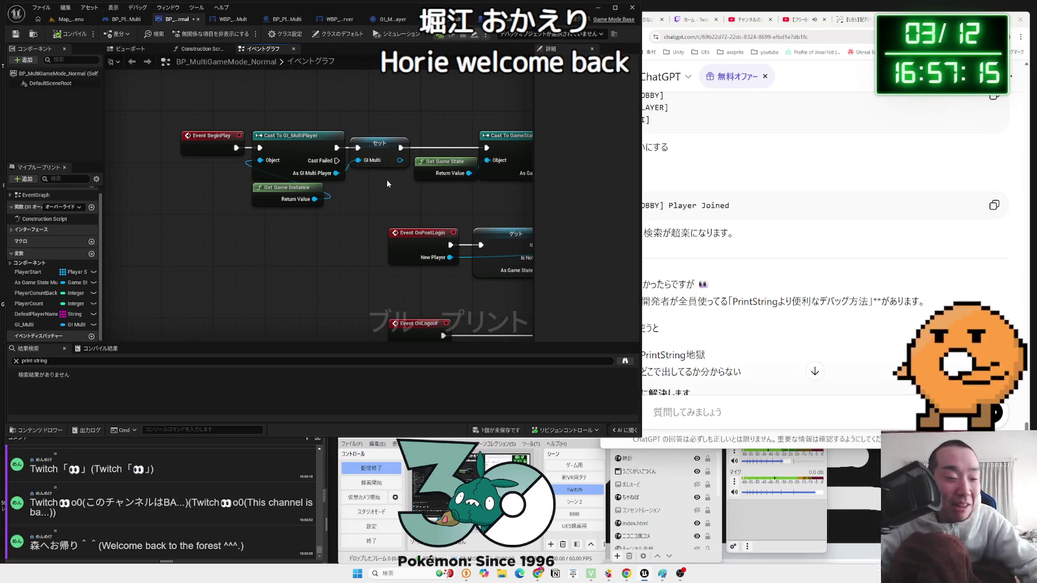
- Switch the stream to the full-screen webcam scene
{"action": "left_click", "coordinate": [578, 511]}
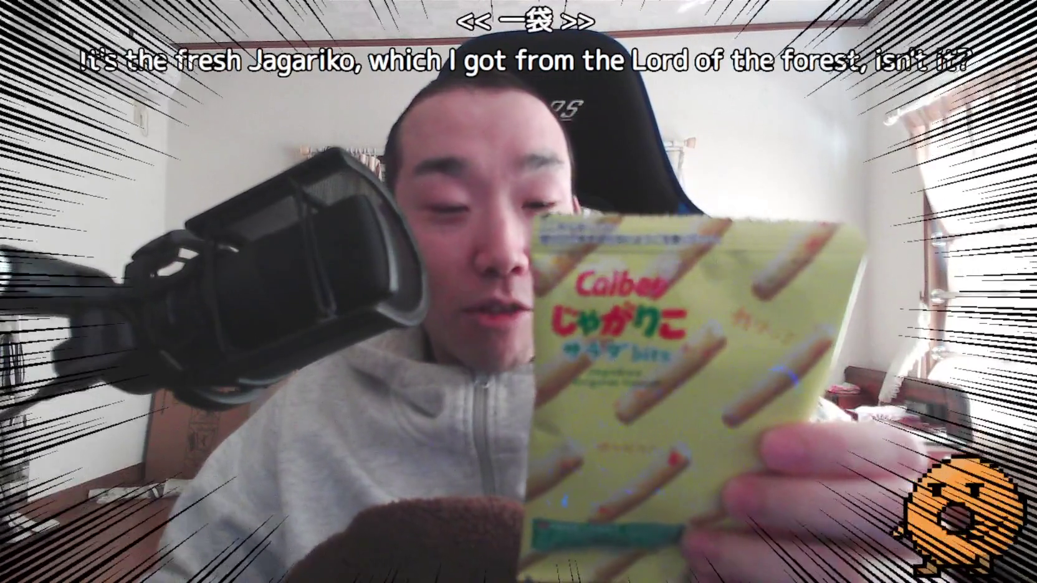
{"action": "left_click", "coordinate": [579, 490]}
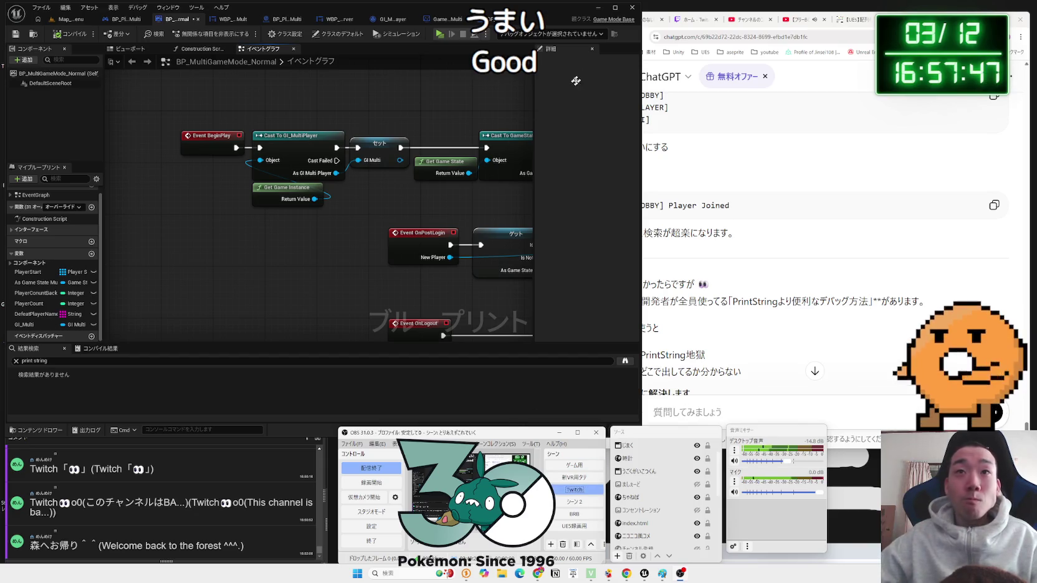
- Raise, then lower, the YouTube background music volume, ending back on the ChatGPT tab
{"action": "left_click", "coordinate": [804, 20]}
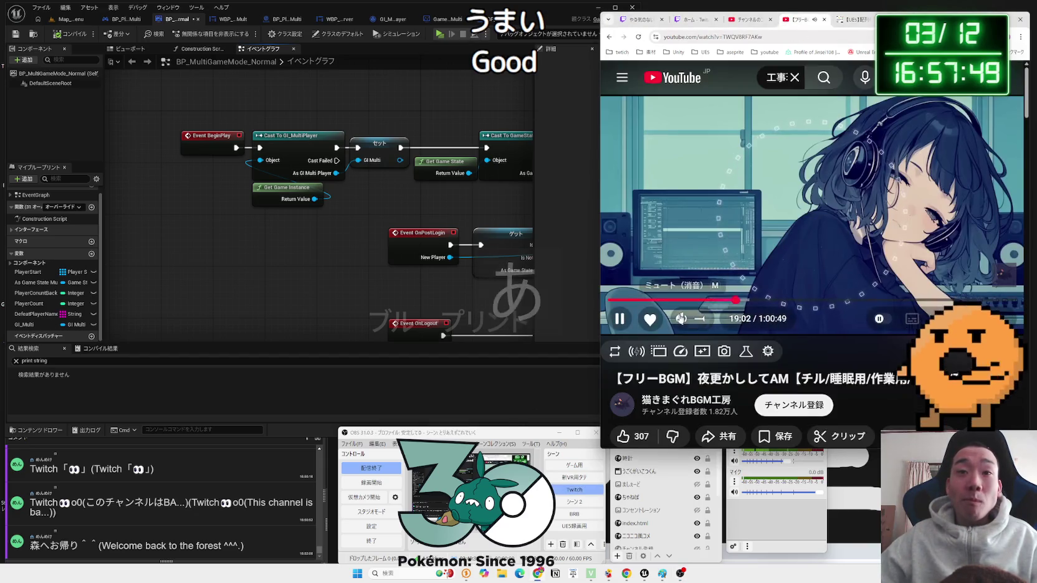
{"action": "left_click_drag", "start_coordinate": [709, 323], "coordinate": [714, 321]}
{"action": "left_click", "coordinate": [854, 19]}
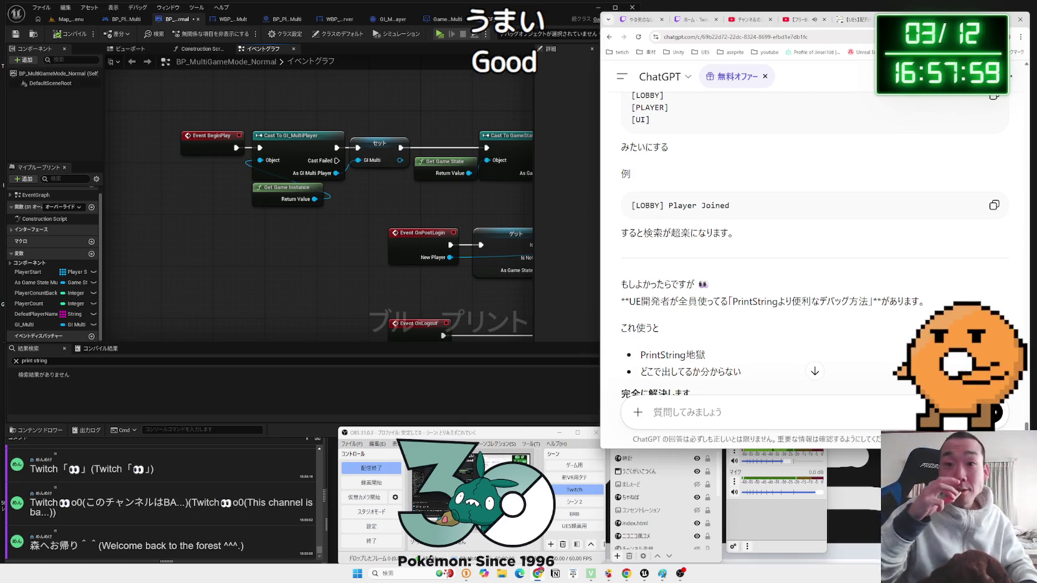
{"action": "left_click", "coordinate": [803, 19]}
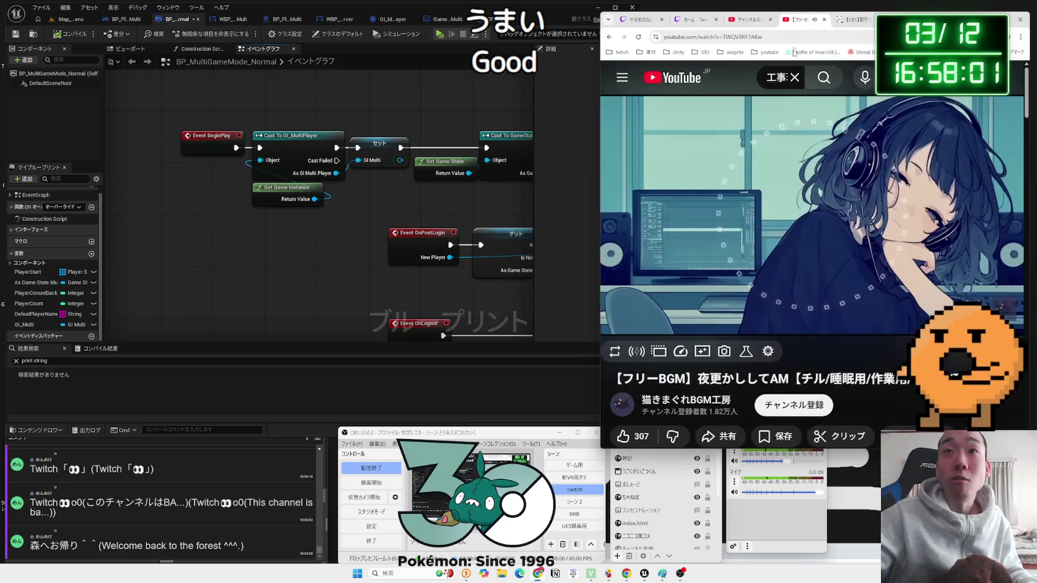
{"action": "left_click", "coordinate": [704, 320]}
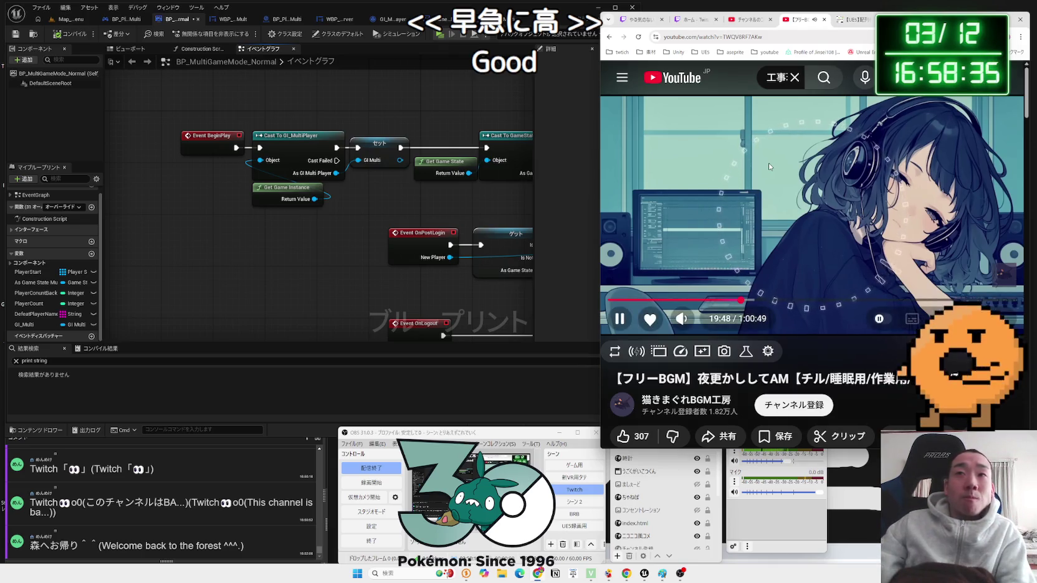
{"action": "key", "text": "ctrl+Tab"}
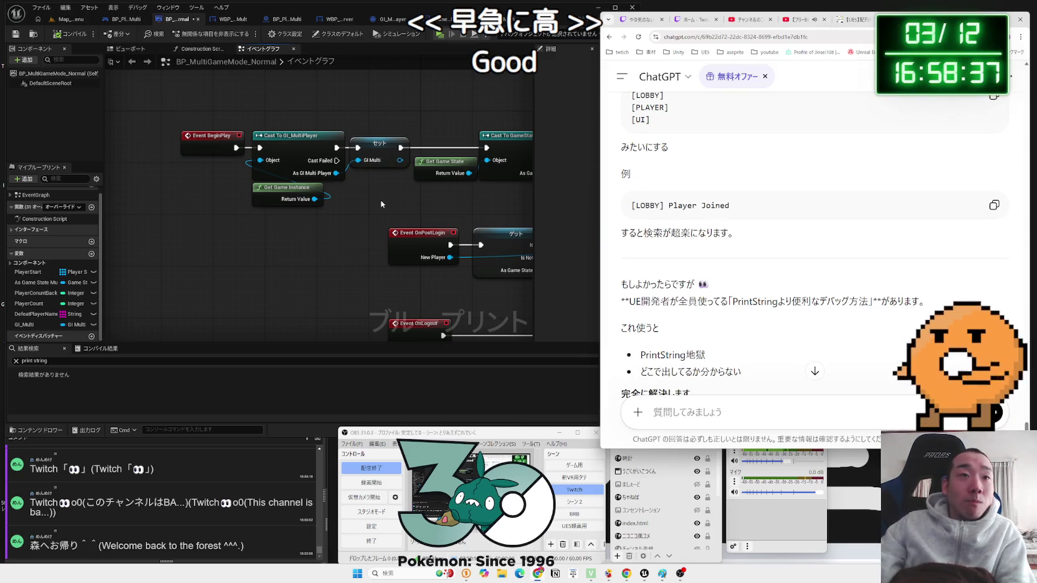
- Bring Unreal Editor forward and pan the game mode graph to the Branch, Do Once and Create Result nodes
{"action": "left_click", "coordinate": [381, 205]}
{"action": "scroll", "coordinate": [350, 219], "scroll_direction": "down", "scroll_amount": 2}
{"action": "left_click_drag", "start_coordinate": [349, 218], "coordinate": [282, 115]}
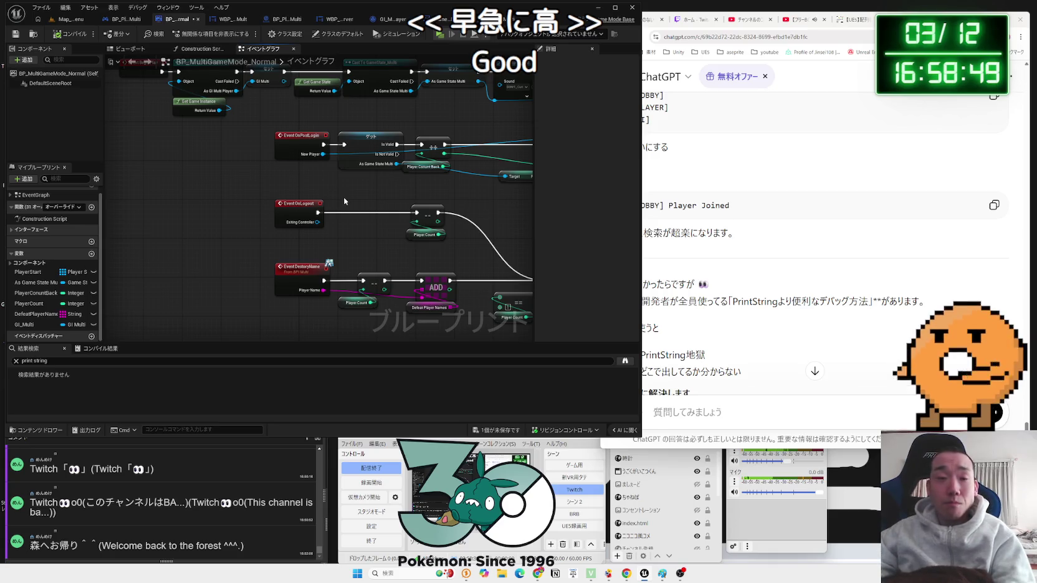
{"action": "mouse_move", "coordinate": [363, 176]}
{"action": "left_mouse_down"}
{"action": "mouse_move", "coordinate": [167, 114]}
{"action": "mouse_move", "coordinate": [283, 226]}
{"action": "left_mouse_up"}
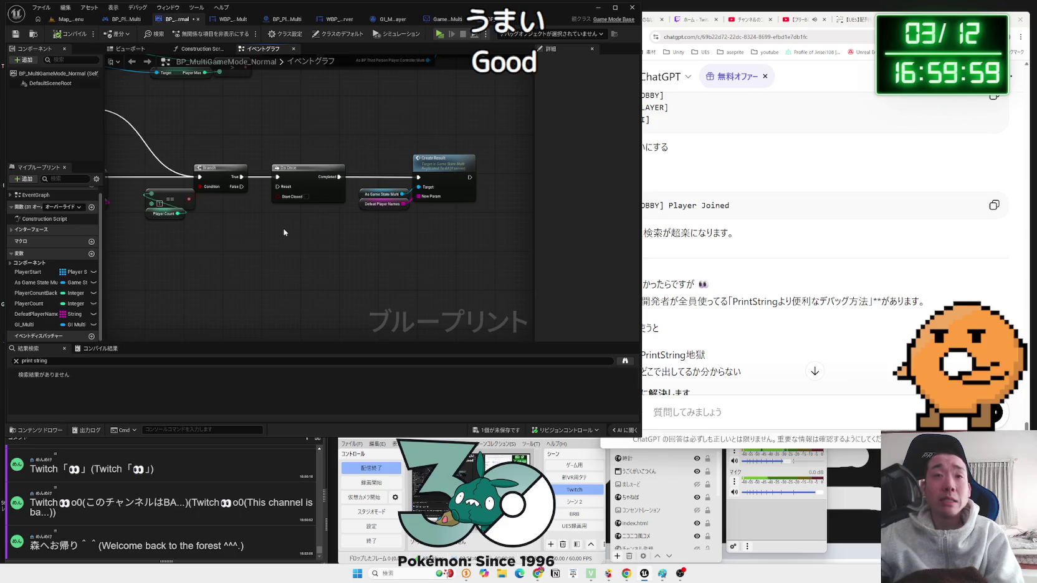
- Review the OnLogout events and BeginPlay cast nodes, then return to the level editor's ThirdPerson folder
{"action": "mouse_move", "coordinate": [157, 224]}
{"action": "left_mouse_down"}
{"action": "mouse_move", "coordinate": [409, 266]}
{"action": "mouse_move", "coordinate": [369, 259]}
{"action": "mouse_move", "coordinate": [248, 178]}
{"action": "mouse_move", "coordinate": [271, 238]}
{"action": "left_mouse_up"}
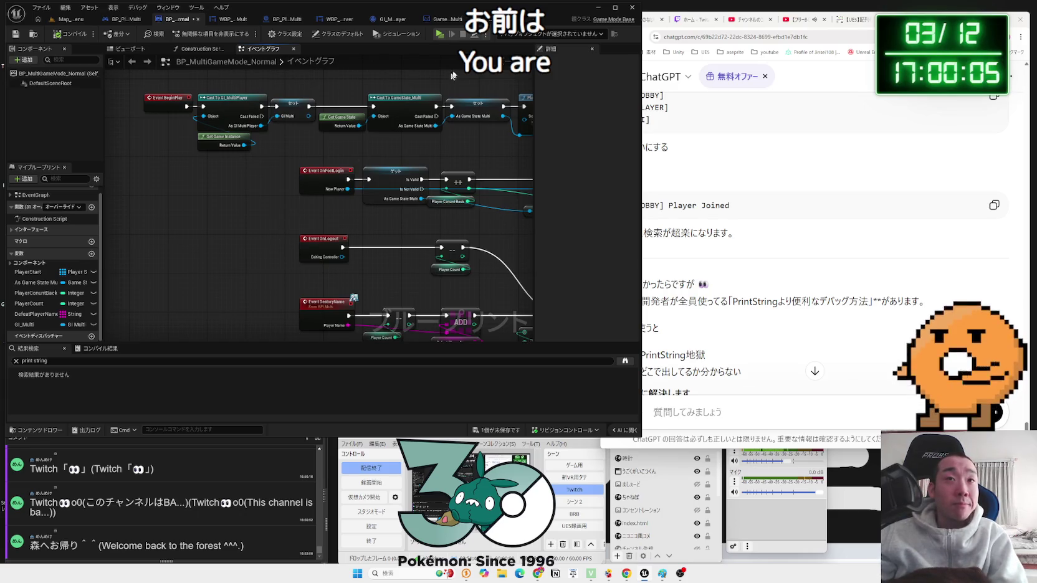
{"action": "left_click_drag", "start_coordinate": [276, 145], "coordinate": [234, 96]}
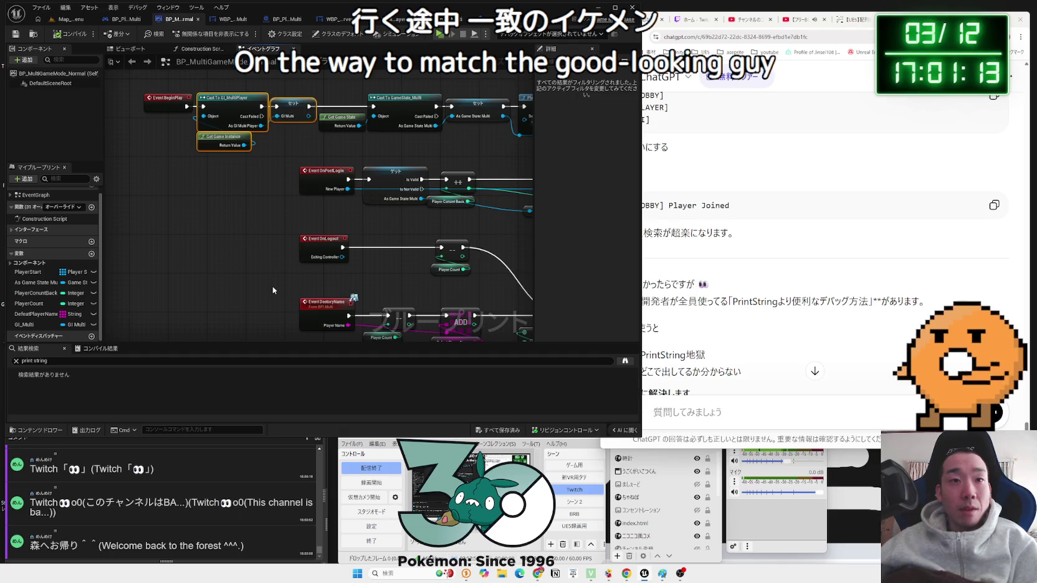
{"action": "left_click", "coordinate": [71, 19]}
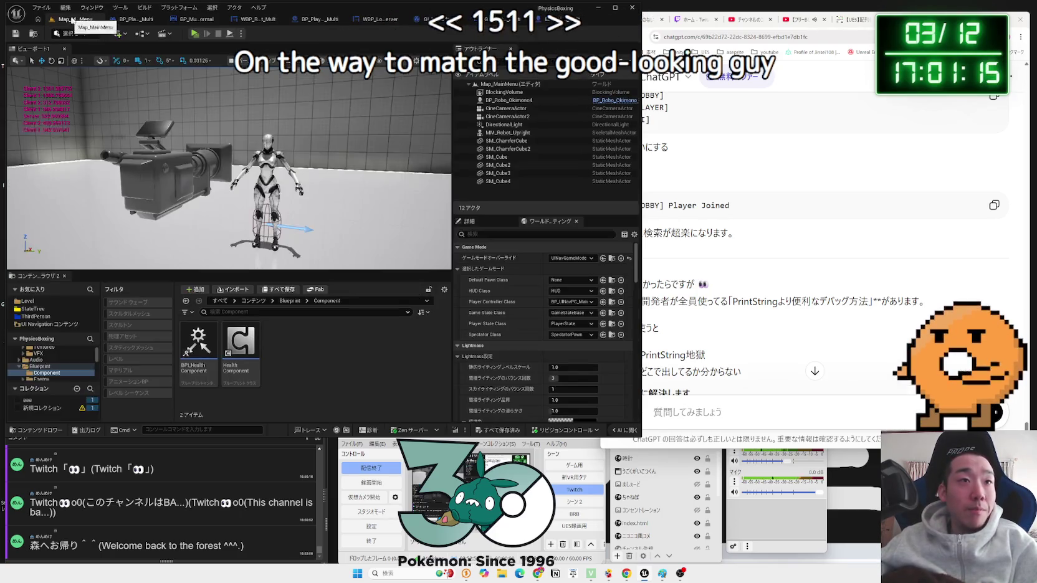
{"action": "left_click", "coordinate": [35, 316]}
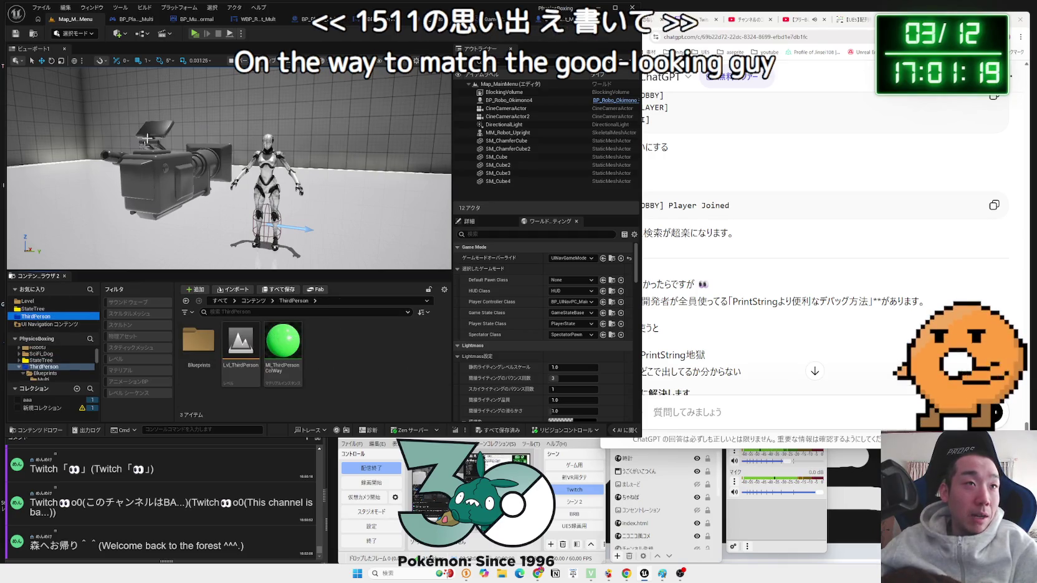
- Launch Paint with a blank canvas and close the old GM/GS diagram window
{"action": "left_click", "coordinate": [356, 573]}
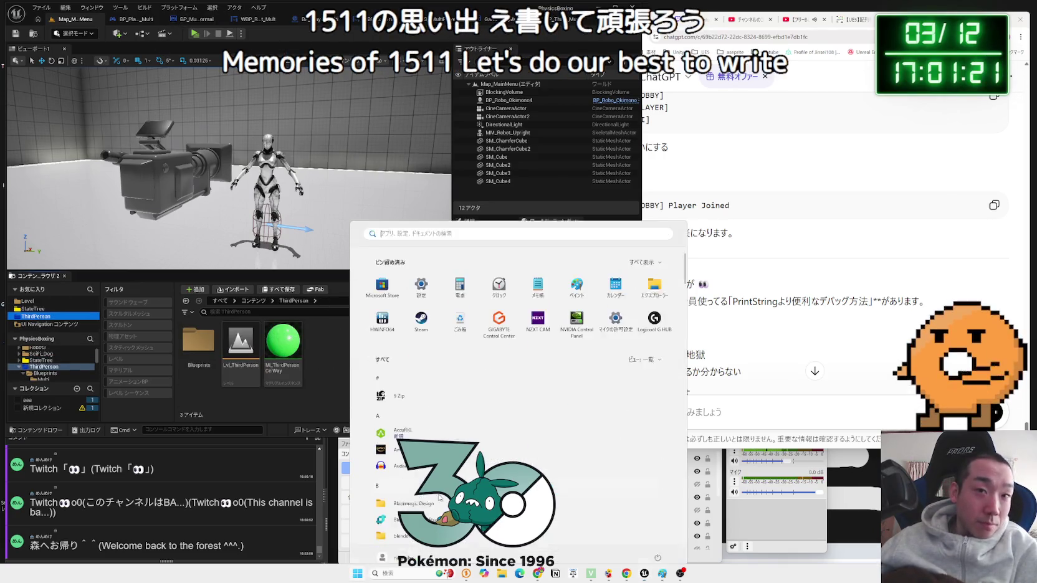
{"action": "left_click", "coordinate": [576, 274]}
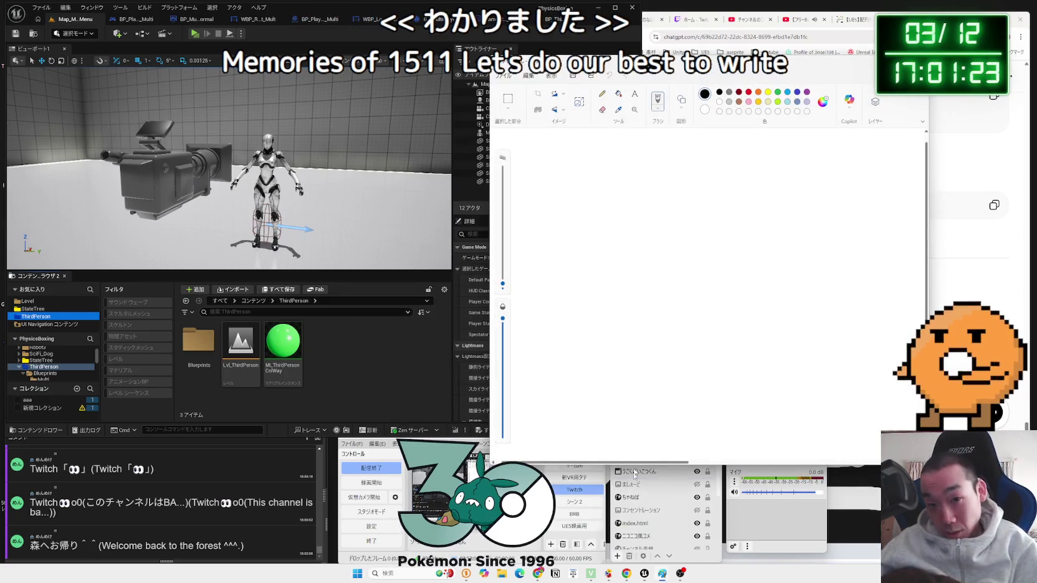
{"action": "mouse_move", "coordinate": [663, 575]}
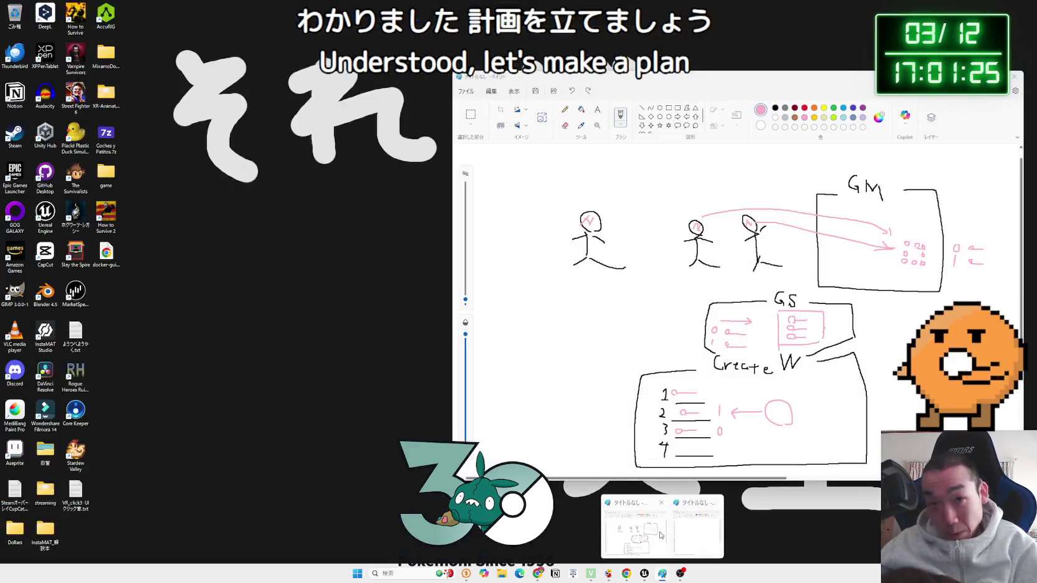
{"action": "left_click", "coordinate": [663, 526]}
{"action": "left_click", "coordinate": [1014, 76]}
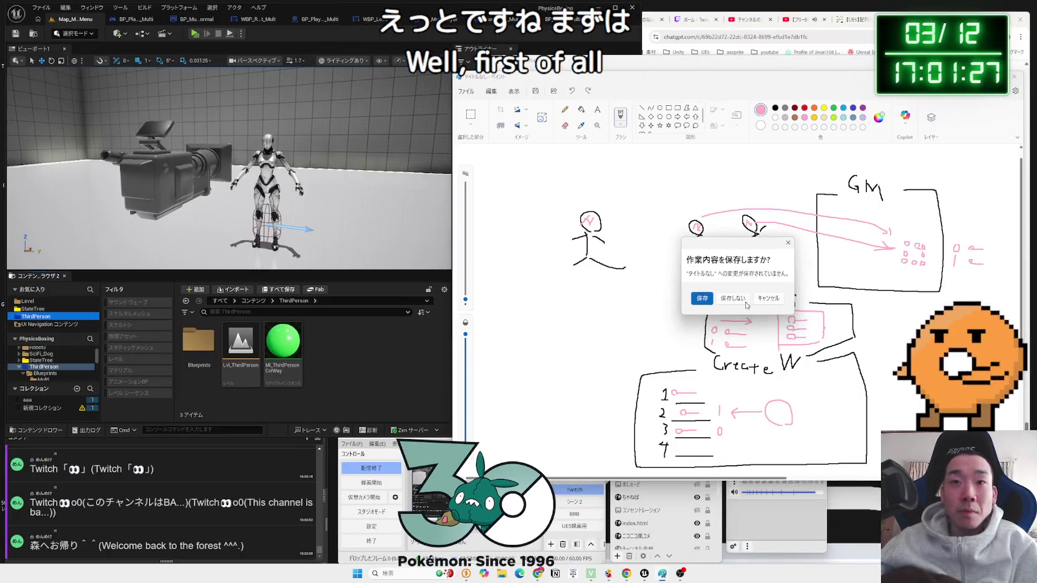
- Discard the old diagram unsaved, widen the new Paint window and write Lobby at the top
{"action": "left_click", "coordinate": [744, 287]}
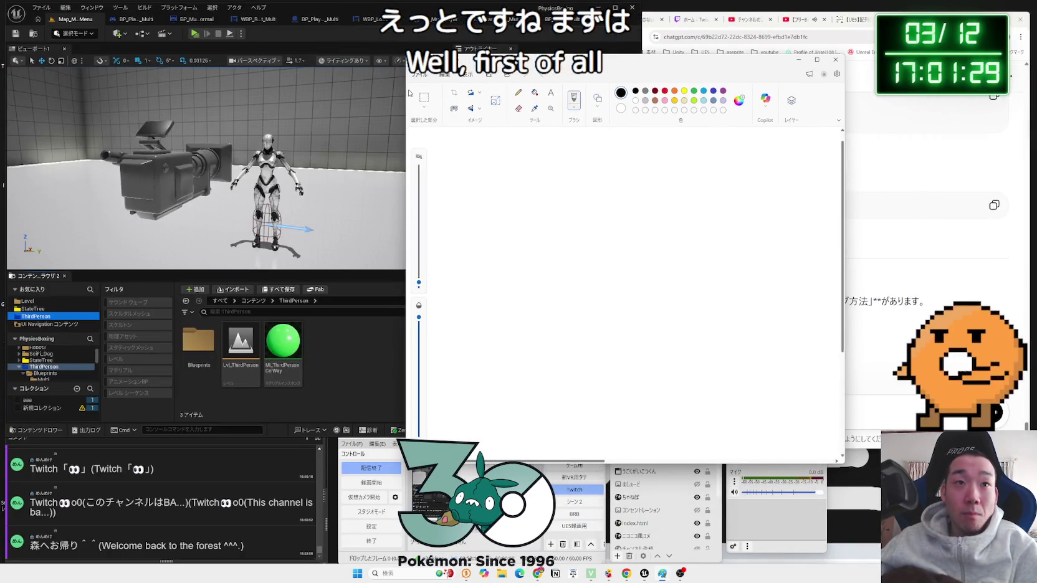
{"action": "left_click_drag", "start_coordinate": [406, 88], "coordinate": [200, 88]}
{"action": "mouse_move", "coordinate": [330, 149]}
{"action": "left_mouse_down"}
{"action": "mouse_move", "coordinate": [329, 164]}
{"action": "mouse_move", "coordinate": [337, 160]}
{"action": "left_mouse_up"}
{"action": "mouse_move", "coordinate": [343, 152]}
{"action": "left_mouse_down"}
{"action": "mouse_move", "coordinate": [350, 164]}
{"action": "mouse_move", "coordinate": [595, 165]}
{"action": "left_mouse_up"}
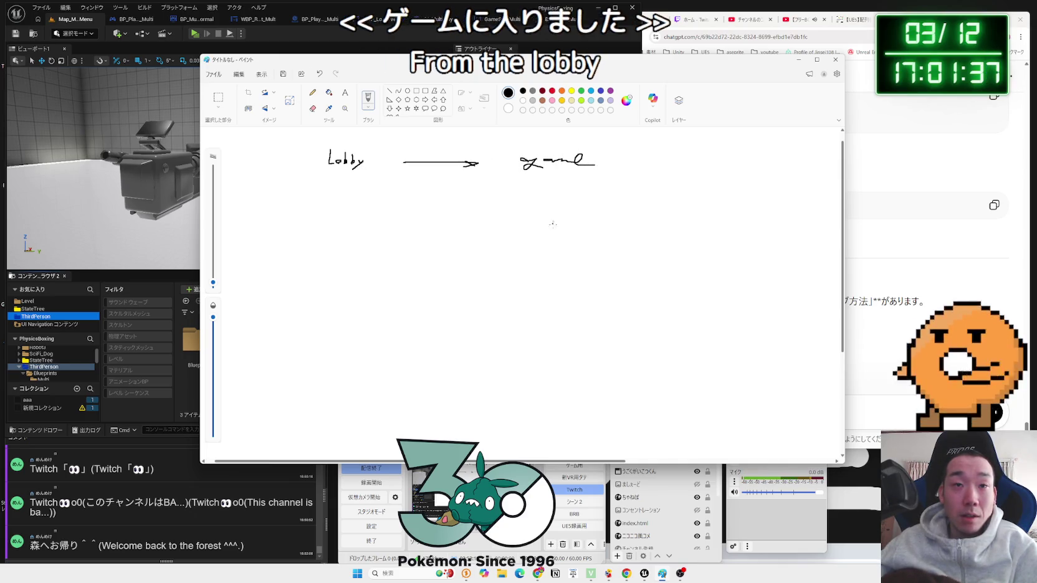
- Draw the lobby box, the large game box and a small timer box inside it
{"action": "mouse_move", "coordinate": [298, 184]}
{"action": "left_mouse_down"}
{"action": "mouse_move", "coordinate": [277, 185]}
{"action": "mouse_move", "coordinate": [391, 258]}
{"action": "mouse_move", "coordinate": [338, 182]}
{"action": "left_mouse_up"}
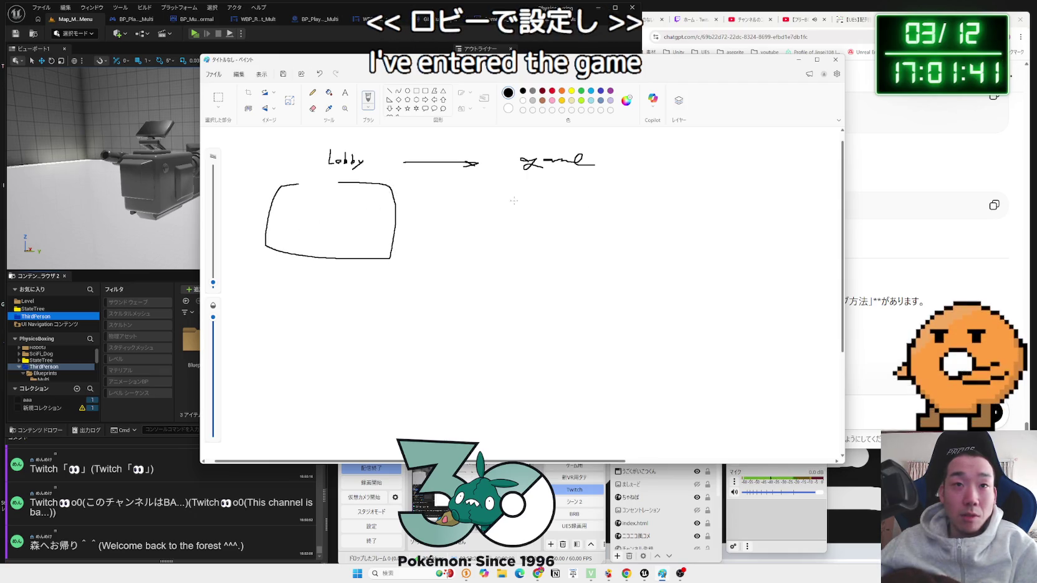
{"action": "mouse_move", "coordinate": [540, 187]}
{"action": "left_mouse_down"}
{"action": "mouse_move", "coordinate": [486, 189]}
{"action": "mouse_move", "coordinate": [484, 375]}
{"action": "mouse_move", "coordinate": [689, 410]}
{"action": "mouse_move", "coordinate": [839, 406]}
{"action": "left_mouse_up"}
{"action": "left_click_drag", "start_coordinate": [794, 184], "coordinate": [815, 405]}
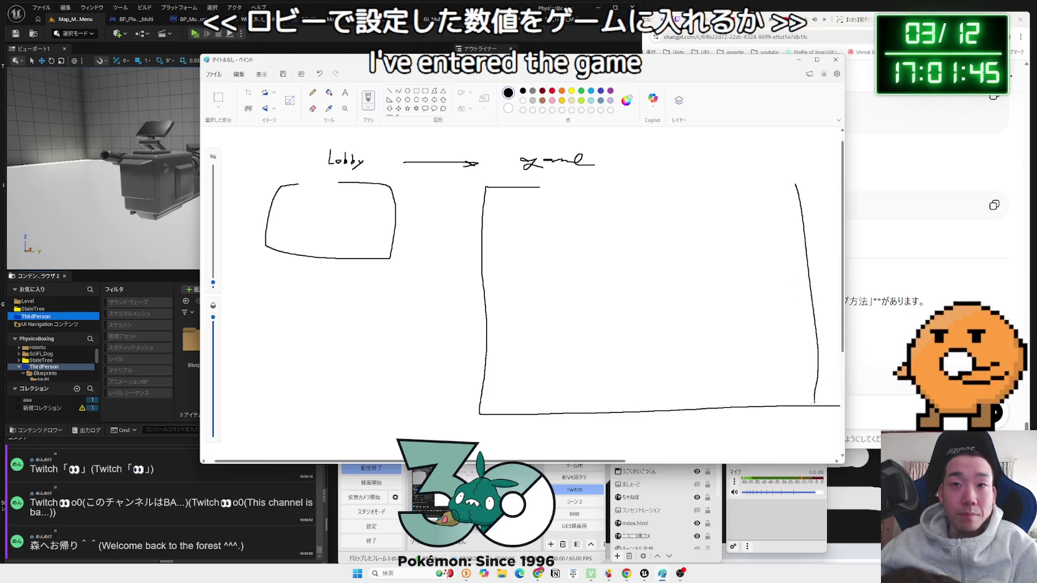
{"action": "left_click_drag", "start_coordinate": [792, 188], "coordinate": [626, 182]}
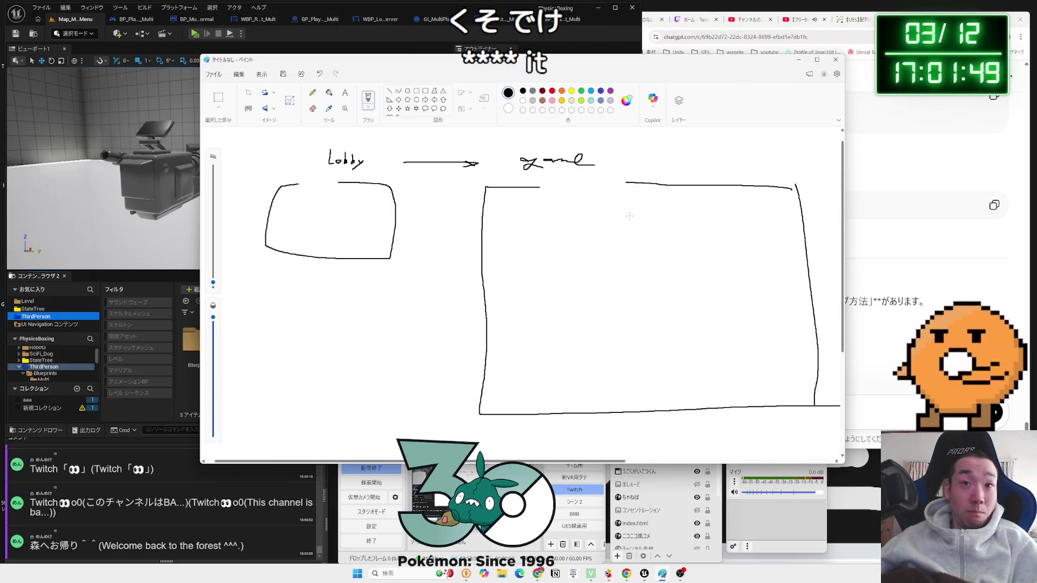
{"action": "mouse_move", "coordinate": [598, 217]}
{"action": "left_mouse_down"}
{"action": "mouse_move", "coordinate": [684, 217]}
{"action": "mouse_move", "coordinate": [670, 194]}
{"action": "mouse_move", "coordinate": [598, 203]}
{"action": "mouse_move", "coordinate": [598, 218]}
{"action": "mouse_move", "coordinate": [613, 202]}
{"action": "mouse_move", "coordinate": [662, 210]}
{"action": "left_mouse_up"}
- Write 00.00 in the timer box, undo the 60 written below, and start the W label
{"action": "left_click", "coordinate": [640, 213]}
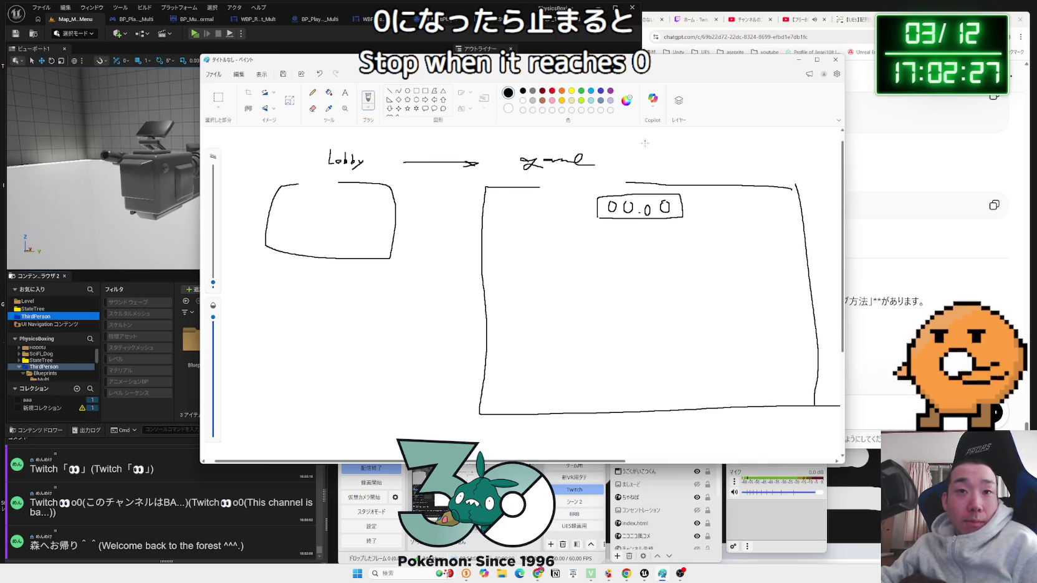
{"action": "mouse_move", "coordinate": [612, 226]}
{"action": "left_mouse_down"}
{"action": "mouse_move", "coordinate": [604, 240]}
{"action": "mouse_move", "coordinate": [623, 234]}
{"action": "mouse_move", "coordinate": [608, 271]}
{"action": "mouse_move", "coordinate": [615, 261]}
{"action": "mouse_move", "coordinate": [623, 275]}
{"action": "left_mouse_up"}
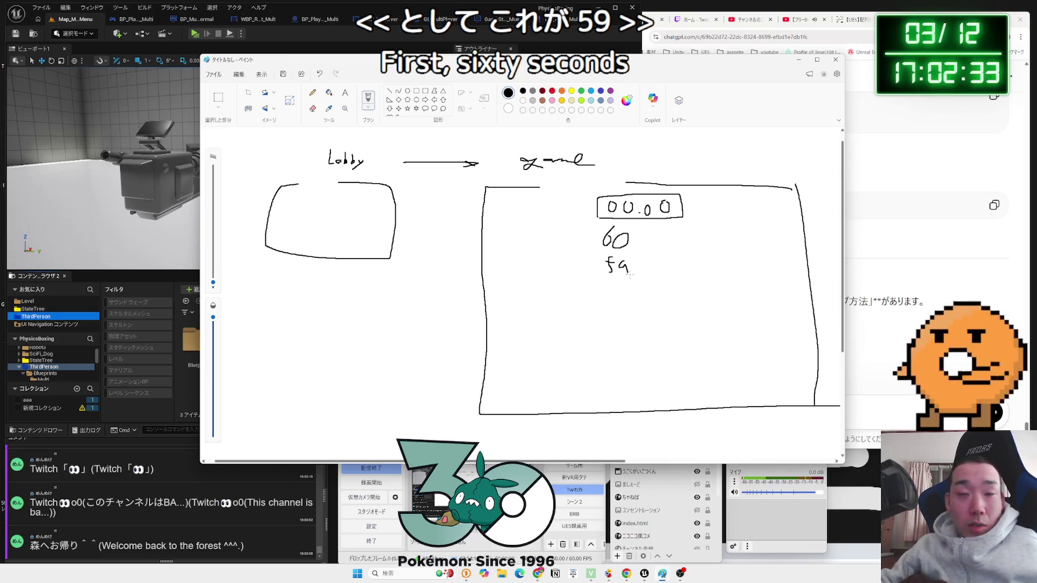
{"action": "key", "text": "ctrl+z"}
{"action": "key", "text": "ctrl+z"}
{"action": "key", "text": "ctrl+z"}
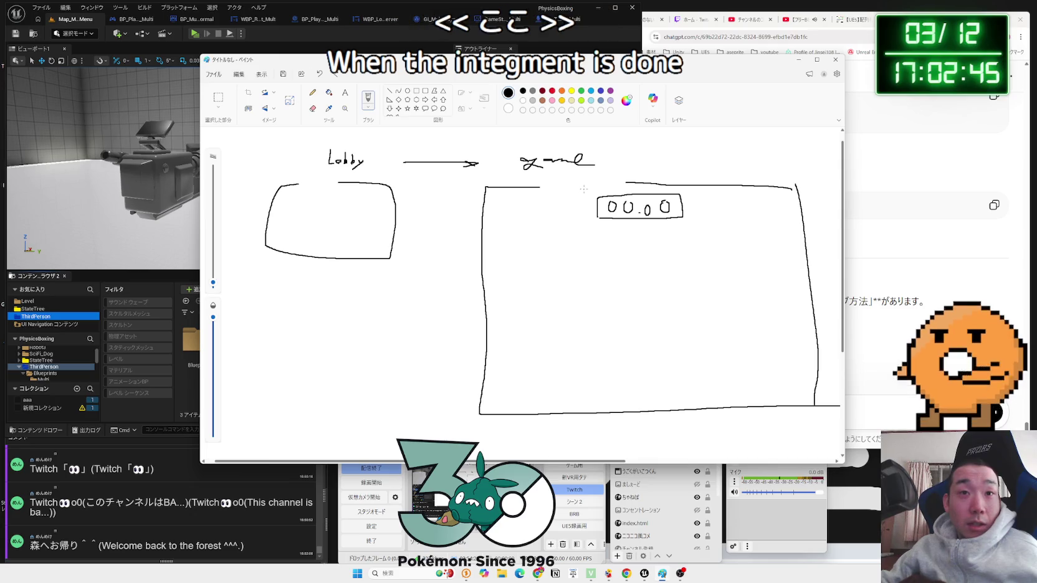
{"action": "mouse_move", "coordinate": [586, 277]}
{"action": "left_mouse_down"}
{"action": "mouse_move", "coordinate": [614, 277]}
{"action": "mouse_move", "coordinate": [623, 305]}
{"action": "mouse_move", "coordinate": [624, 290]}
{"action": "mouse_move", "coordinate": [655, 278]}
{"action": "mouse_move", "coordinate": [647, 302]}
{"action": "mouse_move", "coordinate": [625, 301]}
{"action": "mouse_move", "coordinate": [638, 290]}
{"action": "left_mouse_up"}
- Write 'Start 3秒うごかない' below W BP and draw an upward arrow to the timer box
{"action": "key", "text": "ctrl+z"}
{"action": "key", "text": "ctrl+z"}
{"action": "key", "text": "ctrl+z"}
{"action": "mouse_move", "coordinate": [559, 330]}
{"action": "left_mouse_down"}
{"action": "mouse_move", "coordinate": [553, 347]}
{"action": "mouse_move", "coordinate": [578, 336]}
{"action": "left_mouse_up"}
{"action": "mouse_move", "coordinate": [570, 331]}
{"action": "left_mouse_down"}
{"action": "mouse_move", "coordinate": [571, 346]}
{"action": "mouse_move", "coordinate": [590, 352]}
{"action": "mouse_move", "coordinate": [622, 341]}
{"action": "left_mouse_up"}
{"action": "mouse_move", "coordinate": [614, 337]}
{"action": "left_mouse_down"}
{"action": "mouse_move", "coordinate": [615, 355]}
{"action": "mouse_move", "coordinate": [659, 352]}
{"action": "mouse_move", "coordinate": [674, 335]}
{"action": "mouse_move", "coordinate": [662, 354]}
{"action": "mouse_move", "coordinate": [693, 350]}
{"action": "mouse_move", "coordinate": [705, 332]}
{"action": "mouse_move", "coordinate": [755, 340]}
{"action": "left_mouse_up"}
{"action": "left_click_drag", "start_coordinate": [750, 338], "coordinate": [746, 352]}
{"action": "left_click_drag", "start_coordinate": [777, 342], "coordinate": [782, 354]}
{"action": "left_click_drag", "start_coordinate": [791, 342], "coordinate": [795, 352]}
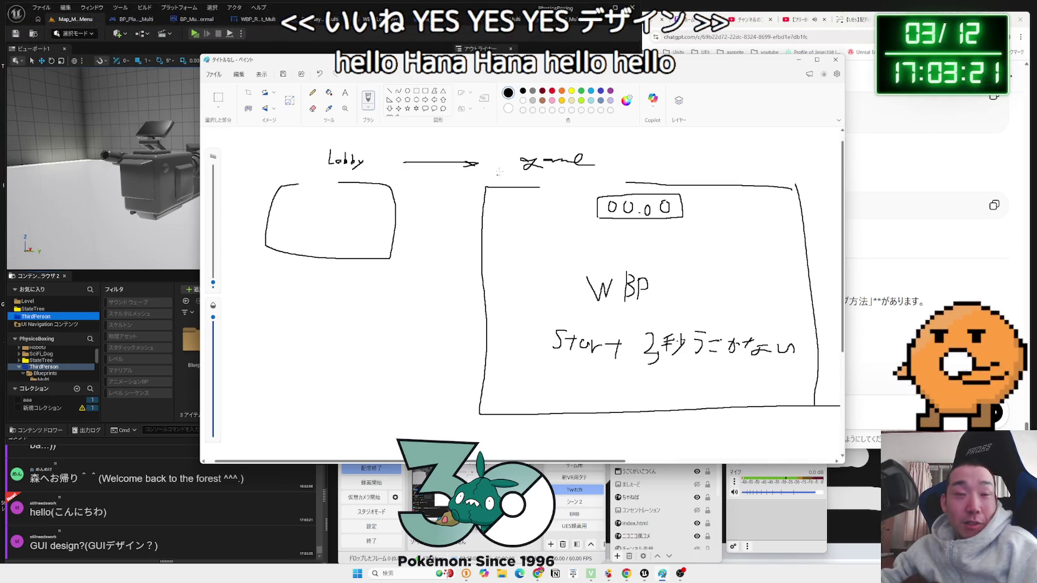
{"action": "left_click_drag", "start_coordinate": [498, 59], "coordinate": [490, 60]}
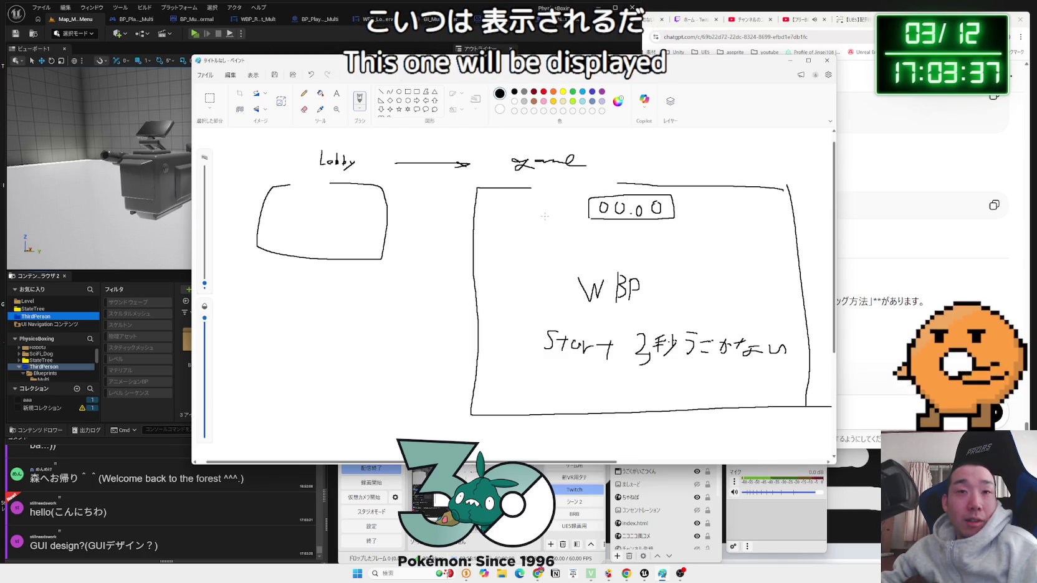
{"action": "mouse_move", "coordinate": [624, 239]}
{"action": "left_mouse_down"}
{"action": "mouse_move", "coordinate": [629, 228]}
{"action": "mouse_move", "coordinate": [637, 253]}
{"action": "left_mouse_up"}
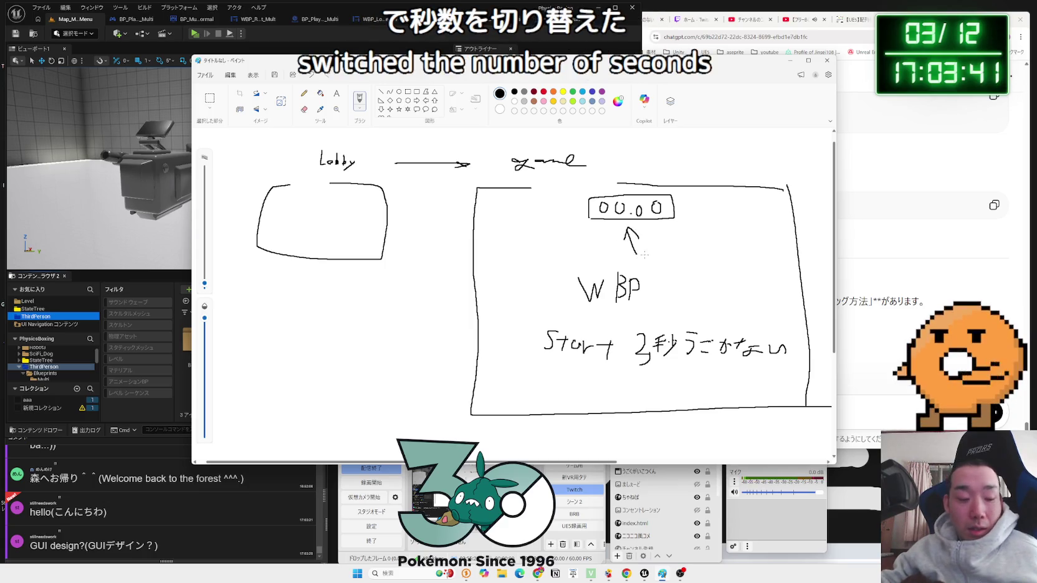
- Replace the upward arrow with a downward arrow pointing into the 00.00 timer box
{"action": "key", "text": "ctrl+z"}
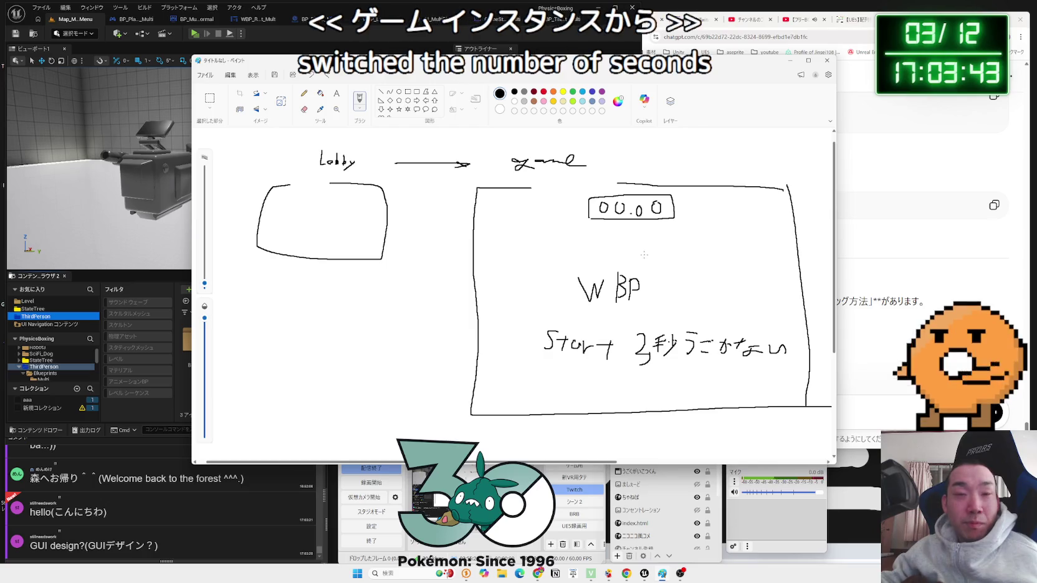
{"action": "mouse_move", "coordinate": [637, 167]}
{"action": "left_mouse_down"}
{"action": "mouse_move", "coordinate": [633, 191]}
{"action": "mouse_move", "coordinate": [639, 183]}
{"action": "left_mouse_up"}
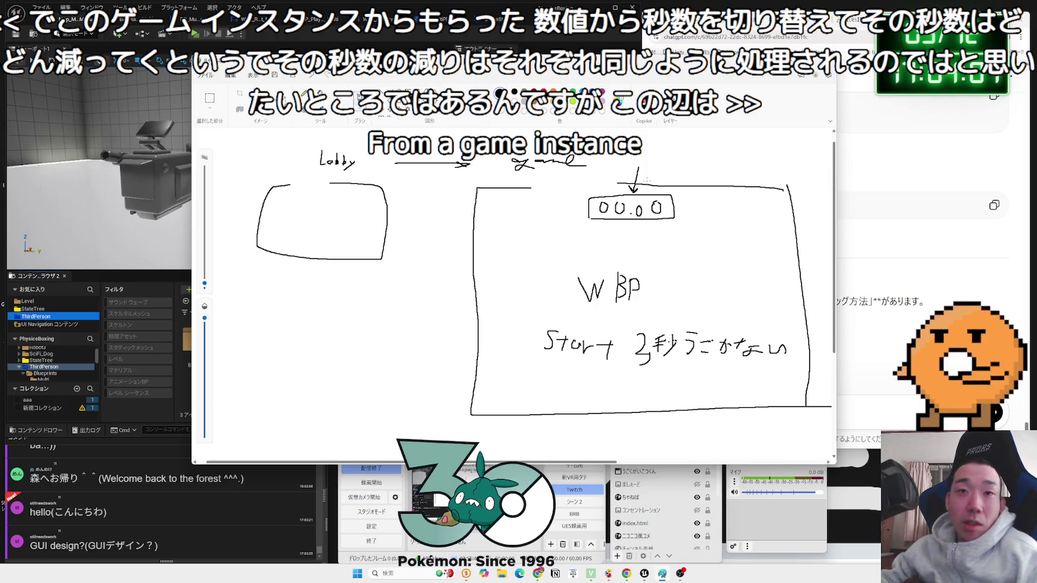
{"action": "mouse_move", "coordinate": [560, 61]}
{"action": "left_mouse_down"}
{"action": "mouse_move", "coordinate": [739, 30]}
{"action": "mouse_move", "coordinate": [700, 47]}
{"action": "left_mouse_up"}
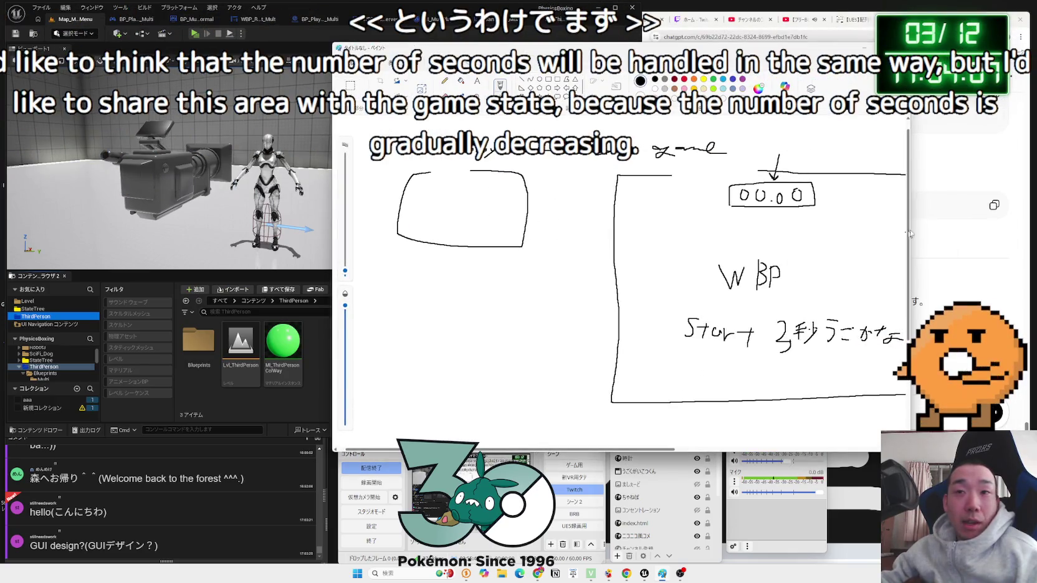
{"action": "left_click_drag", "start_coordinate": [909, 215], "coordinate": [953, 207]}
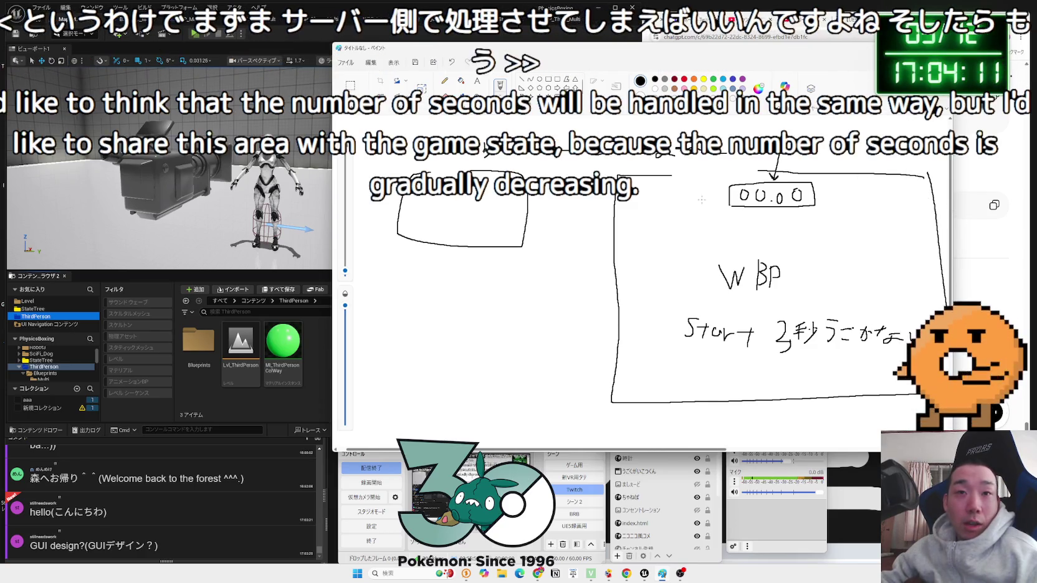
{"action": "left_click_drag", "start_coordinate": [580, 203], "coordinate": [512, 202]}
{"action": "left_click_drag", "start_coordinate": [717, 215], "coordinate": [563, 336]}
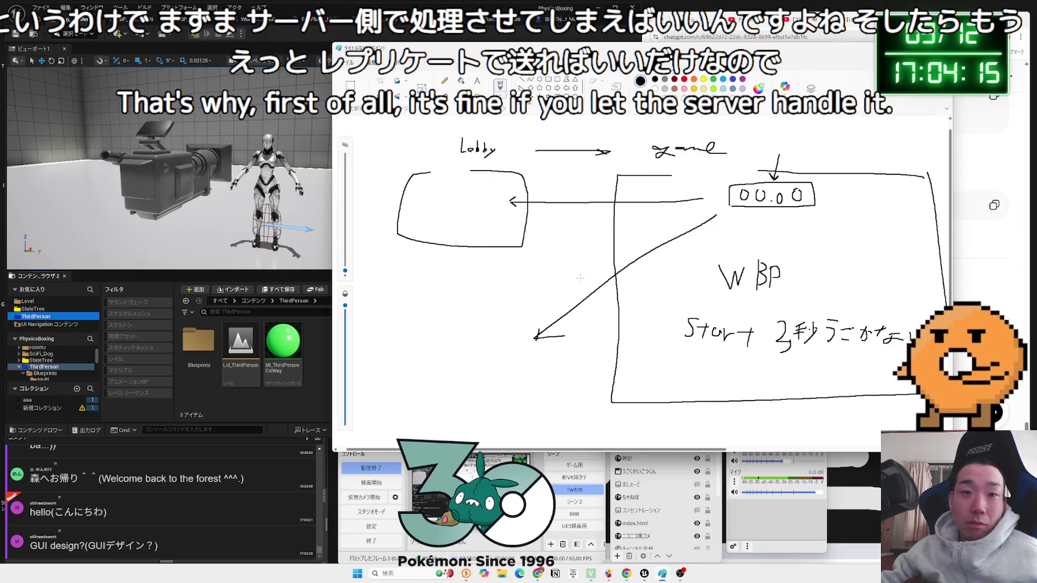
{"action": "key", "text": "ctrl+z"}
{"action": "key", "text": "ctrl+z"}
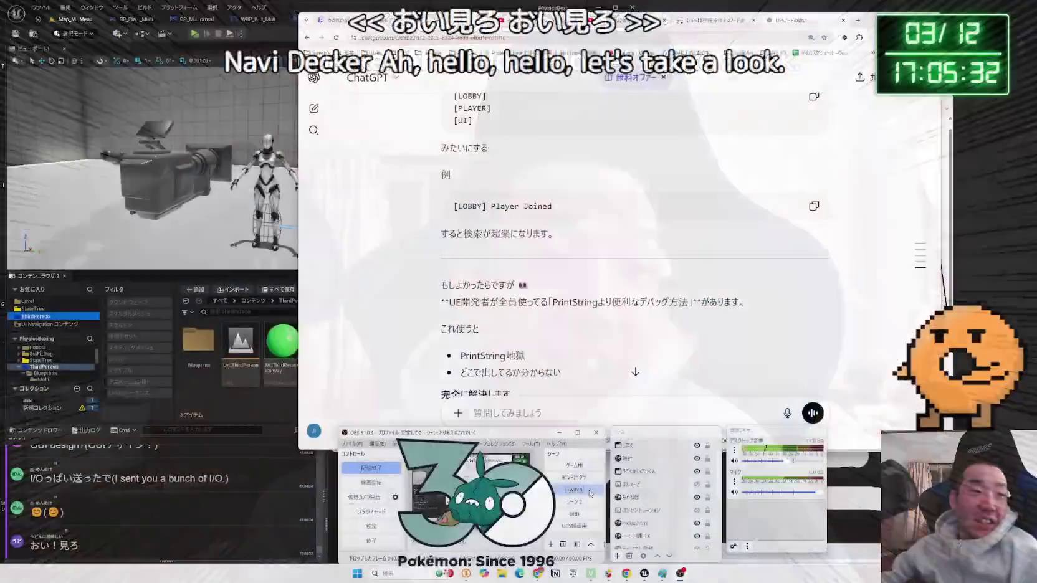
- Scroll to the reply's end, then move and narrow Chrome to reveal the Paint sketch
{"action": "scroll", "coordinate": [710, 312], "scroll_direction": "down", "scroll_amount": 2}
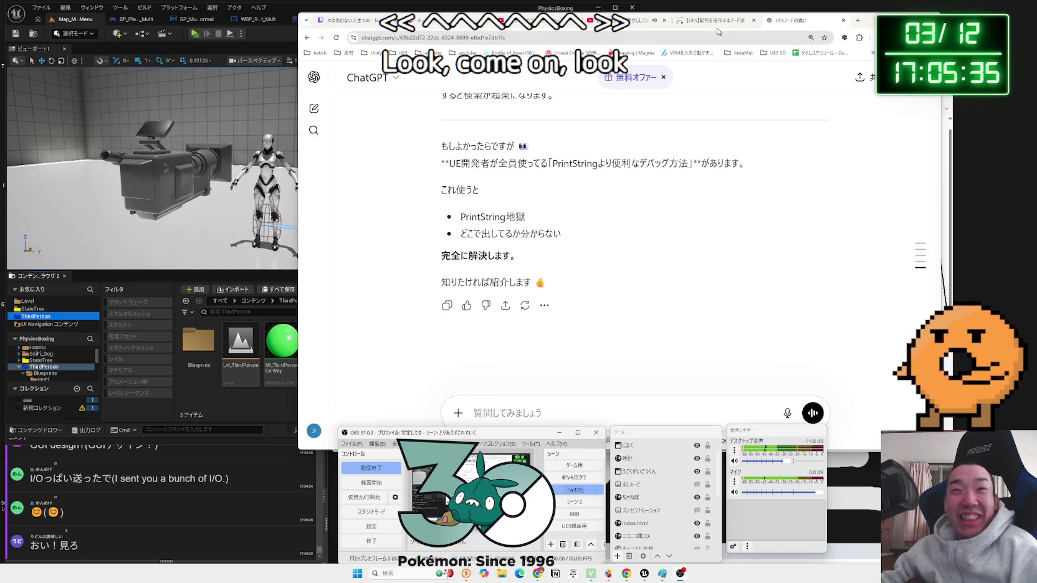
{"action": "left_click", "coordinate": [719, 28]}
{"action": "left_click", "coordinate": [788, 23]}
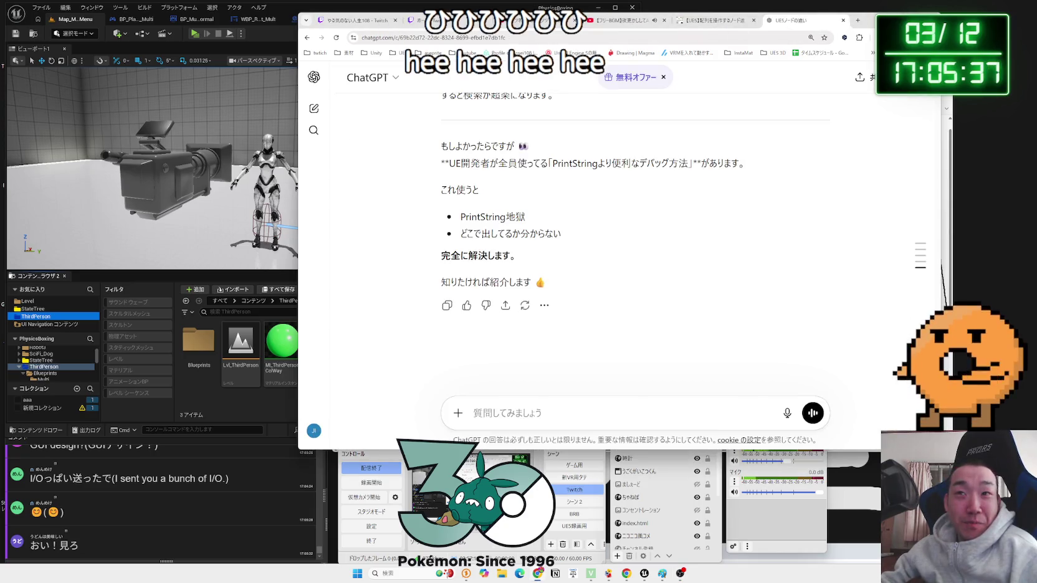
{"action": "left_click_drag", "start_coordinate": [885, 20], "coordinate": [939, 15]}
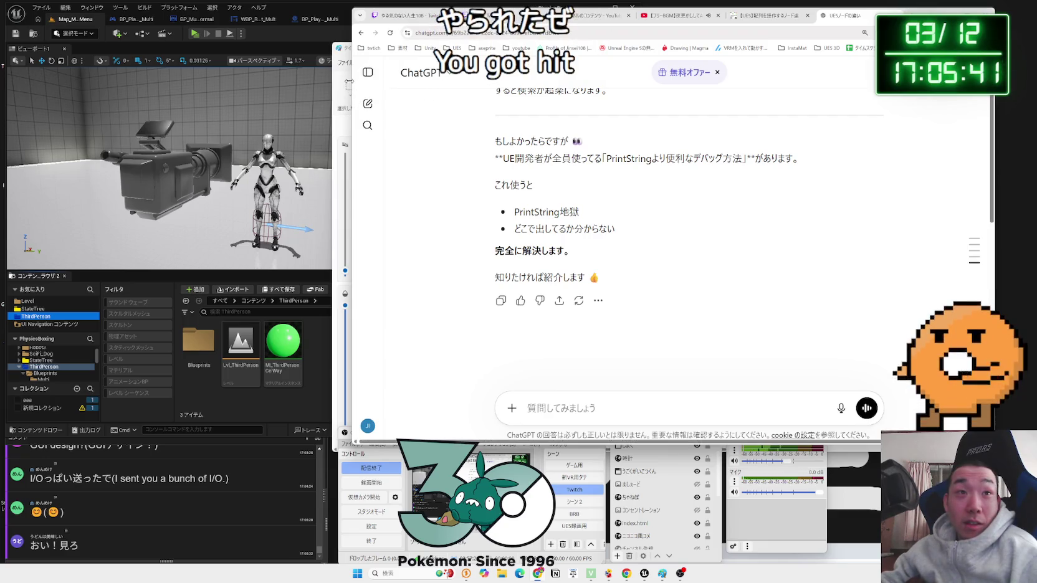
{"action": "left_click_drag", "start_coordinate": [349, 80], "coordinate": [440, 80]}
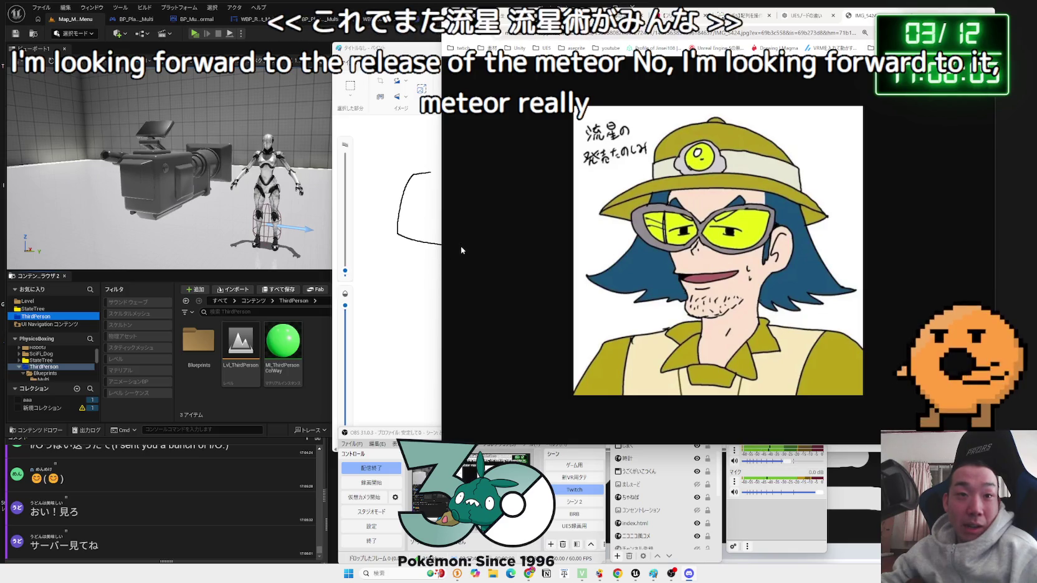
- Flip between the full-body illustration tab and the IMG_5424 close-up drawing tab to compare them
{"action": "key", "text": "ctrl+Tab"}
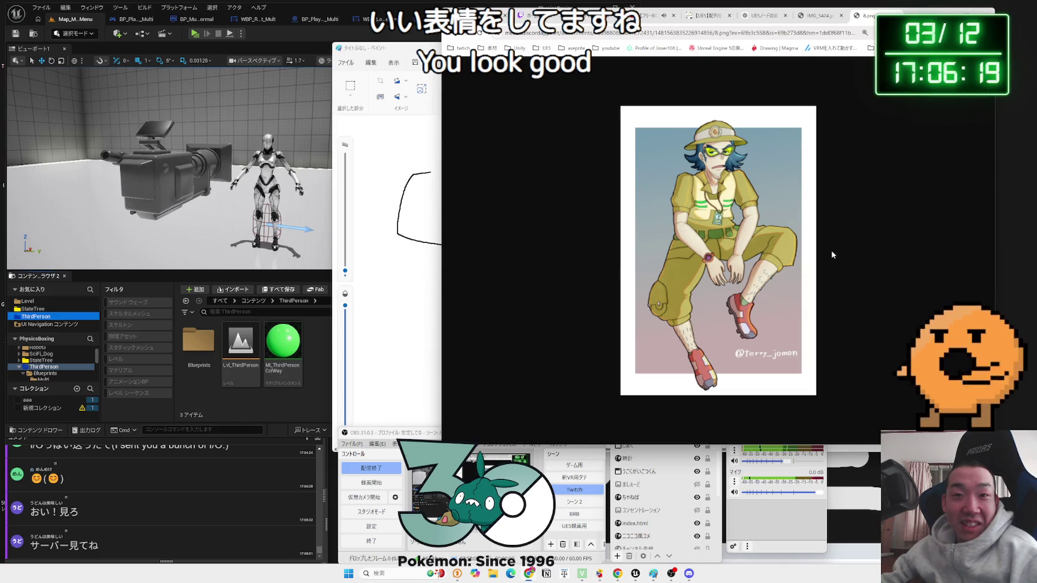
{"action": "scroll", "coordinate": [831, 250], "scroll_direction": "up", "scroll_amount": 2}
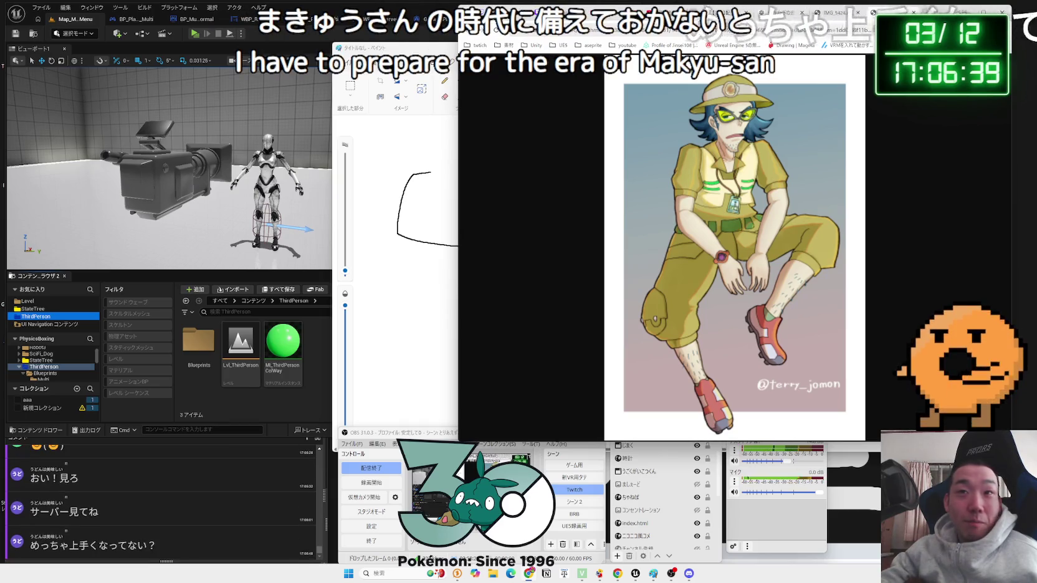
{"action": "left_click", "coordinate": [835, 12]}
{"action": "left_click", "coordinate": [882, 11]}
{"action": "left_click", "coordinate": [834, 12]}
{"action": "left_click", "coordinate": [882, 11]}
{"action": "left_click", "coordinate": [835, 13]}
{"action": "left_click", "coordinate": [882, 11]}
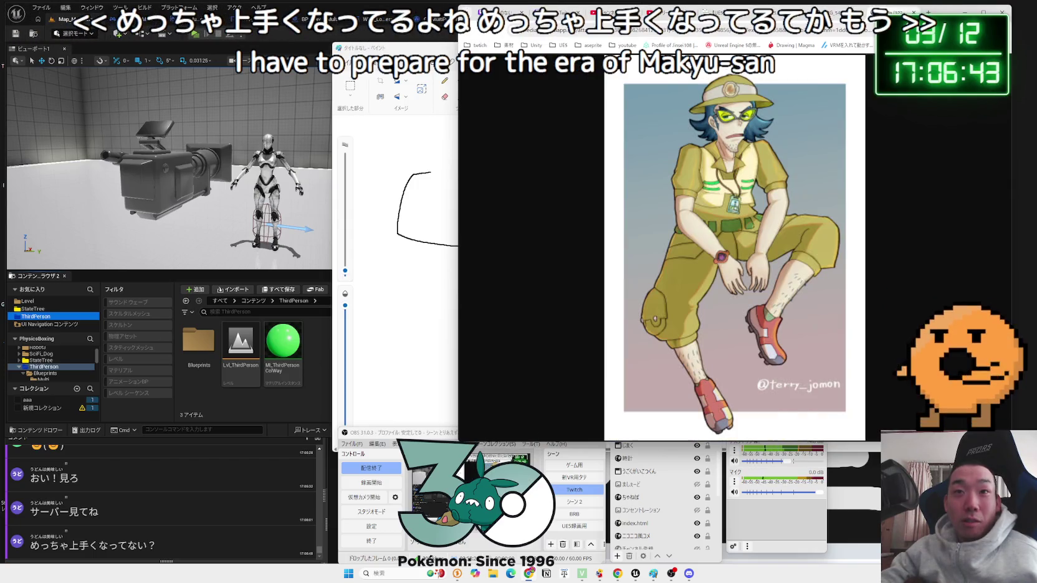
{"action": "left_click", "coordinate": [835, 12]}
{"action": "left_click", "coordinate": [883, 11]}
{"action": "left_click", "coordinate": [834, 12]}
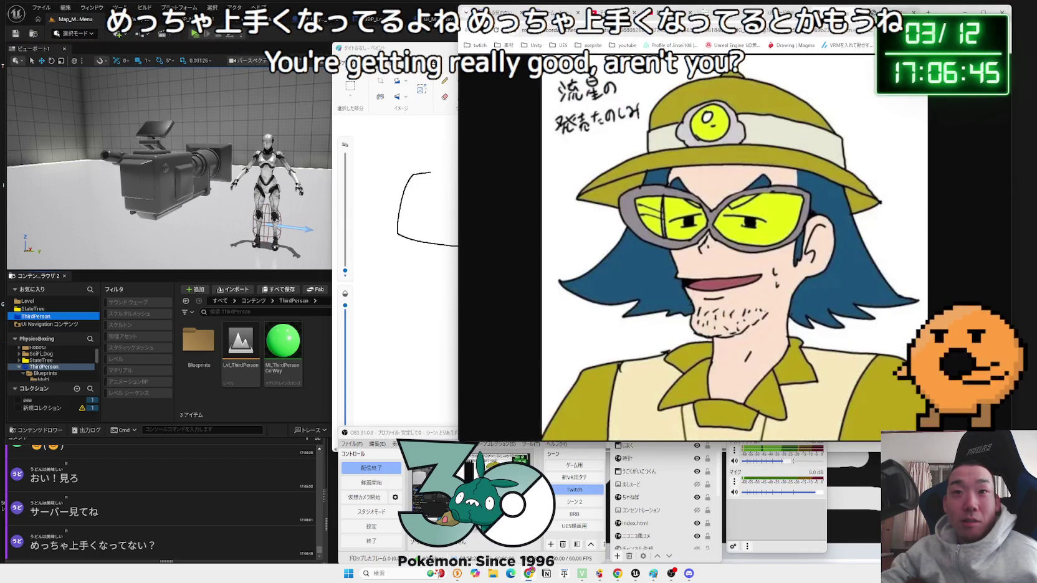
{"action": "left_click", "coordinate": [882, 11]}
{"action": "left_click", "coordinate": [835, 13]}
{"action": "left_click", "coordinate": [882, 12]}
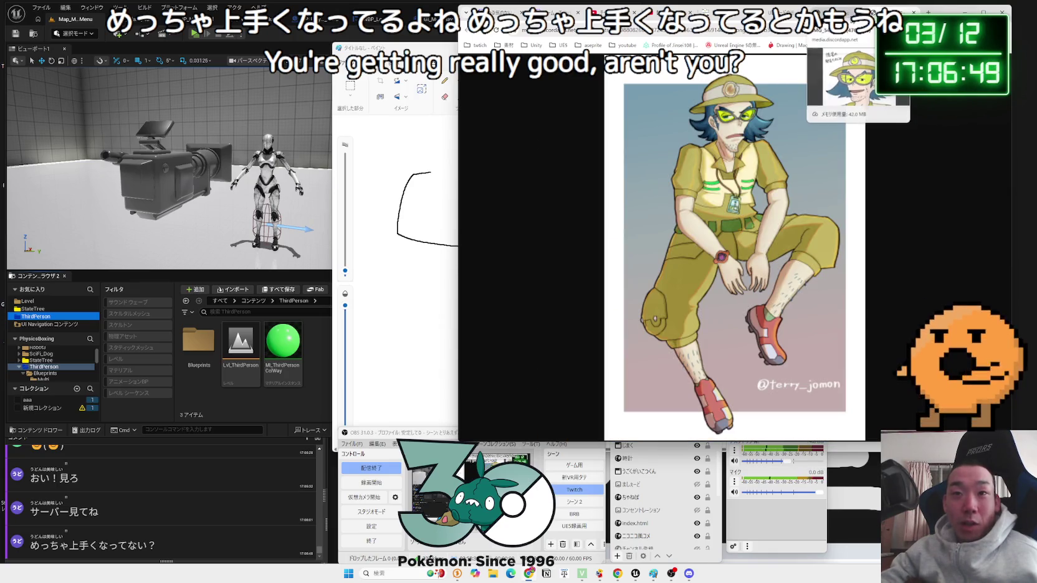
{"action": "left_click", "coordinate": [835, 12]}
{"action": "left_click", "coordinate": [882, 11]}
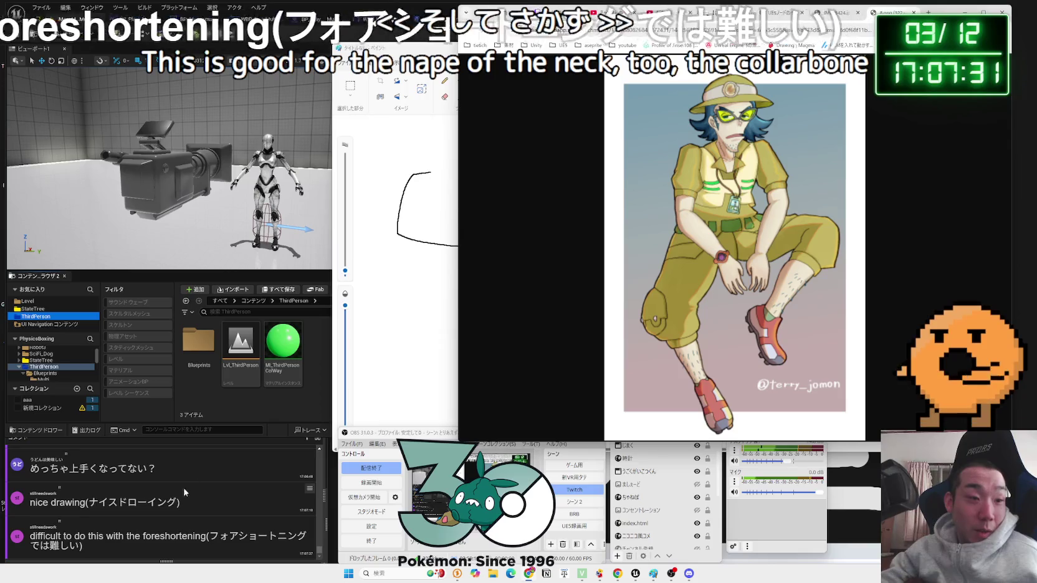
- Select 'foreshortening' in the OneComme chat and drop it into Chrome to search Google
{"action": "double_click", "coordinate": [201, 535]}
{"action": "left_click_drag", "start_coordinate": [208, 536], "coordinate": [290, 536]}
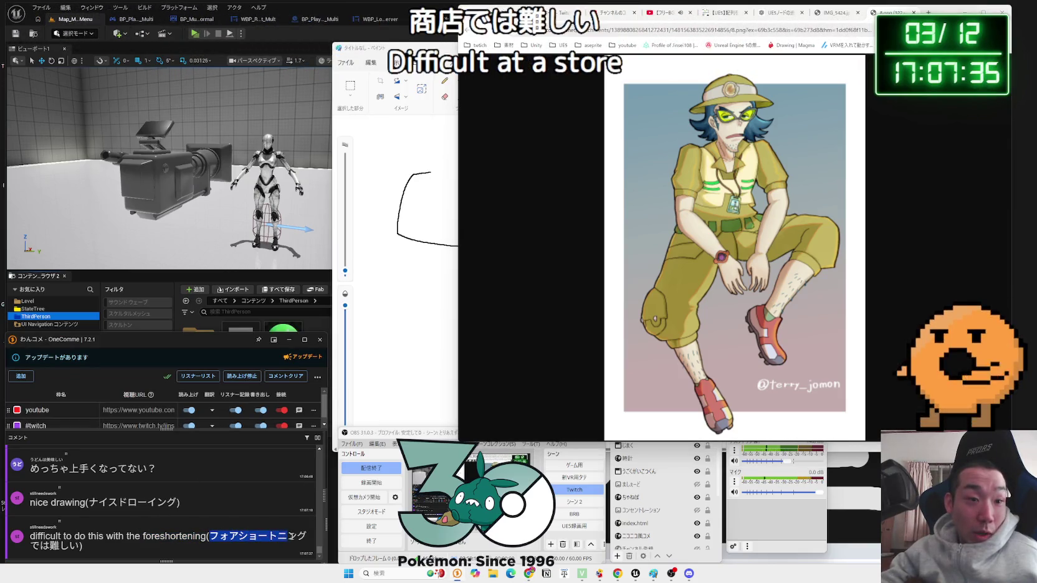
{"action": "mouse_move", "coordinate": [206, 536]}
{"action": "left_mouse_down"}
{"action": "mouse_move", "coordinate": [142, 536]}
{"action": "mouse_move", "coordinate": [929, 12]}
{"action": "left_mouse_up"}
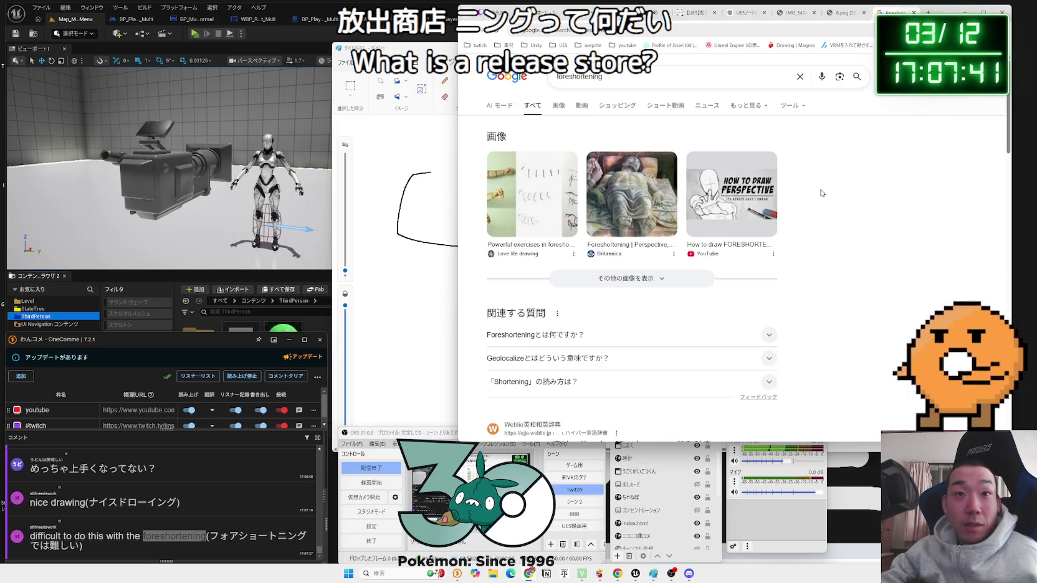
- Preview the first foreshortening image result and expand 'Foreshorteningとは何ですか？'
{"action": "left_click", "coordinate": [539, 189]}
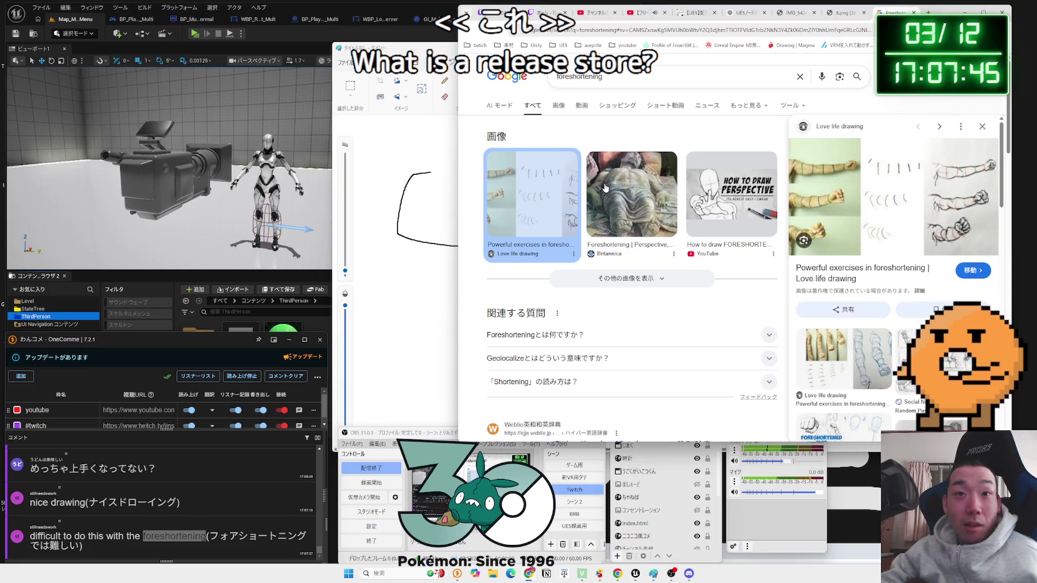
{"action": "scroll", "coordinate": [622, 188], "scroll_direction": "down", "scroll_amount": 3}
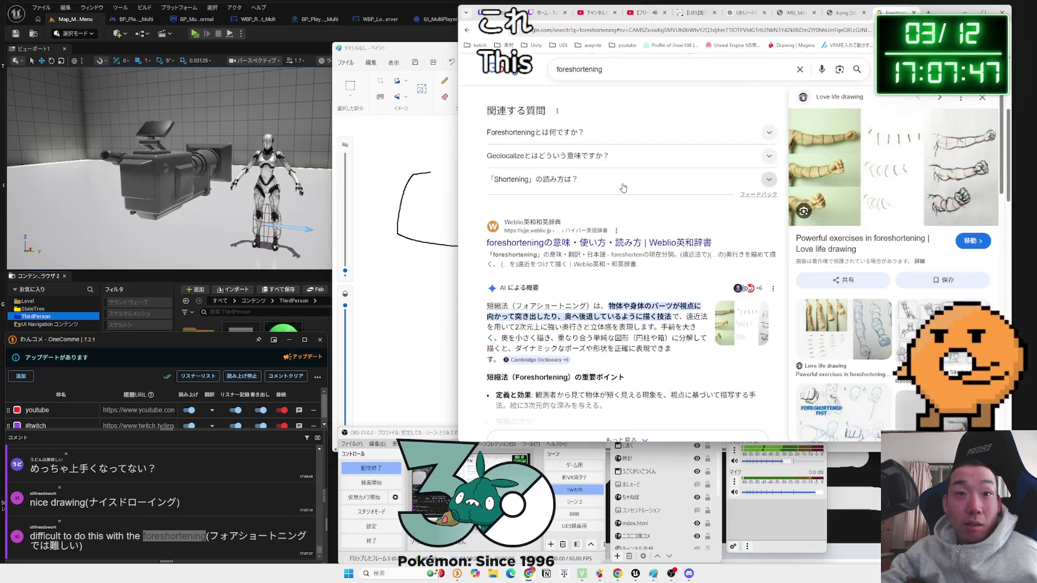
{"action": "left_click", "coordinate": [574, 136]}
- Highlight the Clip Studio Tips definition, then return to the full-body illustration tab
{"action": "left_click_drag", "start_coordinate": [594, 149], "coordinate": [665, 161]}
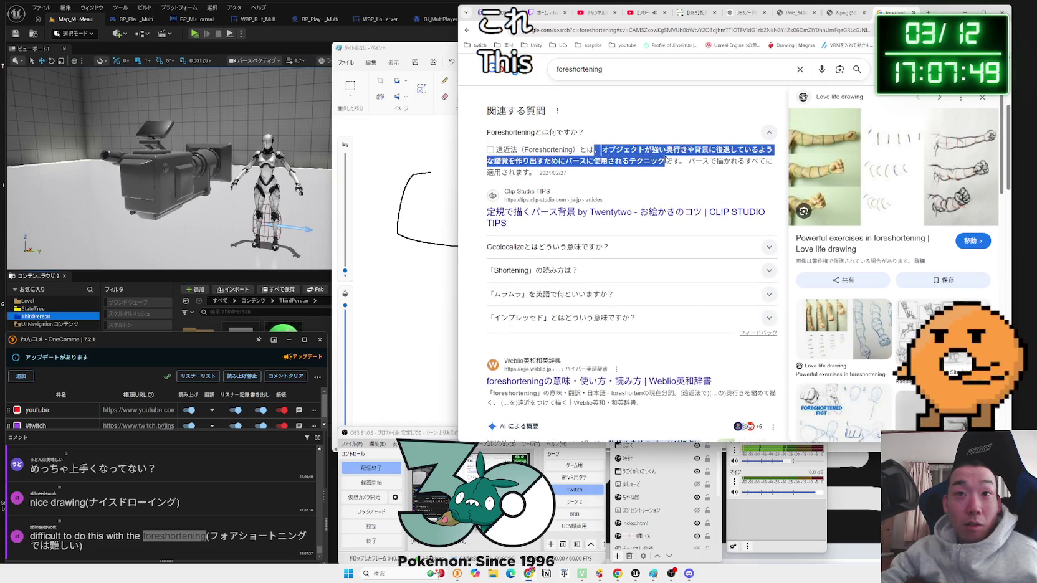
{"action": "left_click", "coordinate": [681, 161]}
{"action": "left_click_drag", "start_coordinate": [594, 149], "coordinate": [662, 161]}
{"action": "left_click", "coordinate": [661, 160]}
{"action": "left_click", "coordinate": [659, 160]}
{"action": "left_click", "coordinate": [660, 161]}
{"action": "left_click_drag", "start_coordinate": [594, 149], "coordinate": [661, 161]}
{"action": "left_click", "coordinate": [662, 161]}
{"action": "left_click", "coordinate": [661, 160]}
{"action": "left_click", "coordinate": [598, 150]}
{"action": "left_click", "coordinate": [661, 161]}
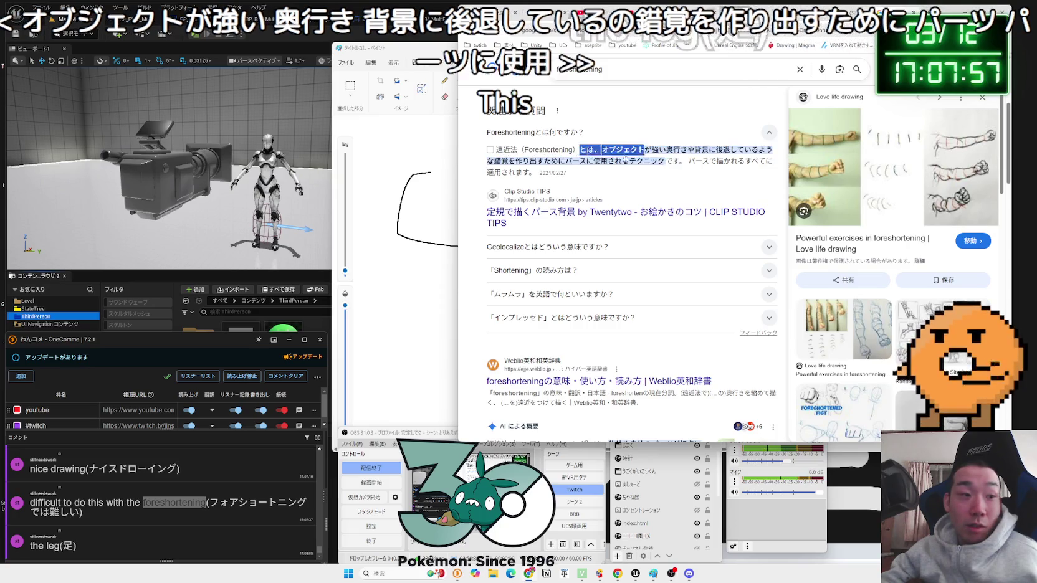
{"action": "left_click_drag", "start_coordinate": [593, 150], "coordinate": [662, 161]}
{"action": "scroll", "coordinate": [716, 156], "scroll_direction": "down", "scroll_amount": 2}
{"action": "scroll", "coordinate": [750, 141], "scroll_direction": "up", "scroll_amount": 5}
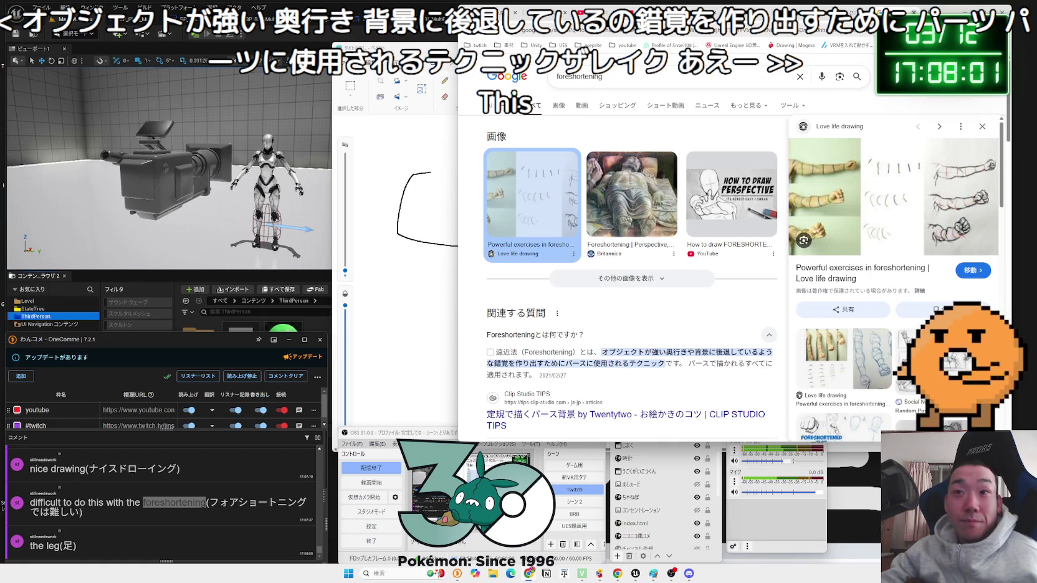
{"action": "key", "text": "ctrl+Tab"}
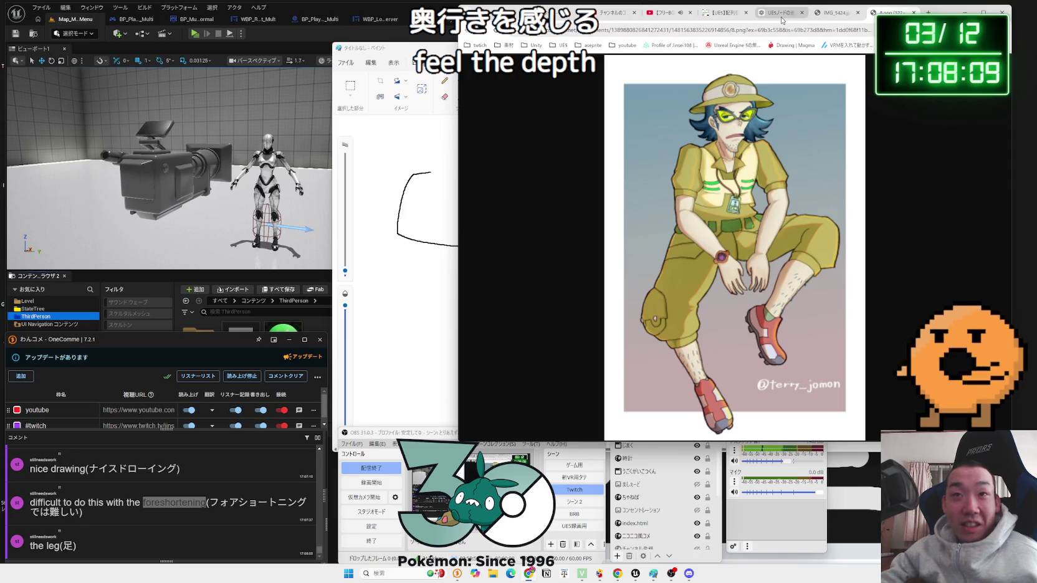
{"action": "left_click", "coordinate": [726, 14]}
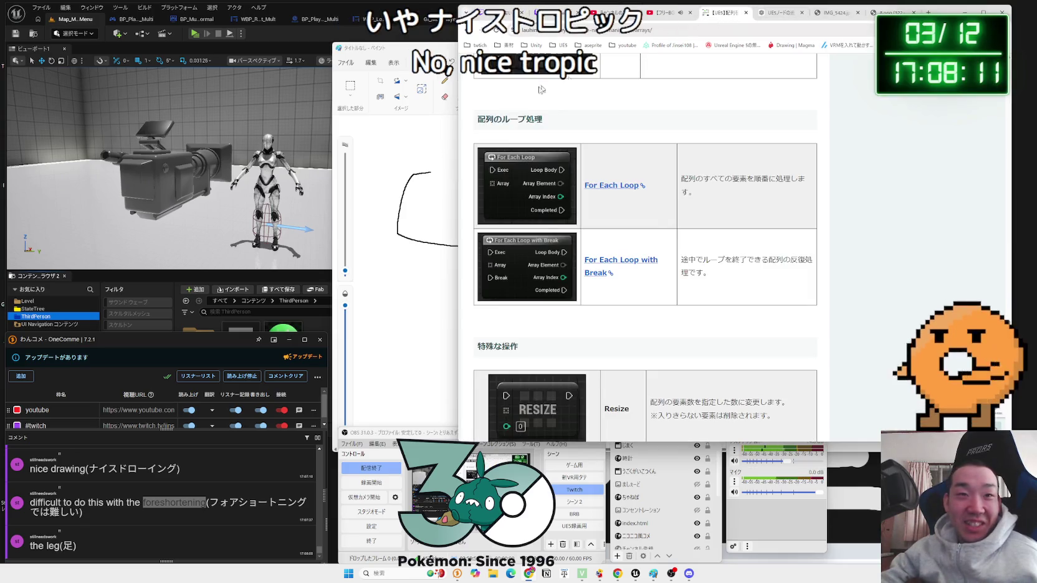
{"action": "key", "text": "ctrl+9"}
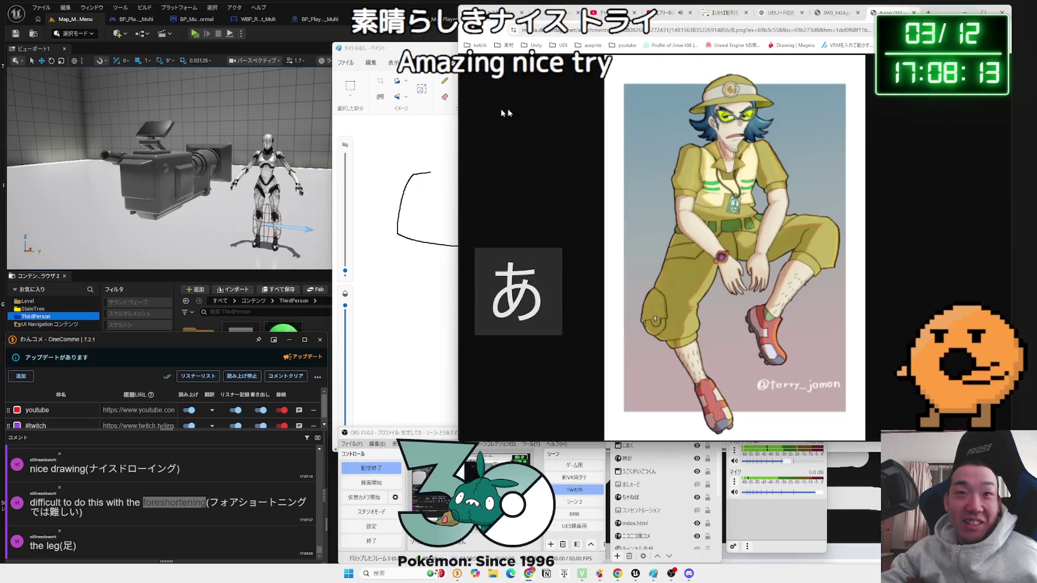
{"action": "key", "text": "a"}
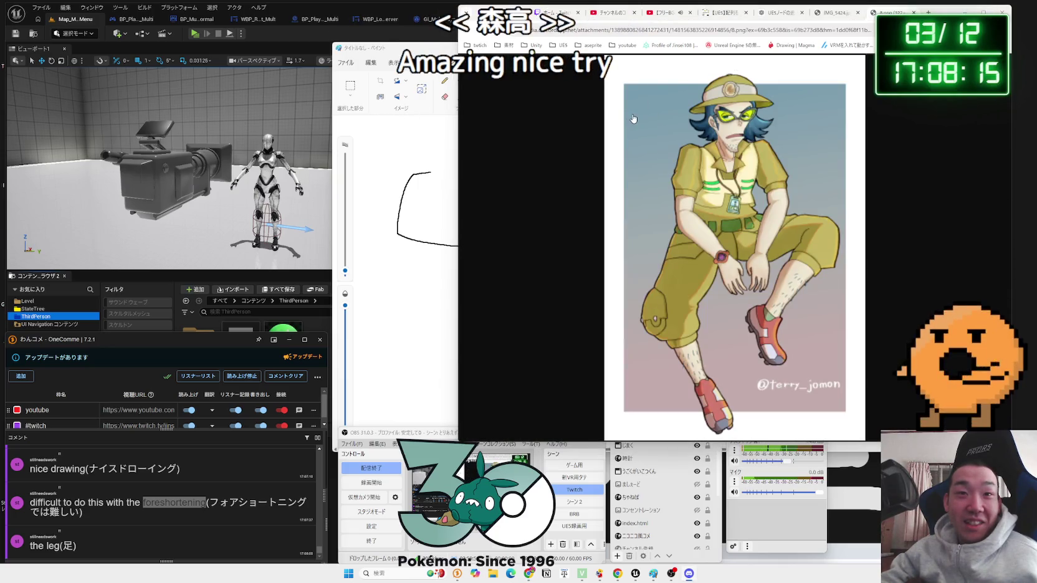
- Widen Paint, pencil レプリケート above the timer arrow, and move the window aside
{"action": "mouse_move", "coordinate": [399, 48]}
{"action": "left_mouse_down"}
{"action": "mouse_move", "coordinate": [437, 47]}
{"action": "mouse_move", "coordinate": [334, 47]}
{"action": "left_mouse_up"}
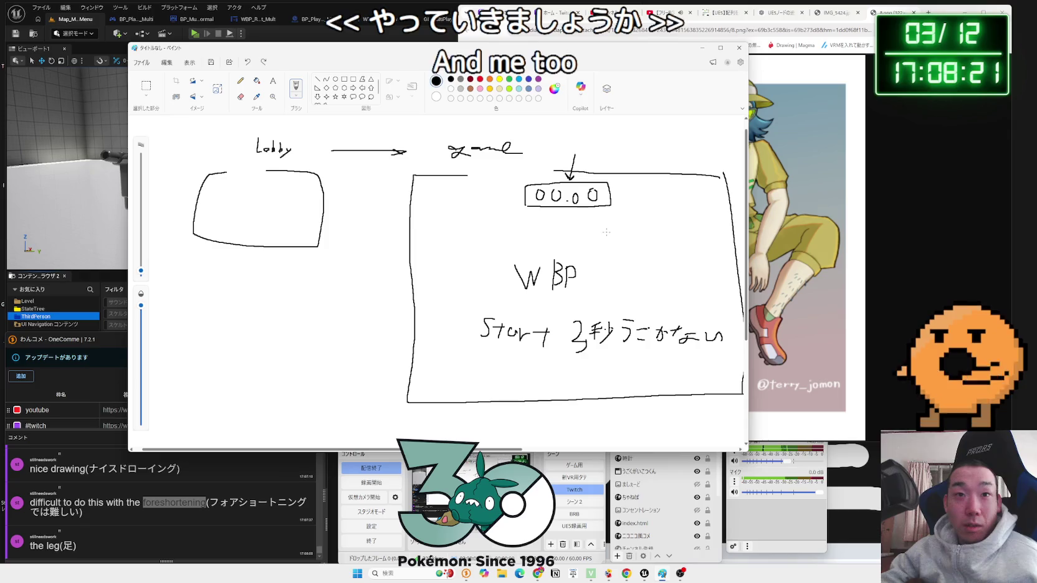
{"action": "mouse_move", "coordinate": [550, 136]}
{"action": "left_mouse_down"}
{"action": "mouse_move", "coordinate": [564, 146]}
{"action": "mouse_move", "coordinate": [572, 134]}
{"action": "left_mouse_up"}
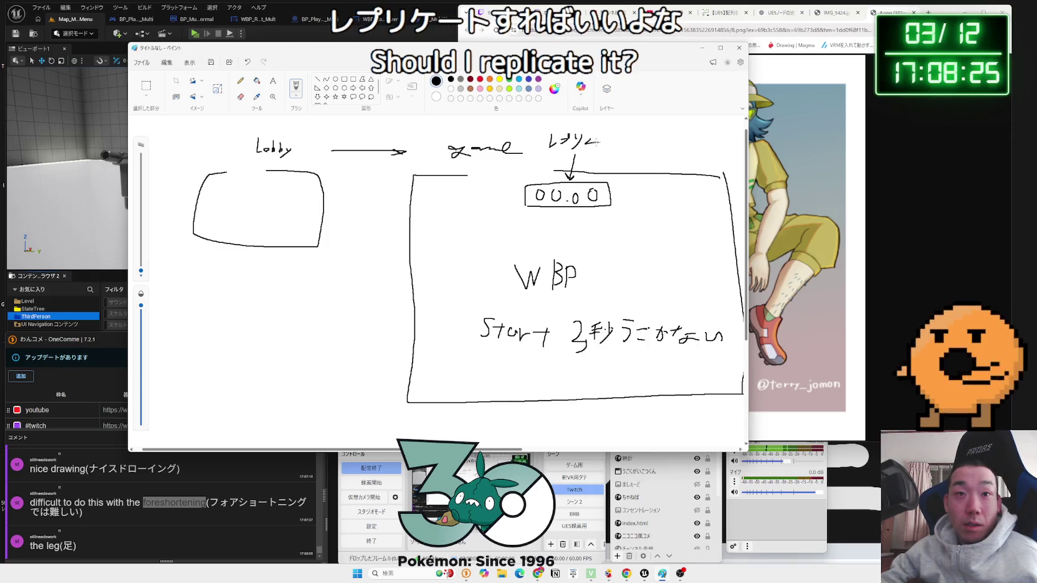
{"action": "left_click_drag", "start_coordinate": [507, 49], "coordinate": [709, 166]}
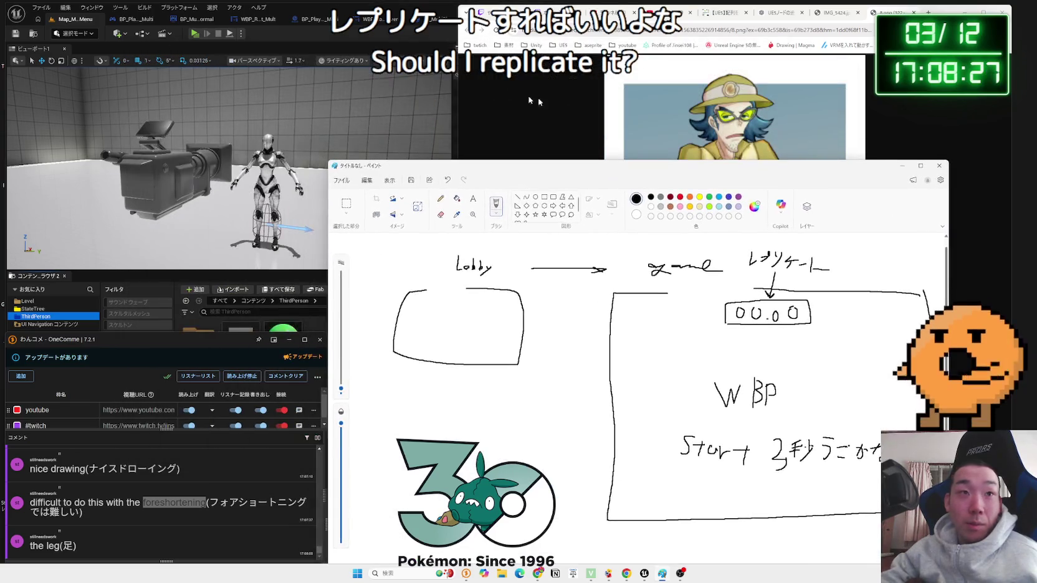
{"action": "left_click", "coordinate": [253, 17]}
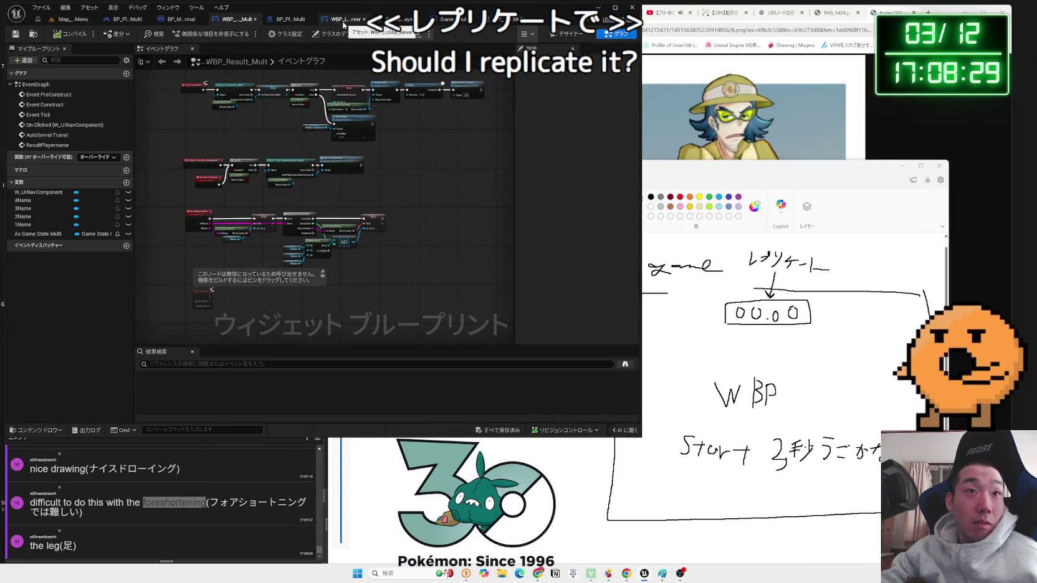
- Pan and zoom the WBP_Lobby_Server event graph to inspect its comment box and nodes
{"action": "left_click", "coordinate": [342, 21]}
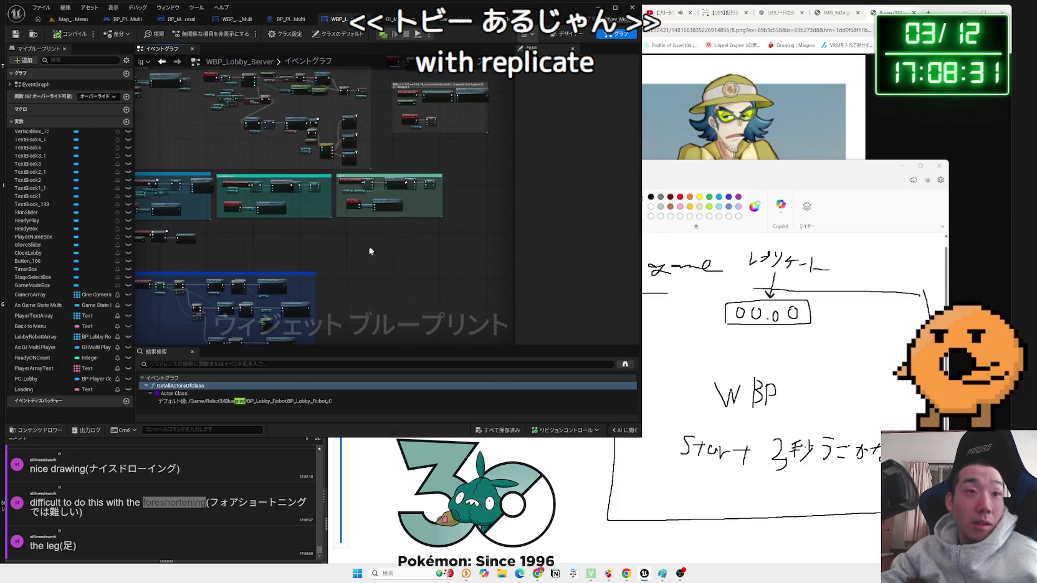
{"action": "scroll", "coordinate": [411, 195], "scroll_direction": "up", "scroll_amount": 5}
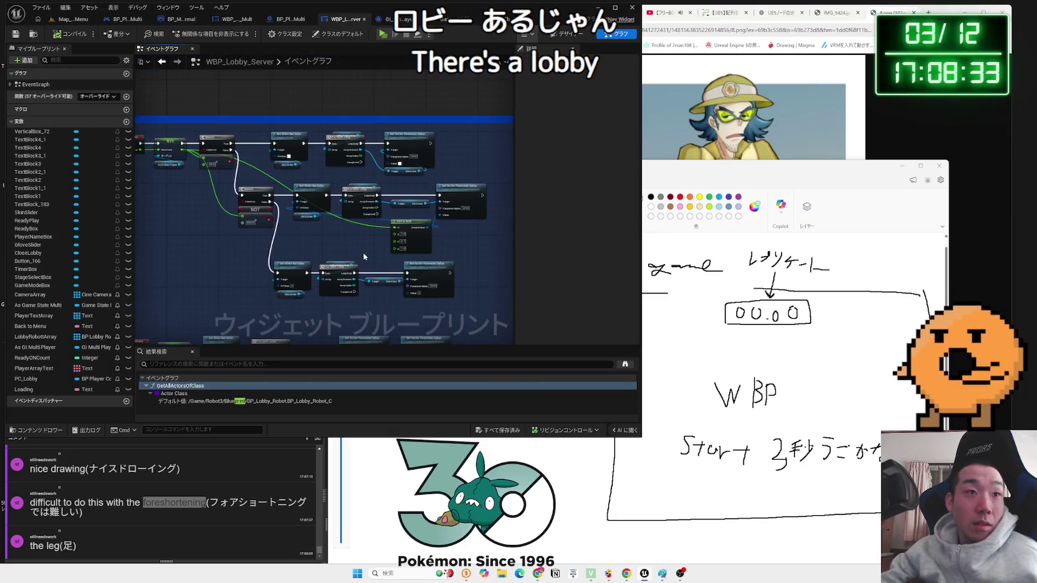
{"action": "mouse_move", "coordinate": [377, 228]}
{"action": "left_mouse_down"}
{"action": "mouse_move", "coordinate": [405, 238]}
{"action": "mouse_move", "coordinate": [361, 244]}
{"action": "mouse_move", "coordinate": [408, 249]}
{"action": "left_mouse_up"}
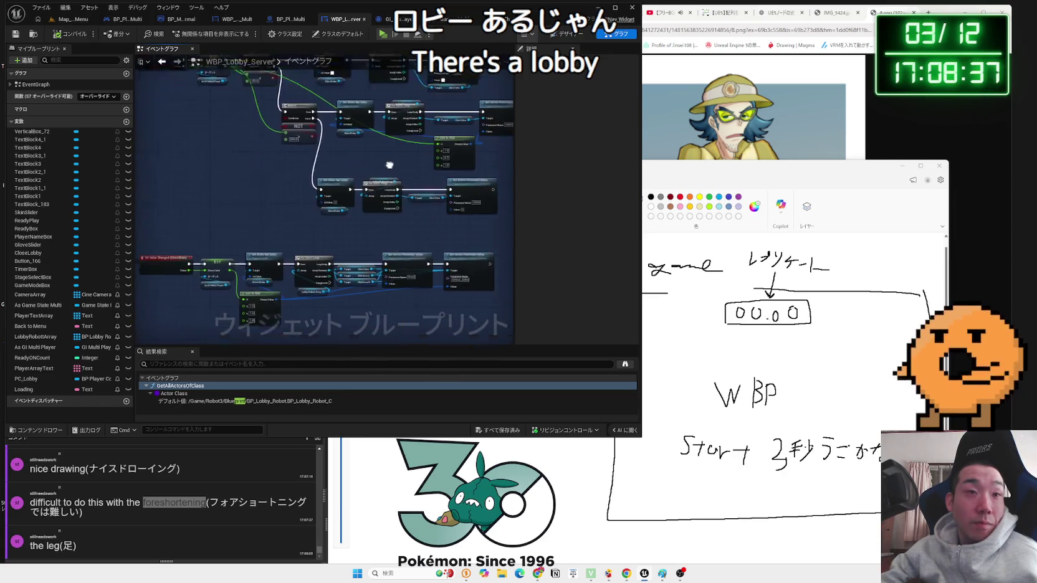
{"action": "scroll", "coordinate": [367, 243], "scroll_direction": "down", "scroll_amount": 2}
{"action": "scroll", "coordinate": [367, 243], "scroll_direction": "down", "scroll_amount": 3}
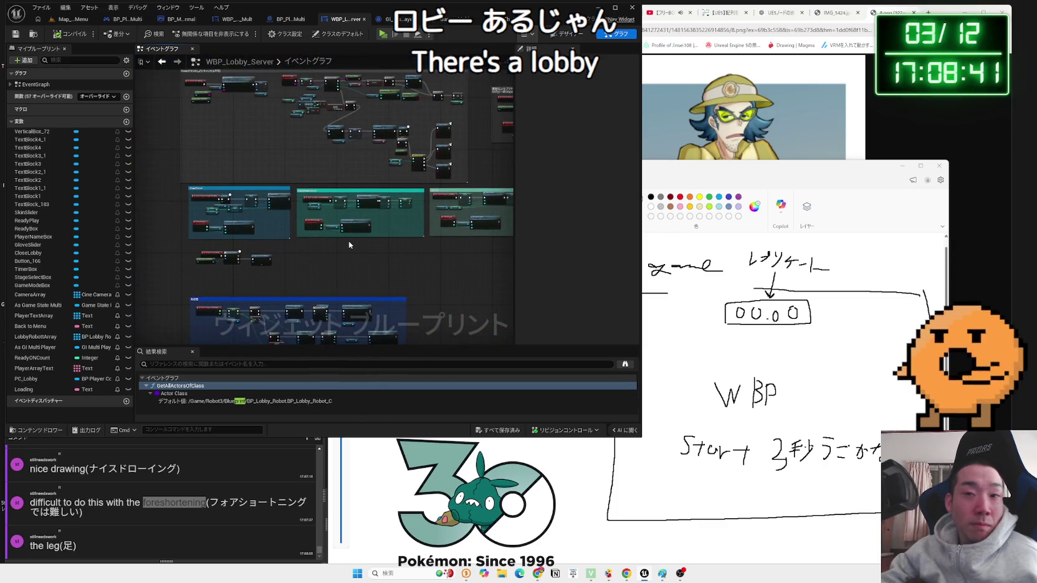
{"action": "mouse_move", "coordinate": [351, 164]}
{"action": "left_mouse_down"}
{"action": "mouse_move", "coordinate": [320, 260]}
{"action": "mouse_move", "coordinate": [361, 283]}
{"action": "left_mouse_up"}
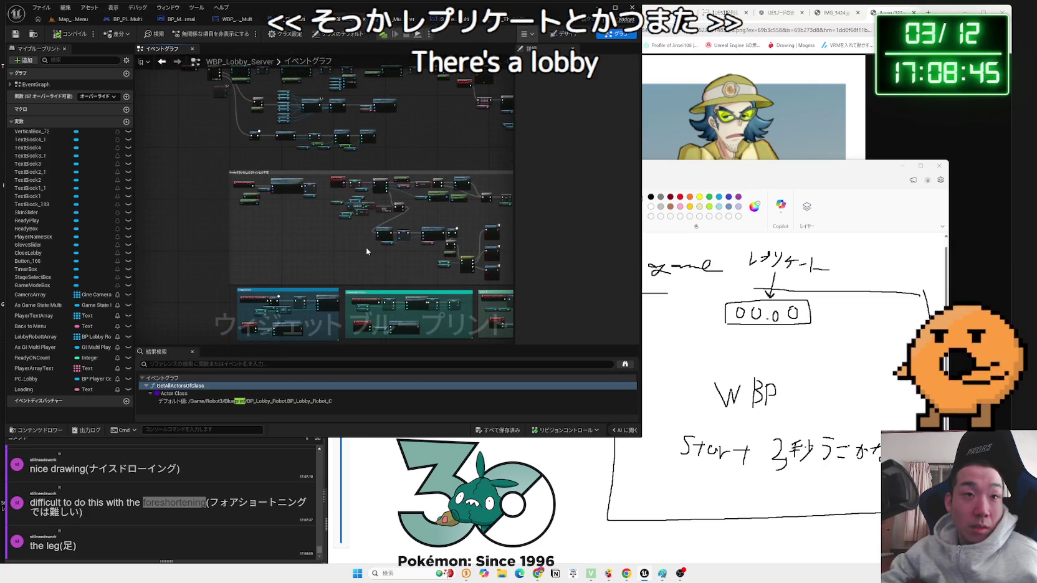
{"action": "scroll", "coordinate": [366, 247], "scroll_direction": "up", "scroll_amount": 2}
{"action": "scroll", "coordinate": [276, 209], "scroll_direction": "up", "scroll_amount": 4}
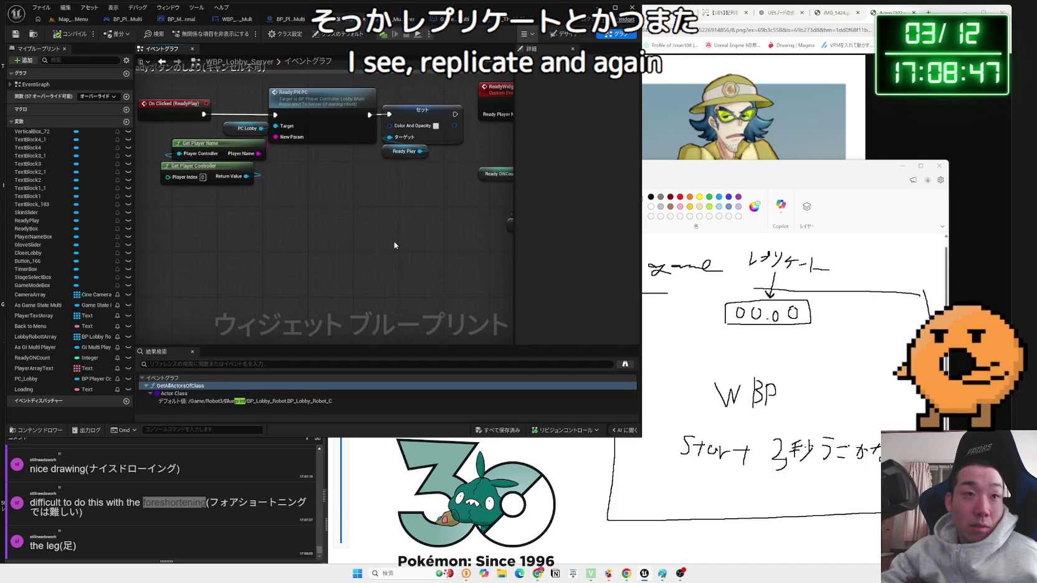
{"action": "left_click_drag", "start_coordinate": [386, 213], "coordinate": [360, 261]}
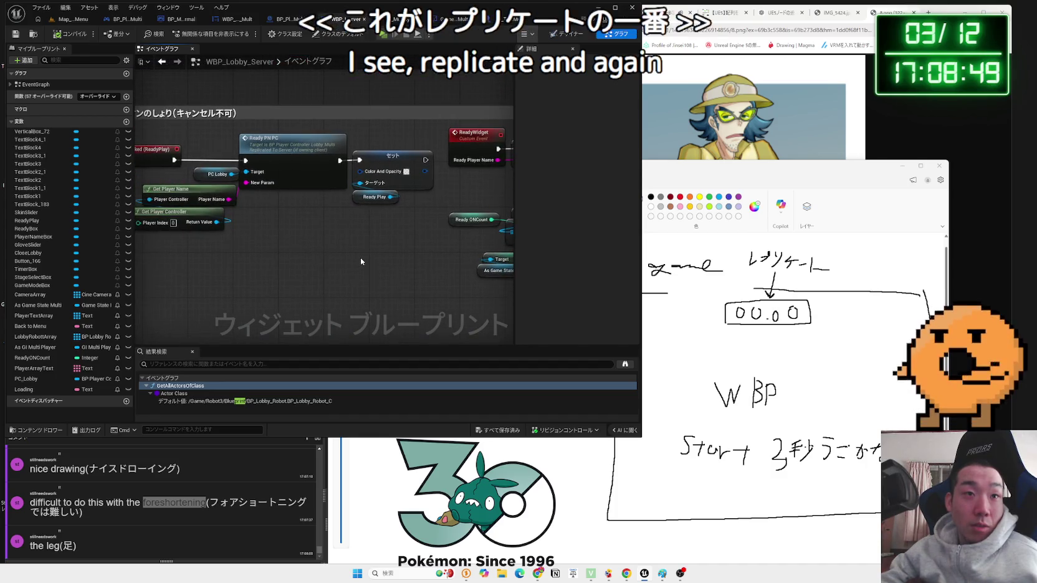
{"action": "scroll", "coordinate": [360, 257], "scroll_direction": "down", "scroll_amount": 4}
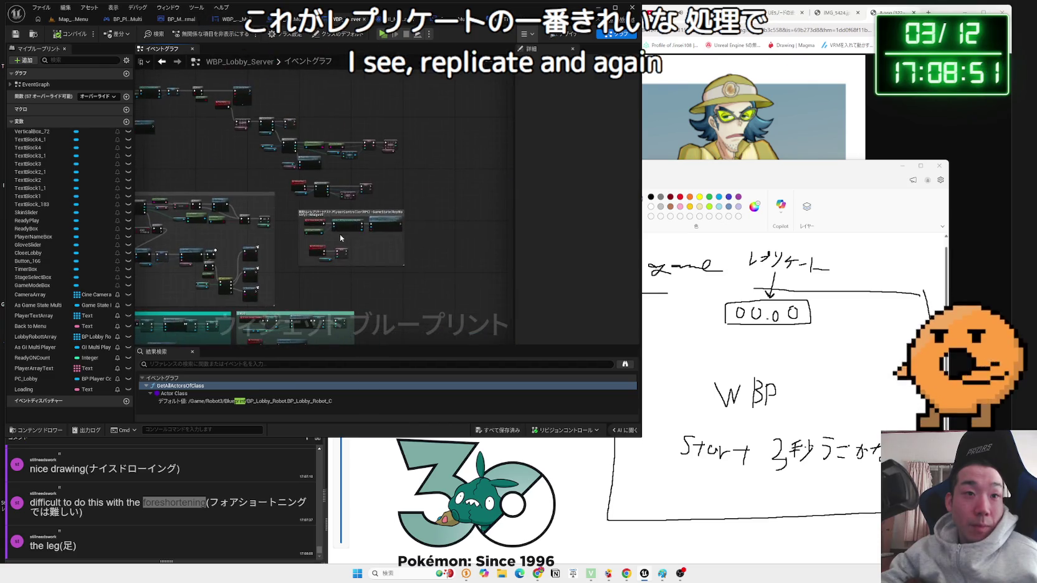
{"action": "scroll", "coordinate": [336, 240], "scroll_direction": "up", "scroll_amount": 4}
{"action": "scroll", "coordinate": [336, 243], "scroll_direction": "down", "scroll_amount": 2}
{"action": "scroll", "coordinate": [394, 231], "scroll_direction": "up", "scroll_amount": 2}
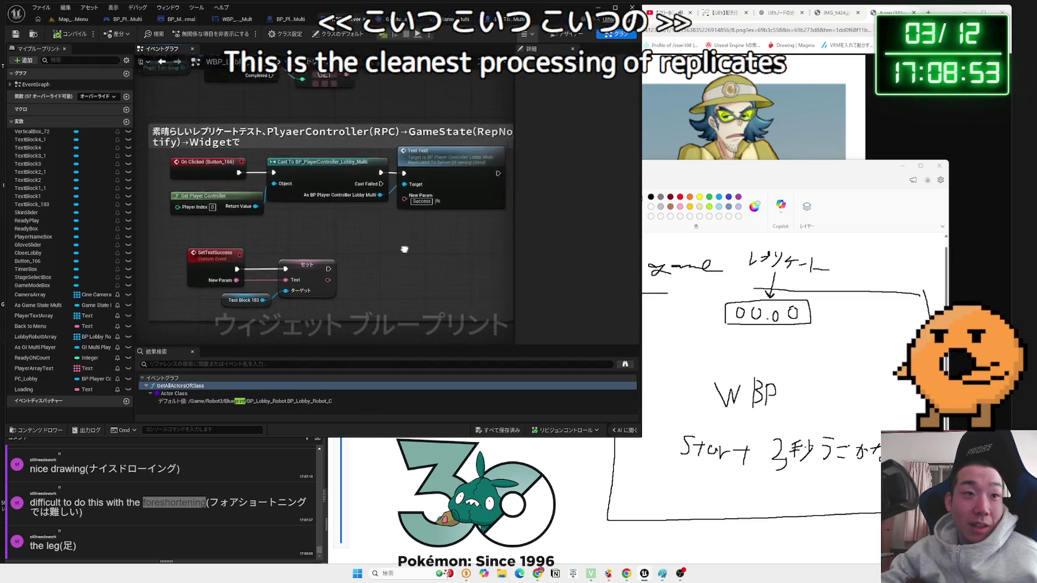
- Marquee-select the On Clicked, Get Player Controller and Cast To nodes, then return to Map_MainMenu
{"action": "left_click_drag", "start_coordinate": [328, 228], "coordinate": [215, 177]}
{"action": "left_click", "coordinate": [423, 224]}
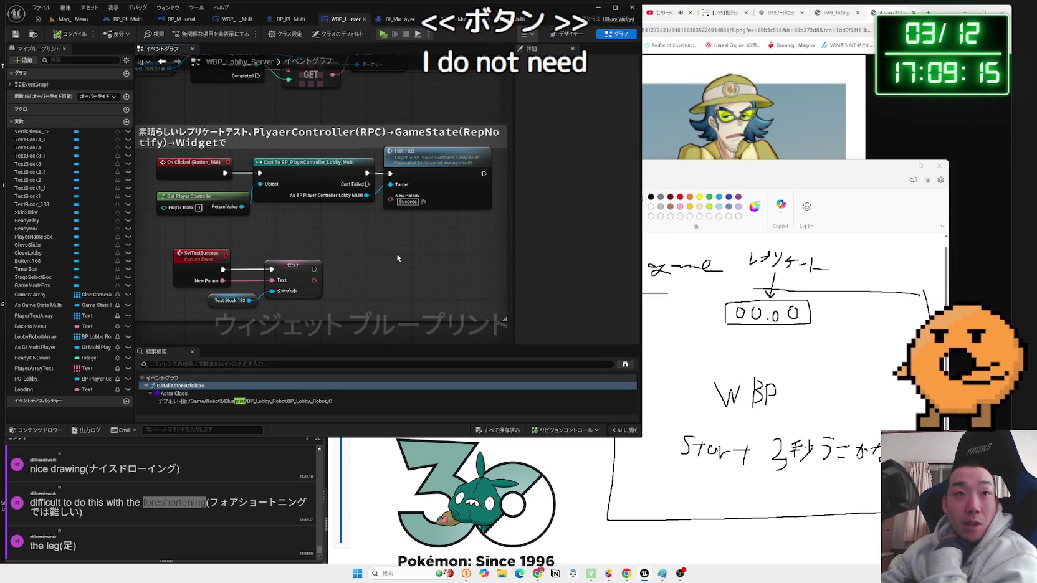
{"action": "left_click", "coordinate": [75, 20]}
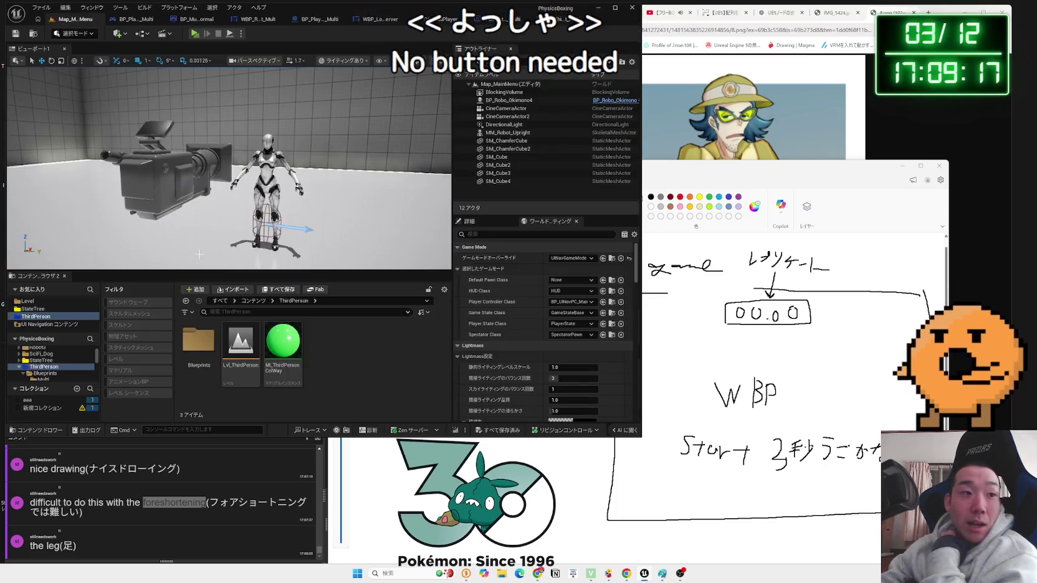
- Browse the Content Browser folder tree through Robot3, Input, Examples, Materials, Level and ThirdPerson
{"action": "left_click", "coordinate": [38, 373]}
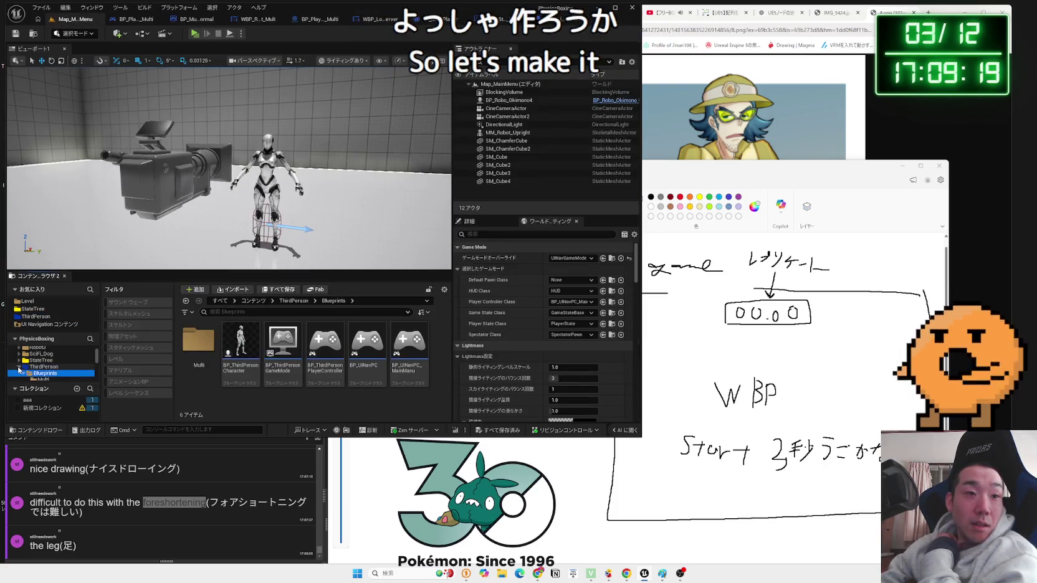
{"action": "left_click", "coordinate": [37, 347]}
{"action": "scroll", "coordinate": [47, 373], "scroll_direction": "up", "scroll_amount": 2}
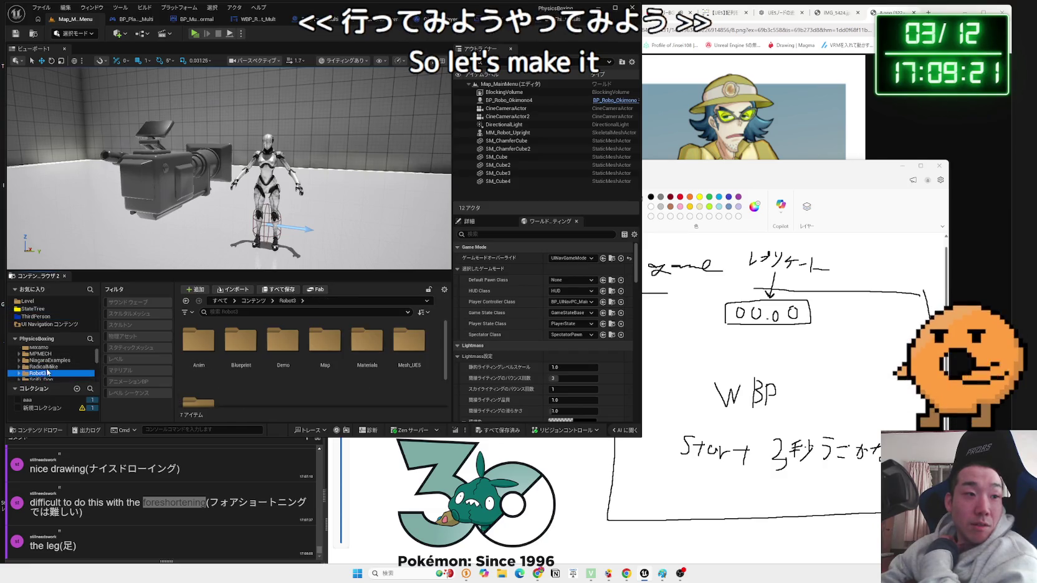
{"action": "scroll", "coordinate": [48, 368], "scroll_direction": "up", "scroll_amount": 2}
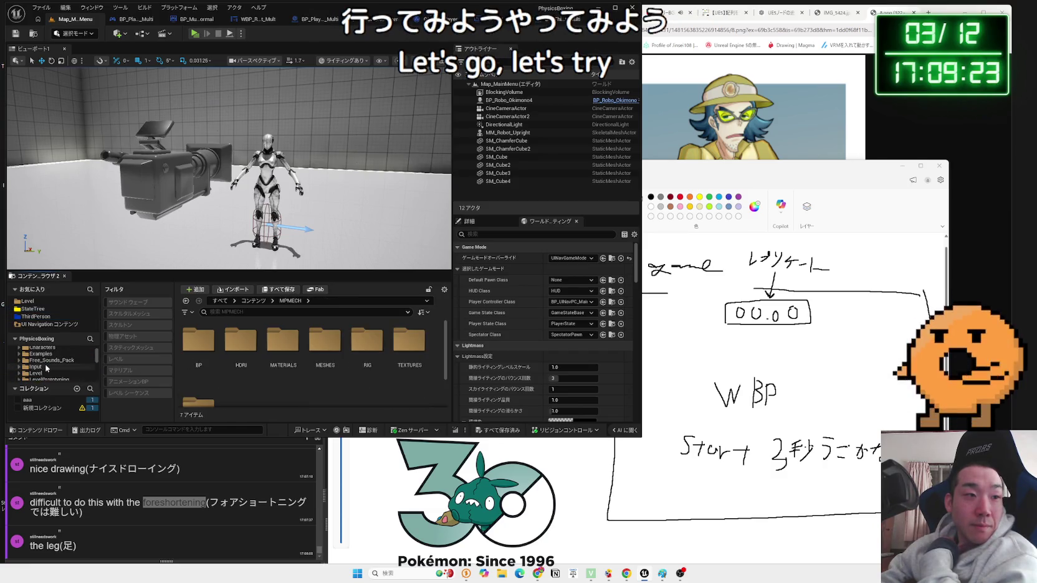
{"action": "left_click", "coordinate": [46, 368]}
{"action": "left_click", "coordinate": [47, 368]}
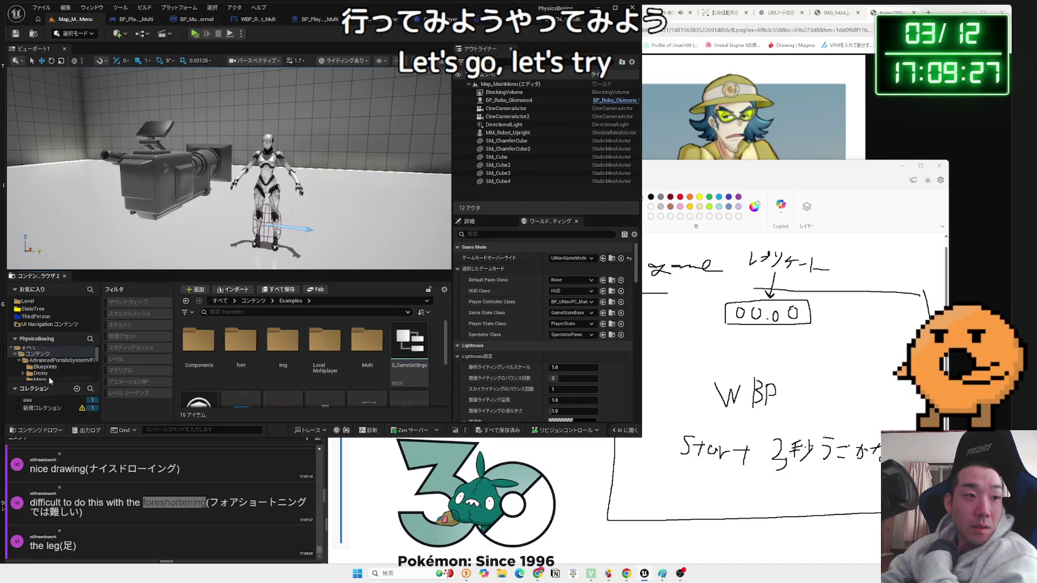
{"action": "left_click", "coordinate": [45, 367]}
{"action": "scroll", "coordinate": [46, 372], "scroll_direction": "down", "scroll_amount": 1}
{"action": "left_click", "coordinate": [45, 372]}
{"action": "scroll", "coordinate": [48, 374], "scroll_direction": "down", "scroll_amount": 1}
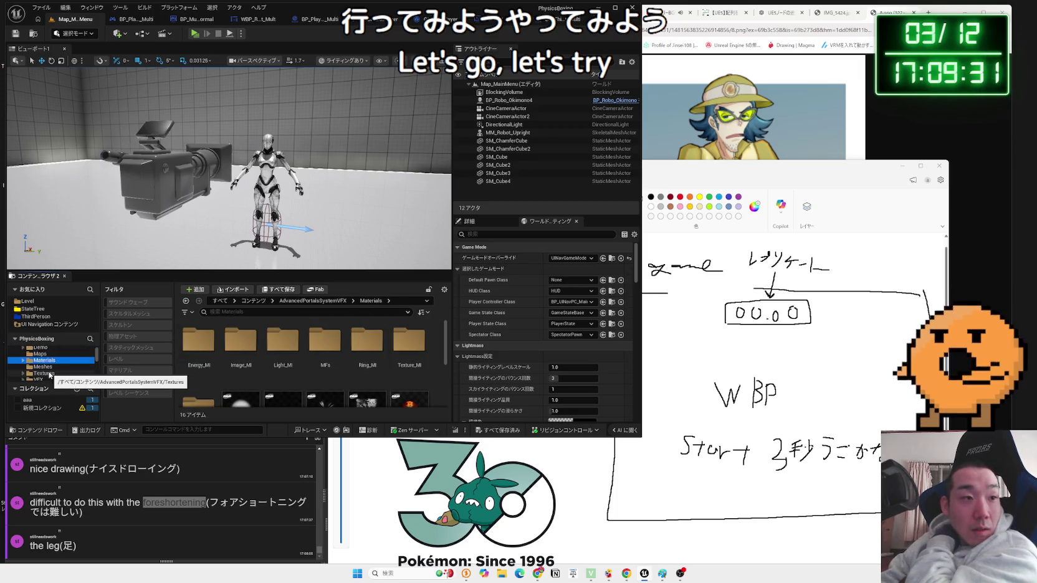
{"action": "left_click", "coordinate": [50, 378]}
{"action": "scroll", "coordinate": [50, 376], "scroll_direction": "down", "scroll_amount": 1}
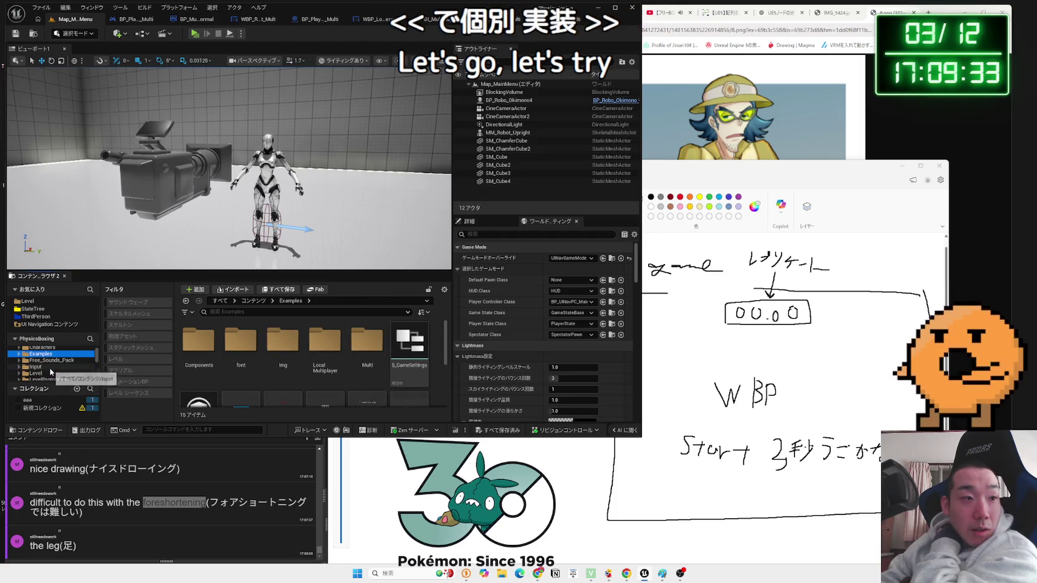
{"action": "left_click", "coordinate": [50, 376]}
{"action": "scroll", "coordinate": [51, 376], "scroll_direction": "down", "scroll_amount": 1}
{"action": "left_click", "coordinate": [52, 374]}
{"action": "left_click", "coordinate": [54, 367]}
{"action": "left_click", "coordinate": [54, 372]}
{"action": "scroll", "coordinate": [55, 378], "scroll_direction": "down", "scroll_amount": 2}
{"action": "left_click", "coordinate": [55, 367]}
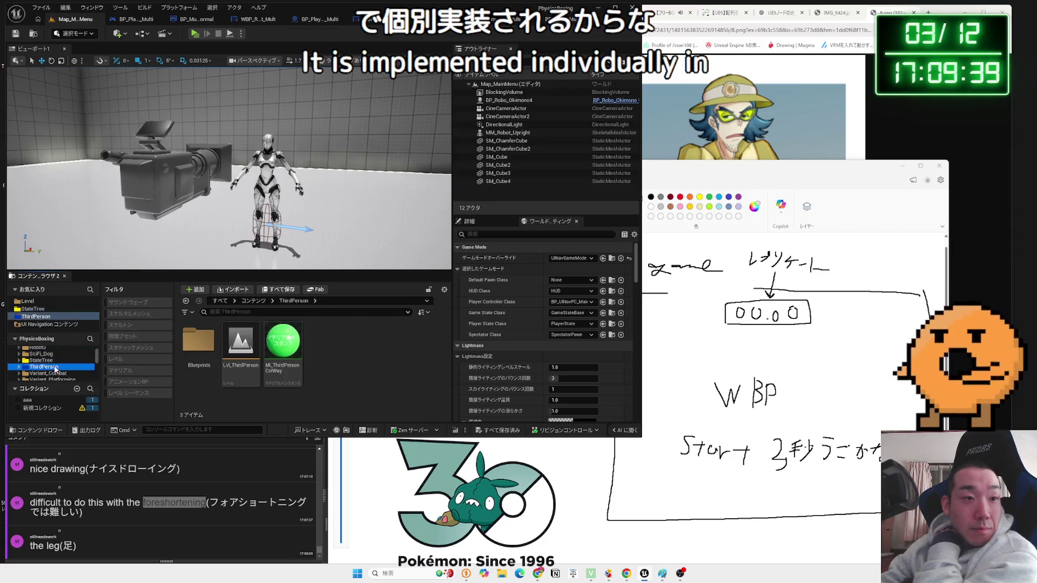
- Open the Examples > Multi folder in the Content Browser
{"action": "double_click", "coordinate": [198, 345]}
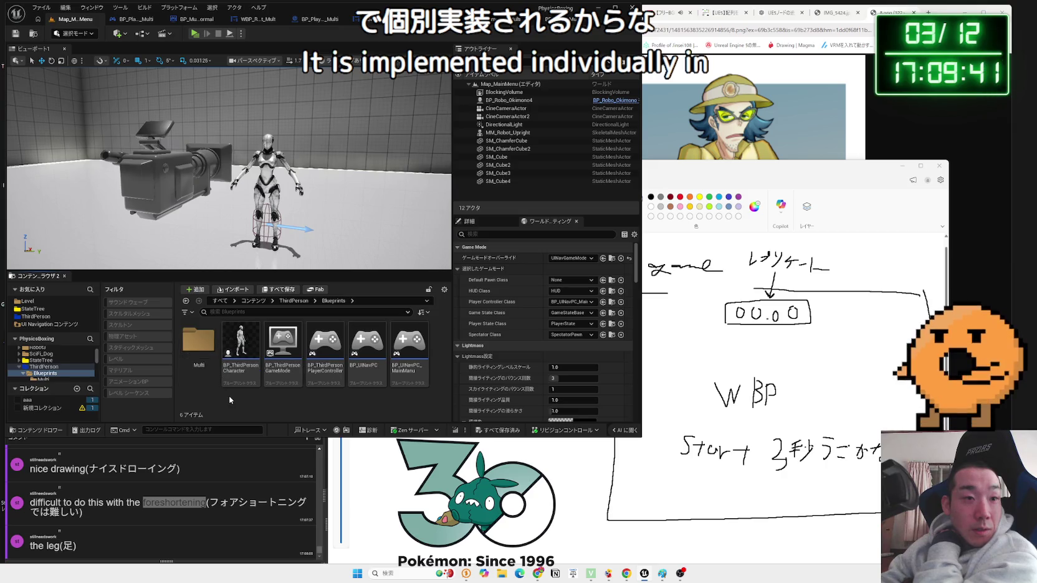
{"action": "double_click", "coordinate": [199, 367]}
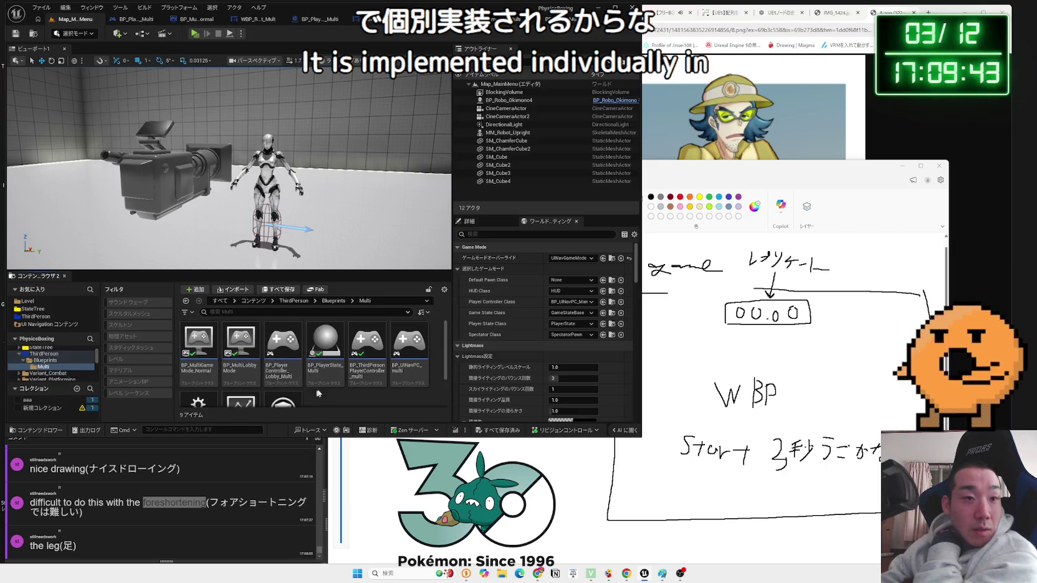
{"action": "key", "text": "alt+Left"}
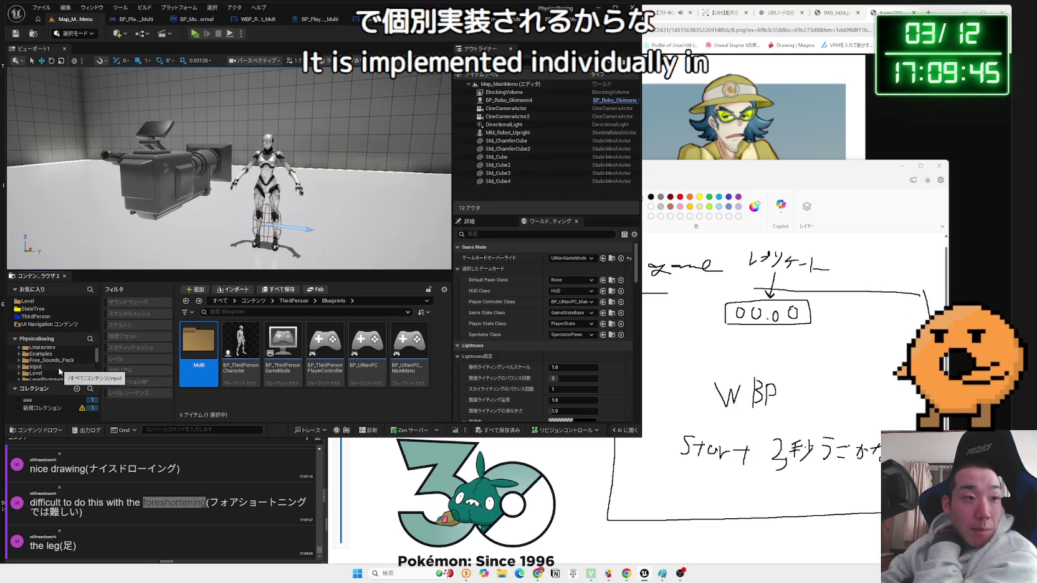
{"action": "left_click", "coordinate": [40, 353]}
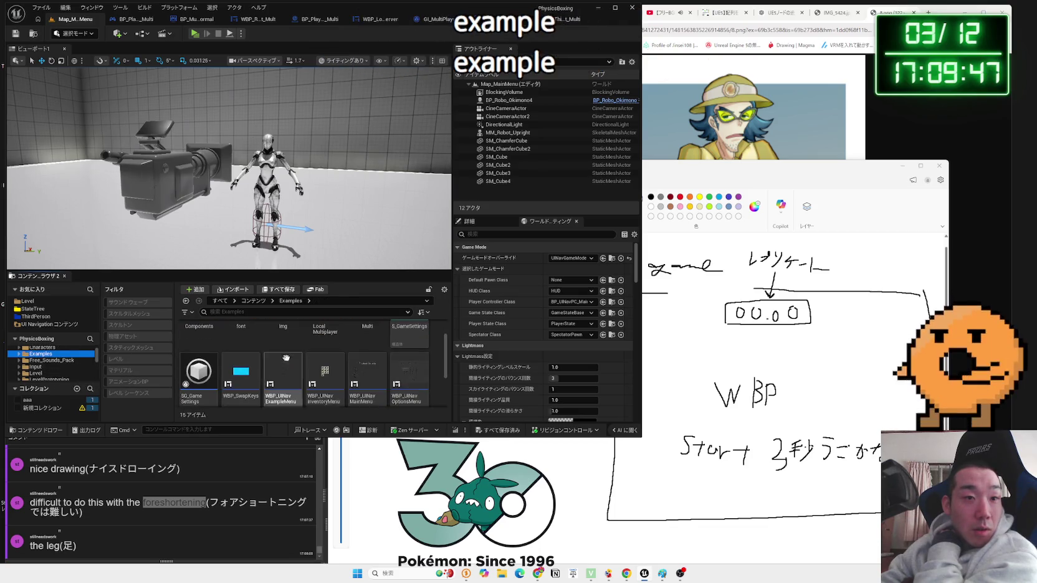
{"action": "double_click", "coordinate": [367, 330]}
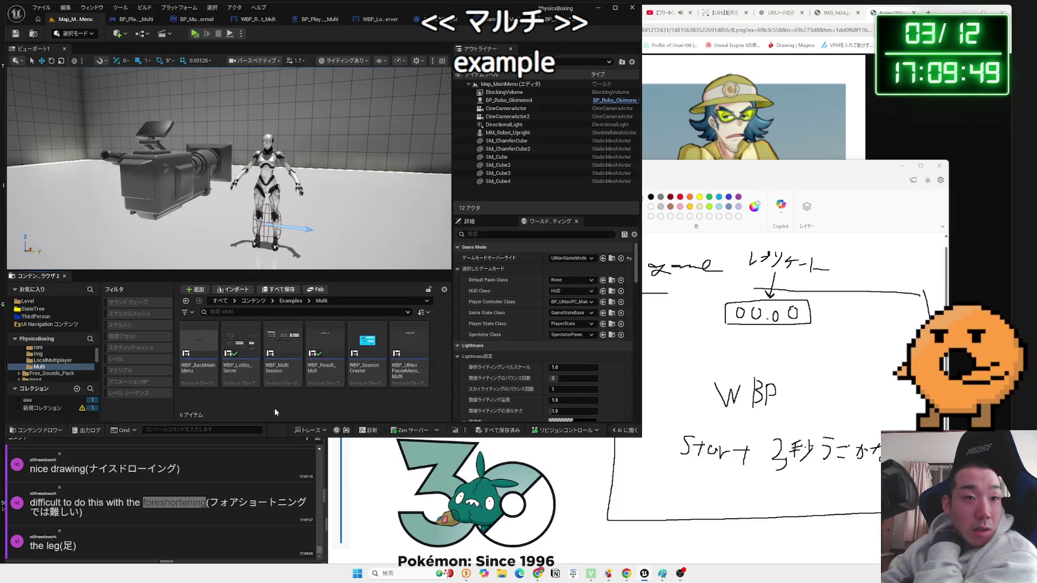
- Open WBP_BackMainMenu for inspection, then return to the Map_MainMenu level editor
{"action": "left_click", "coordinate": [200, 378]}
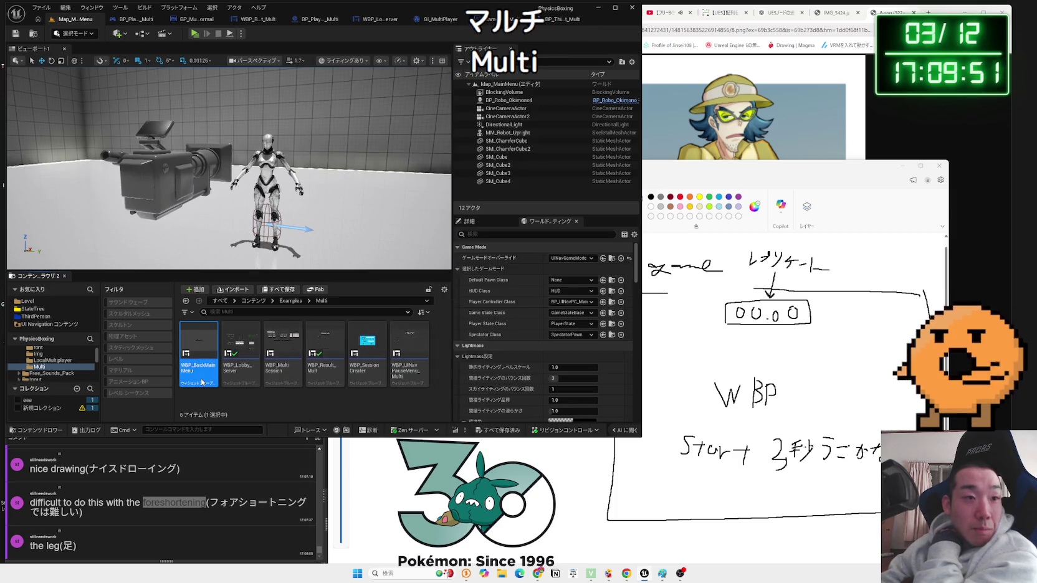
{"action": "double_click", "coordinate": [200, 376]}
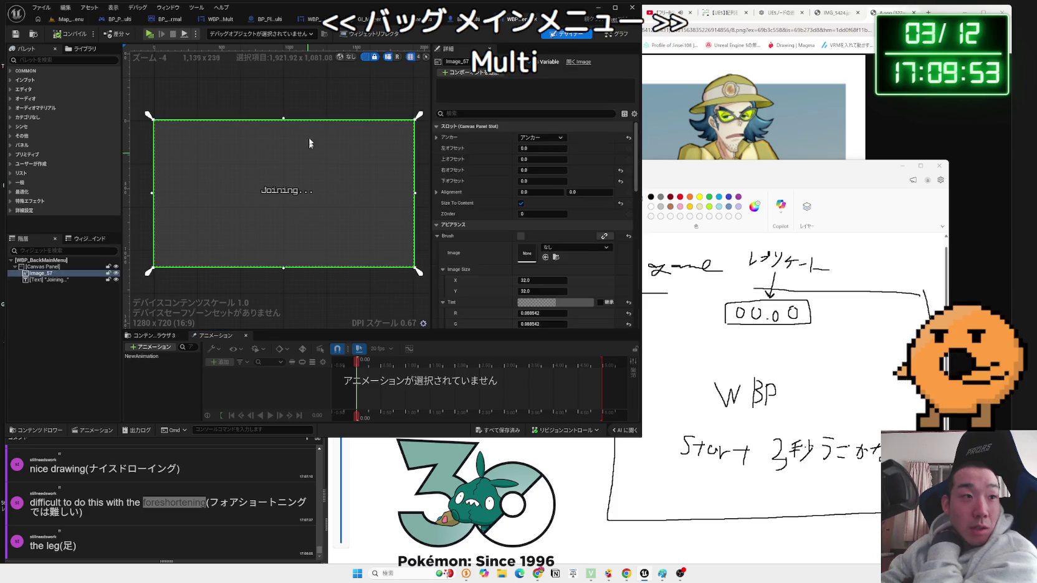
{"action": "left_click", "coordinate": [163, 19]}
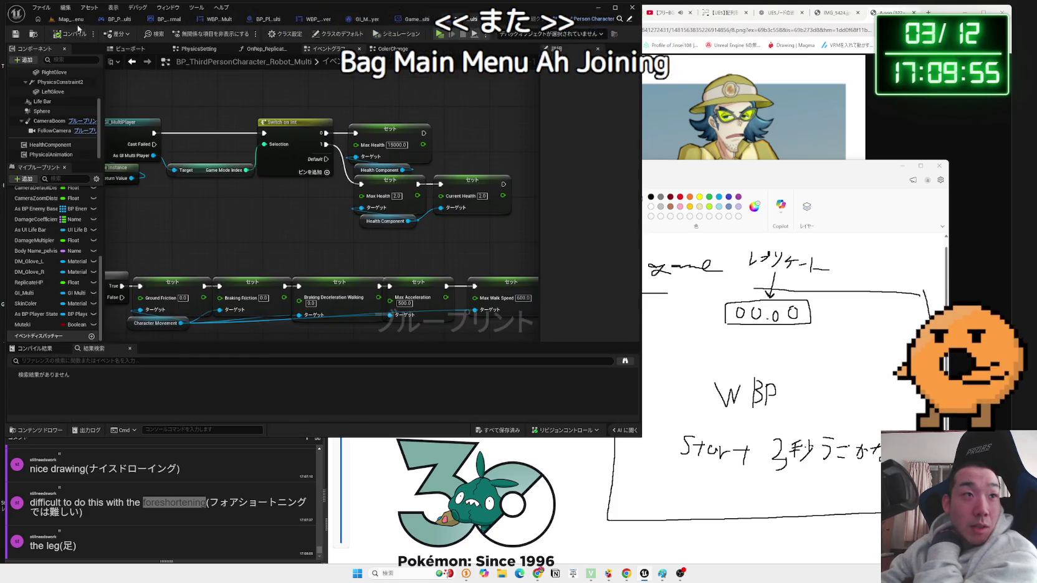
{"action": "left_click", "coordinate": [71, 19]}
{"action": "right_click", "coordinate": [313, 399]}
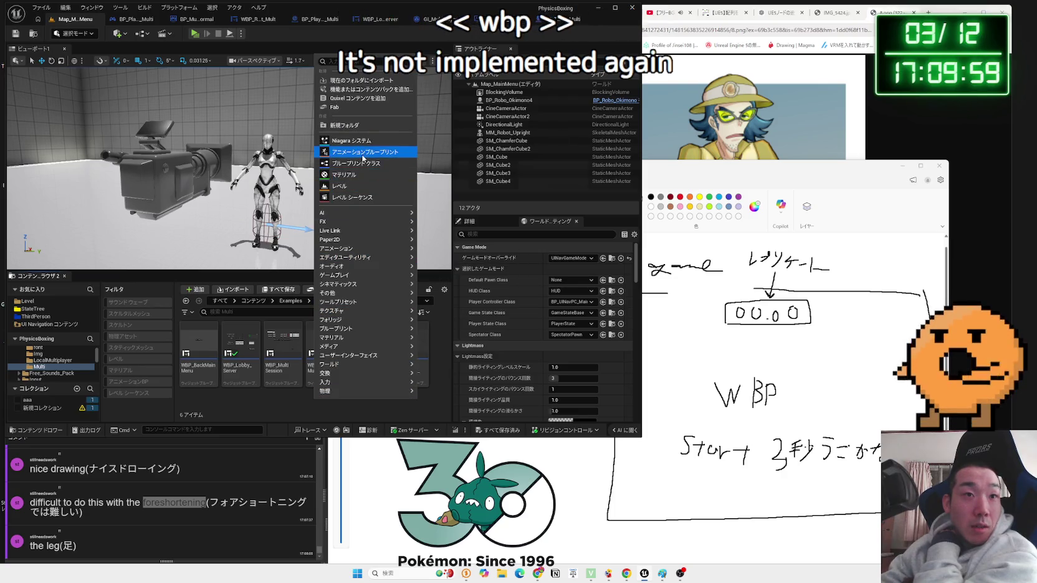
- Create a Widget Blueprint with UINavWidget as parent class and name it WBP_Timer
{"action": "mouse_move", "coordinate": [359, 360]}
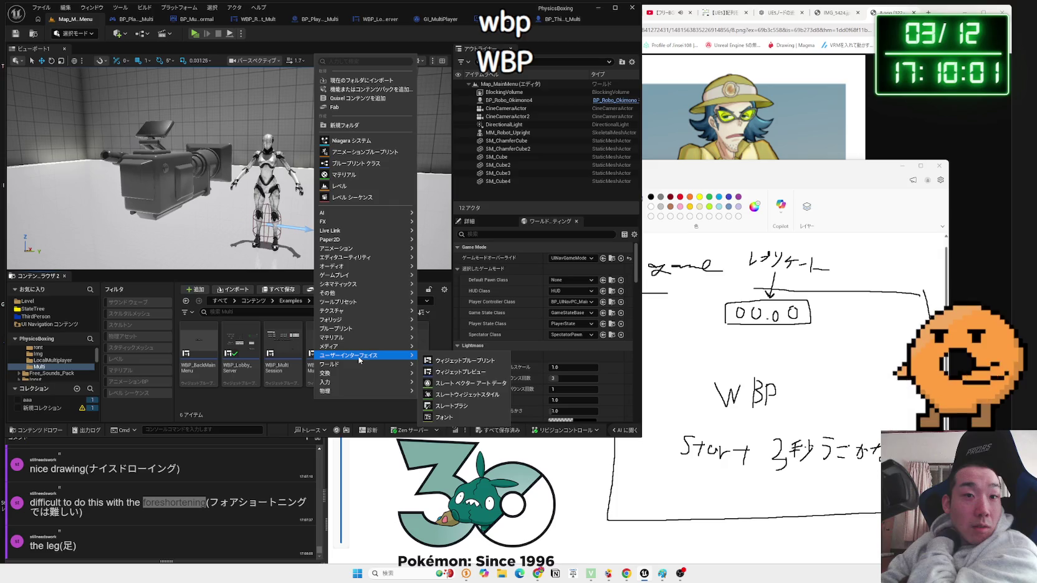
{"action": "left_click", "coordinate": [440, 360]}
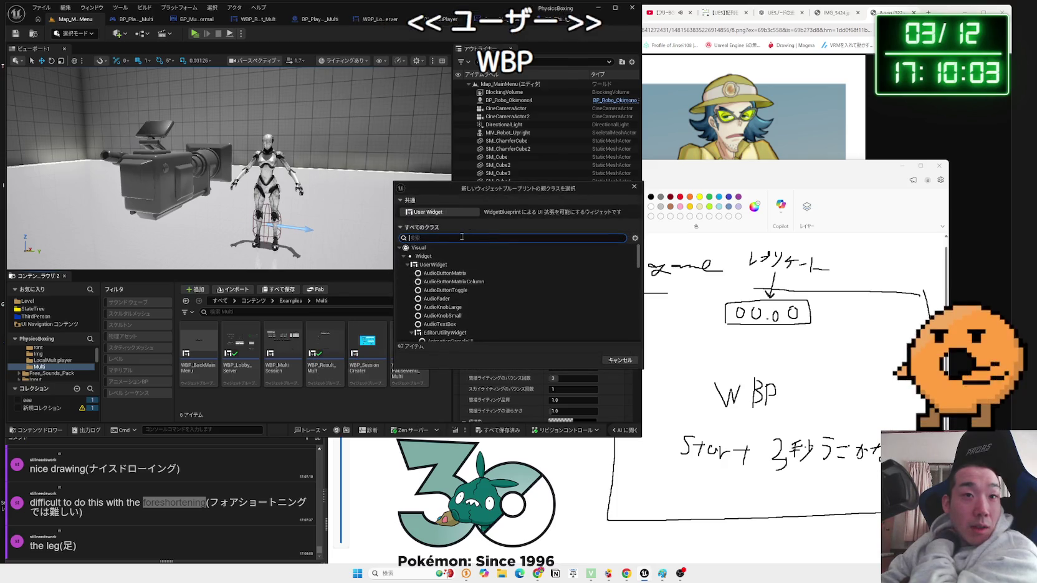
{"action": "type", "text": "uina"}
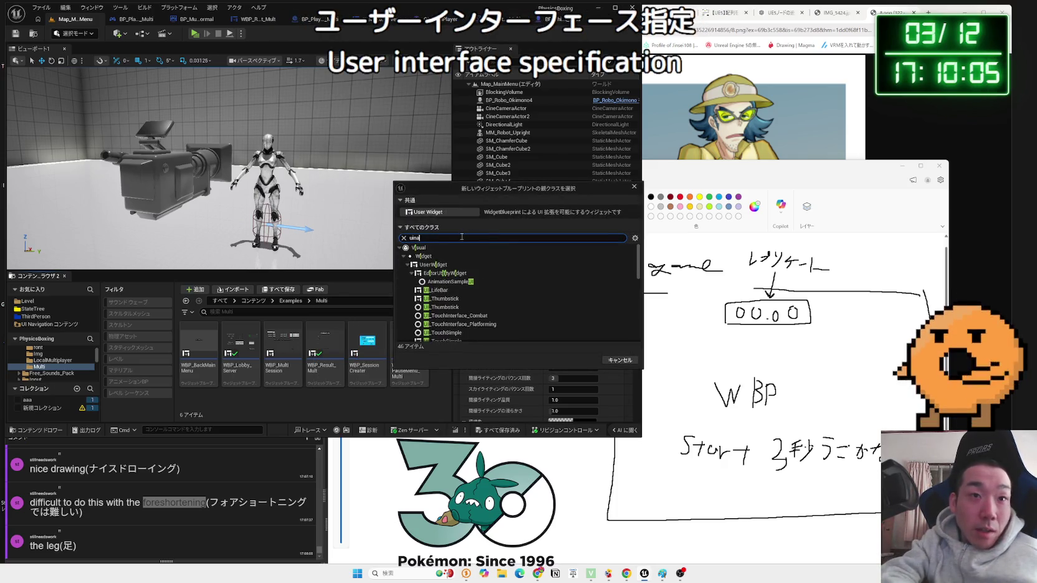
{"action": "type", "text": "vi"}
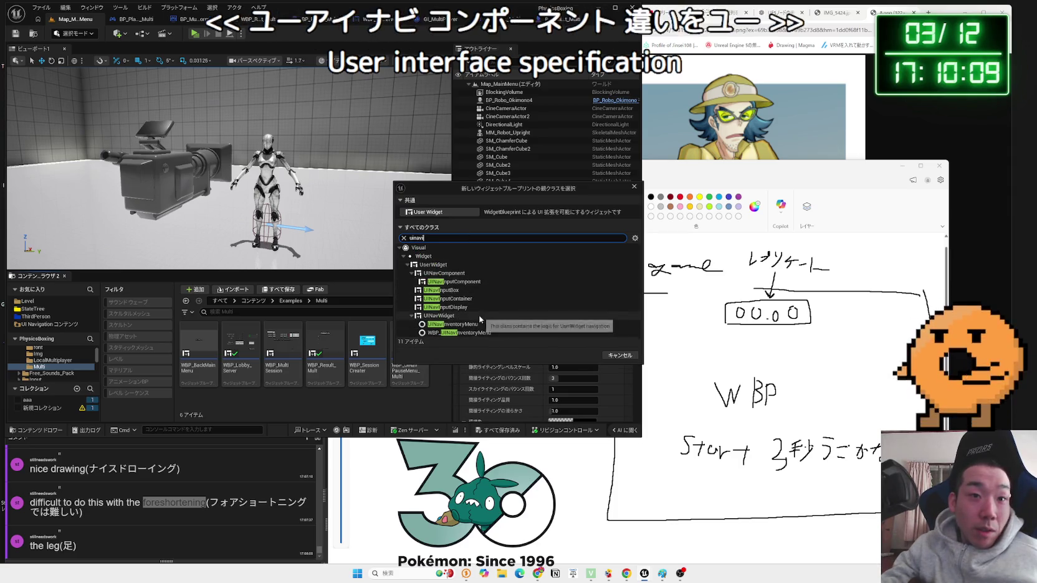
{"action": "left_click", "coordinate": [481, 315]}
{"action": "left_click", "coordinate": [580, 355]}
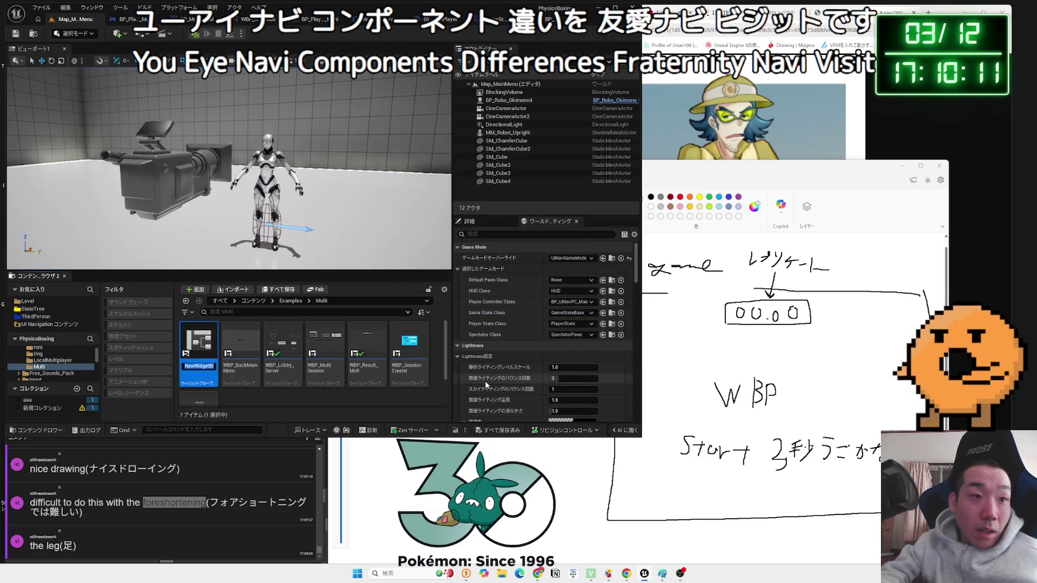
{"action": "type", "text": "WBP_Timer"}
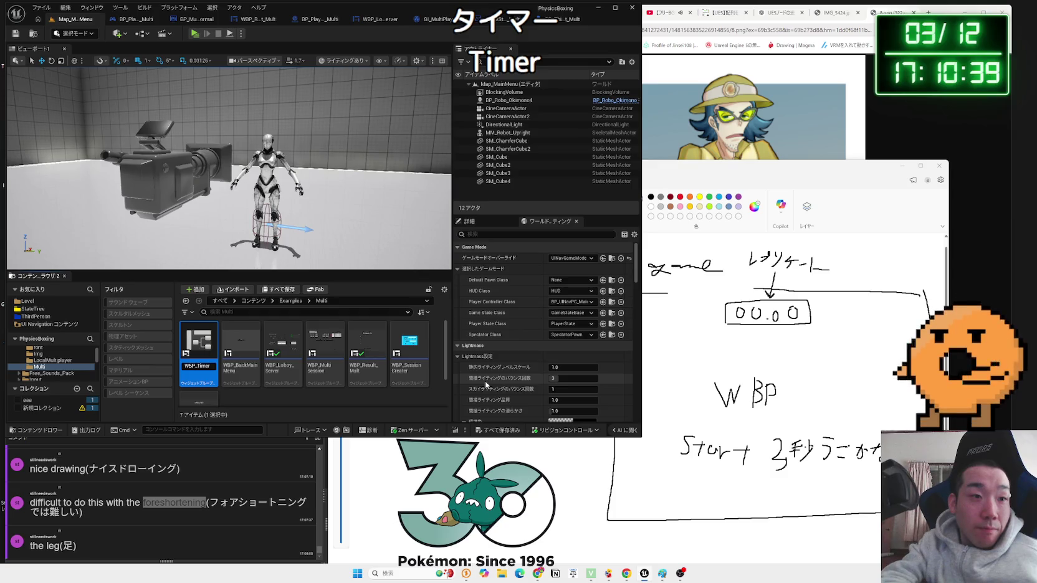
{"action": "key", "text": "Return"}
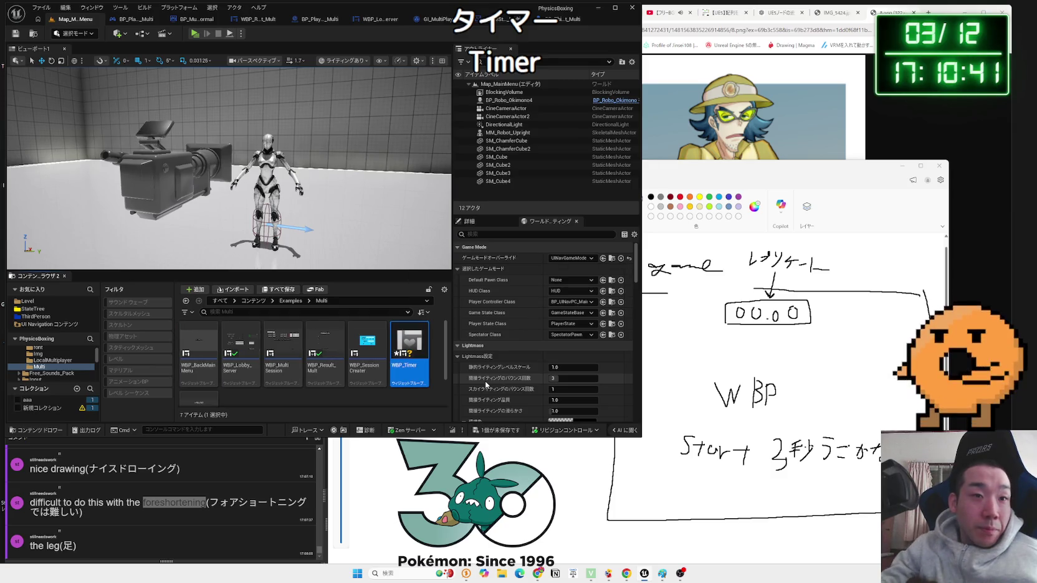
- Save the WBP_Timer asset with Save Selected
{"action": "left_click", "coordinate": [411, 379]}
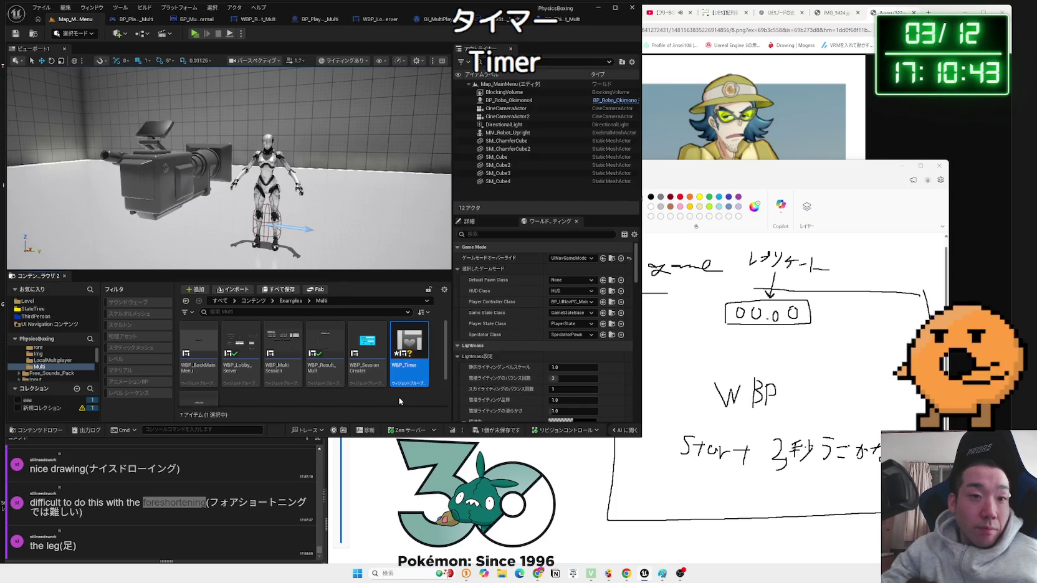
{"action": "left_click", "coordinate": [496, 430]}
{"action": "left_click", "coordinate": [570, 377]}
{"action": "double_click", "coordinate": [412, 368]}
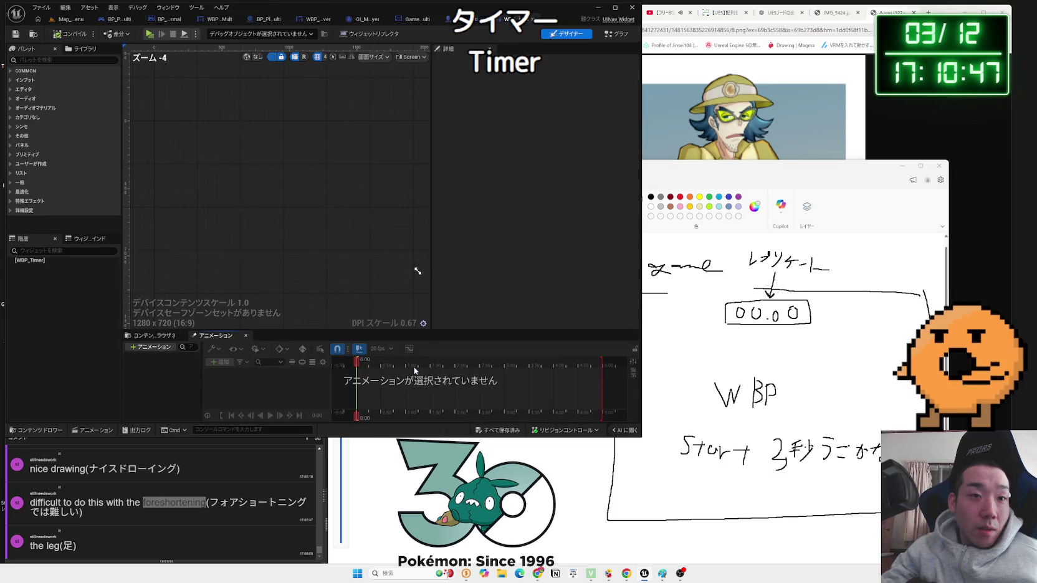
{"action": "left_click", "coordinate": [70, 19]}
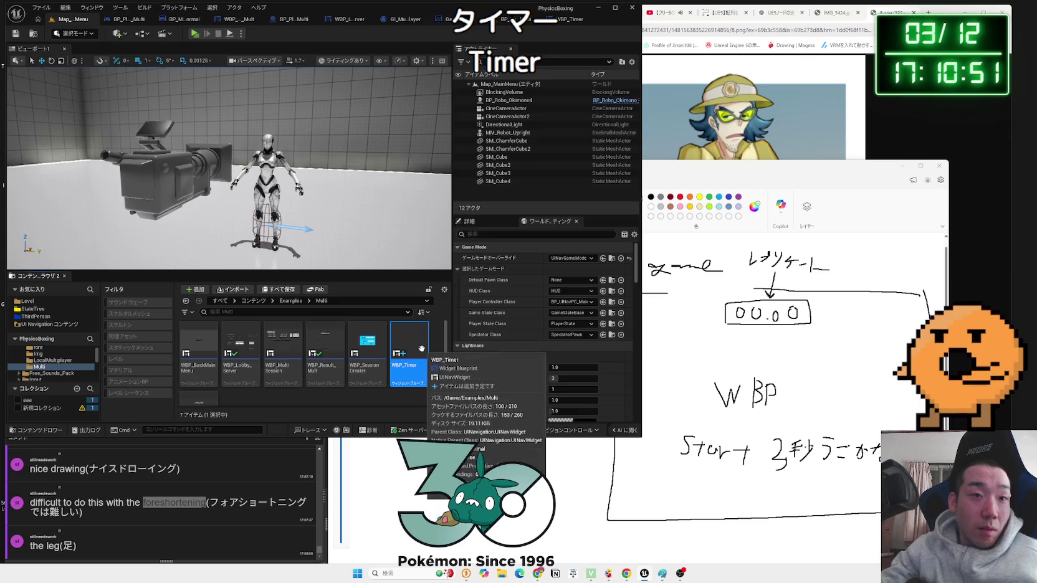
- Rename WBP_Timer to WBP_BattleTimer and open it in the Widget Blueprint editor
{"action": "key", "text": "F2"}
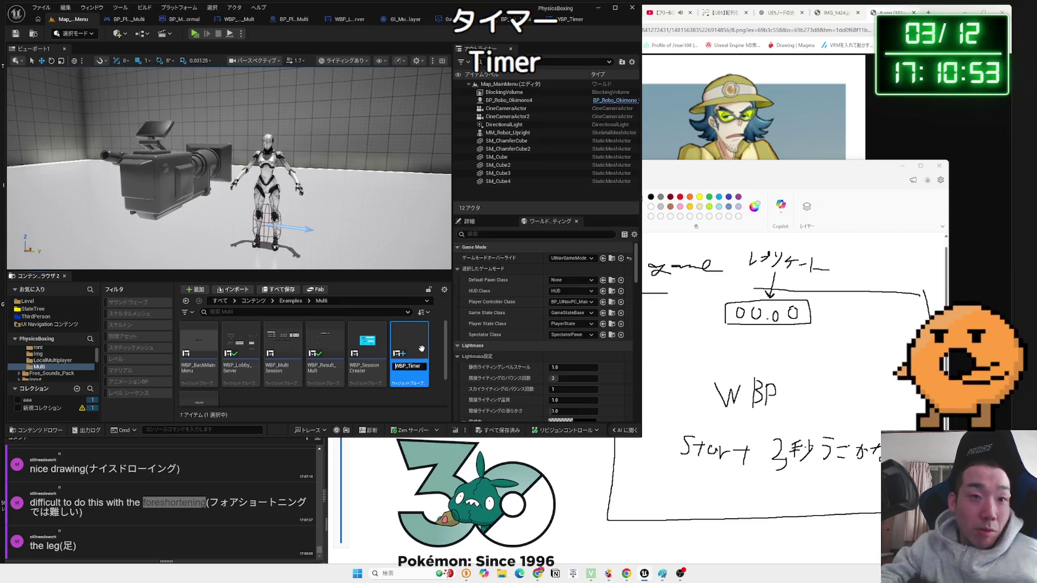
{"action": "key", "text": "Right"}
{"action": "key", "text": "Right"}
{"action": "key", "text": "Right"}
{"action": "type", "text": "Ba"}
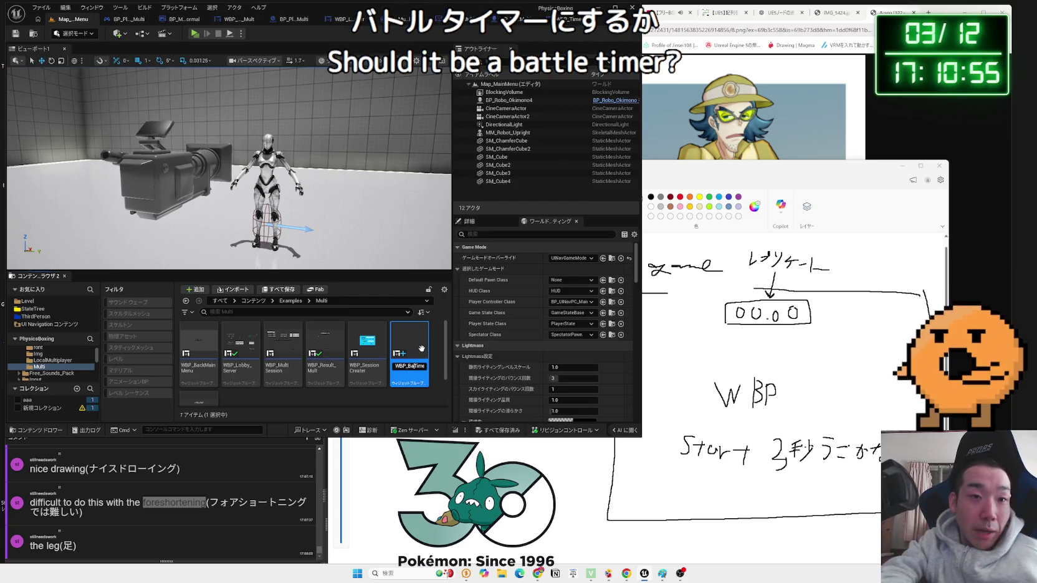
{"action": "key", "text": "Return"}
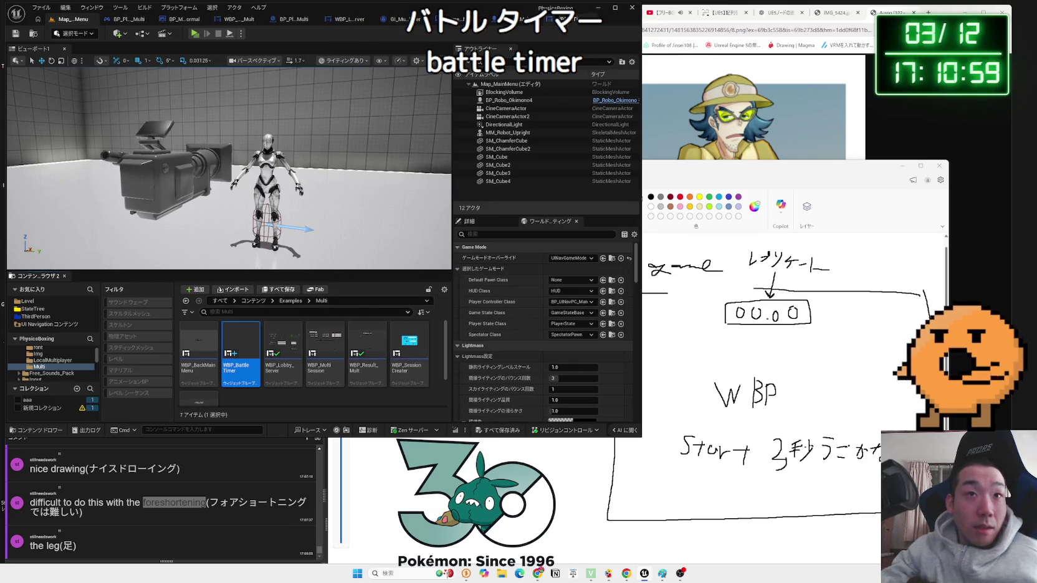
{"action": "key", "text": "Return"}
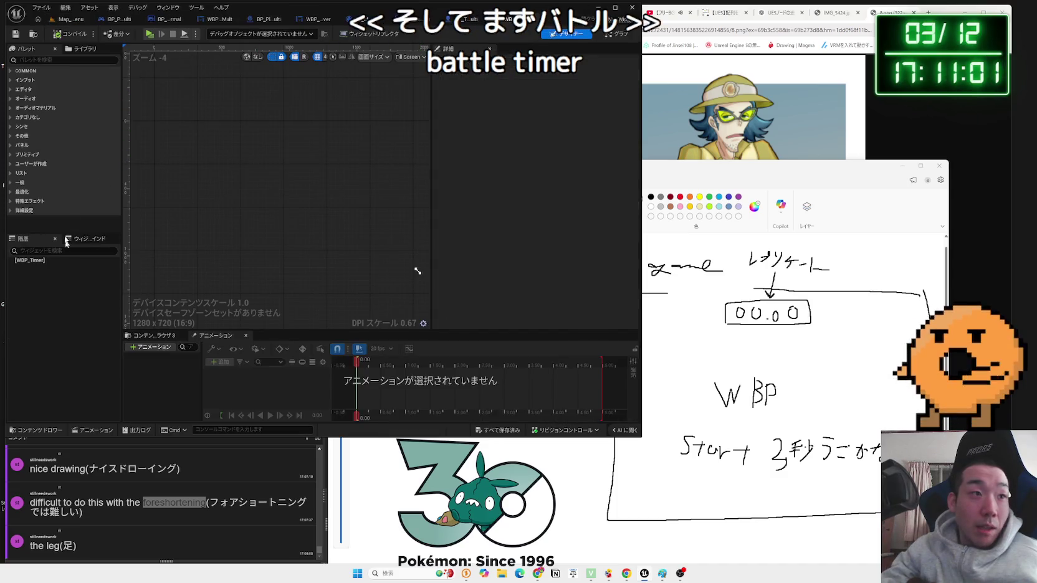
{"action": "left_click", "coordinate": [59, 59]}
- Add a Canvas Panel as the root and place a Border inside it
{"action": "type", "text": "canva"}
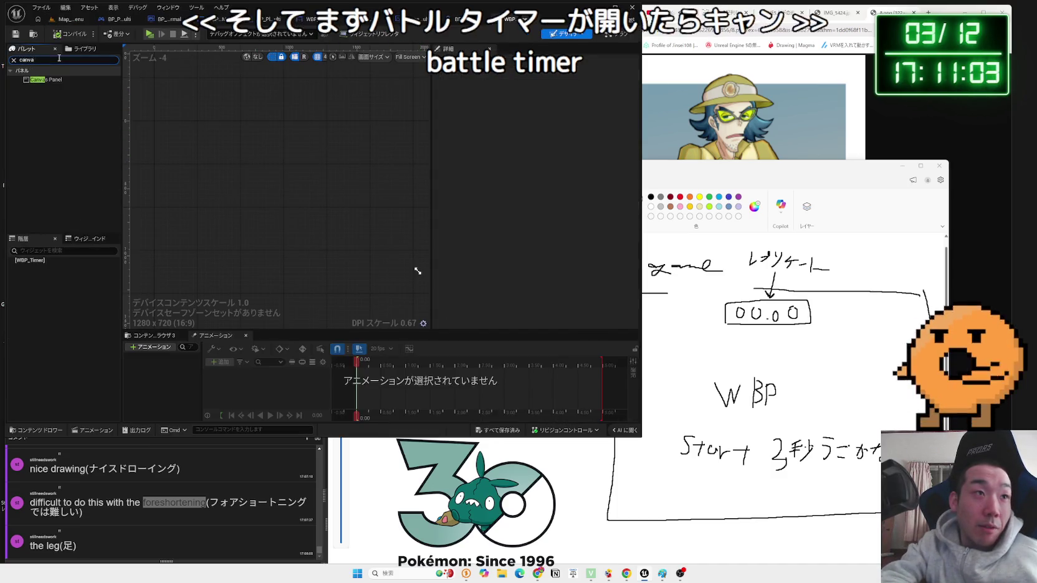
{"action": "type", "text": "s"}
{"action": "mouse_move", "coordinate": [43, 79]}
{"action": "left_mouse_down"}
{"action": "mouse_move", "coordinate": [56, 268]}
{"action": "mouse_move", "coordinate": [42, 274]}
{"action": "left_mouse_up"}
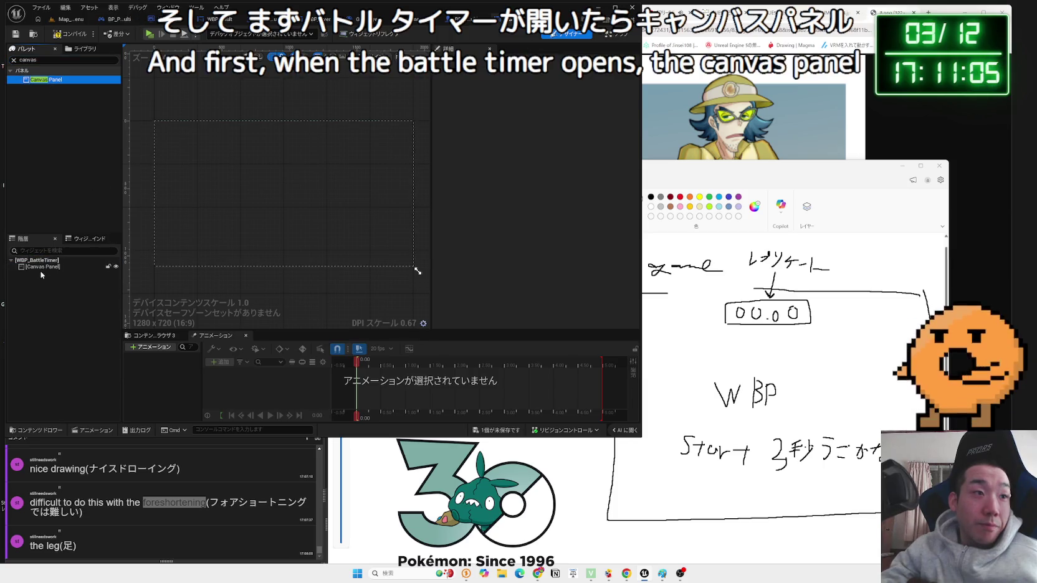
{"action": "left_click", "coordinate": [55, 60]}
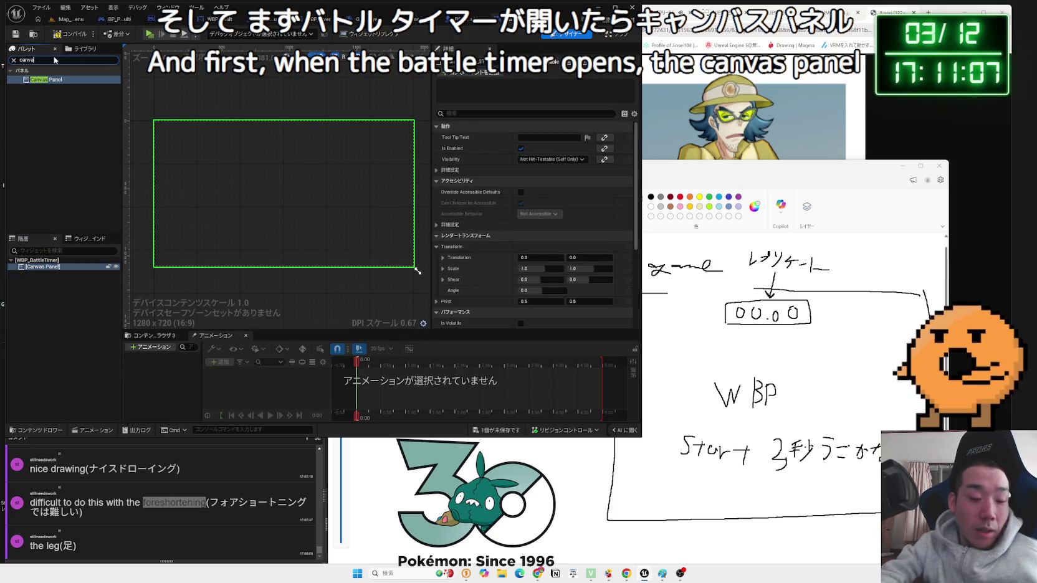
{"action": "key", "text": "BackSpace"}
{"action": "key", "text": "BackSpace"}
{"action": "key", "text": "BackSpace"}
{"action": "type", "text": "border"}
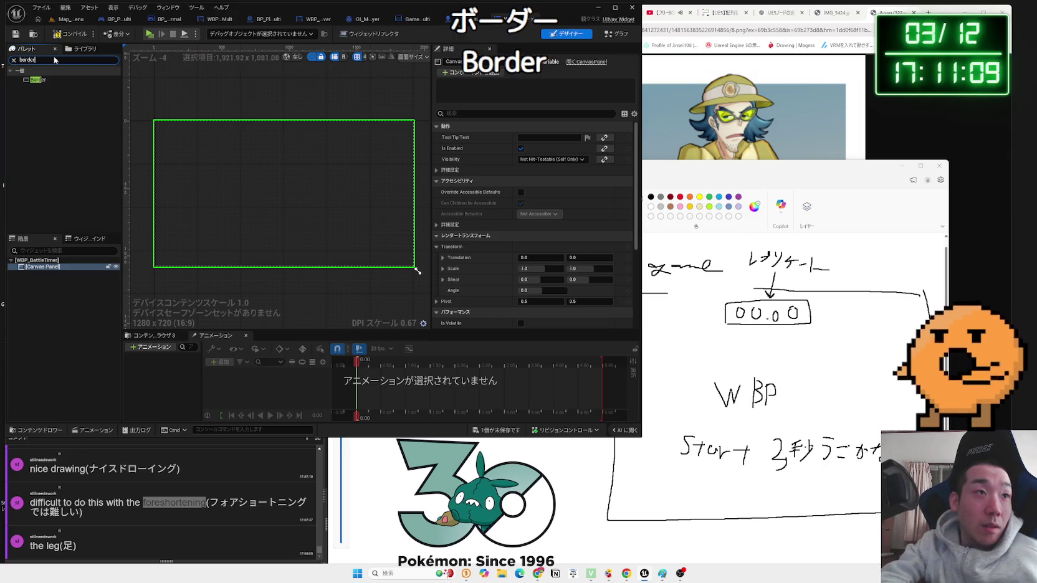
{"action": "mouse_move", "coordinate": [49, 79]}
{"action": "left_mouse_down"}
{"action": "mouse_move", "coordinate": [63, 149]}
{"action": "mouse_move", "coordinate": [54, 272]}
{"action": "left_mouse_up"}
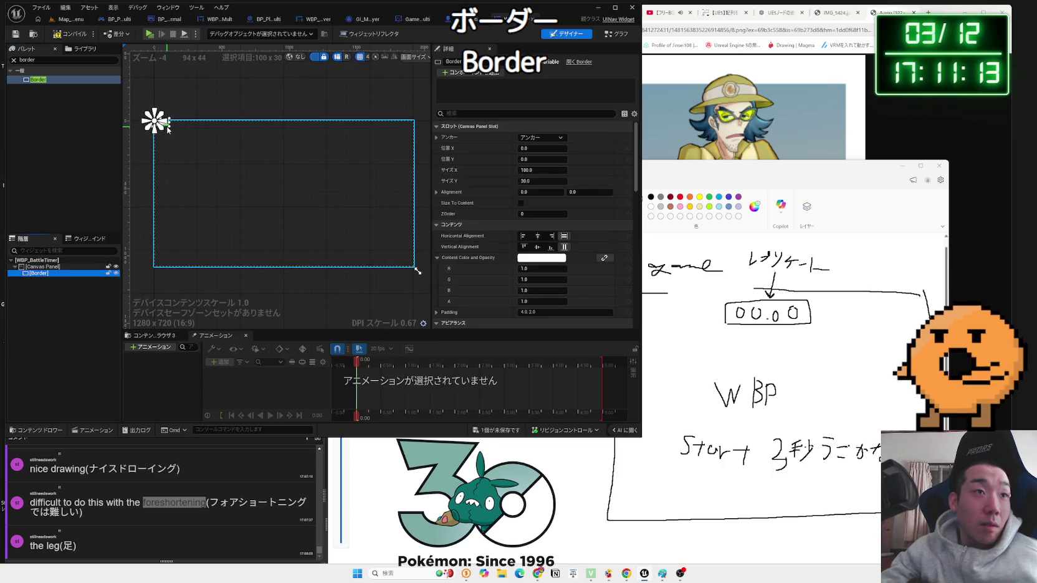
- Anchor the Border with the full-stretch preset and start picking its content colour
{"action": "left_click", "coordinate": [542, 137]}
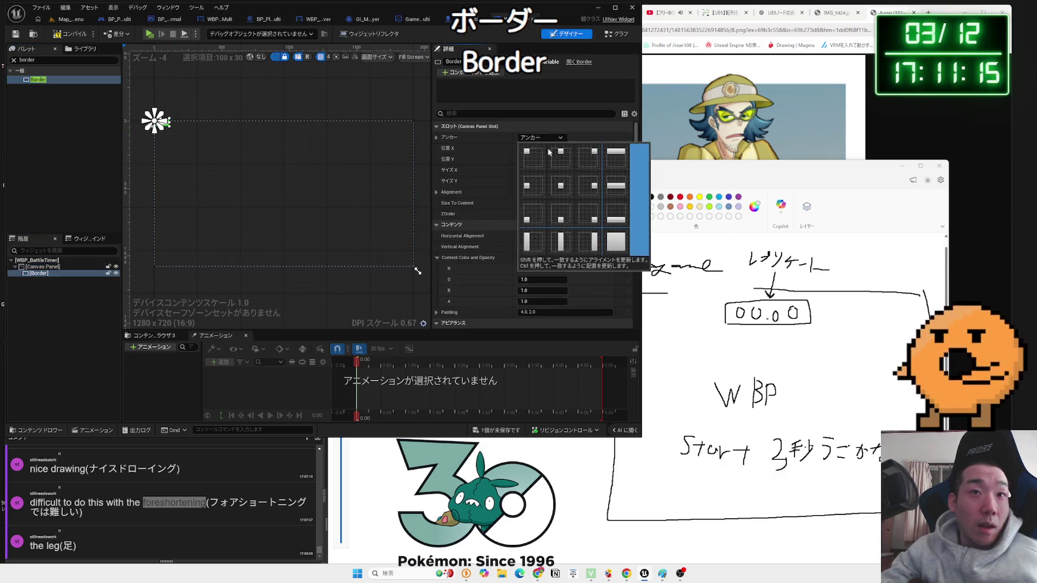
{"action": "left_click", "coordinate": [618, 245]}
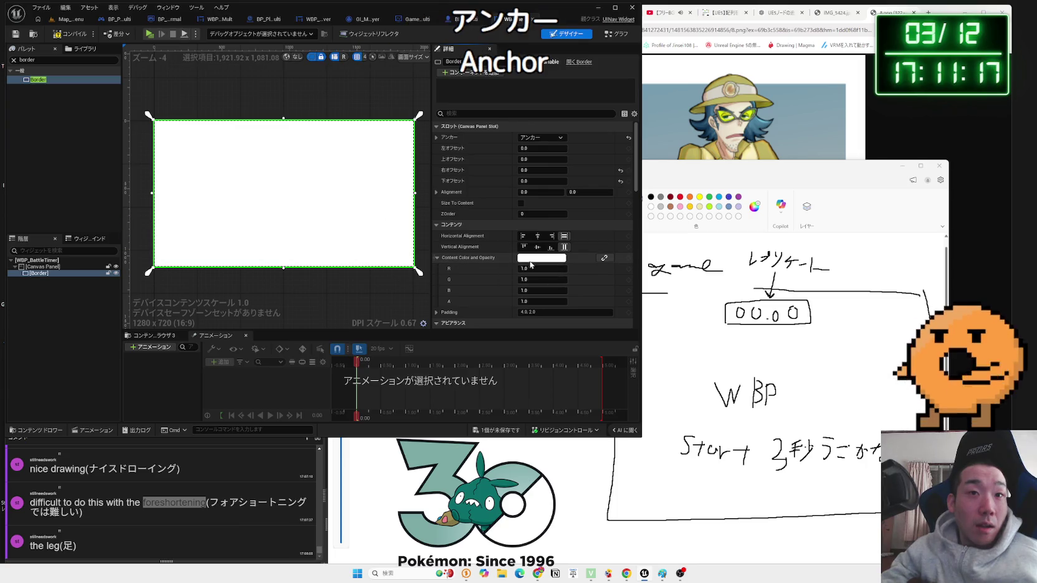
{"action": "left_click", "coordinate": [537, 259]}
{"action": "left_click", "coordinate": [604, 316]}
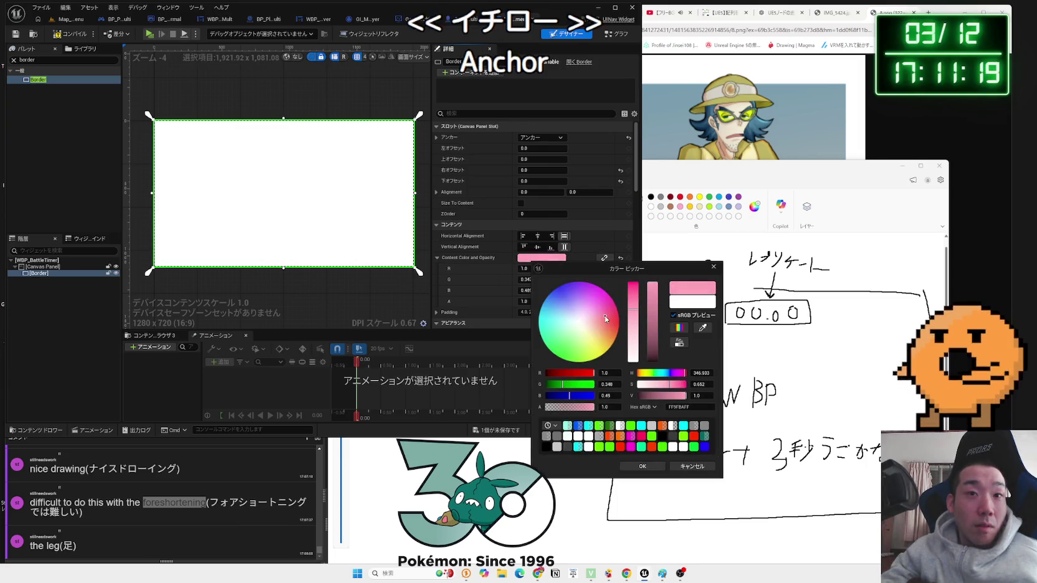
- Make the Border's pink content colour mostly transparent and confirm it
{"action": "mouse_move", "coordinate": [651, 293]}
{"action": "left_mouse_down"}
{"action": "mouse_move", "coordinate": [650, 354]}
{"action": "mouse_move", "coordinate": [658, 277]}
{"action": "left_mouse_up"}
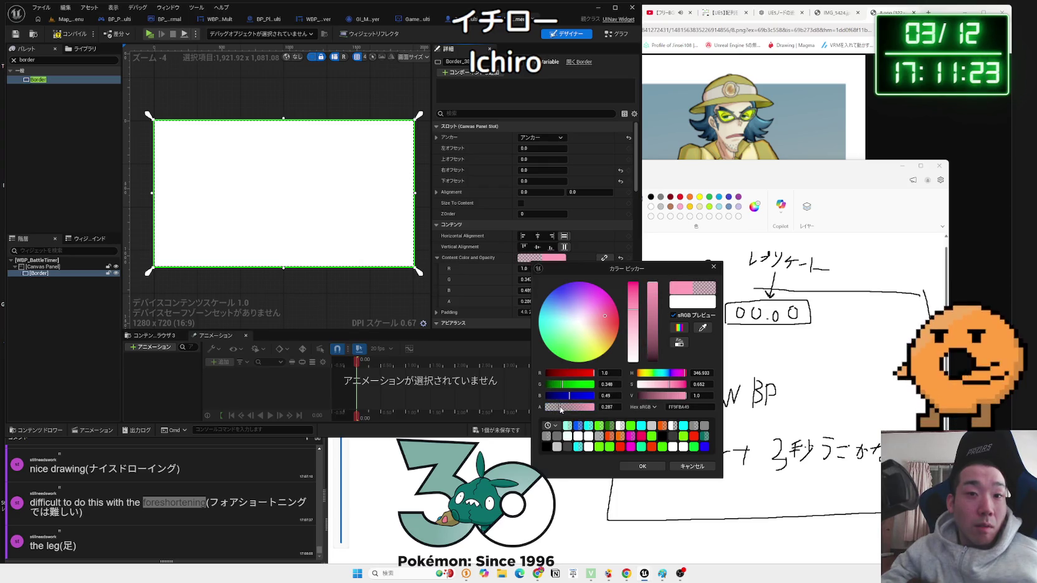
{"action": "left_click", "coordinate": [642, 464]}
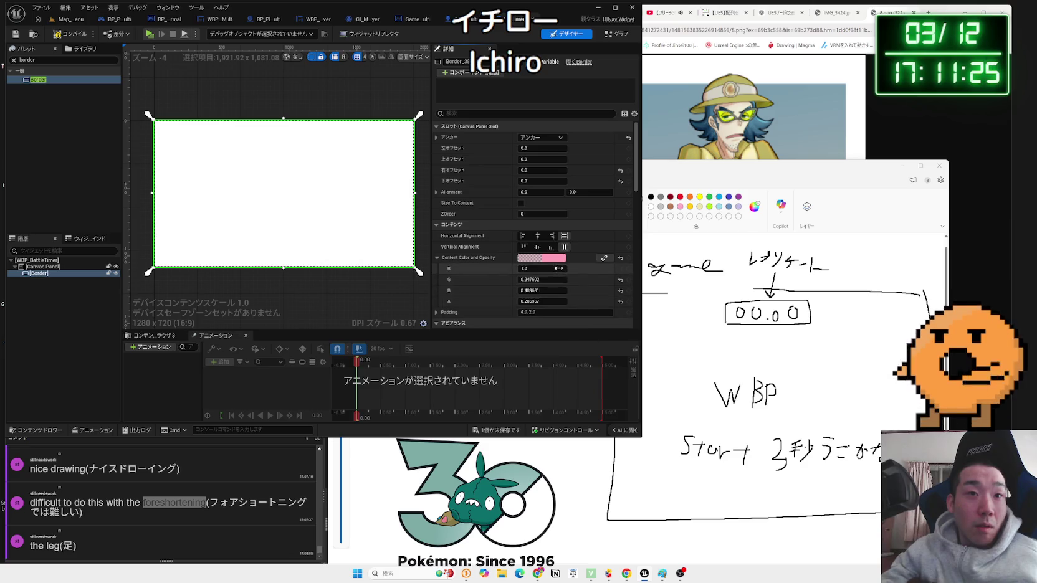
{"action": "scroll", "coordinate": [558, 266], "scroll_direction": "down", "scroll_amount": 5}
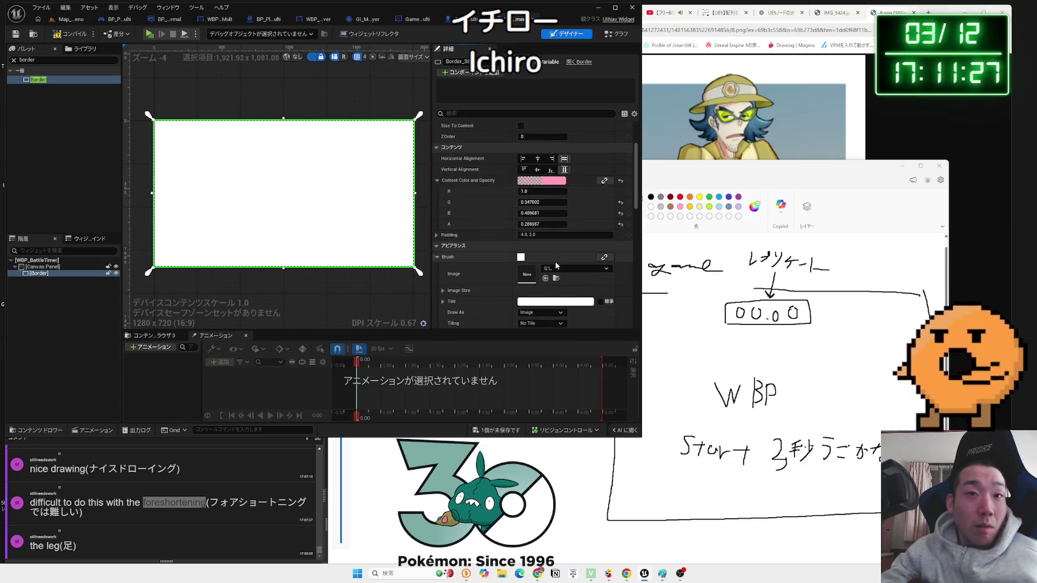
{"action": "scroll", "coordinate": [557, 266], "scroll_direction": "down", "scroll_amount": 3}
- Set the Border tint to translucent grey (0.573 RGB, alpha 0.25), then switch to the Graph
{"action": "left_click", "coordinate": [555, 264]}
{"action": "left_click_drag", "start_coordinate": [621, 314], "coordinate": [632, 328]}
{"action": "left_click_drag", "start_coordinate": [592, 406], "coordinate": [578, 408]}
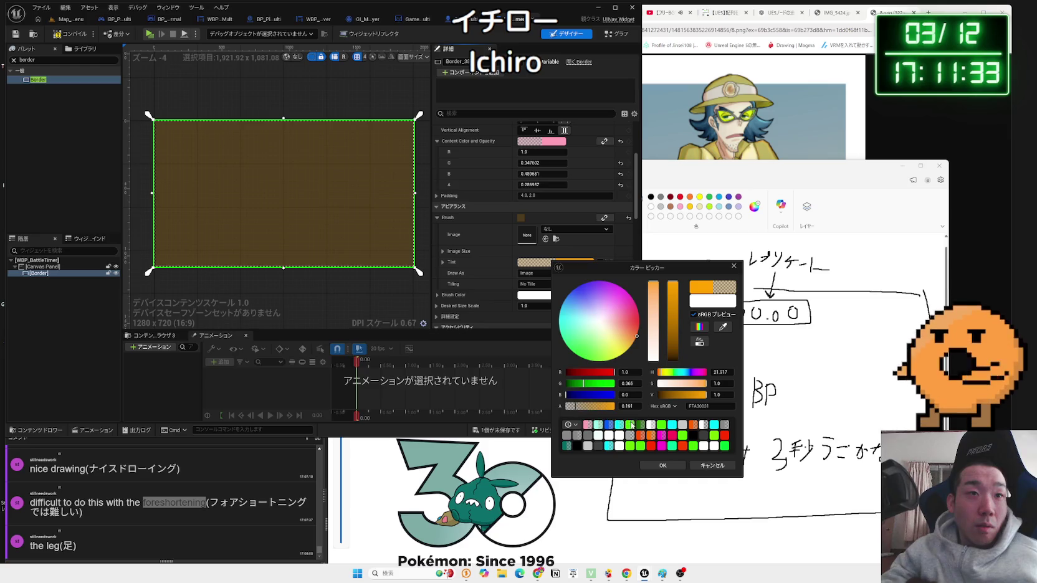
{"action": "left_click", "coordinate": [662, 466]}
{"action": "left_click", "coordinate": [554, 262]}
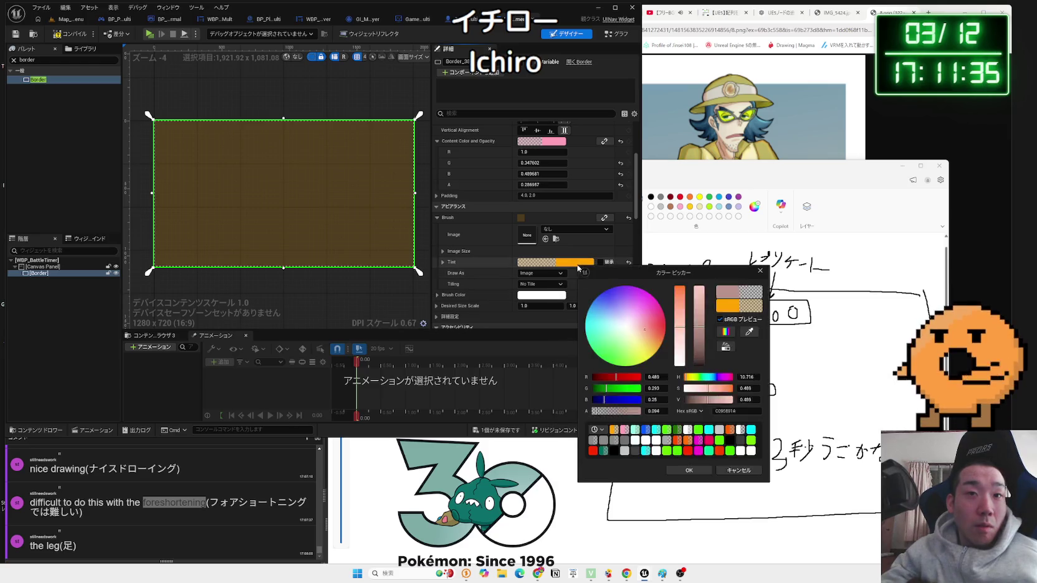
{"action": "left_click", "coordinate": [642, 338]}
{"action": "mouse_move", "coordinate": [642, 339]}
{"action": "left_mouse_down"}
{"action": "mouse_move", "coordinate": [609, 322]}
{"action": "mouse_move", "coordinate": [629, 326]}
{"action": "left_mouse_up"}
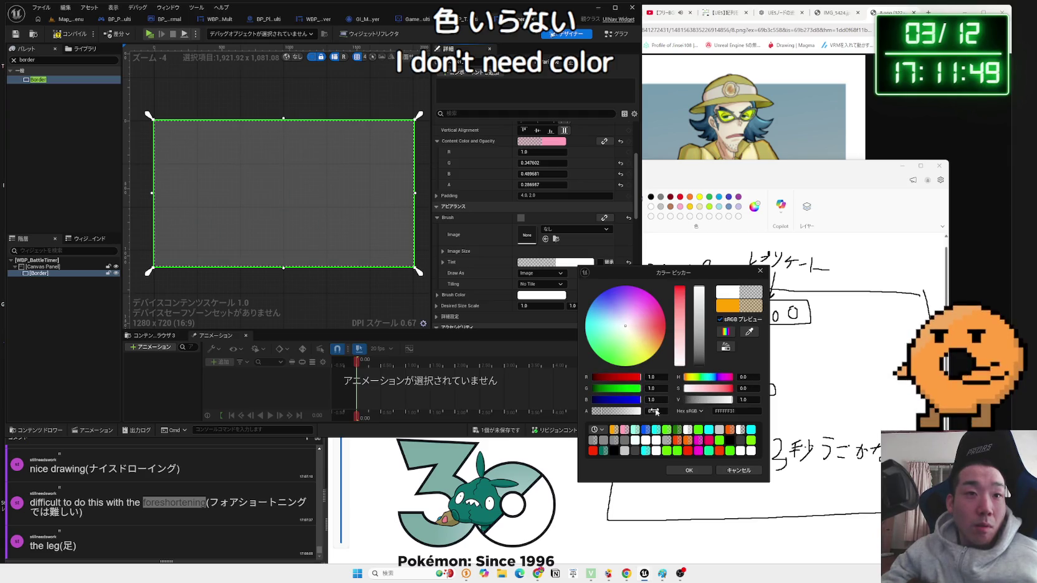
{"action": "mouse_move", "coordinate": [612, 416]}
{"action": "left_mouse_down"}
{"action": "mouse_move", "coordinate": [638, 411]}
{"action": "mouse_move", "coordinate": [593, 411]}
{"action": "mouse_move", "coordinate": [605, 410]}
{"action": "left_mouse_up"}
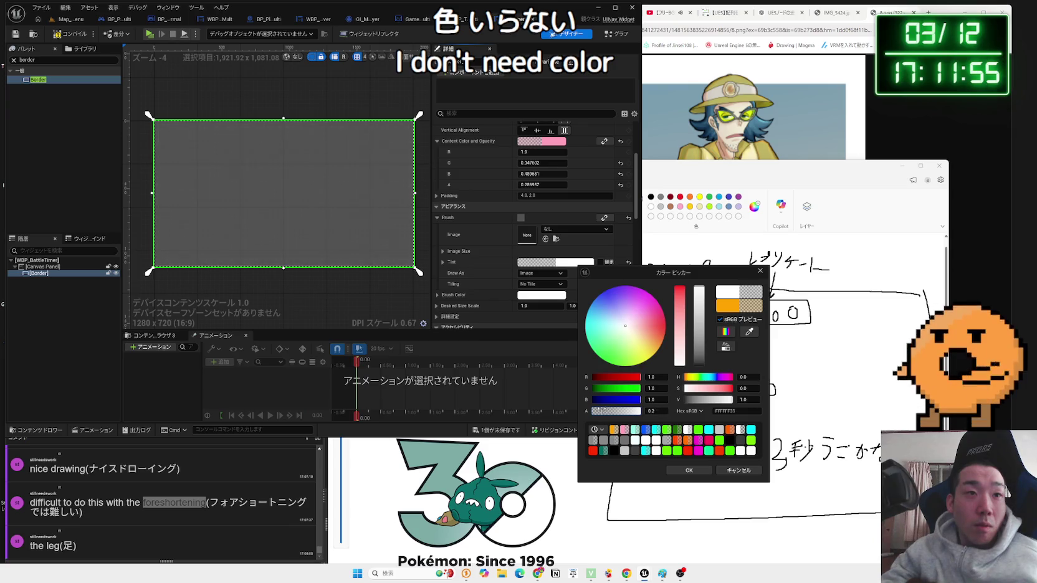
{"action": "left_click_drag", "start_coordinate": [698, 336], "coordinate": [698, 331]}
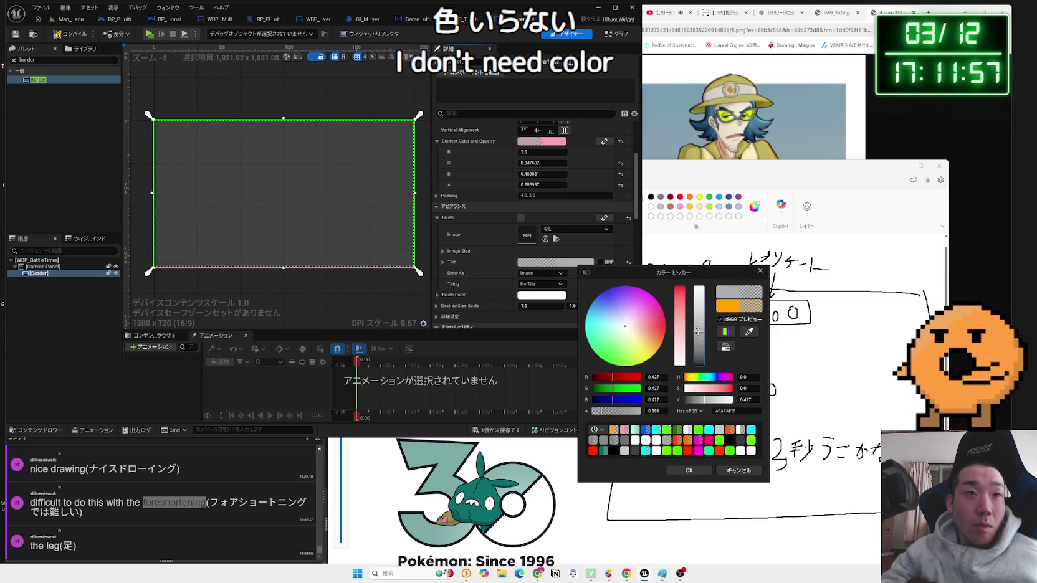
{"action": "left_click_drag", "start_coordinate": [607, 413], "coordinate": [603, 411]}
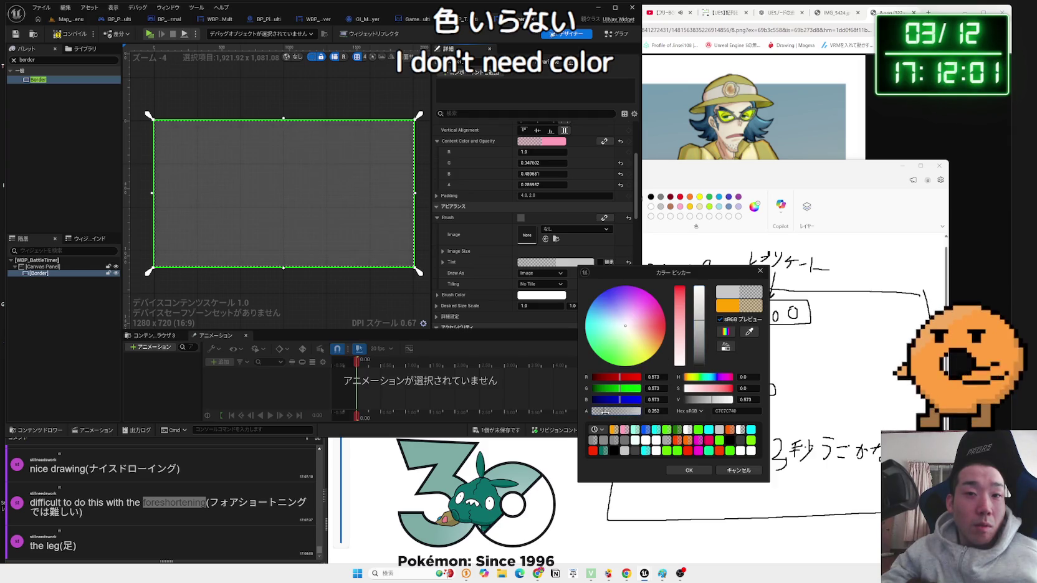
{"action": "type", "text": "0.25"}
{"action": "key", "text": "Return"}
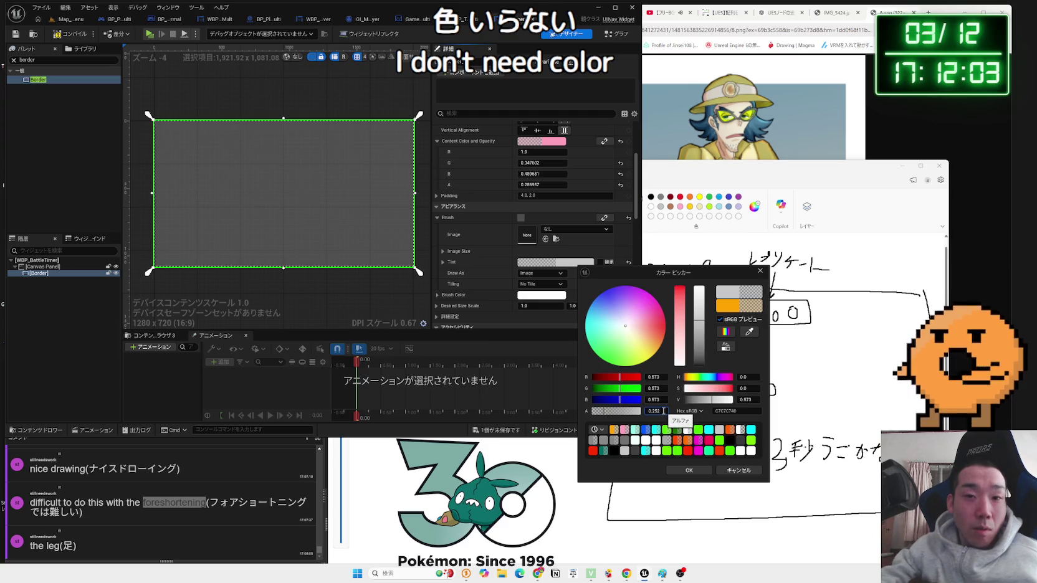
{"action": "left_click", "coordinate": [689, 470]}
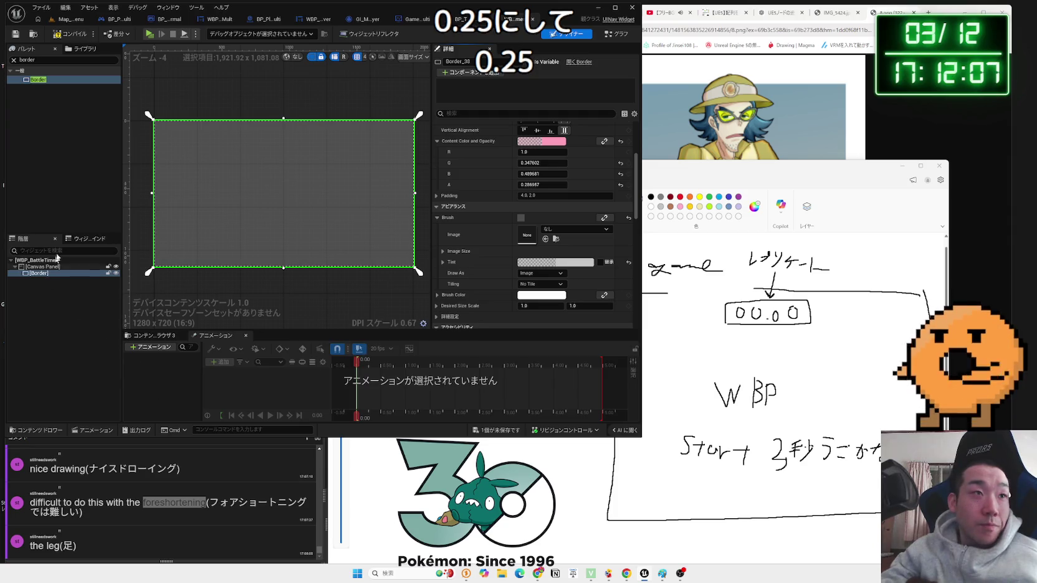
{"action": "left_click", "coordinate": [617, 35]}
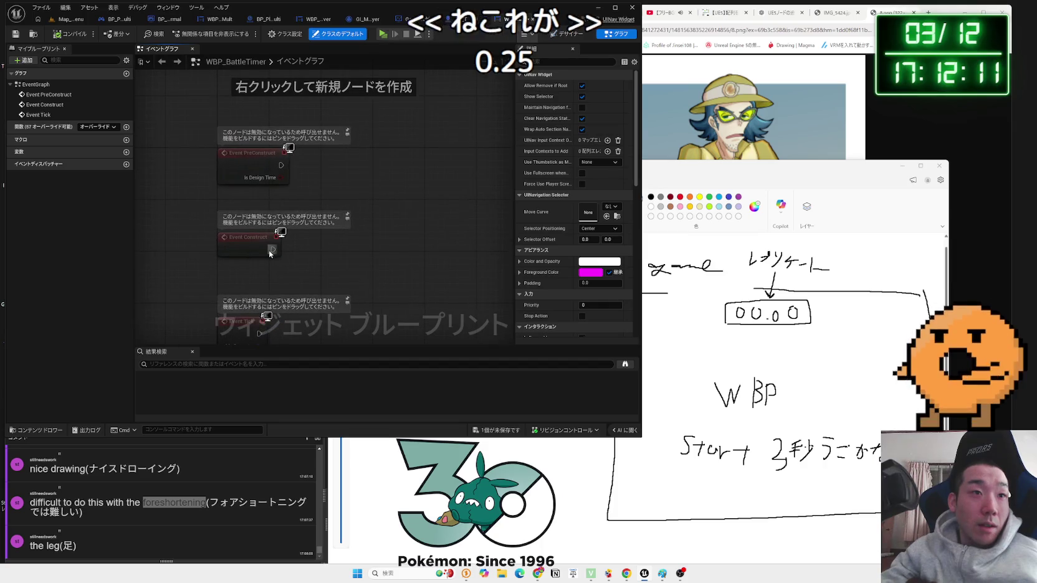
- Move the Event Tick node down to make room in the event graph
{"action": "right_click", "coordinate": [304, 253]}
{"action": "right_click", "coordinate": [290, 272]}
{"action": "type", "text": "get"}
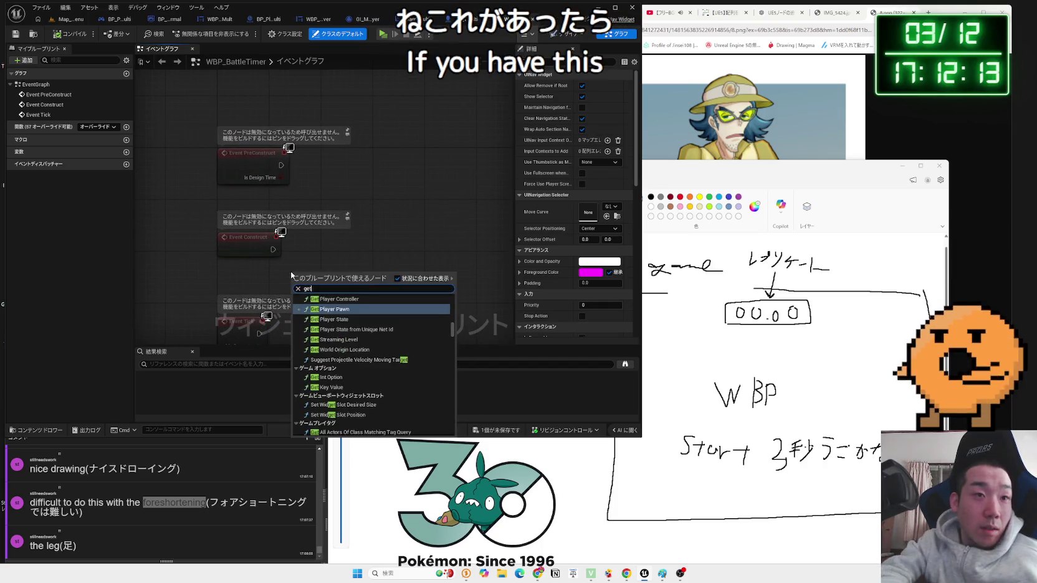
{"action": "key", "text": "BackSpace"}
{"action": "key", "text": "BackSpace"}
{"action": "key", "text": "BackSpace"}
{"action": "type", "text": "pau"}
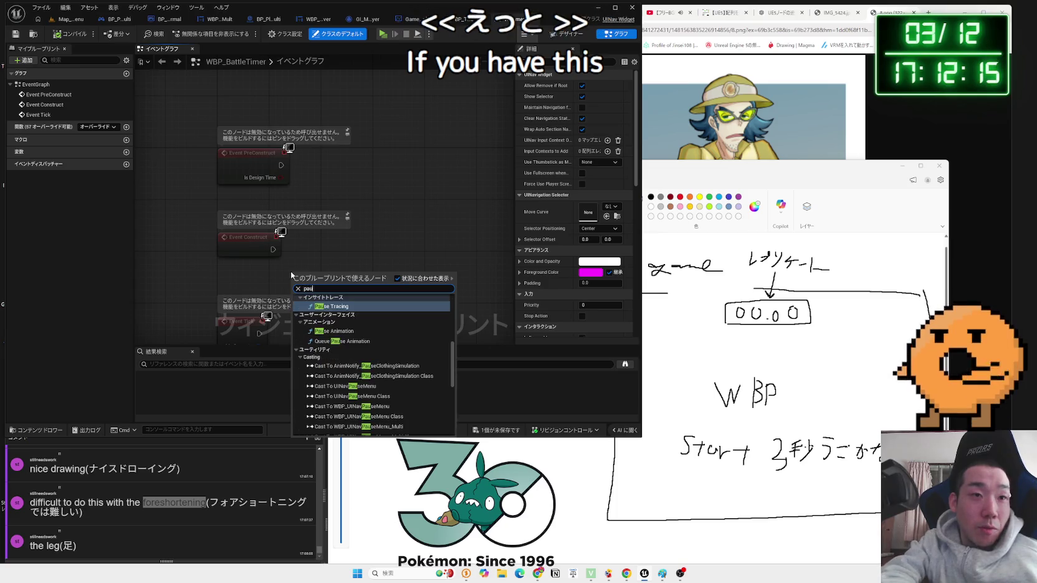
{"action": "left_click", "coordinate": [322, 256]}
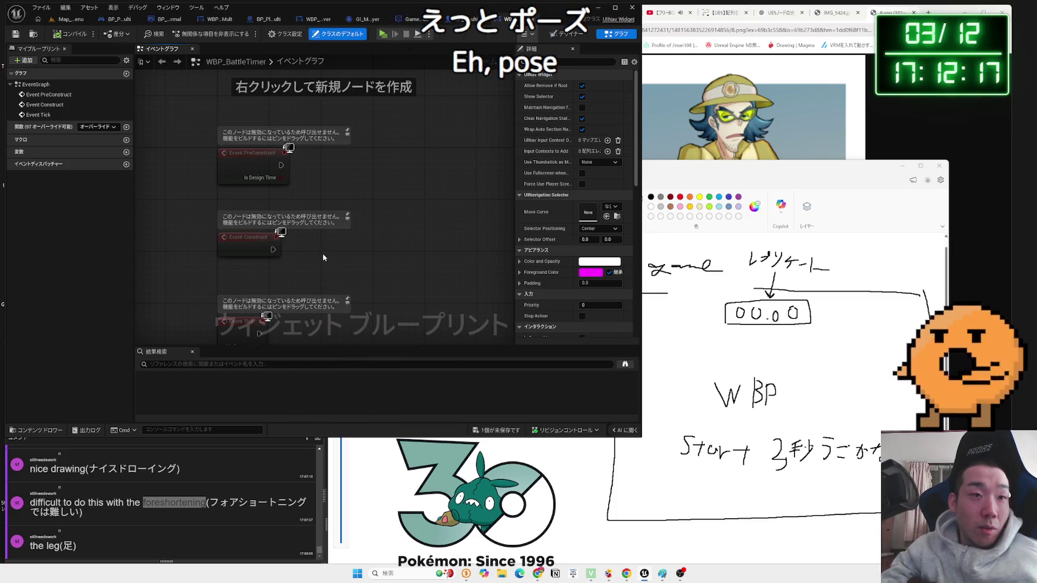
{"action": "left_click_drag", "start_coordinate": [323, 257], "coordinate": [321, 204]}
{"action": "left_click_drag", "start_coordinate": [238, 269], "coordinate": [238, 295]}
- Add Get Player Controller and a Disable Input node wired after Event Construct
{"action": "right_click", "coordinate": [304, 223]}
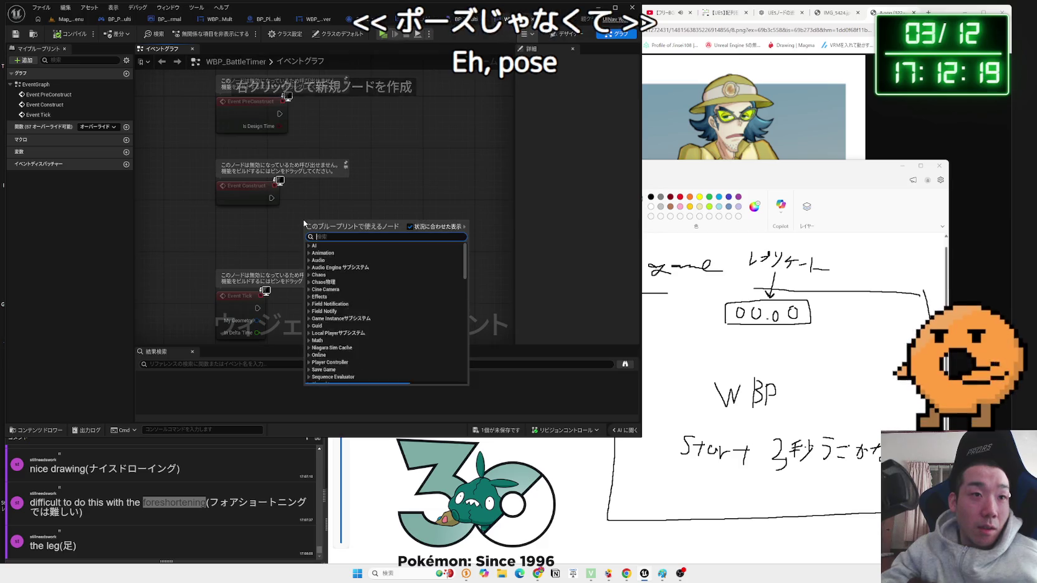
{"action": "type", "text": "get player control"}
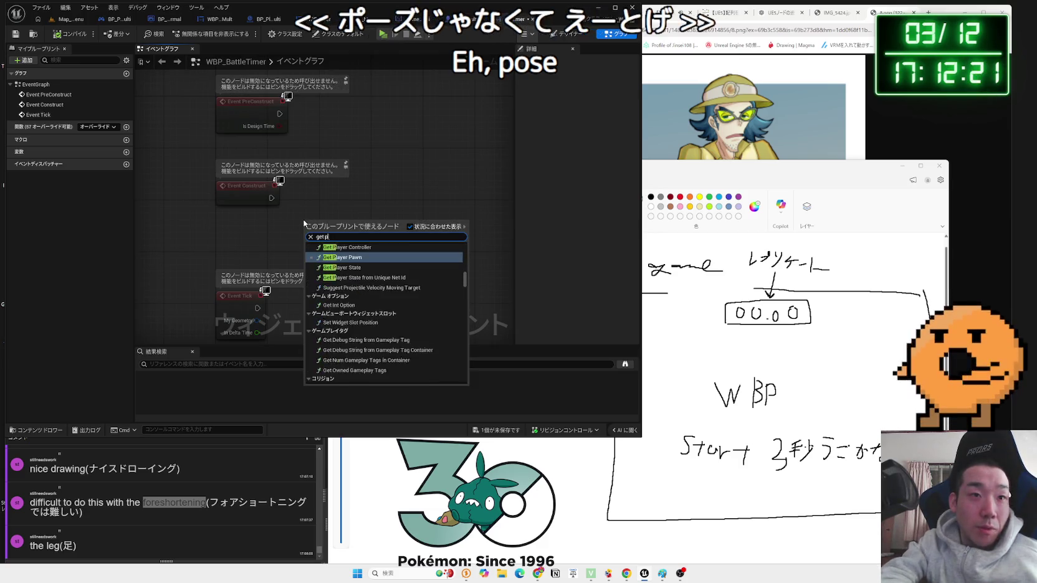
{"action": "key", "text": "Return"}
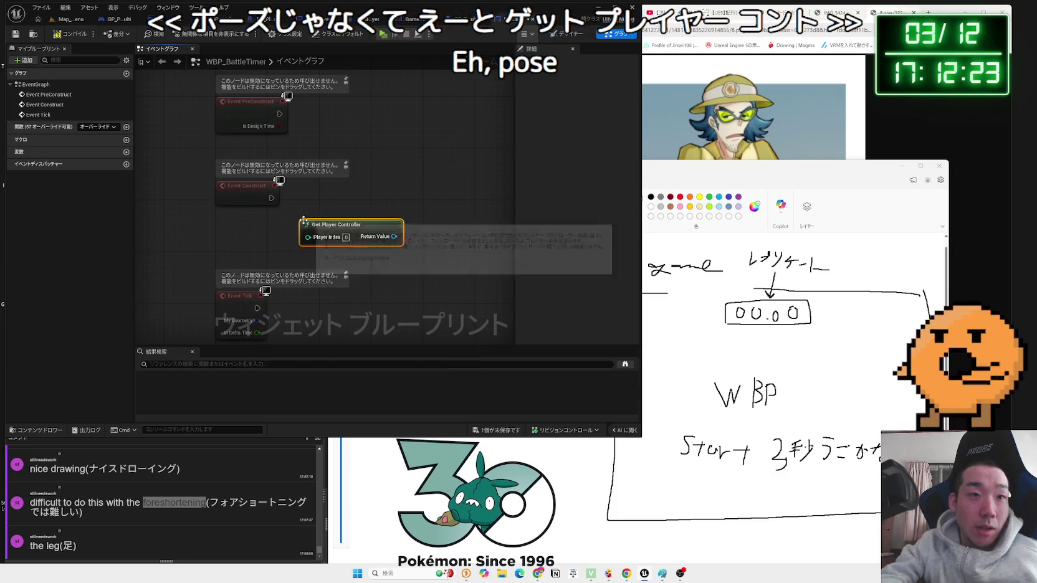
{"action": "left_click_drag", "start_coordinate": [336, 222], "coordinate": [243, 238]}
{"action": "left_click_drag", "start_coordinate": [303, 249], "coordinate": [348, 208]}
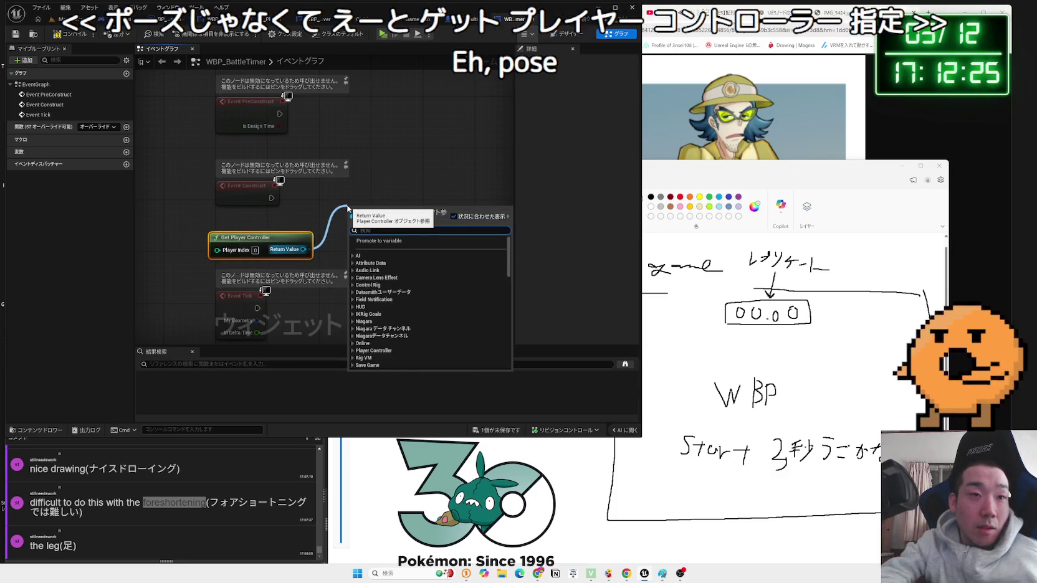
{"action": "type", "text": "input de"}
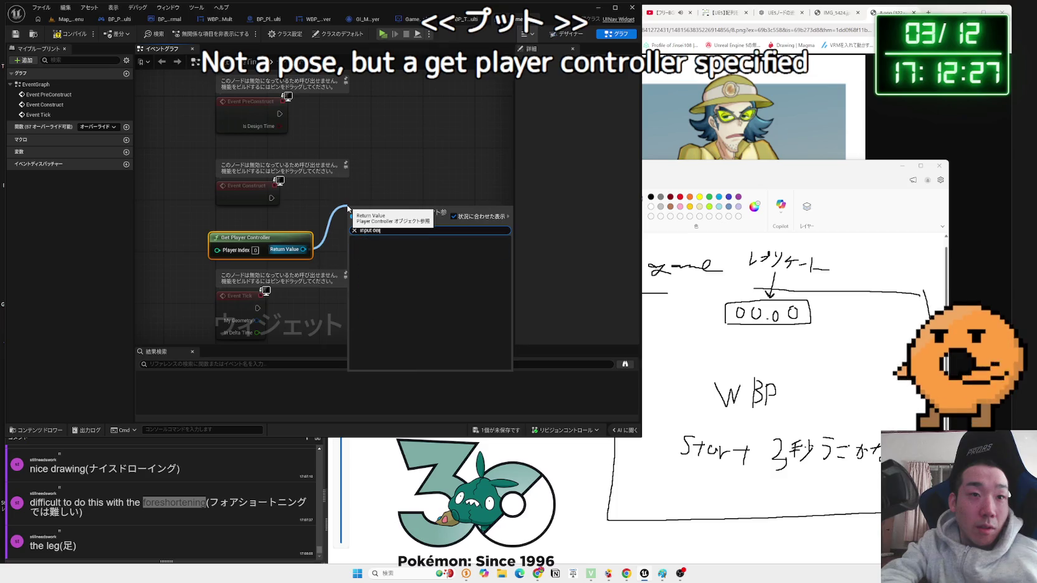
{"action": "key", "text": "BackSpace"}
{"action": "key", "text": "BackSpace"}
{"action": "key", "text": "BackSpace"}
{"action": "type", "text": "isa"}
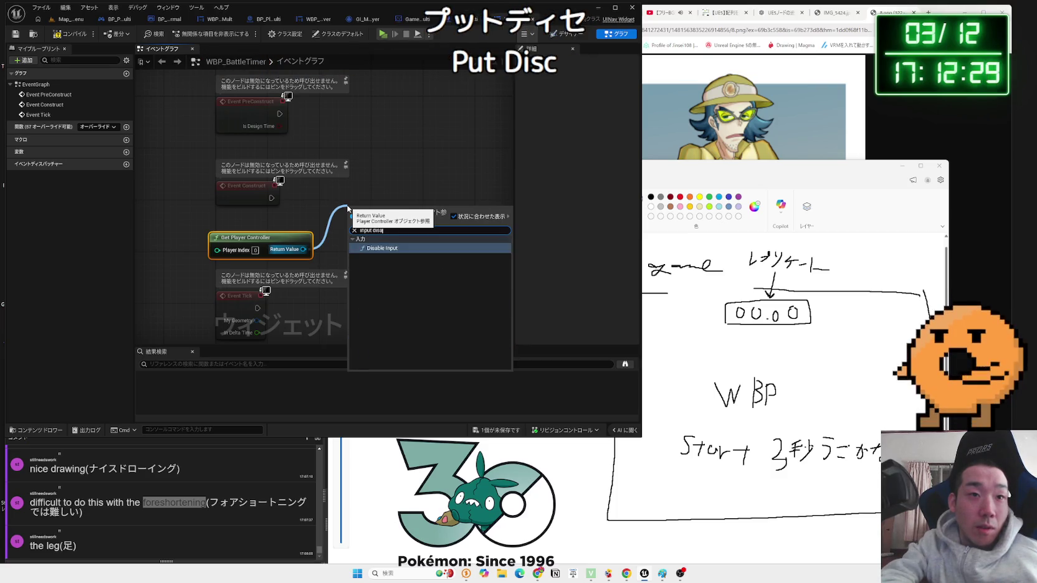
{"action": "key", "text": "Return"}
{"action": "left_click_drag", "start_coordinate": [355, 215], "coordinate": [320, 167]}
{"action": "mouse_move", "coordinate": [272, 197]}
{"action": "left_mouse_down"}
{"action": "mouse_move", "coordinate": [320, 184]}
{"action": "mouse_move", "coordinate": [374, 206]}
{"action": "mouse_move", "coordinate": [406, 196]}
{"action": "left_mouse_up"}
- Add a Delay node after Disable Input with a duration of 3 seconds
{"action": "type", "text": "delay"}
{"action": "left_click", "coordinate": [411, 230]}
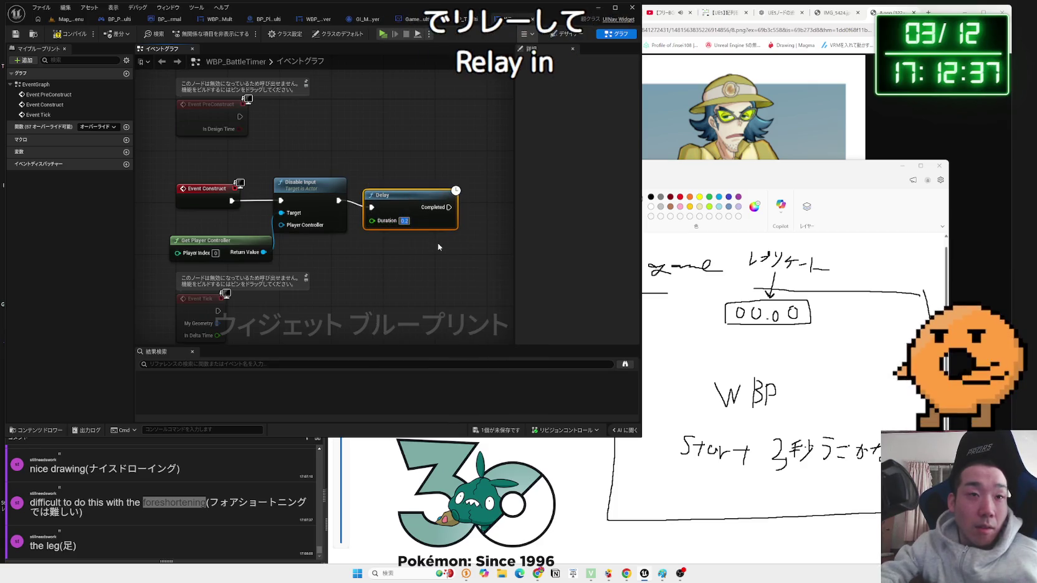
{"action": "key", "text": "Return"}
{"action": "left_click_drag", "start_coordinate": [417, 200], "coordinate": [416, 197]}
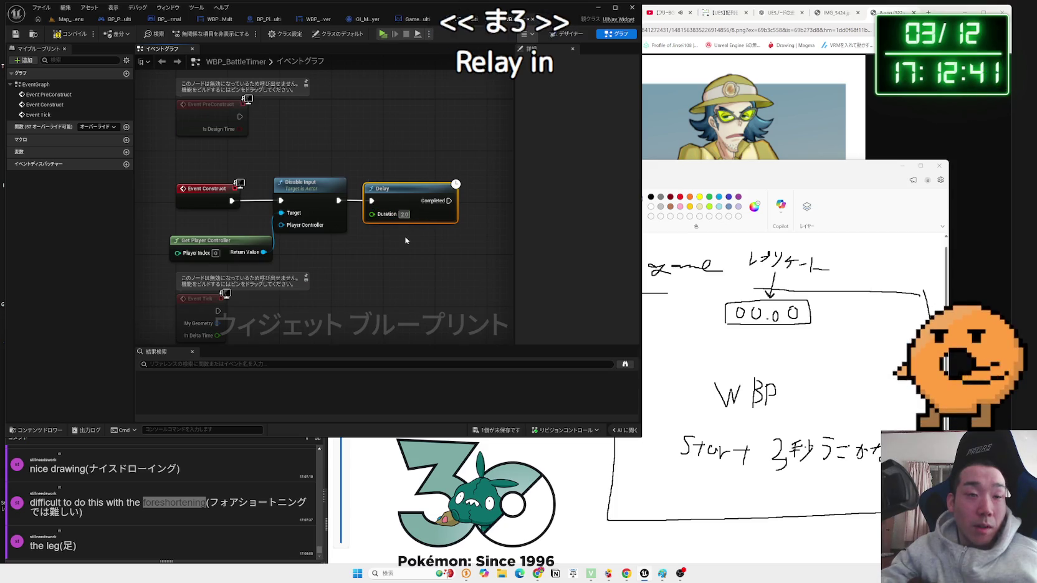
{"action": "type", "text": "3"}
{"action": "left_click", "coordinate": [336, 255]}
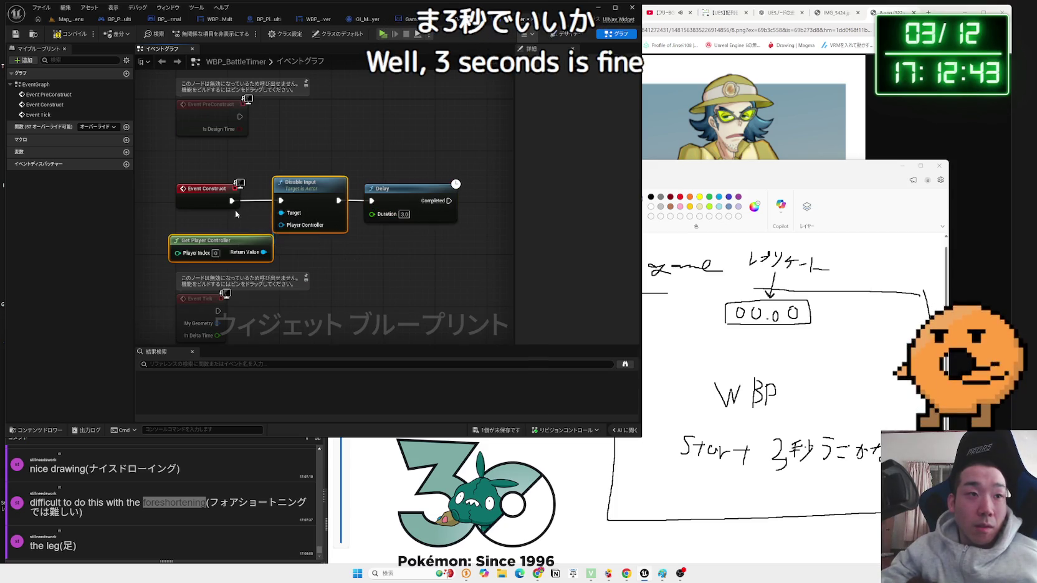
- Add an Enable Input node for the player controller after the Delay's Completed output
{"action": "left_click_drag", "start_coordinate": [268, 232], "coordinate": [232, 225]}
{"action": "left_click", "coordinate": [214, 238]}
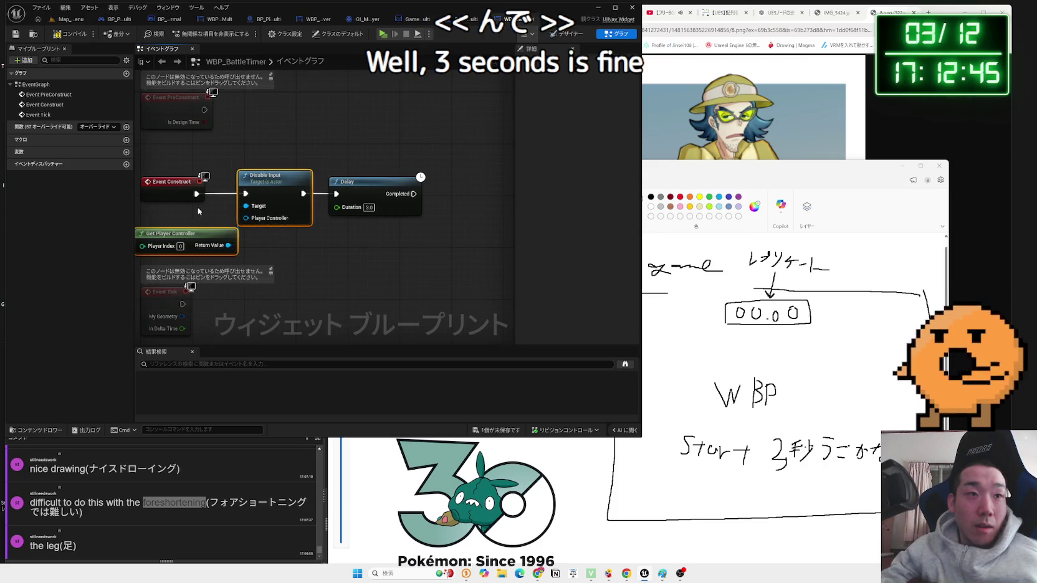
{"action": "left_click_drag", "start_coordinate": [327, 261], "coordinate": [250, 262]}
{"action": "right_click", "coordinate": [270, 249]}
{"action": "left_click", "coordinate": [296, 240]}
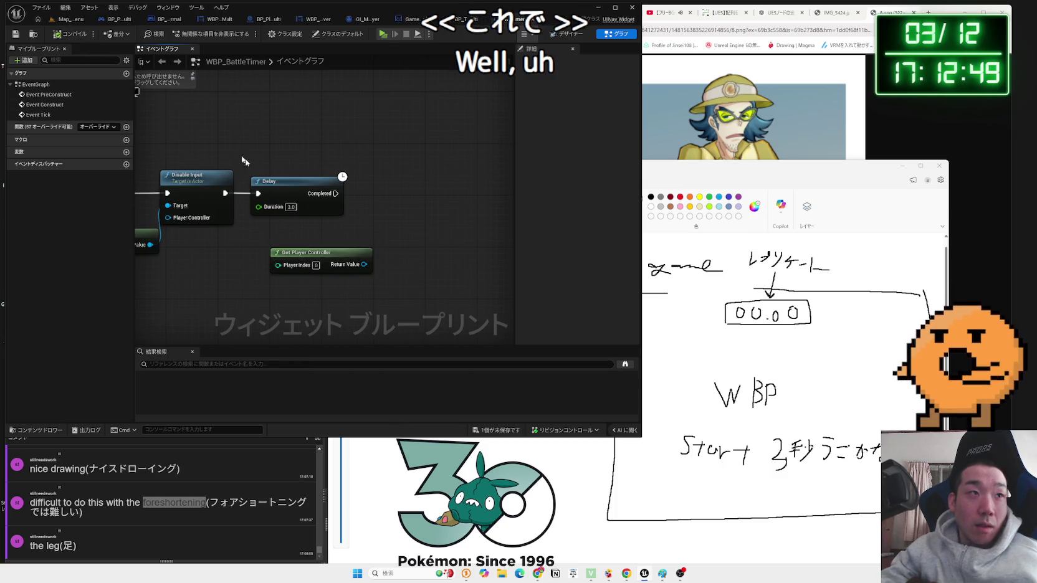
{"action": "left_click_drag", "start_coordinate": [364, 264], "coordinate": [381, 217]}
{"action": "type", "text": "enab"}
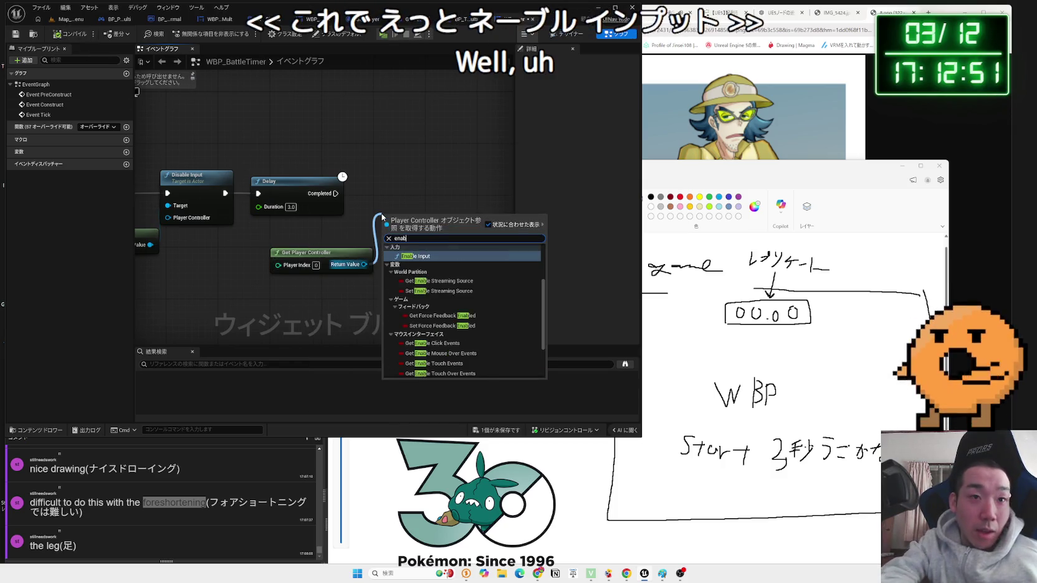
{"action": "type", "text": "le inpu"}
{"action": "key", "text": "Return"}
{"action": "left_click_drag", "start_coordinate": [398, 189], "coordinate": [355, 188]}
- Duplicate Get Player Controller so each input node has one, then save the blueprint
{"action": "left_click_drag", "start_coordinate": [315, 253], "coordinate": [367, 234]}
{"action": "key", "text": "ctrl+c"}
{"action": "key", "text": "ctrl+v"}
{"action": "left_click_drag", "start_coordinate": [279, 239], "coordinate": [273, 239]}
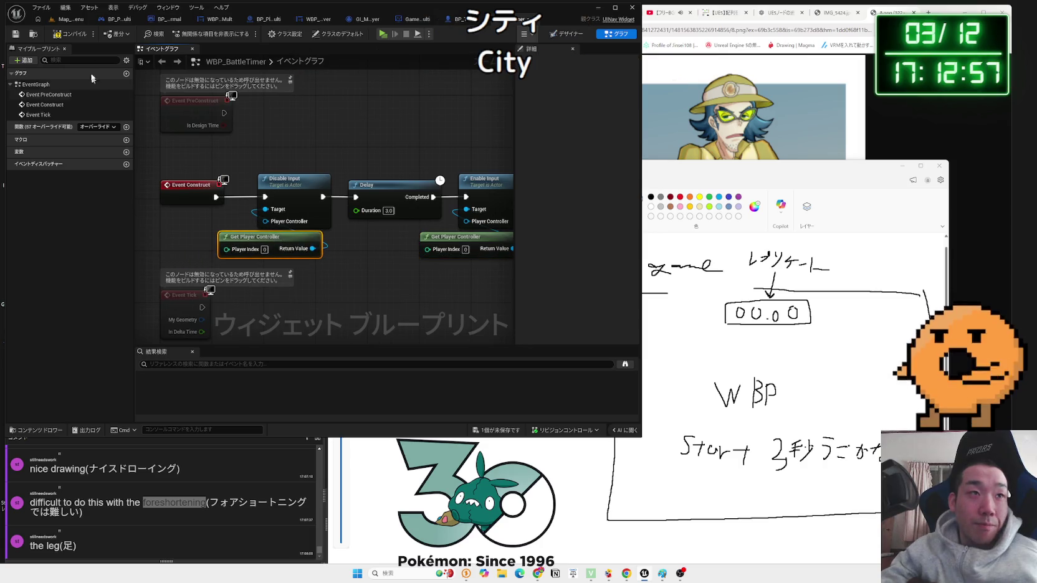
{"action": "key", "text": "ctrl+shift+s"}
{"action": "key", "text": "Return"}
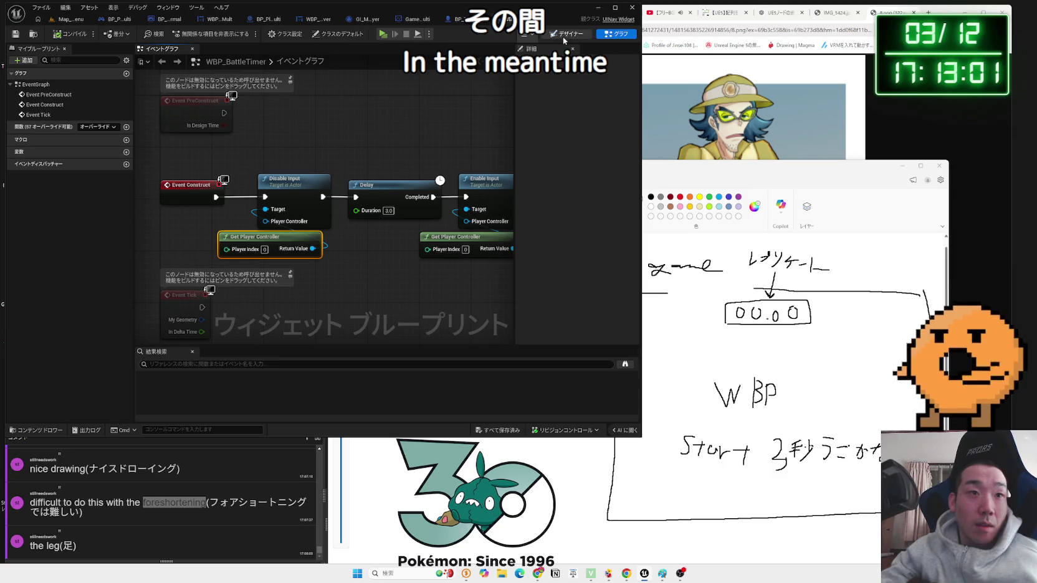
- In the Designer, set the Border brush tint to translucent black (00000040) and reframe the view
{"action": "left_click", "coordinate": [564, 36]}
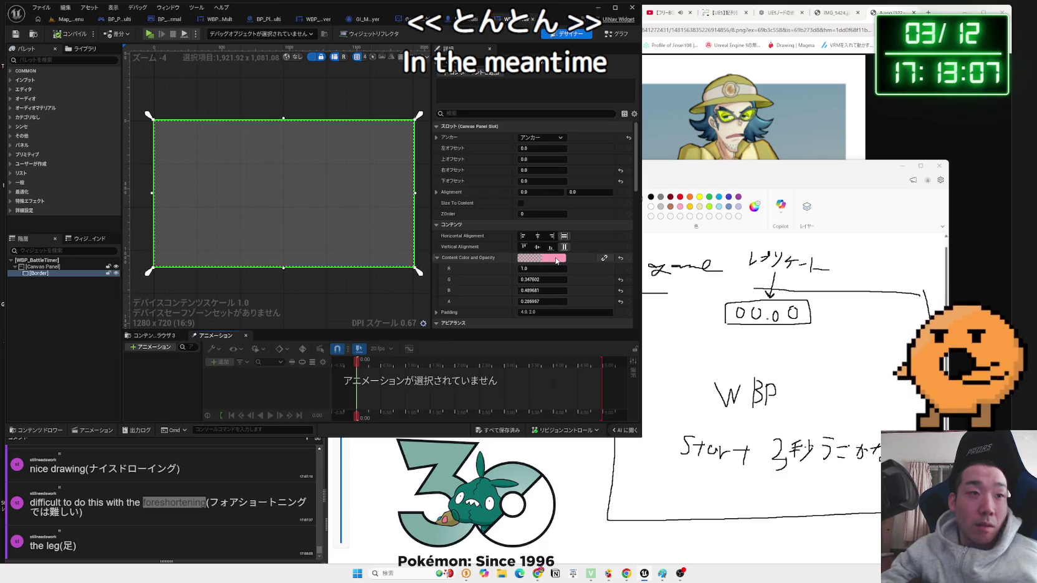
{"action": "scroll", "coordinate": [530, 264], "scroll_direction": "down", "scroll_amount": 3}
{"action": "left_click", "coordinate": [551, 288]}
{"action": "left_click_drag", "start_coordinate": [701, 359], "coordinate": [702, 391]}
{"action": "left_click_drag", "start_coordinate": [705, 369], "coordinate": [699, 402]}
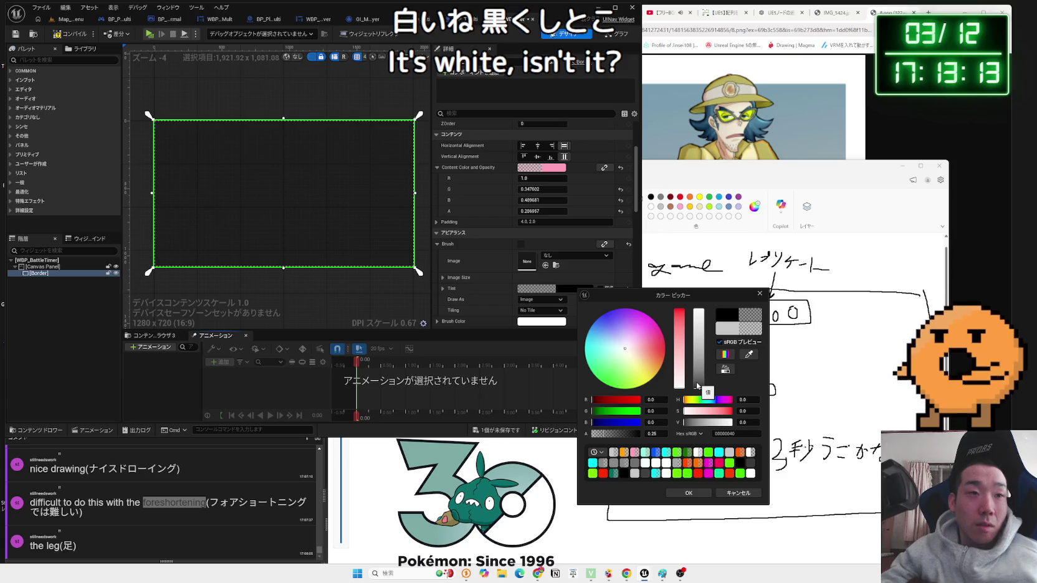
{"action": "left_click", "coordinate": [688, 493]}
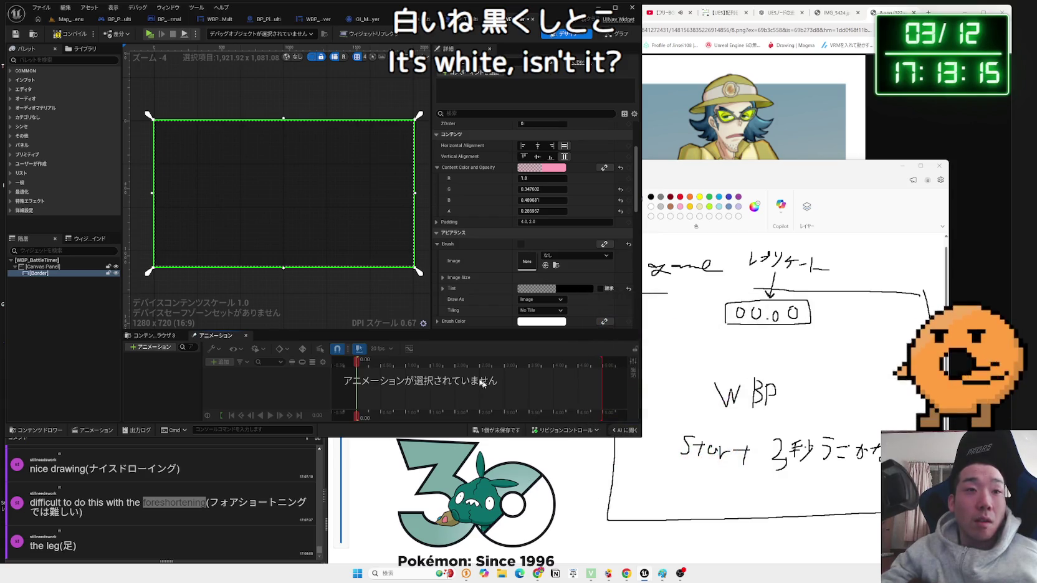
{"action": "left_click", "coordinate": [206, 220]}
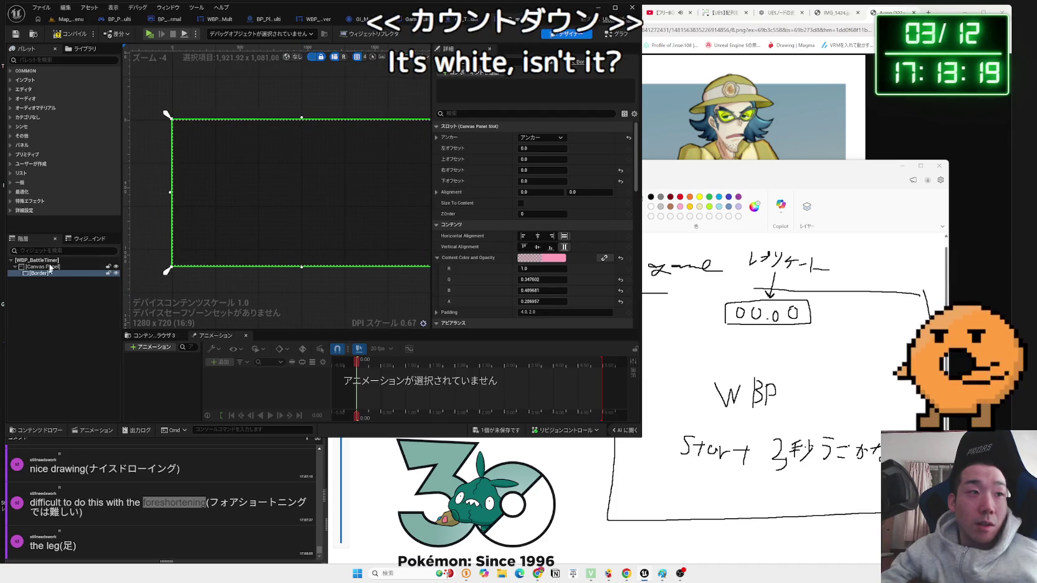
{"action": "key", "text": "Home"}
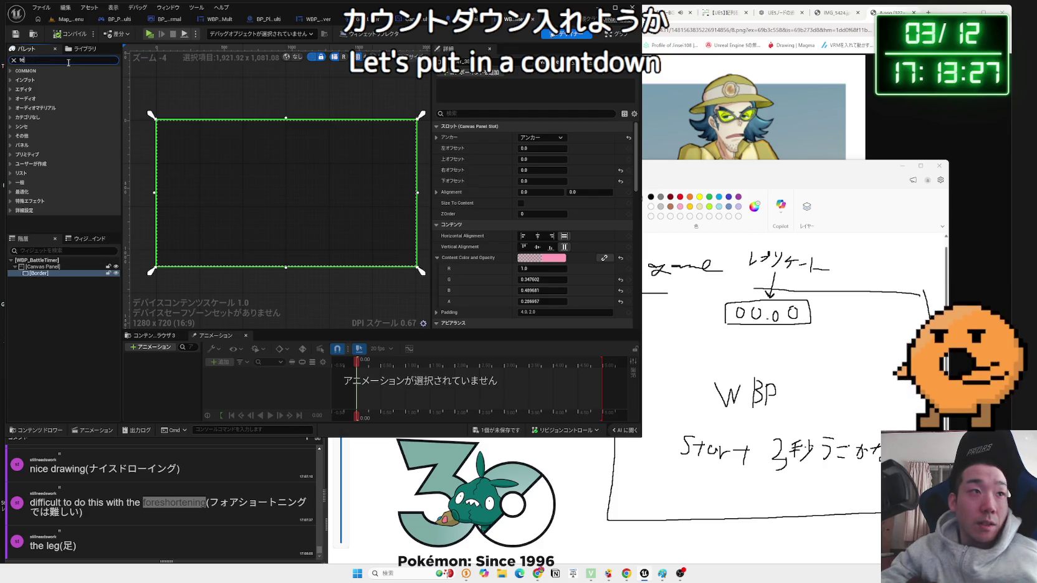
- Add a Text block under the Canvas Panel near the centre and set its text to '3'
{"action": "left_click_drag", "start_coordinate": [35, 155], "coordinate": [45, 277]}
{"action": "left_click", "coordinate": [42, 281]}
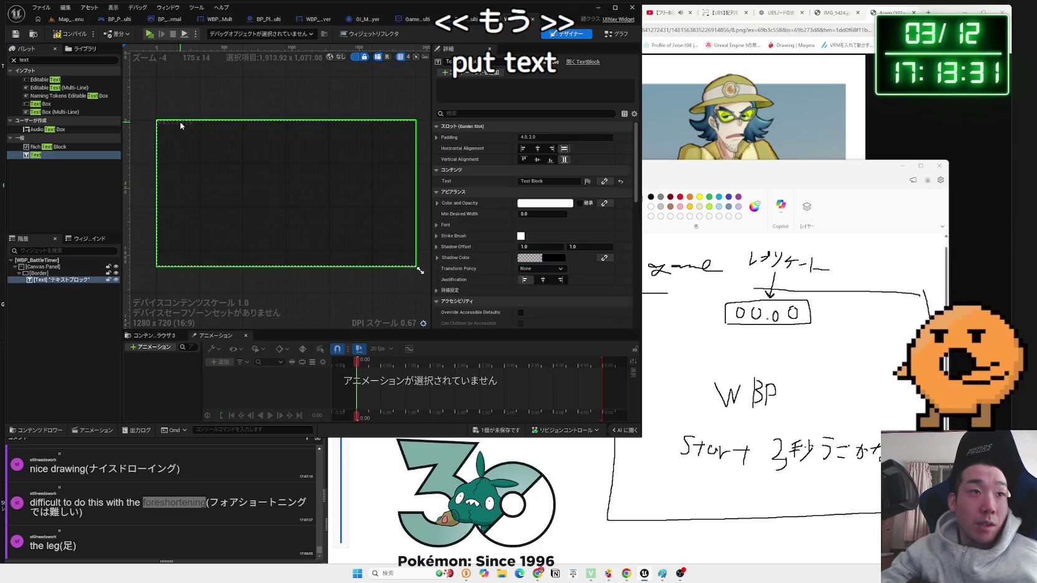
{"action": "left_click_drag", "start_coordinate": [42, 282], "coordinate": [40, 278]}
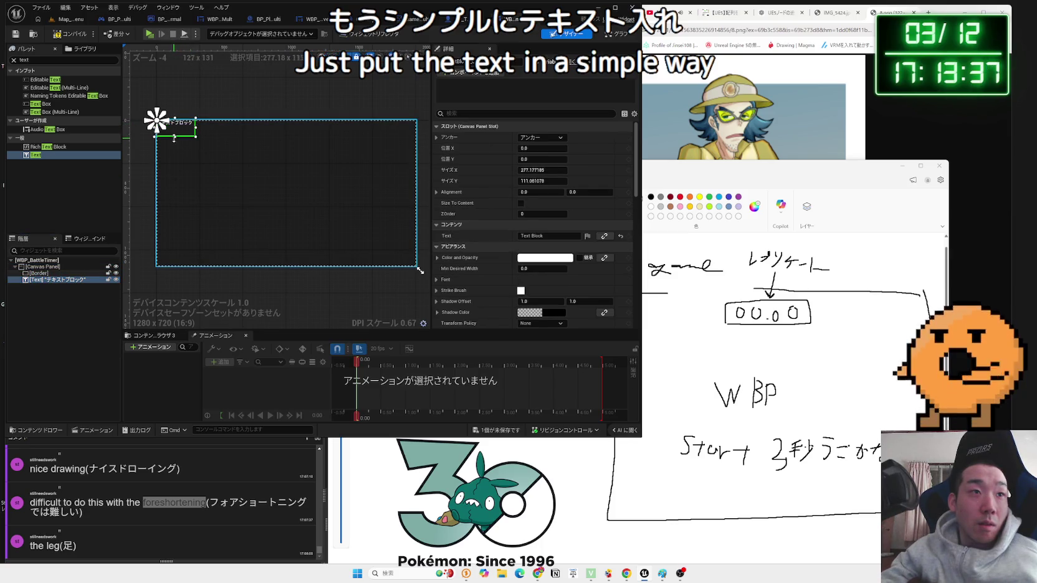
{"action": "left_click_drag", "start_coordinate": [174, 138], "coordinate": [223, 176]}
{"action": "left_click_drag", "start_coordinate": [306, 199], "coordinate": [295, 193]}
{"action": "left_click", "coordinate": [521, 236]}
{"action": "key", "text": "Return"}
{"action": "key", "text": "ctrl+a"}
{"action": "type", "text": "3"}
- Set the text's Justification to Center and enable Size To Content
{"action": "scroll", "coordinate": [357, 200], "scroll_direction": "up", "scroll_amount": 3}
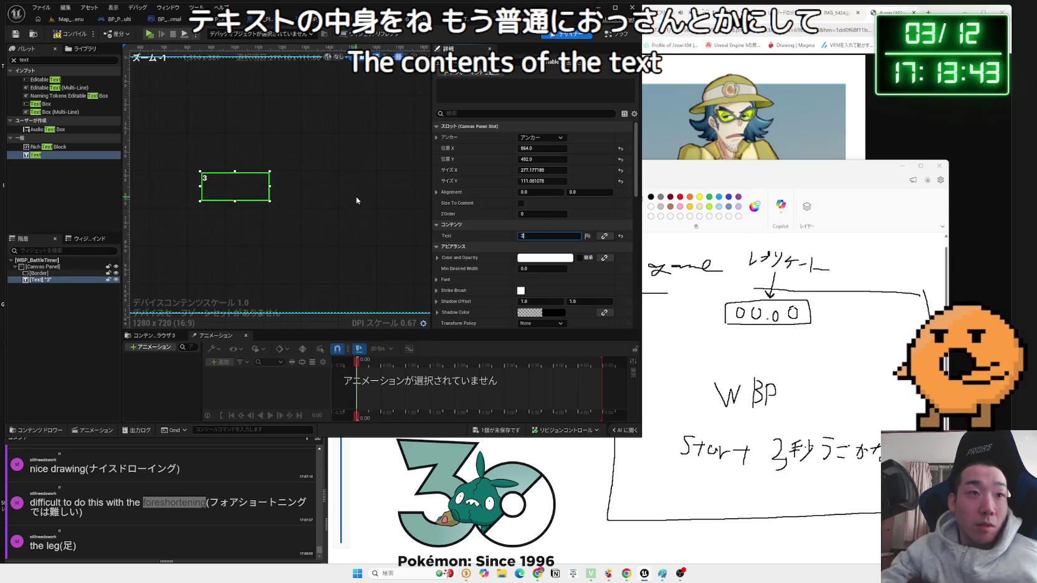
{"action": "scroll", "coordinate": [583, 272], "scroll_direction": "down", "scroll_amount": 3}
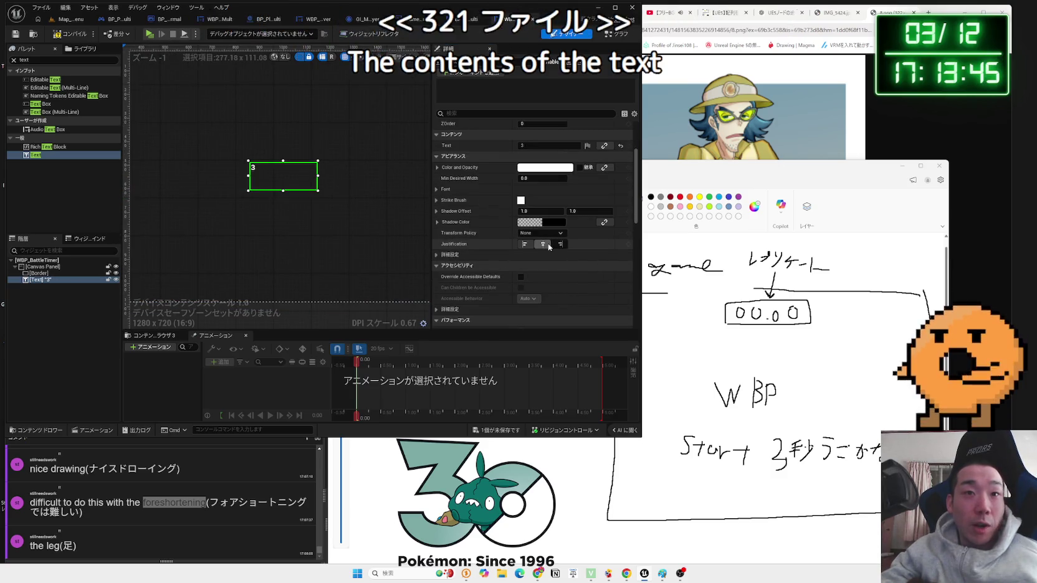
{"action": "left_click", "coordinate": [548, 246]}
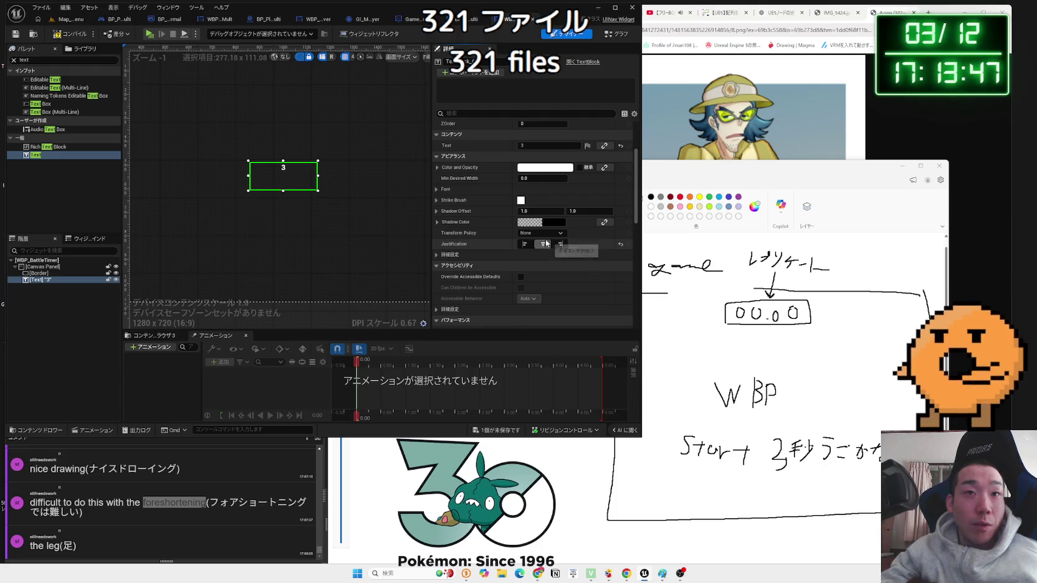
{"action": "scroll", "coordinate": [546, 244], "scroll_direction": "up", "scroll_amount": 3}
{"action": "left_click", "coordinate": [521, 203]}
{"action": "scroll", "coordinate": [531, 240], "scroll_direction": "down", "scroll_amount": 2}
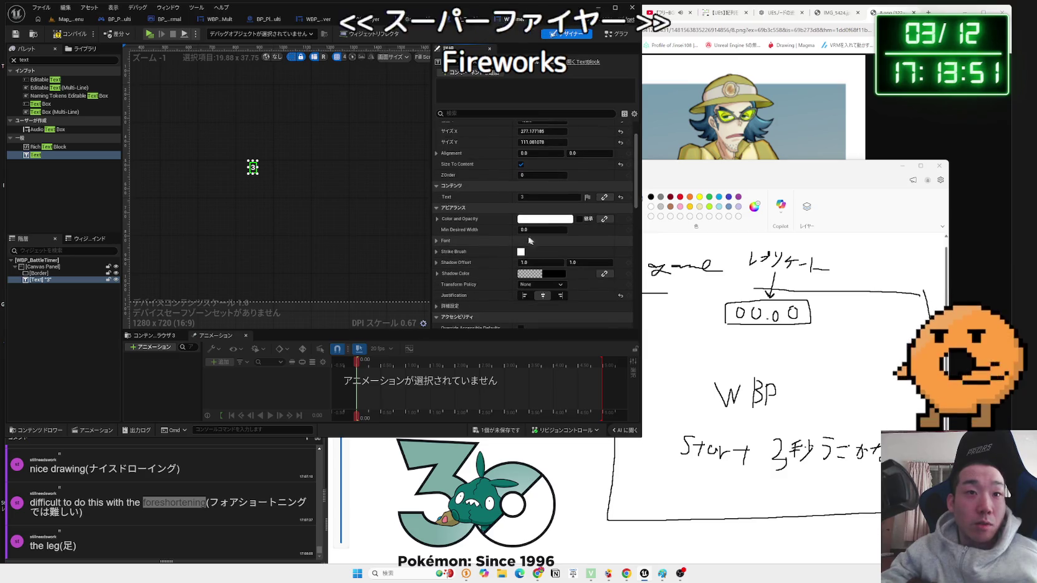
- Change the text font family to x12y16pxLineLinker_Font and raise the size from 24 to 72
{"action": "left_click", "coordinate": [531, 241]}
{"action": "left_click", "coordinate": [542, 252]}
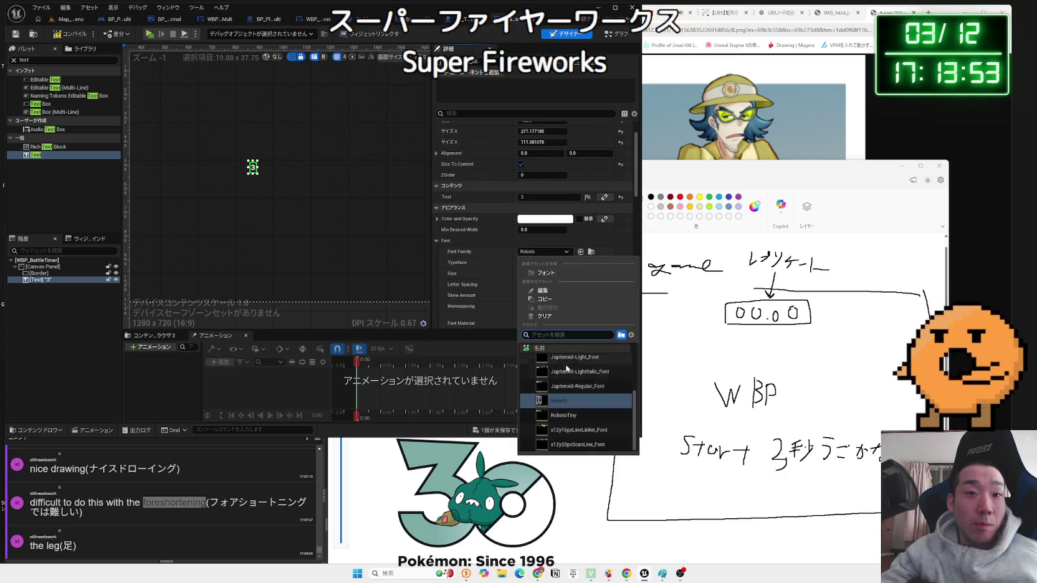
{"action": "left_click", "coordinate": [577, 430]}
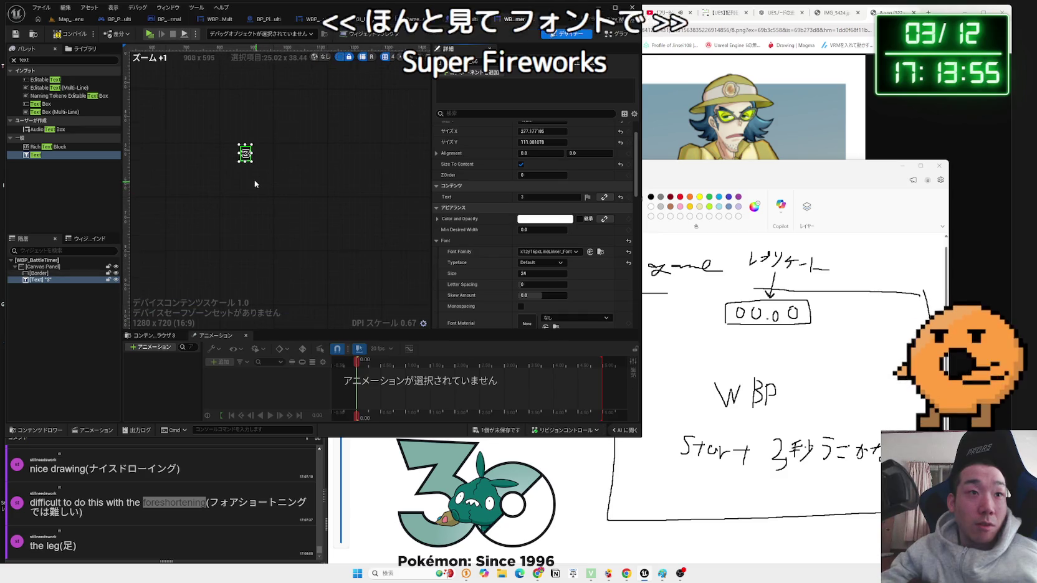
{"action": "scroll", "coordinate": [343, 213], "scroll_direction": "down", "scroll_amount": 3}
{"action": "mouse_move", "coordinate": [528, 274]}
{"action": "left_mouse_down"}
{"action": "mouse_move", "coordinate": [564, 275]}
{"action": "mouse_move", "coordinate": [545, 274]}
{"action": "left_mouse_up"}
{"action": "scroll", "coordinate": [291, 175], "scroll_direction": "down", "scroll_amount": 1}
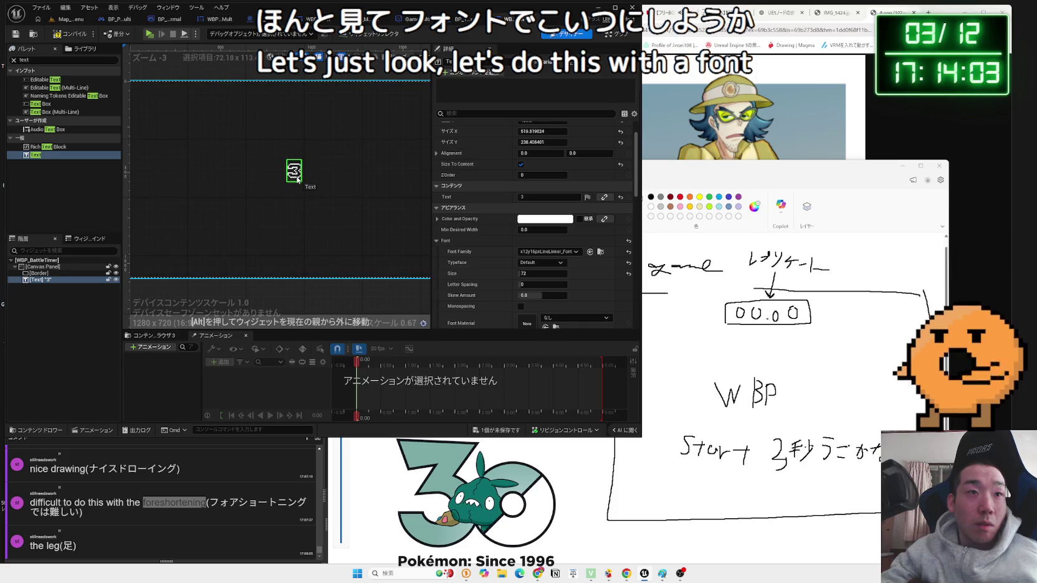
{"action": "scroll", "coordinate": [305, 190], "scroll_direction": "down", "scroll_amount": 1}
{"action": "mouse_move", "coordinate": [305, 190]}
{"action": "left_mouse_down"}
{"action": "mouse_move", "coordinate": [271, 191]}
{"action": "mouse_move", "coordinate": [291, 199]}
{"action": "mouse_move", "coordinate": [291, 209]}
{"action": "left_mouse_up"}
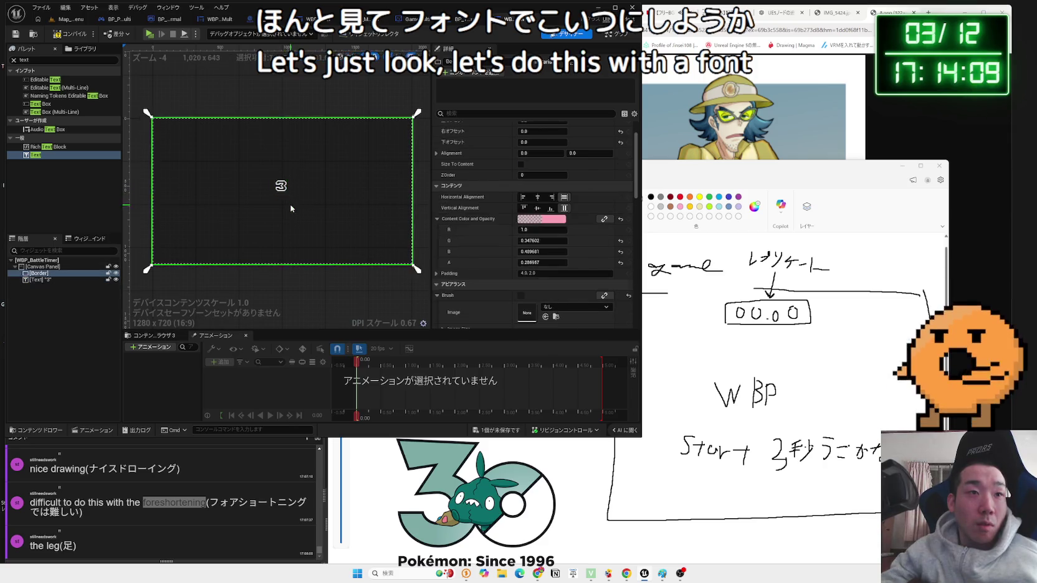
{"action": "scroll", "coordinate": [550, 278], "scroll_direction": "down", "scroll_amount": 3}
{"action": "scroll", "coordinate": [551, 281], "scroll_direction": "down", "scroll_amount": 1}
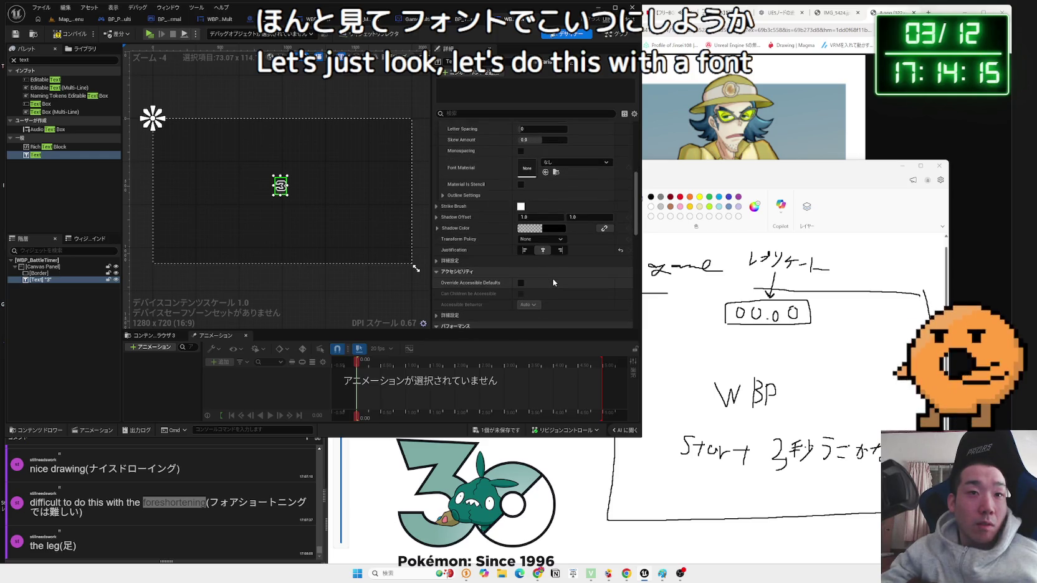
{"action": "scroll", "coordinate": [553, 282], "scroll_direction": "down", "scroll_amount": 6}
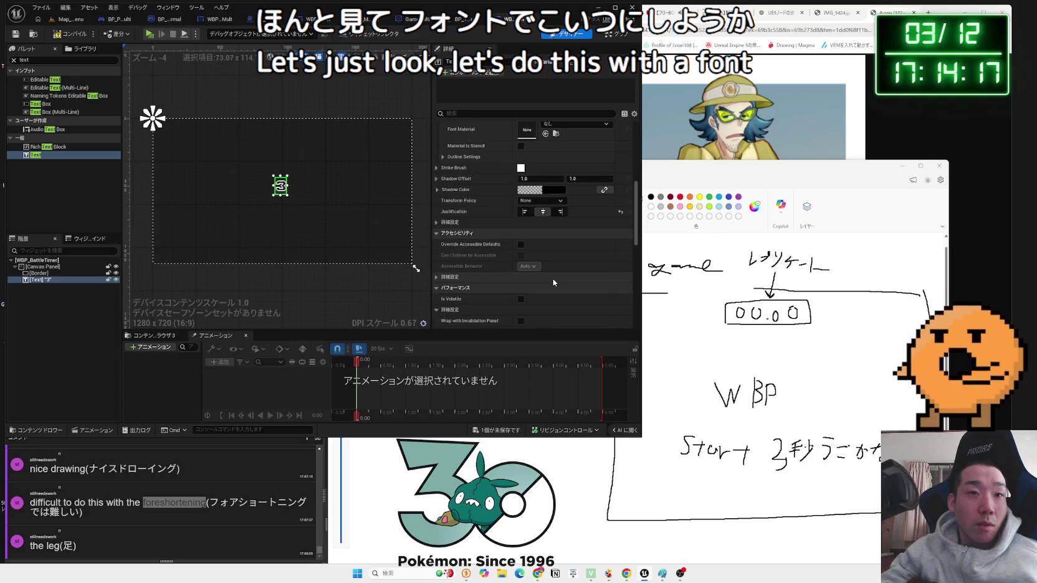
{"action": "scroll", "coordinate": [553, 282], "scroll_direction": "down", "scroll_amount": 1}
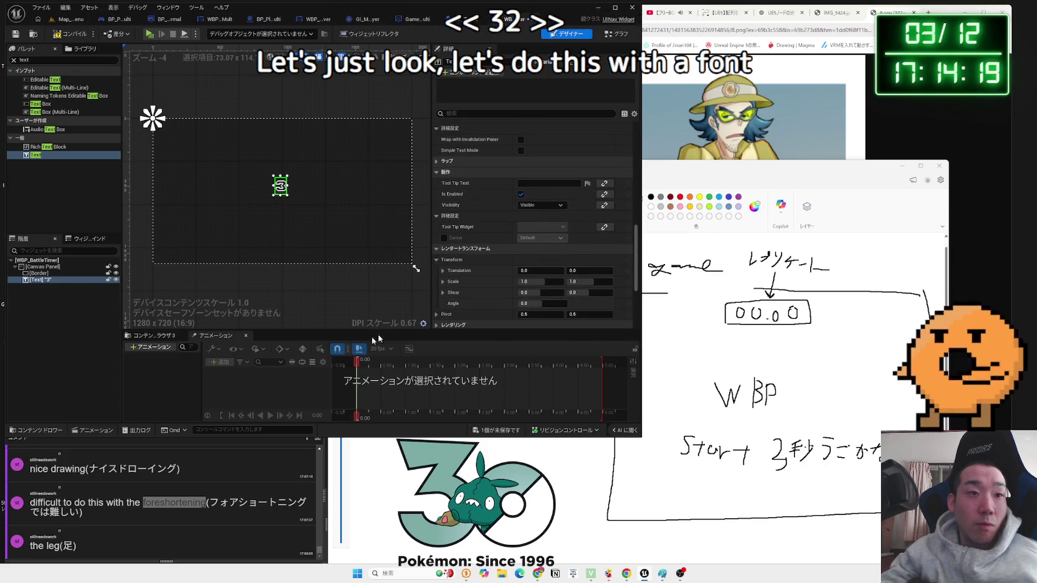
- Create NewAnimation with a Text track animating the text block's content property
{"action": "left_click", "coordinate": [140, 349]}
{"action": "key", "text": "Return"}
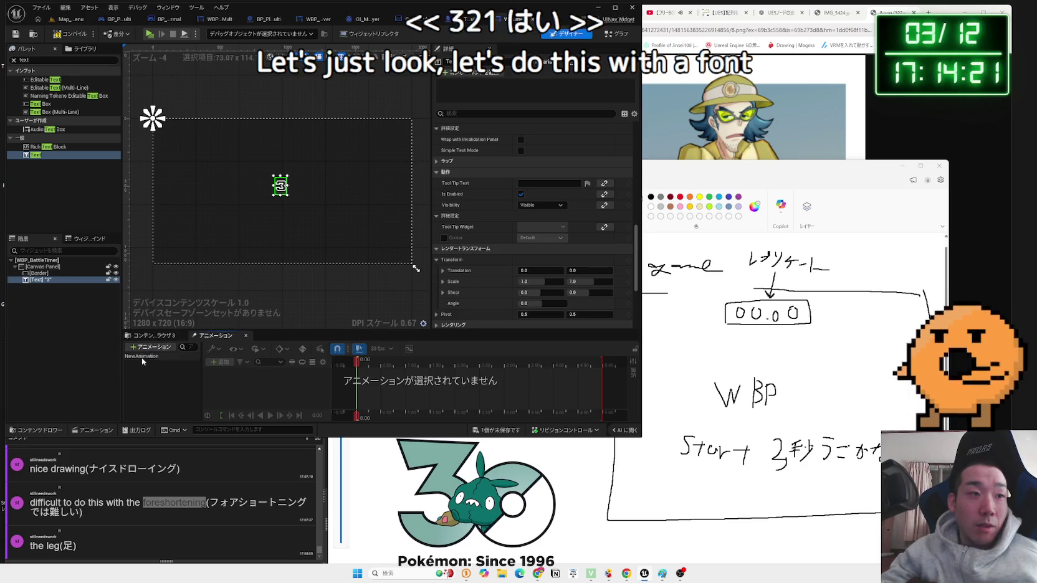
{"action": "left_click", "coordinate": [190, 356]}
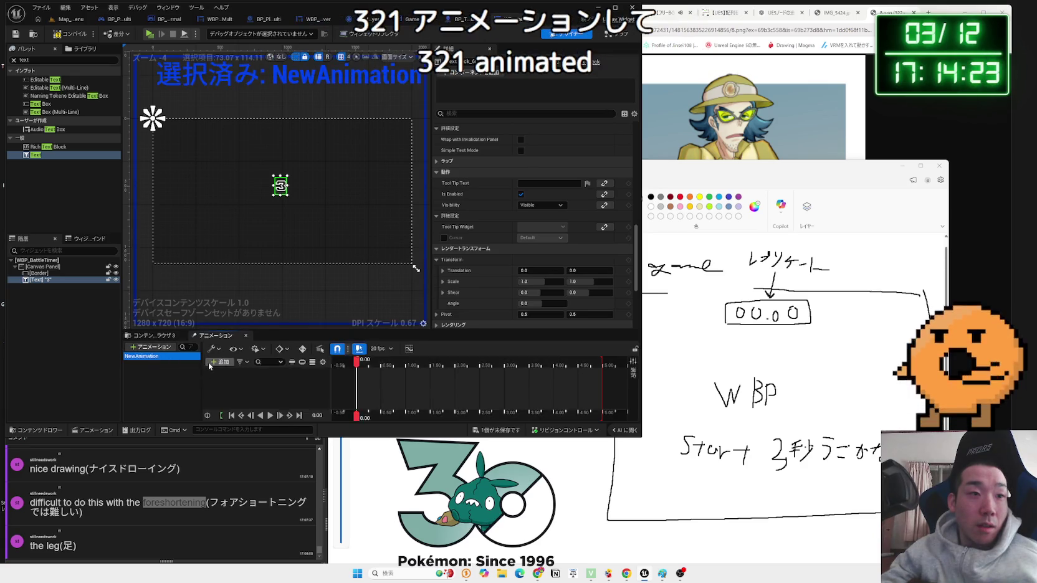
{"action": "left_click", "coordinate": [218, 362]}
{"action": "left_click", "coordinate": [262, 384]}
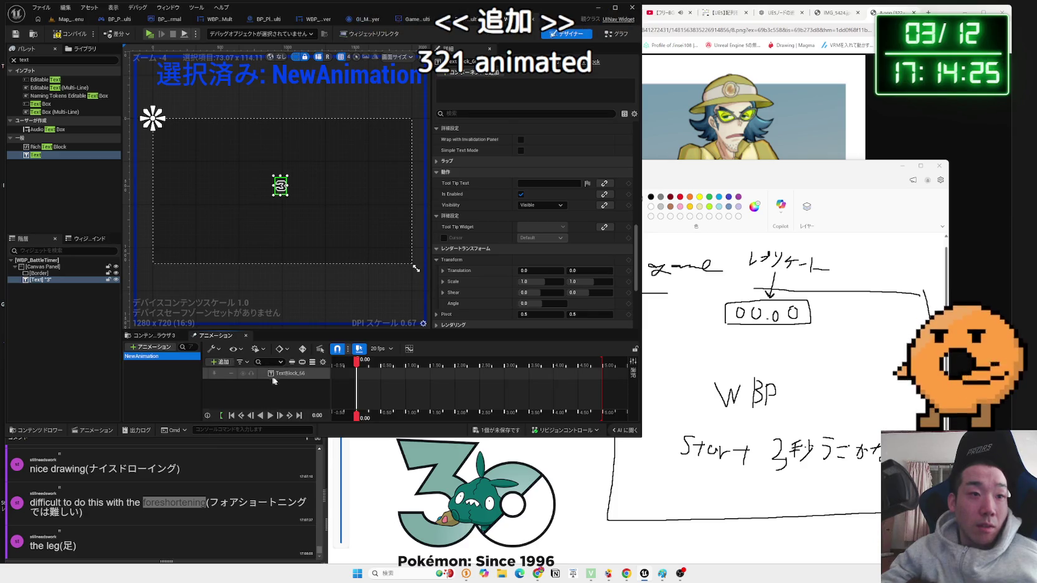
{"action": "left_click", "coordinate": [291, 374]}
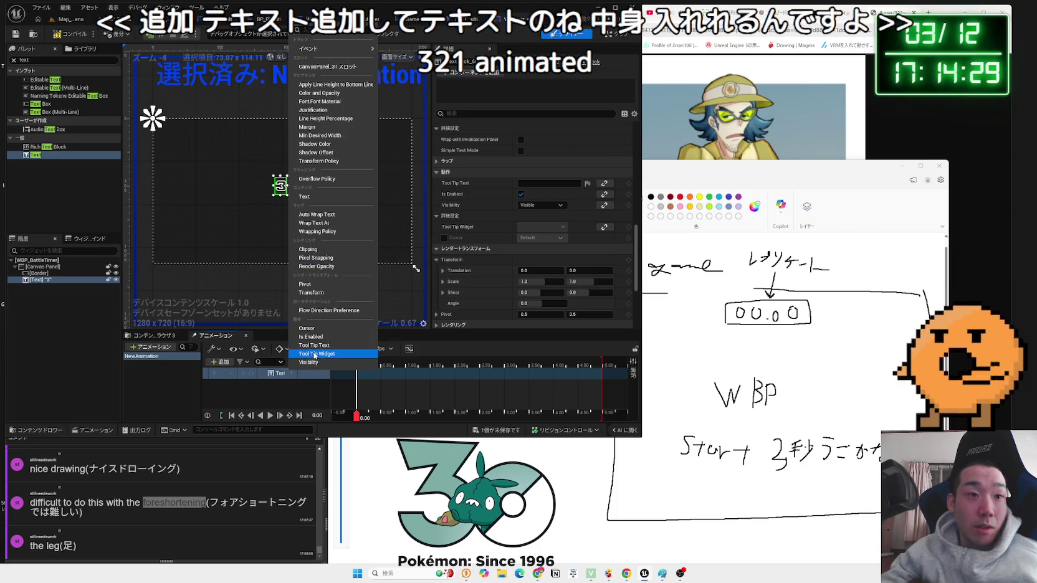
{"action": "left_click", "coordinate": [327, 197]}
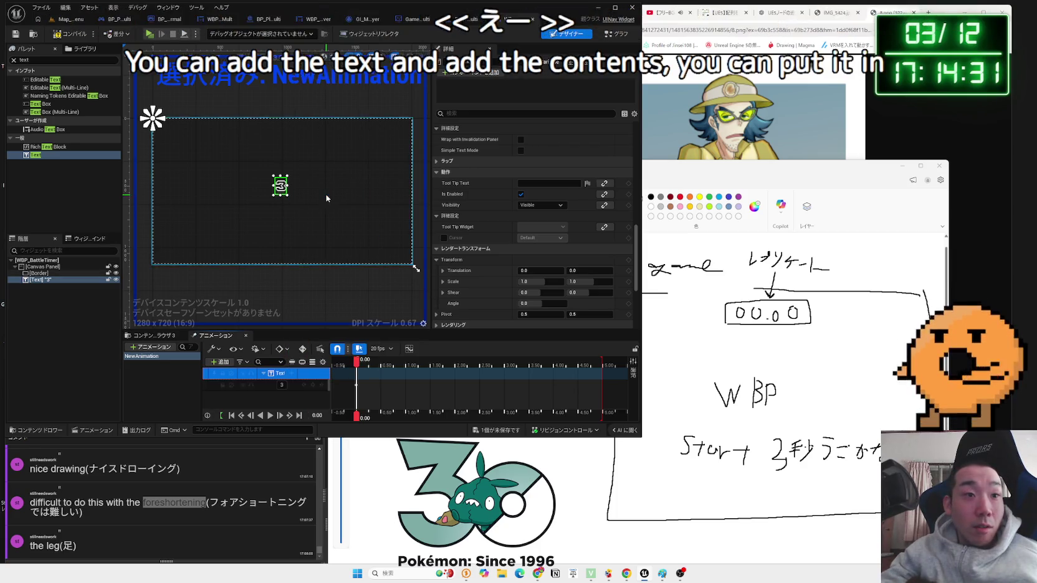
- Key the text value to 2 at 1.00 seconds, then scrub back to preview the 3
{"action": "mouse_move", "coordinate": [357, 367]}
{"action": "left_mouse_down"}
{"action": "mouse_move", "coordinate": [417, 371]}
{"action": "mouse_move", "coordinate": [408, 371]}
{"action": "left_mouse_up"}
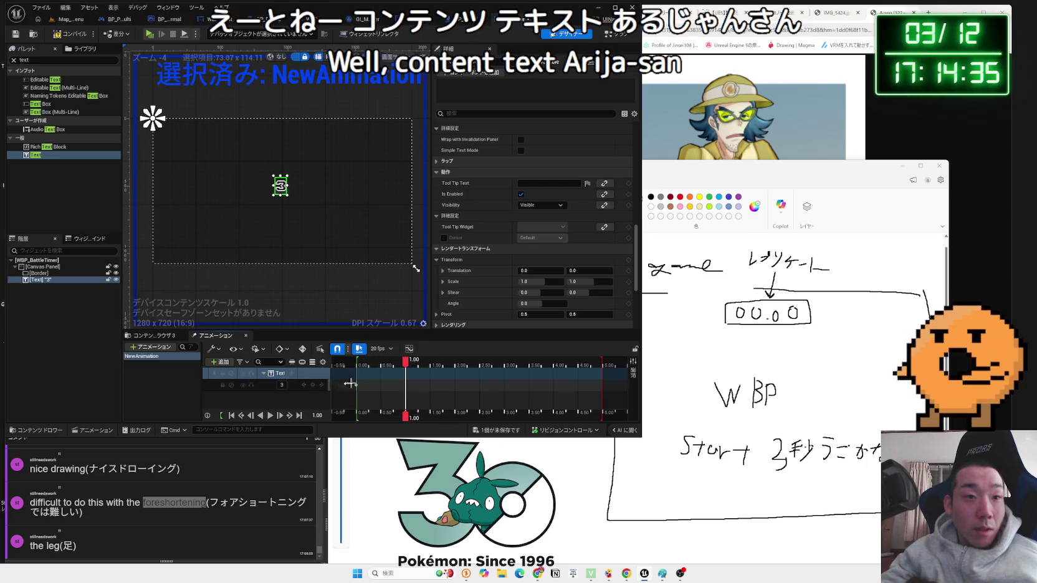
{"action": "left_click", "coordinate": [389, 381]}
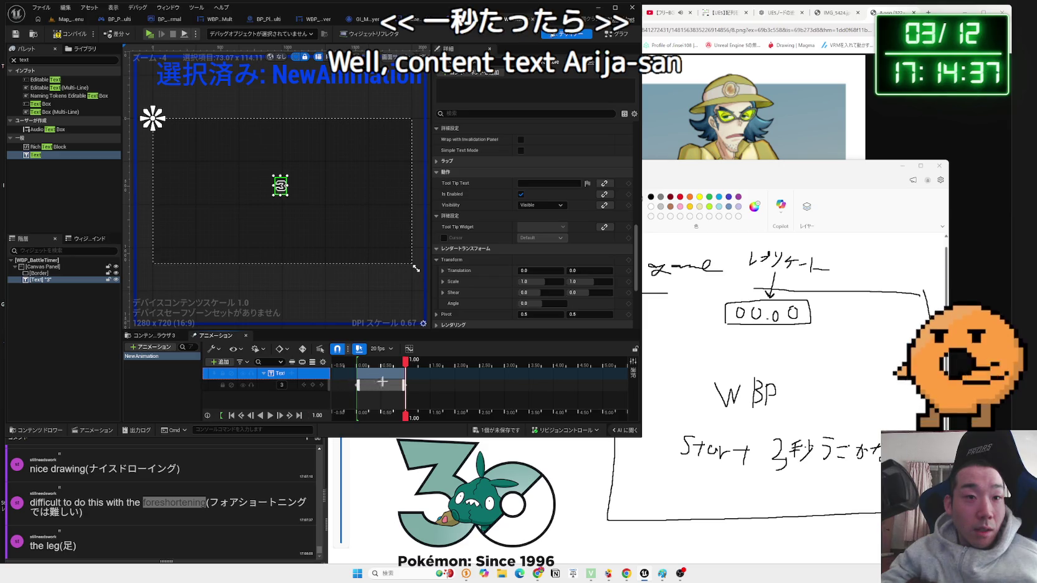
{"action": "left_click", "coordinate": [284, 385]}
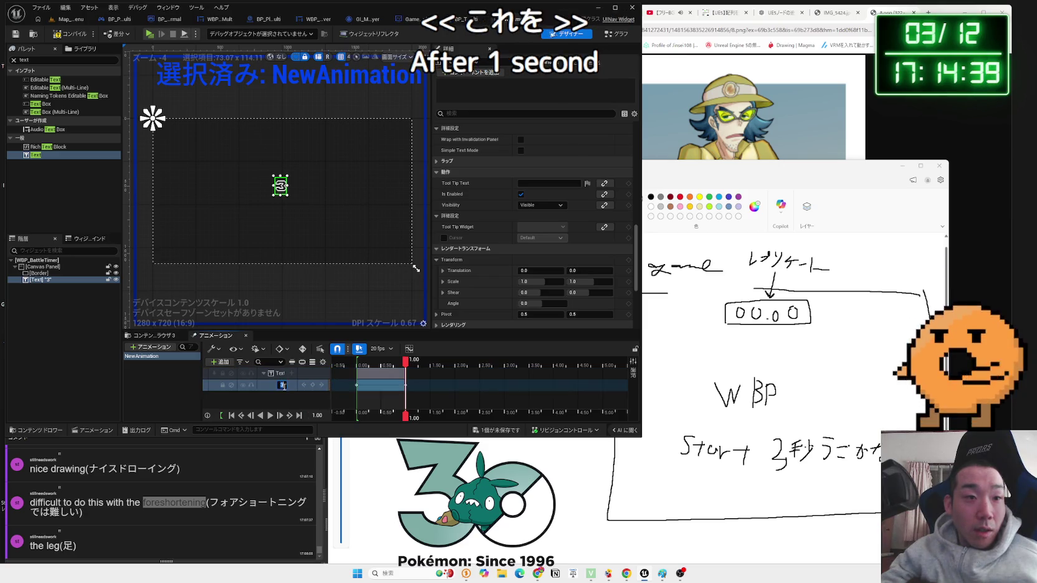
{"action": "type", "text": "2"}
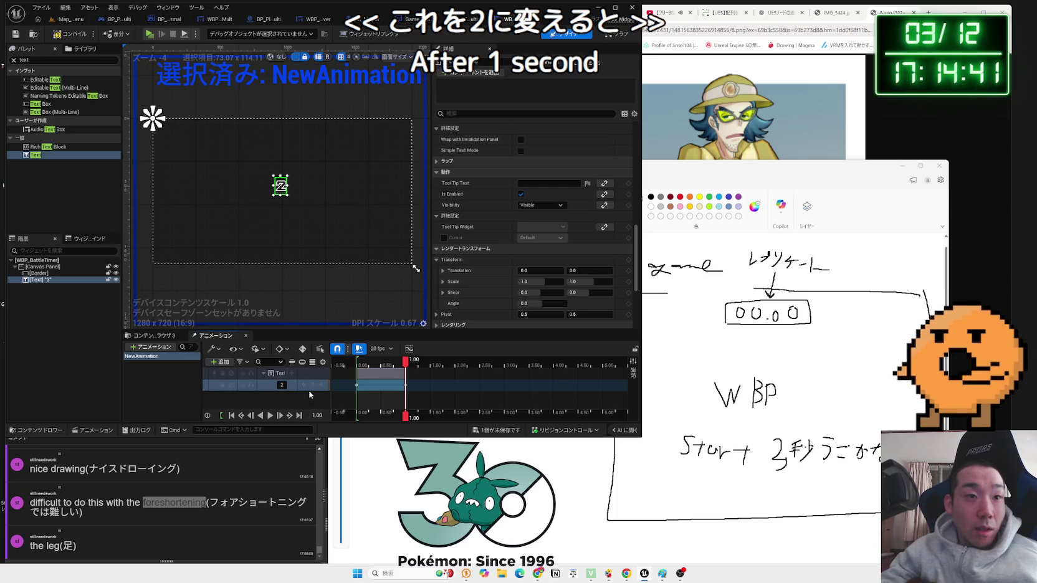
{"action": "key", "text": "Return"}
{"action": "left_click_drag", "start_coordinate": [406, 363], "coordinate": [361, 366]}
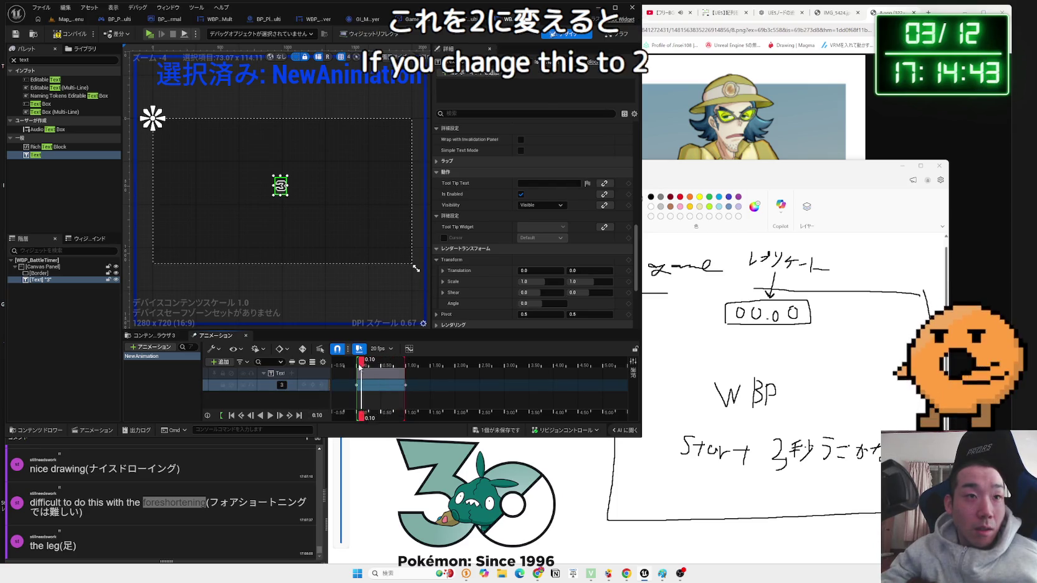
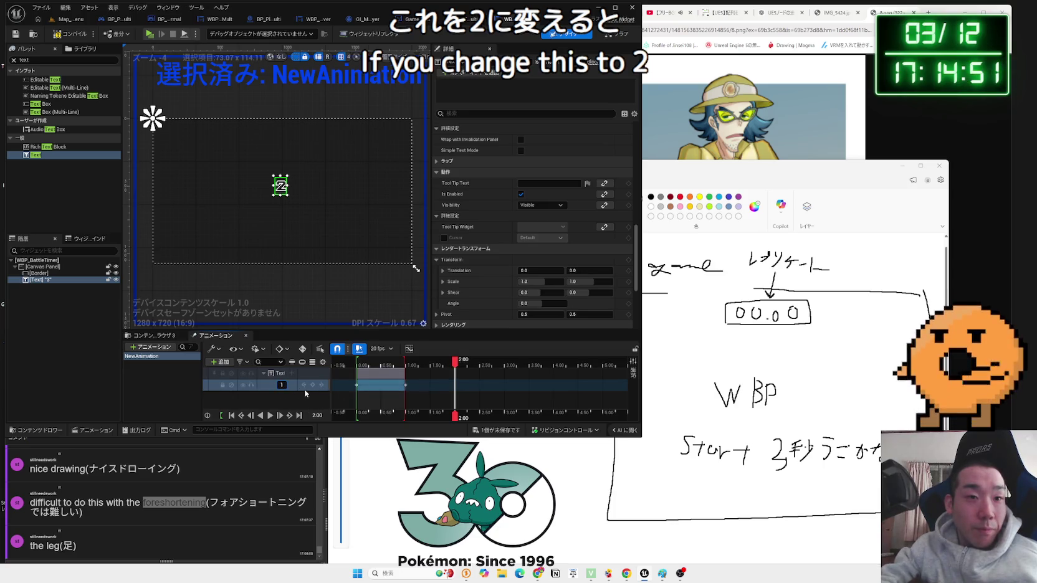
- Key the countdown text at 2.00 and at 3.00 (value 3), preview it, and save the widget
{"action": "key", "text": "Return"}
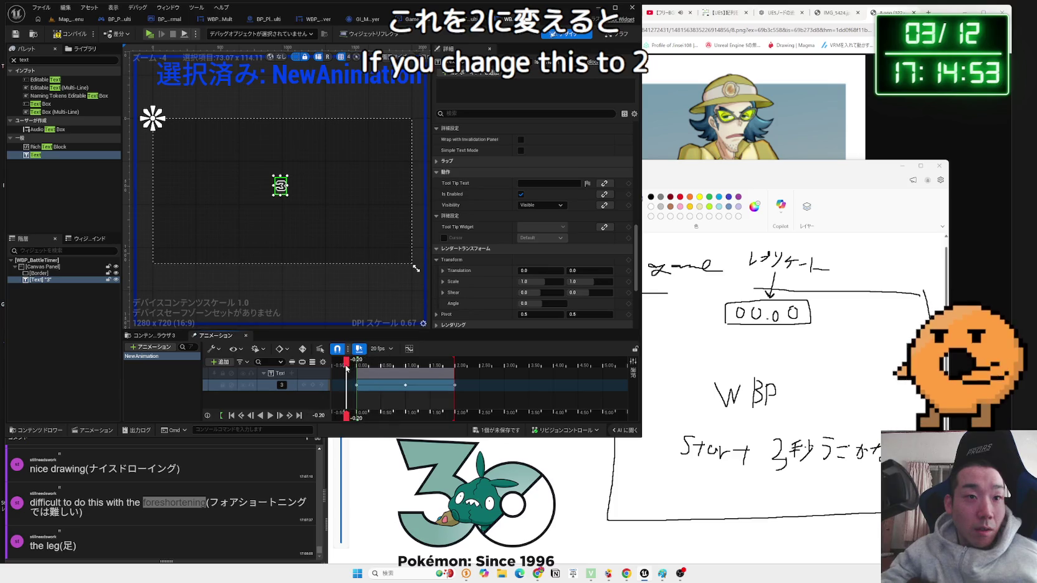
{"action": "left_click_drag", "start_coordinate": [434, 372], "coordinate": [477, 374]}
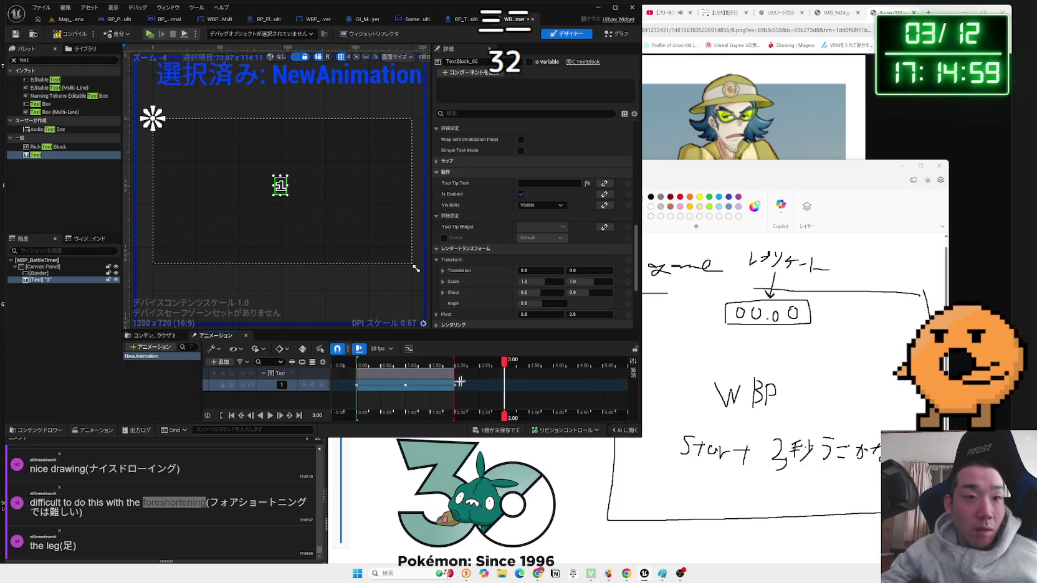
{"action": "type", "text": "3"}
{"action": "key", "text": "Return"}
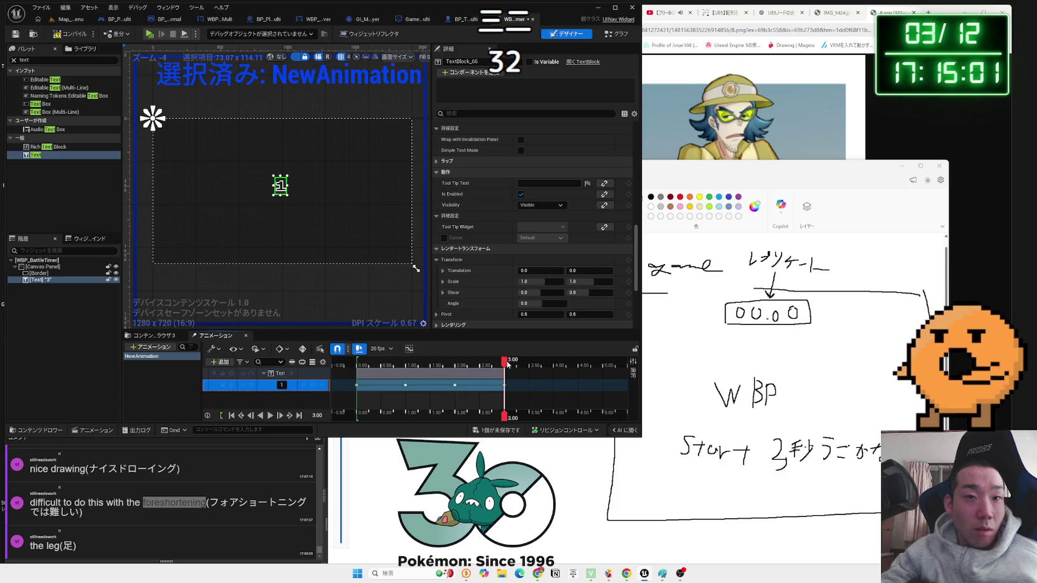
{"action": "left_click_drag", "start_coordinate": [504, 365], "coordinate": [372, 364]}
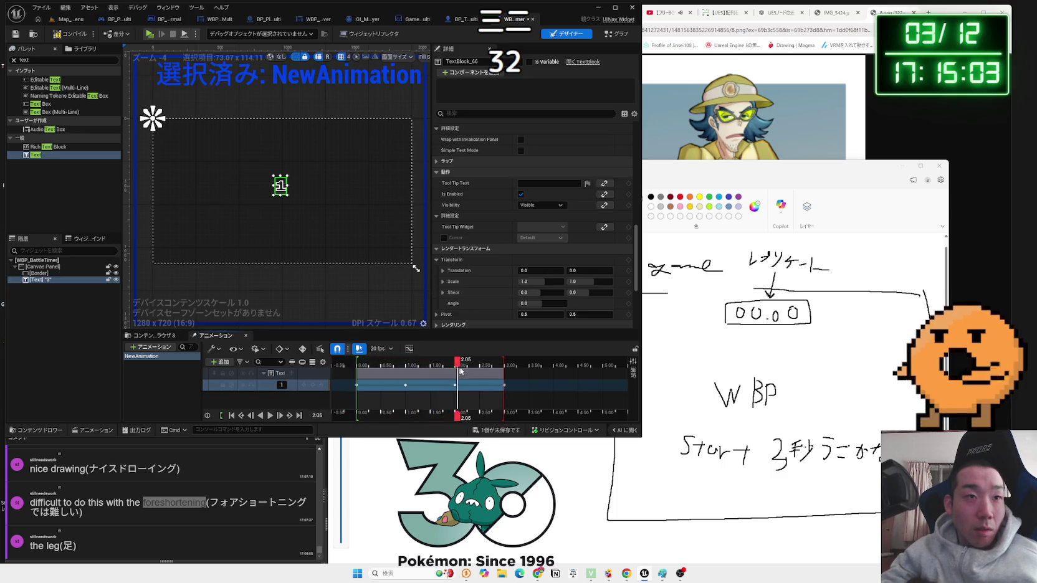
{"action": "left_click_drag", "start_coordinate": [504, 374], "coordinate": [502, 374]}
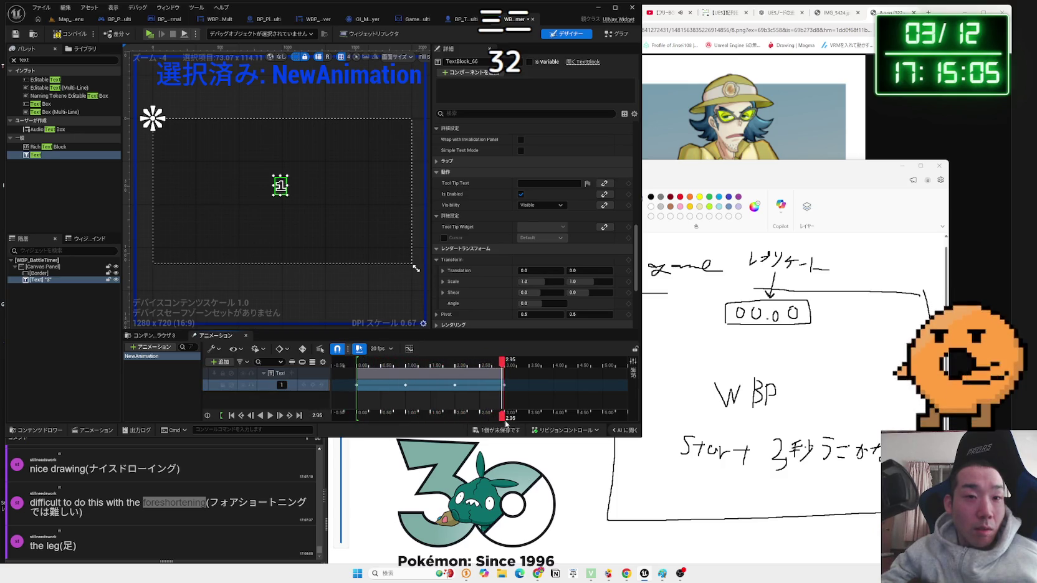
{"action": "key", "text": "ctrl+shift+s"}
{"action": "left_click", "coordinate": [573, 379]}
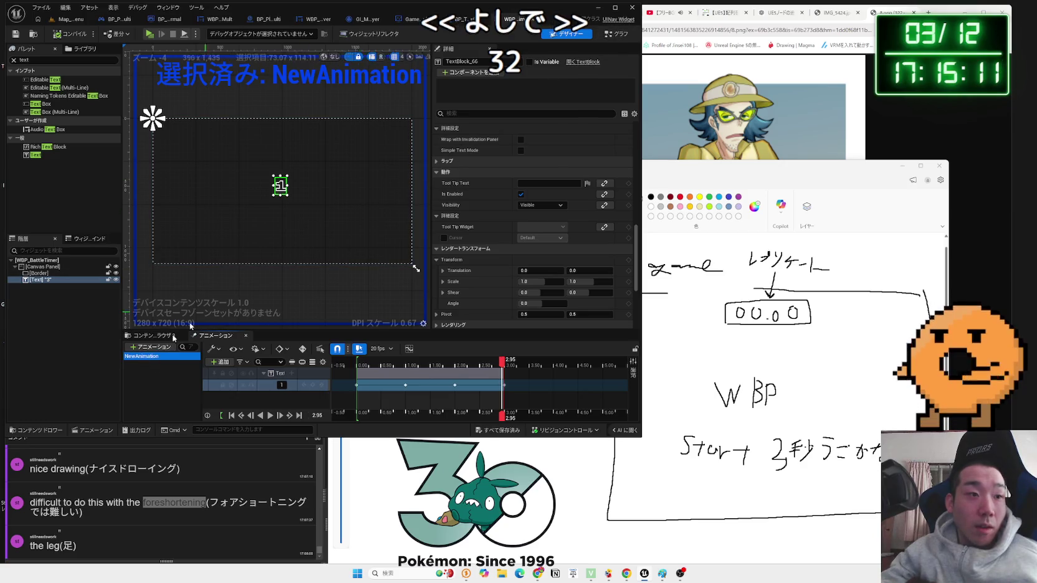
- Rename the NewAnimation animation to StartTime and save WBP_BattleTimer
{"action": "double_click", "coordinate": [153, 356]}
{"action": "key", "text": "BackSpace"}
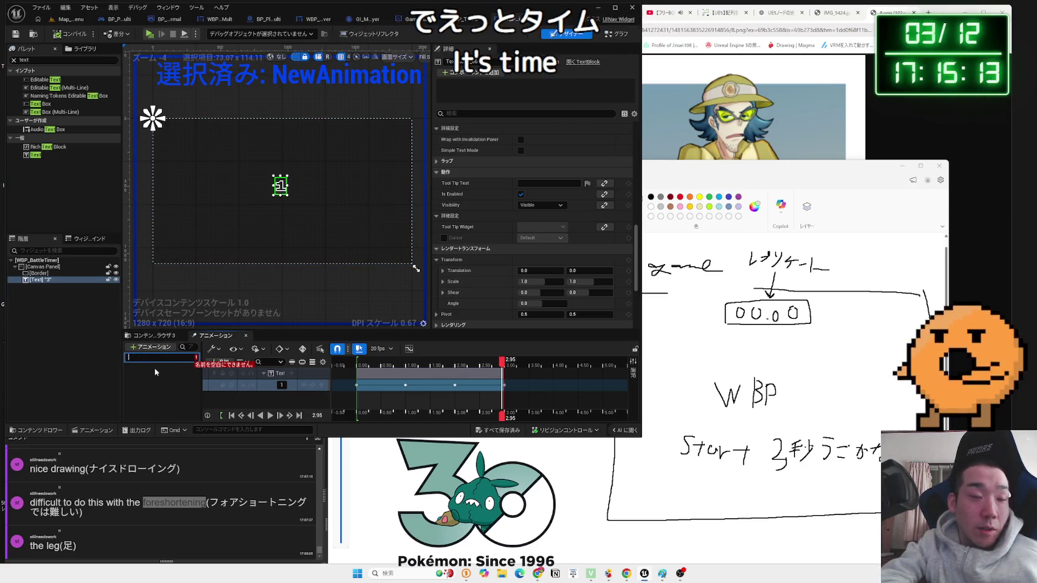
{"action": "type", "text": "StartTime"}
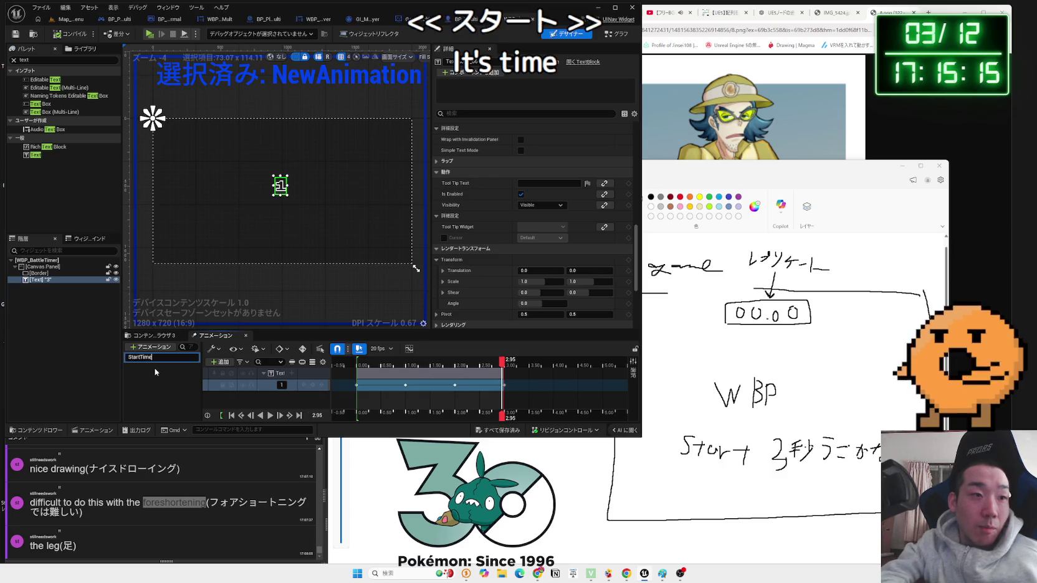
{"action": "key", "text": "Return"}
{"action": "left_click", "coordinate": [504, 428]}
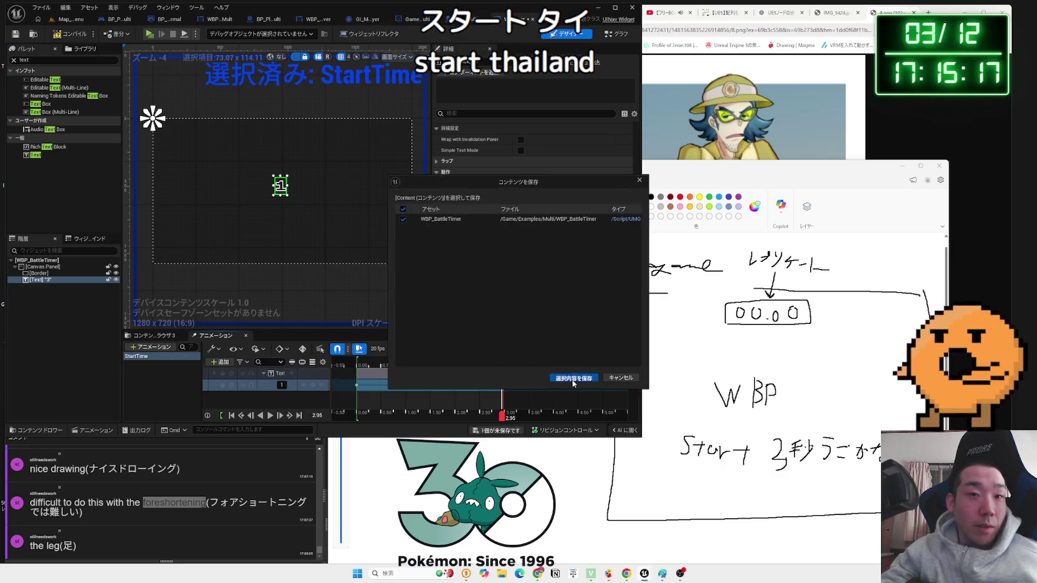
{"action": "left_click", "coordinate": [574, 380]}
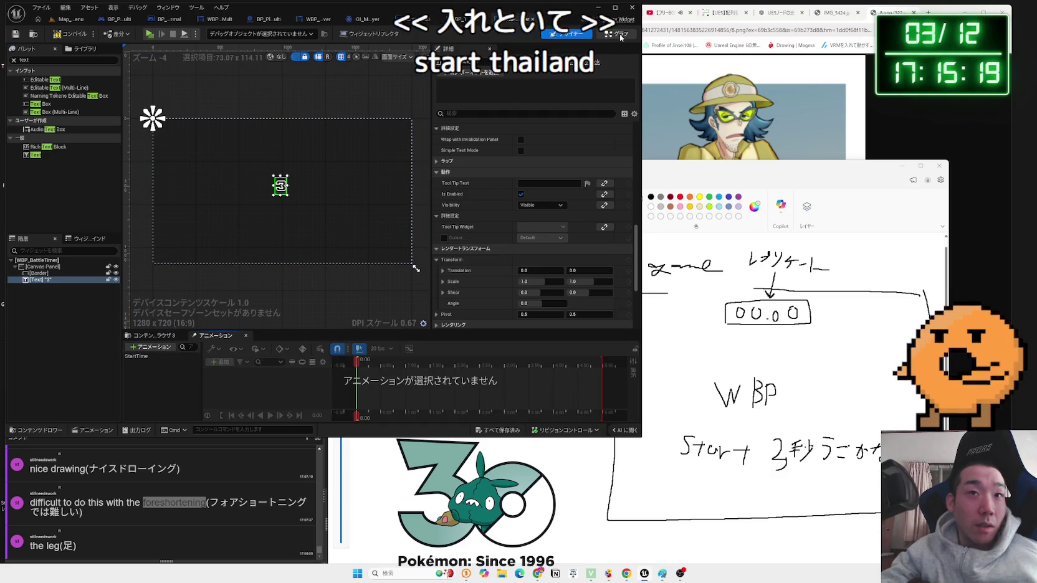
- In the event graph, add a StartTime getter and a Play Animation node for it
{"action": "left_click", "coordinate": [615, 33]}
{"action": "mouse_move", "coordinate": [290, 246]}
{"action": "left_mouse_down"}
{"action": "mouse_move", "coordinate": [249, 242]}
{"action": "mouse_move", "coordinate": [268, 223]}
{"action": "left_mouse_up"}
{"action": "mouse_move", "coordinate": [102, 170]}
{"action": "left_mouse_down"}
{"action": "mouse_move", "coordinate": [274, 250]}
{"action": "mouse_move", "coordinate": [290, 232]}
{"action": "left_mouse_up"}
{"action": "type", "text": "play"}
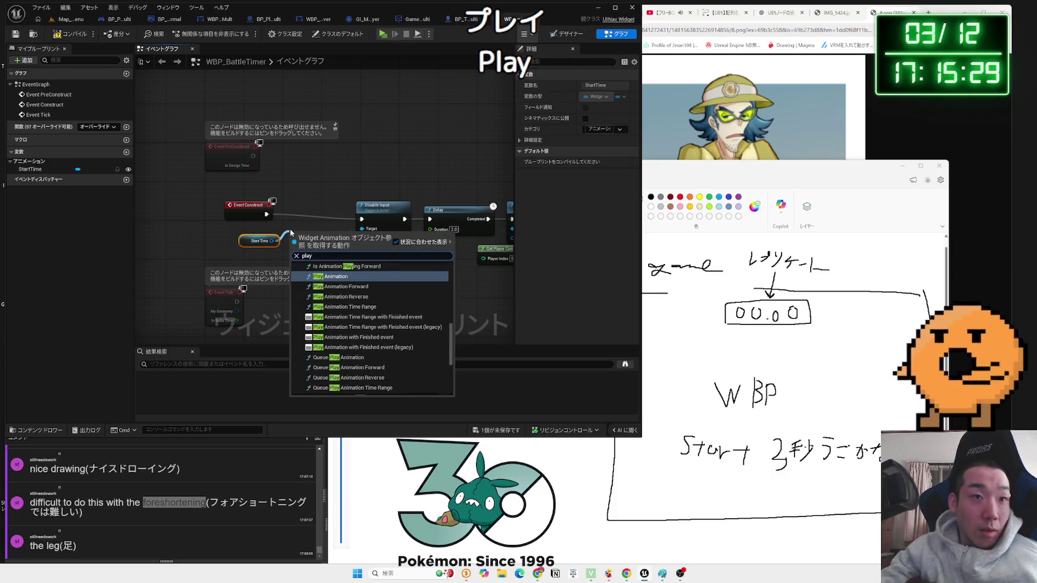
{"action": "left_click", "coordinate": [334, 278]}
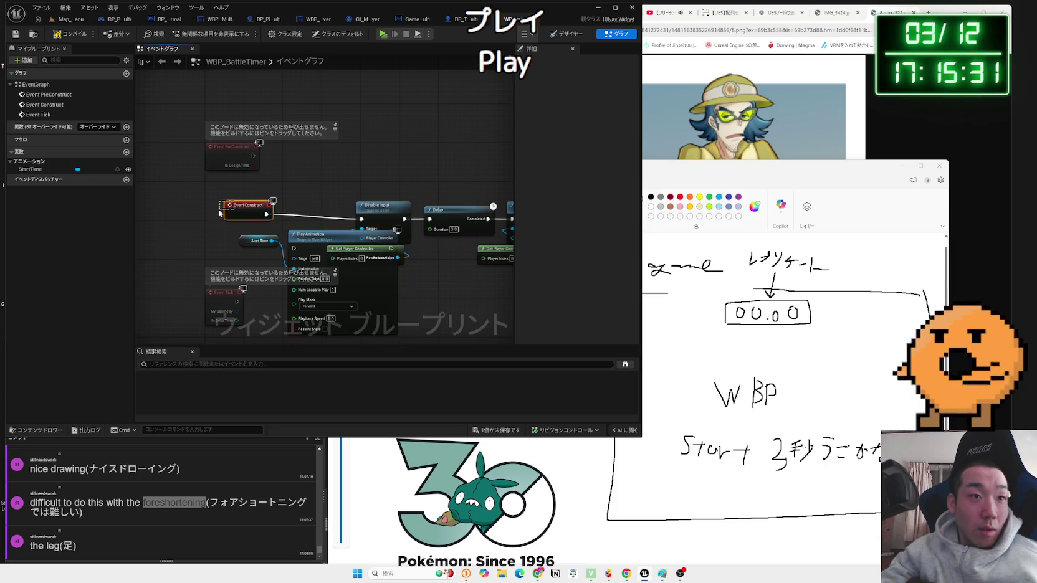
- Wire Play Animation between Event Construct and Disable Input
{"action": "left_click_drag", "start_coordinate": [219, 214], "coordinate": [231, 220]}
{"action": "left_click_drag", "start_coordinate": [386, 228], "coordinate": [324, 183]}
{"action": "mouse_move", "coordinate": [508, 150]}
{"action": "left_mouse_down"}
{"action": "mouse_move", "coordinate": [374, 236]}
{"action": "mouse_move", "coordinate": [311, 260]}
{"action": "left_mouse_up"}
{"action": "scroll", "coordinate": [310, 256], "scroll_direction": "up", "scroll_amount": 2}
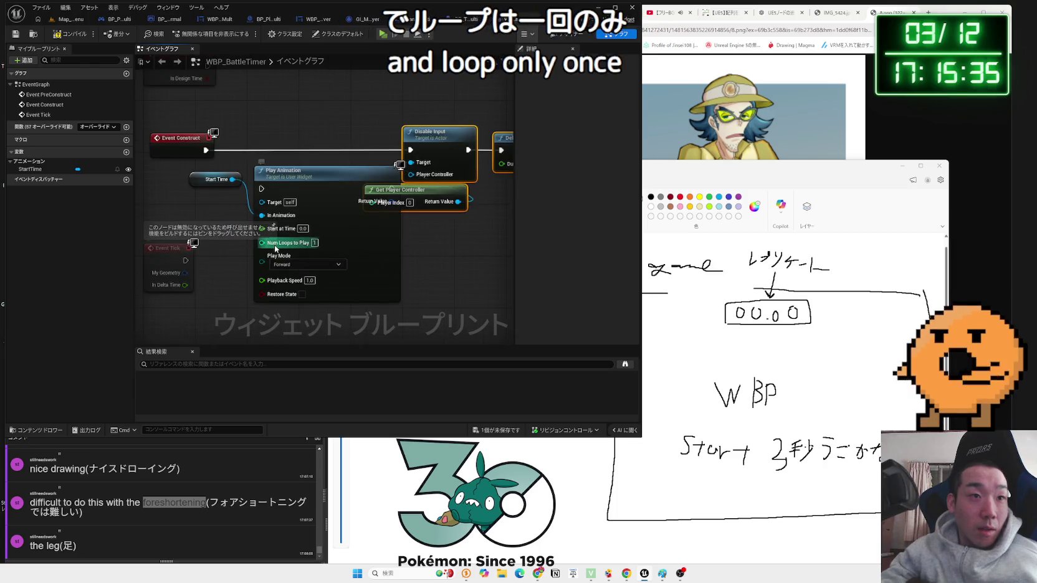
{"action": "left_click_drag", "start_coordinate": [292, 173], "coordinate": [267, 135]}
{"action": "left_click_drag", "start_coordinate": [206, 150], "coordinate": [236, 153]}
{"action": "left_click_drag", "start_coordinate": [365, 149], "coordinate": [410, 150]}
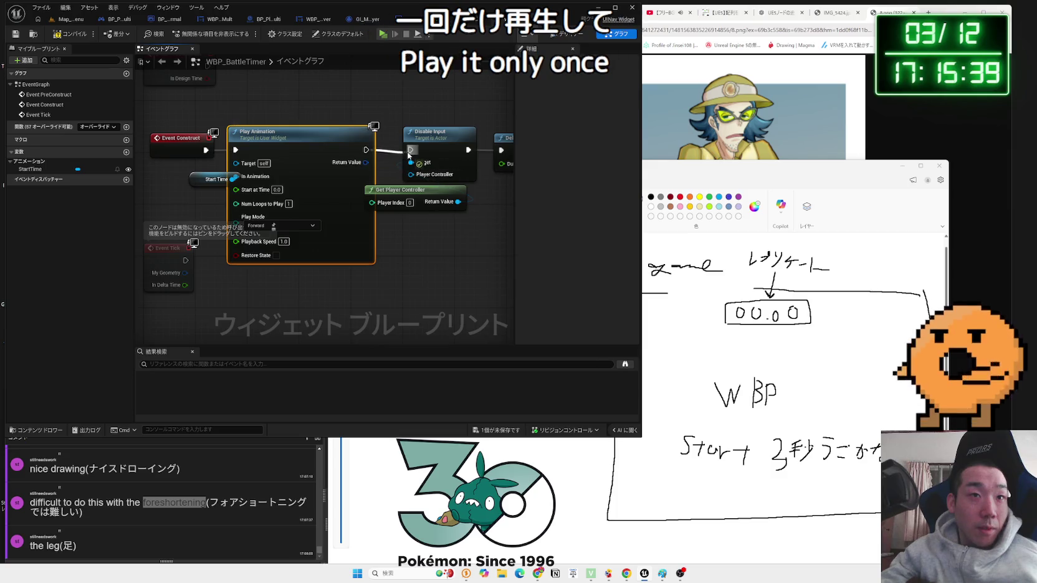
- Move Enable Input and its player controller node further right to make room
{"action": "left_click_drag", "start_coordinate": [590, 210], "coordinate": [354, 237]}
{"action": "left_click_drag", "start_coordinate": [363, 172], "coordinate": [436, 244]}
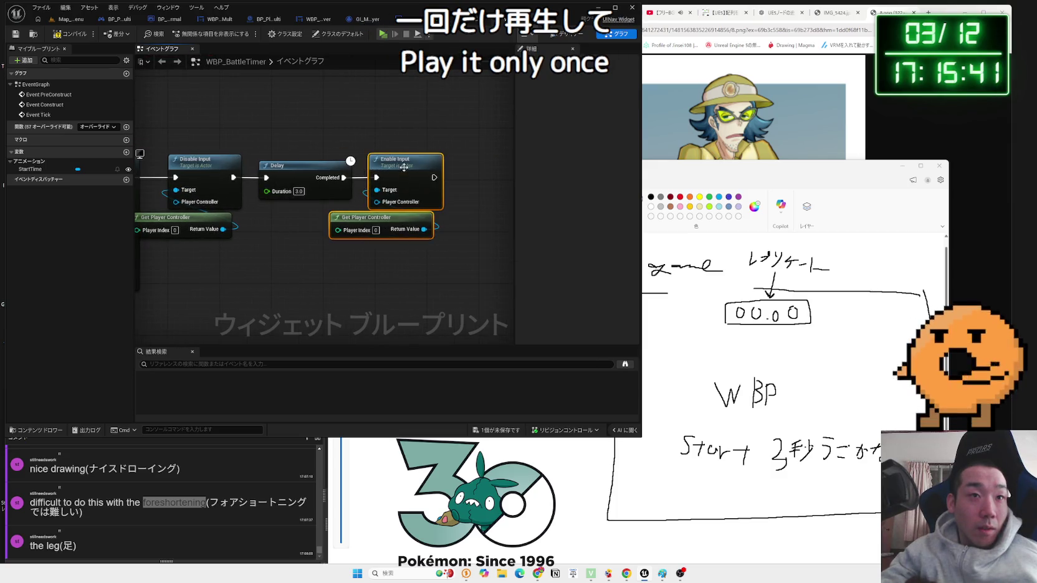
{"action": "left_click_drag", "start_coordinate": [398, 159], "coordinate": [477, 159]}
{"action": "scroll", "coordinate": [280, 137], "scroll_direction": "up", "scroll_amount": 3}
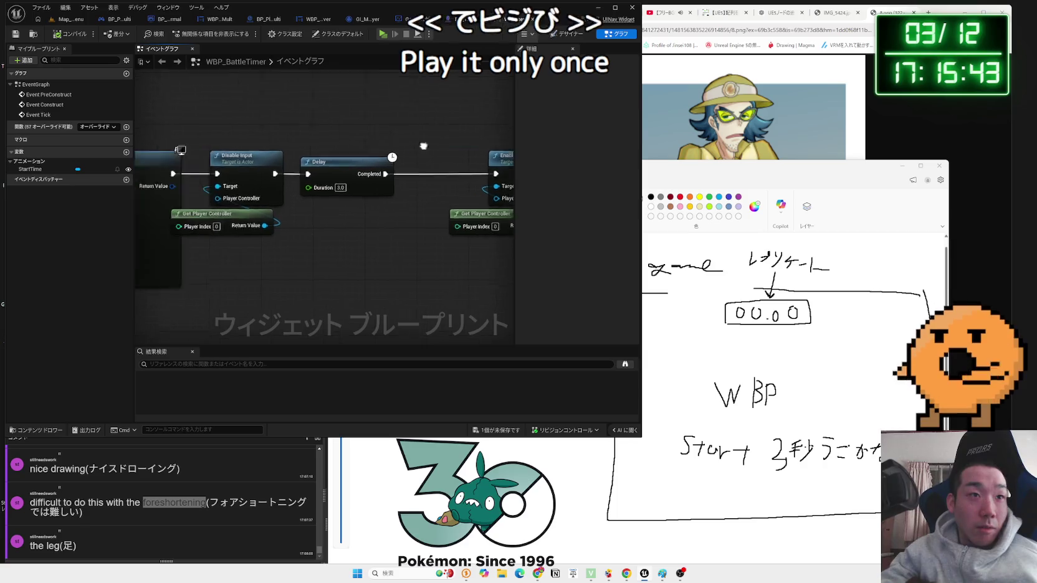
{"action": "scroll", "coordinate": [263, 168], "scroll_direction": "down", "scroll_amount": 3}
{"action": "scroll", "coordinate": [354, 185], "scroll_direction": "down", "scroll_amount": 1}
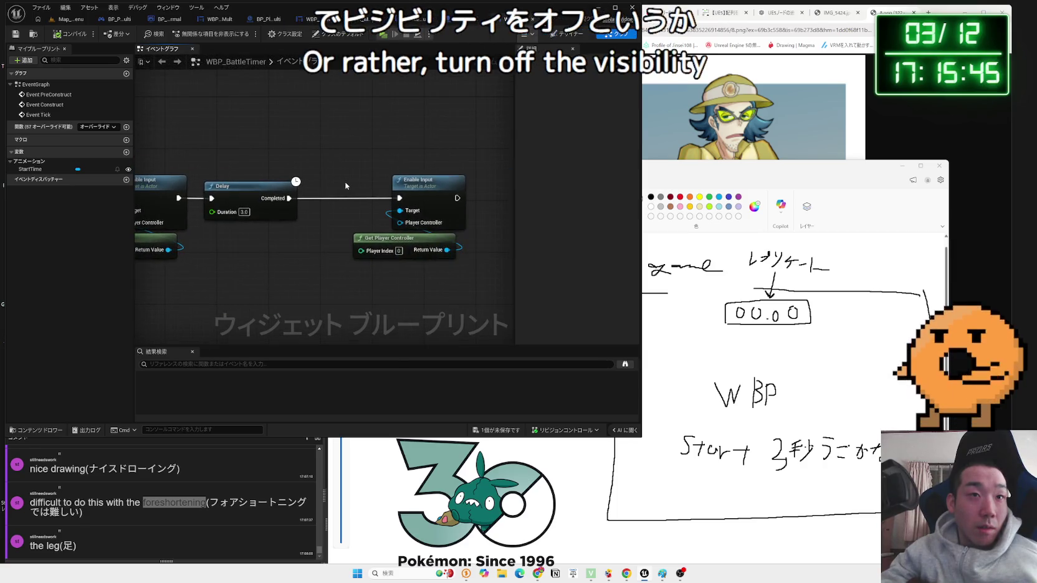
{"action": "left_click_drag", "start_coordinate": [415, 194], "coordinate": [459, 194]}
{"action": "left_click", "coordinate": [372, 224]}
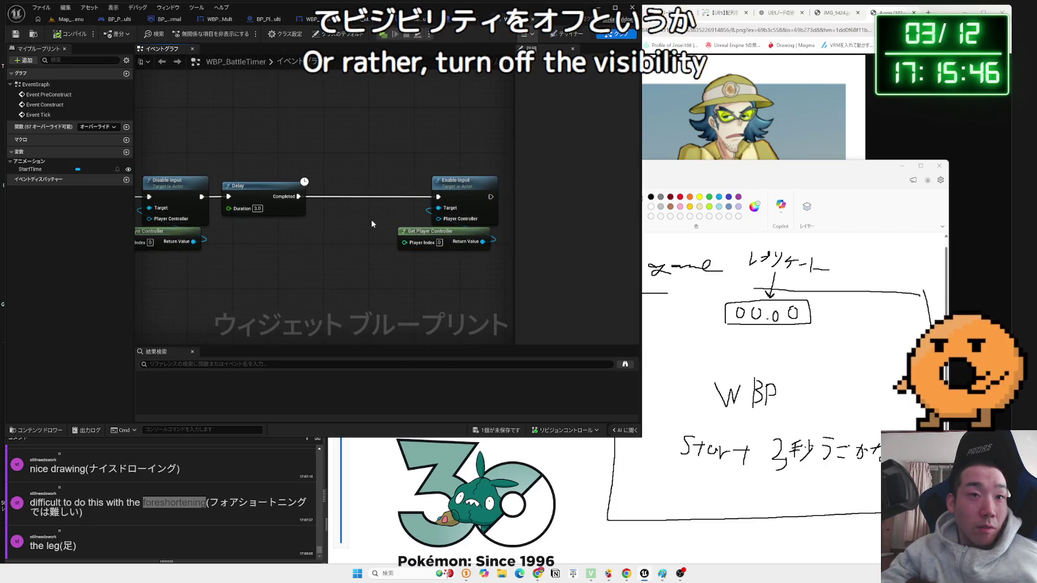
- Save the blueprint, check the construct chain, and return to the Designer
{"action": "left_click", "coordinate": [508, 434]}
{"action": "left_click", "coordinate": [590, 363]}
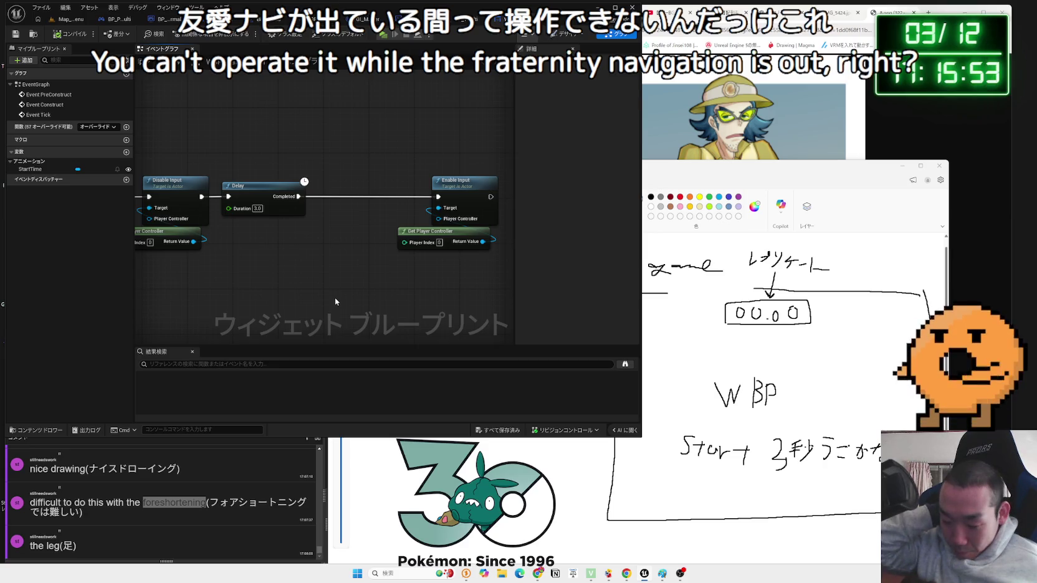
{"action": "left_click_drag", "start_coordinate": [343, 291], "coordinate": [484, 303]}
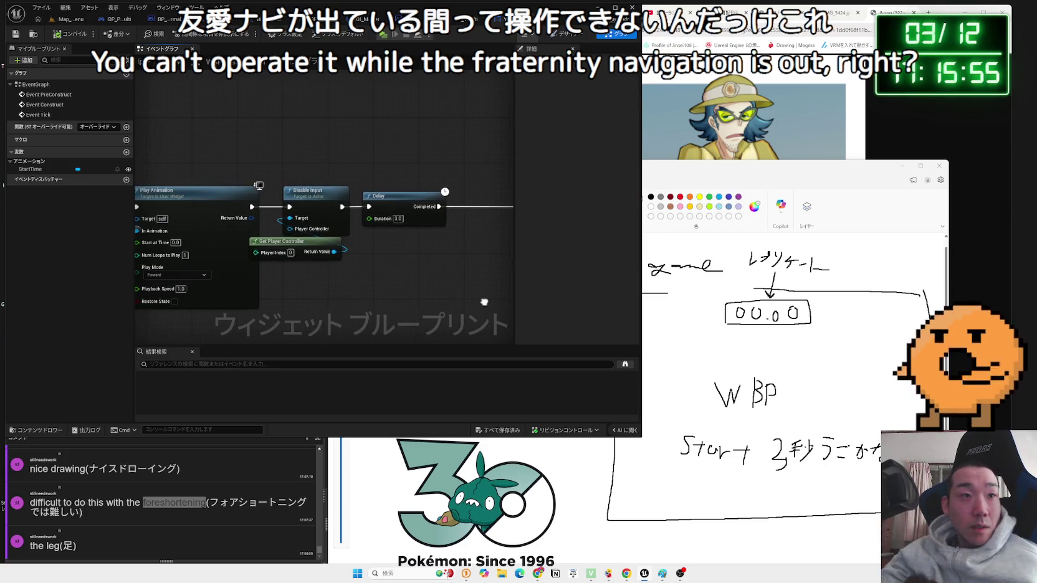
{"action": "mouse_move", "coordinate": [407, 281]}
{"action": "left_mouse_down"}
{"action": "mouse_move", "coordinate": [366, 265]}
{"action": "mouse_move", "coordinate": [498, 284]}
{"action": "left_mouse_up"}
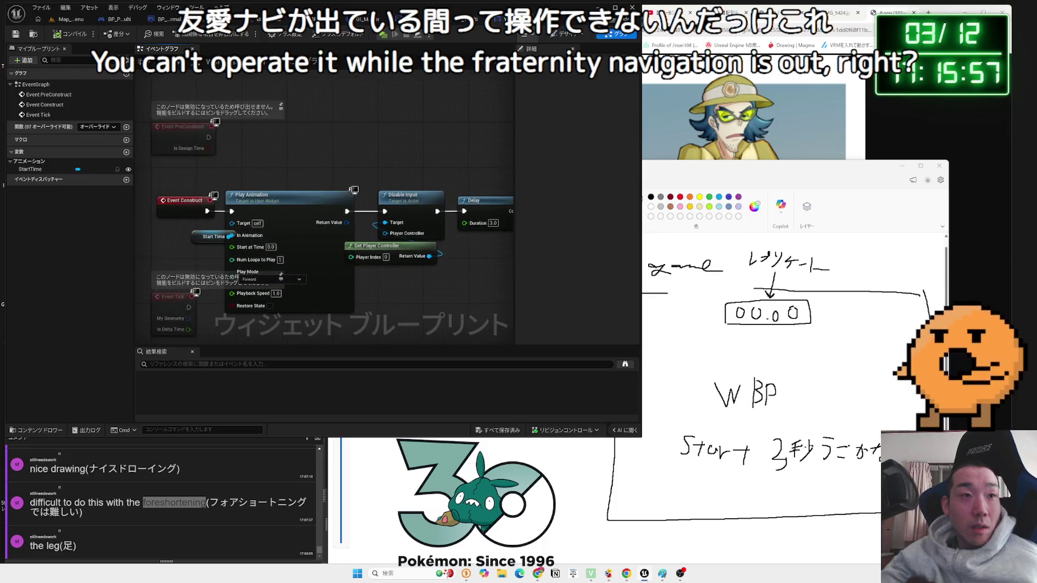
{"action": "left_click_drag", "start_coordinate": [547, 129], "coordinate": [544, 129]}
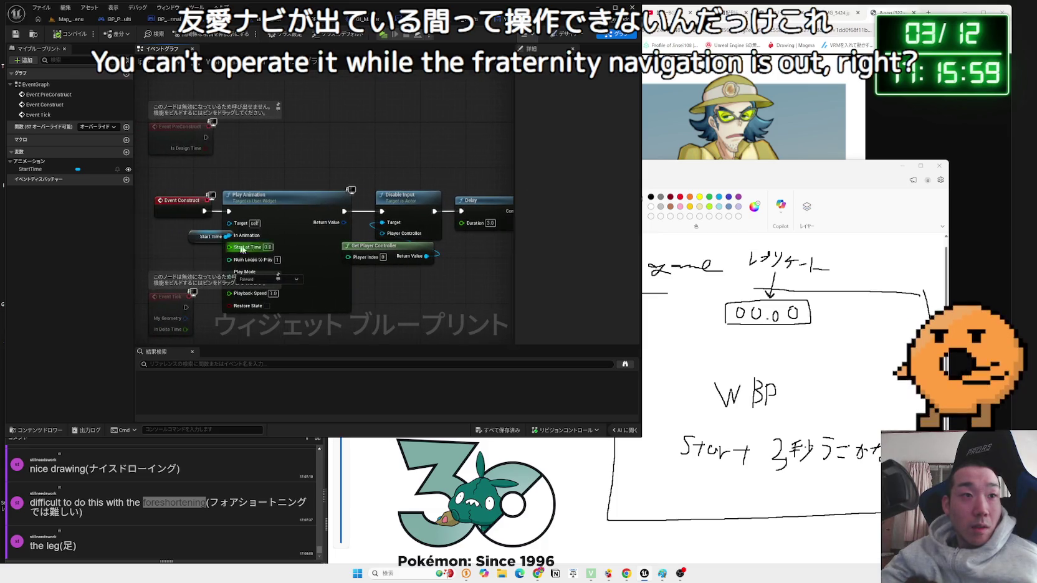
{"action": "left_click", "coordinate": [567, 33]}
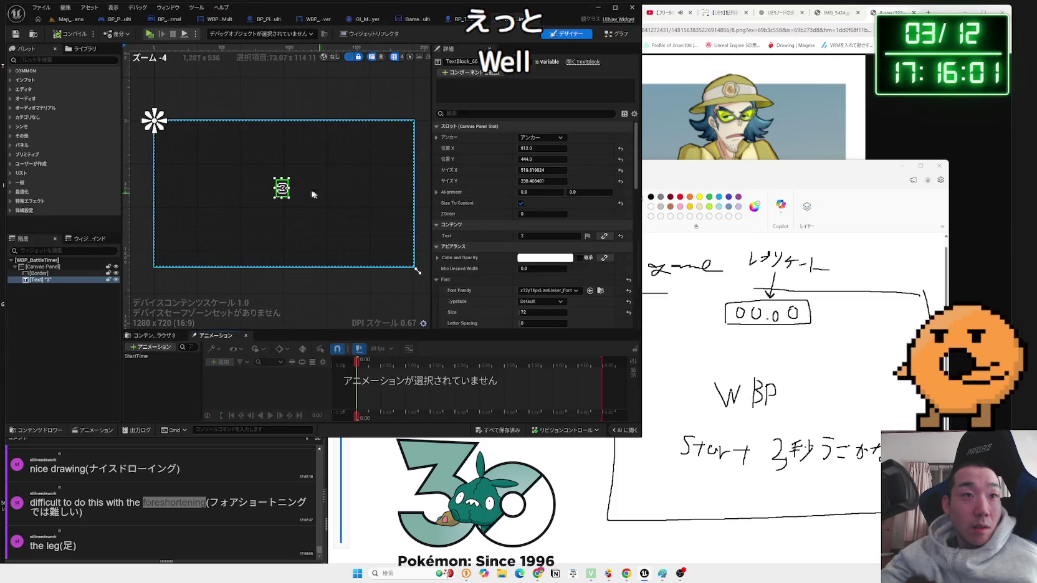
- Add Border_38 and TextBlock_66 reference nodes to the event graph
{"action": "left_click", "coordinate": [319, 197], "text": "ctrl"}
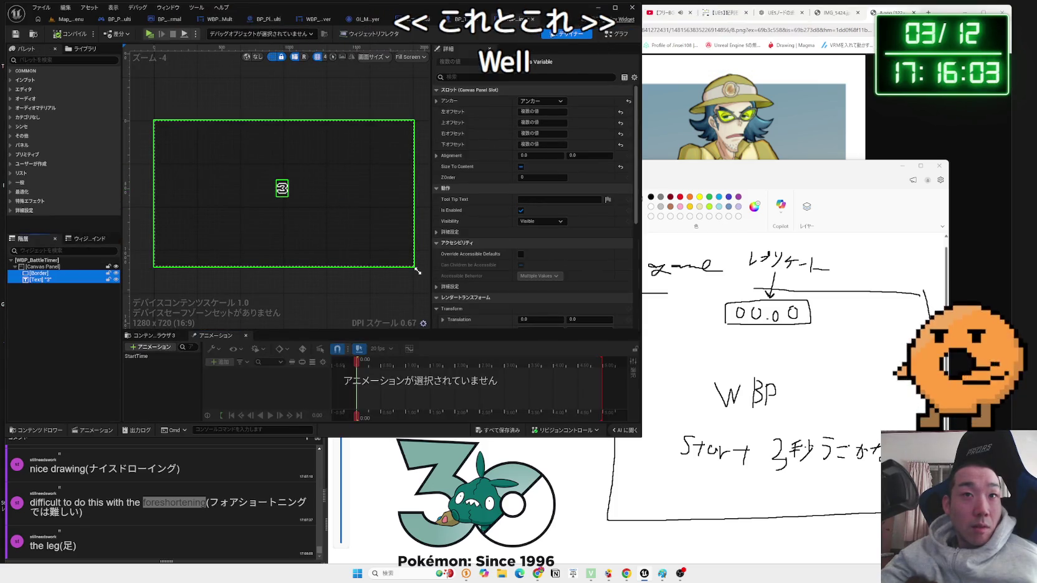
{"action": "left_click", "coordinate": [617, 34]}
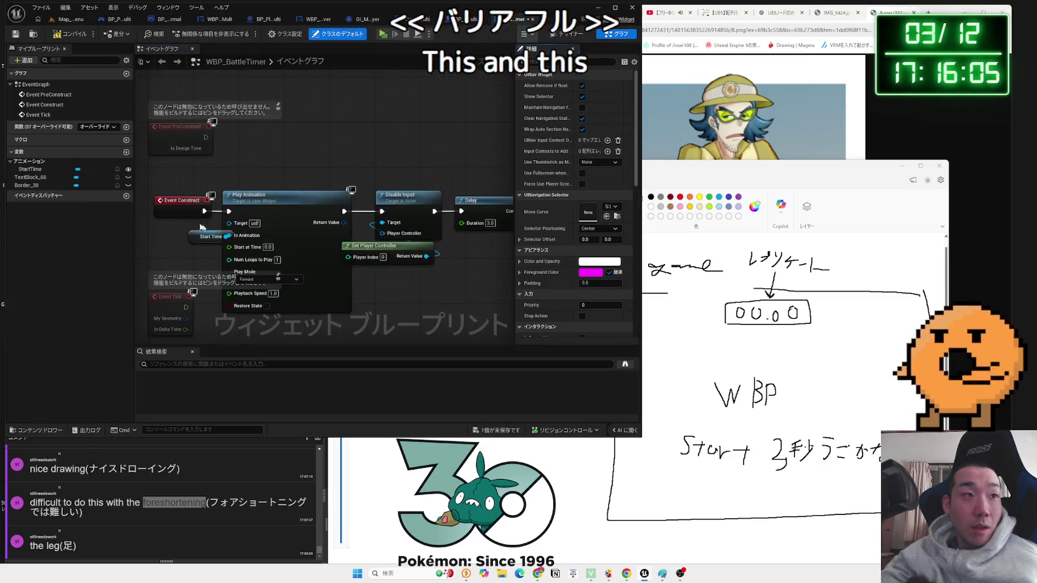
{"action": "left_click", "coordinate": [29, 178]}
{"action": "left_click", "coordinate": [26, 186]}
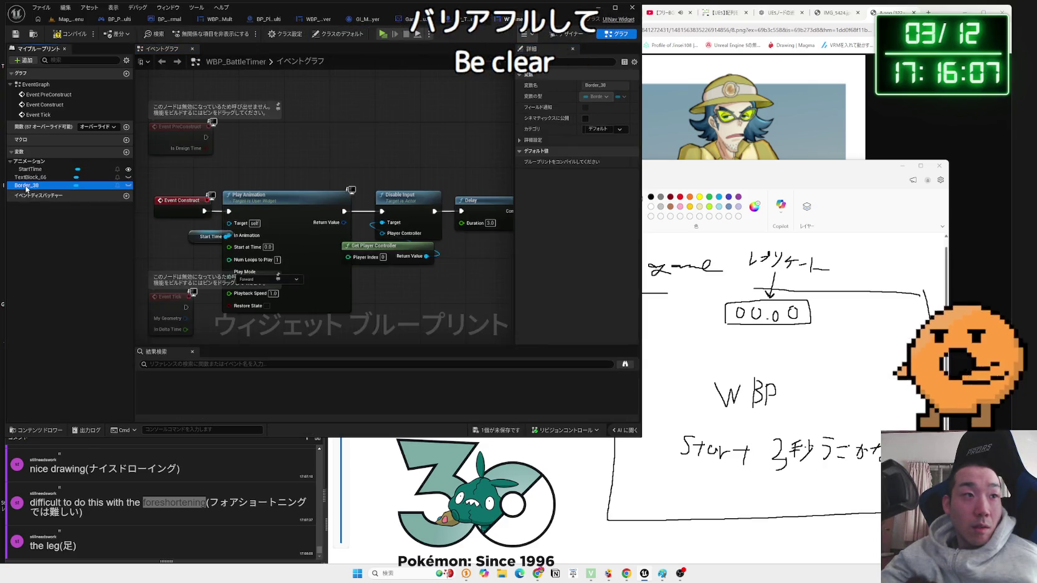
{"action": "left_click_drag", "start_coordinate": [411, 266], "coordinate": [410, 275]}
{"action": "left_click", "coordinate": [430, 287]}
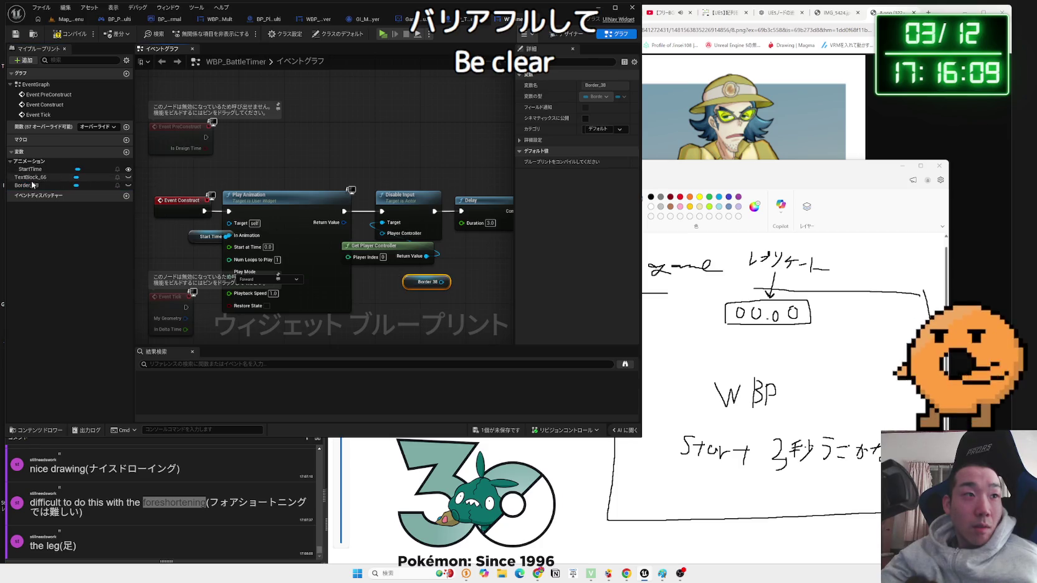
{"action": "left_click_drag", "start_coordinate": [30, 177], "coordinate": [127, 207]}
{"action": "left_click_drag", "start_coordinate": [419, 301], "coordinate": [417, 295]}
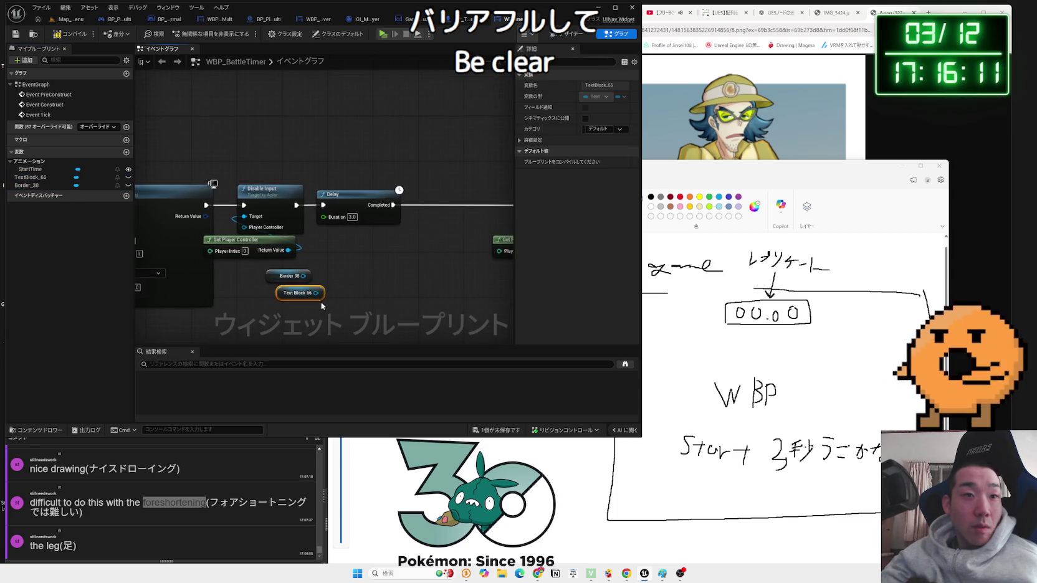
- Add Set Visibility nodes for Text Block 66 and Border 38, replacing a mistaken Get Visibility
{"action": "left_click_drag", "start_coordinate": [347, 287], "coordinate": [372, 278]}
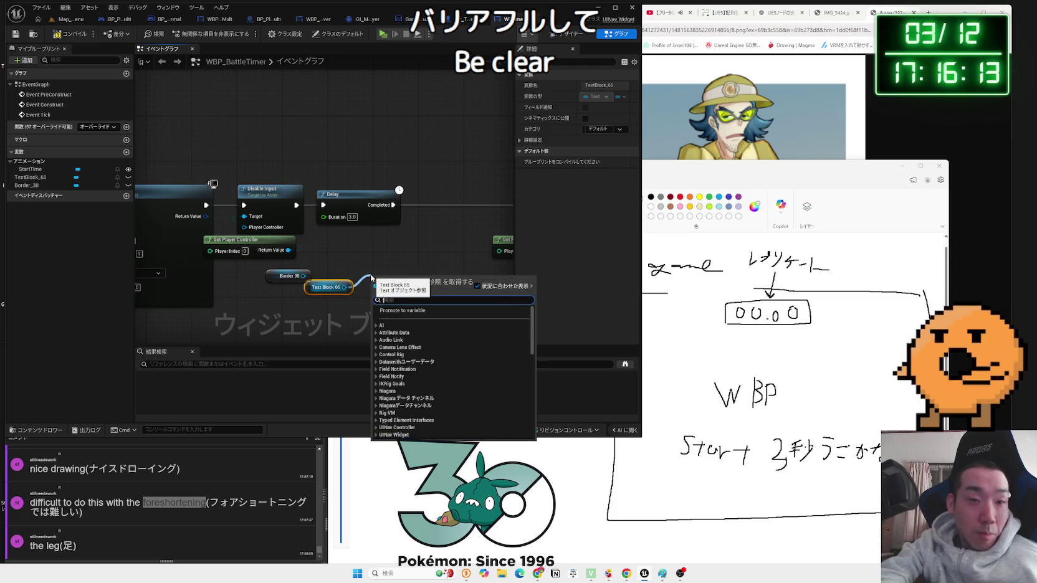
{"action": "type", "text": "visi"}
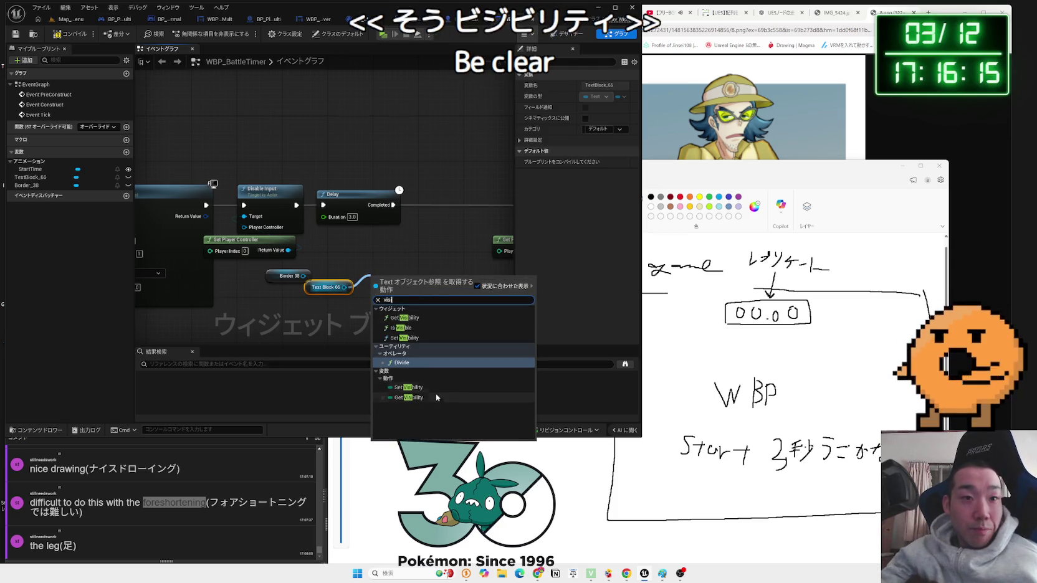
{"action": "left_click", "coordinate": [423, 397]}
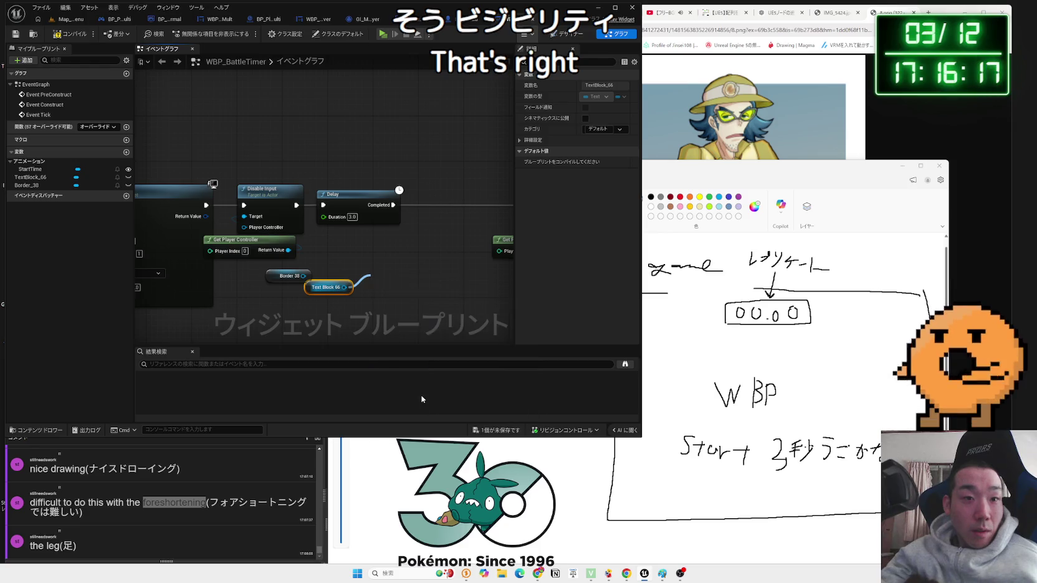
{"action": "key", "text": "Delete"}
{"action": "left_click_drag", "start_coordinate": [344, 287], "coordinate": [381, 280]}
{"action": "type", "text": "set visi"}
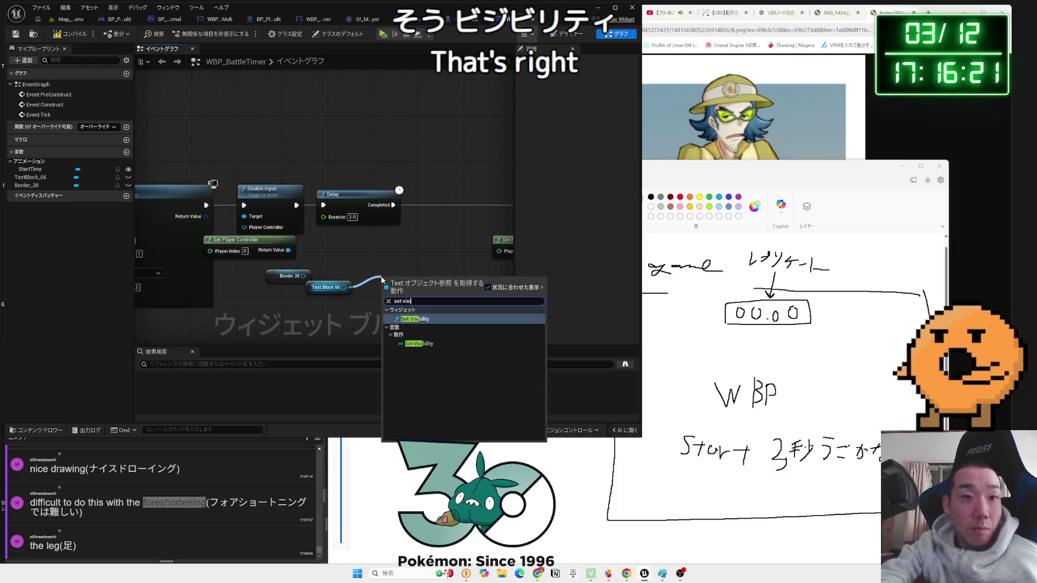
{"action": "key", "text": "Return"}
{"action": "left_click_drag", "start_coordinate": [303, 276], "coordinate": [329, 273]}
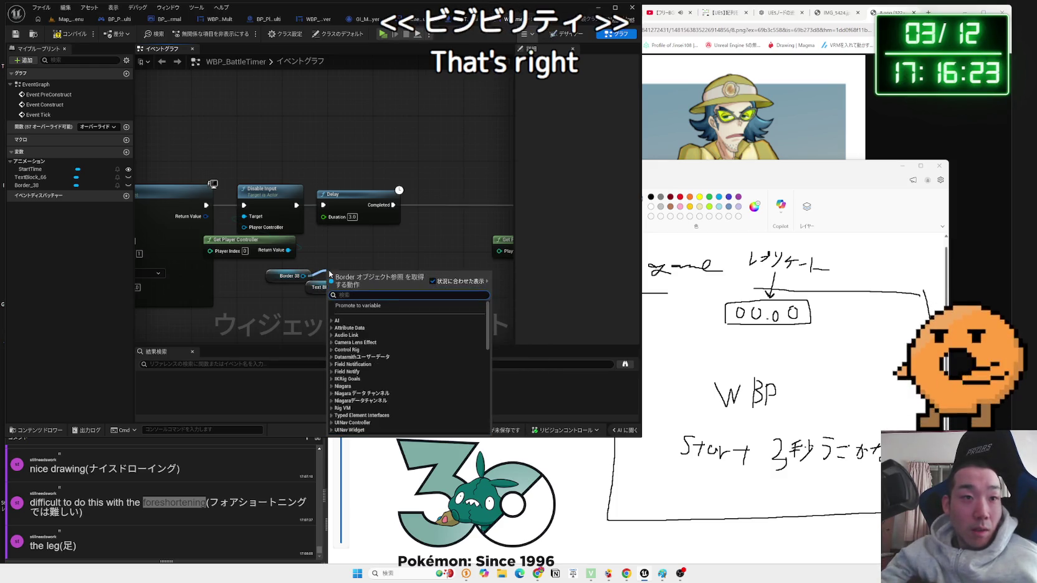
{"action": "type", "text": "set visi"}
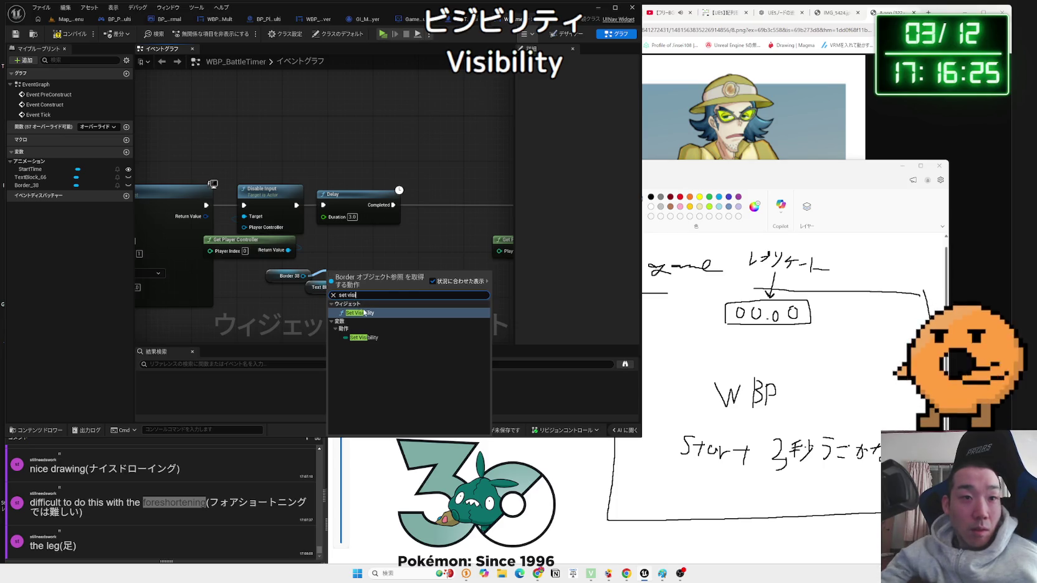
{"action": "key", "text": "Return"}
- Insert the first Set Visibility between Delay and Enable Input and set both nodes to Hidden
{"action": "mouse_move", "coordinate": [332, 276]}
{"action": "left_mouse_down"}
{"action": "mouse_move", "coordinate": [390, 194]}
{"action": "mouse_move", "coordinate": [303, 201]}
{"action": "left_mouse_up"}
{"action": "left_click_drag", "start_coordinate": [449, 181], "coordinate": [367, 264]}
{"action": "mouse_move", "coordinate": [363, 219]}
{"action": "left_mouse_down"}
{"action": "mouse_move", "coordinate": [401, 219]}
{"action": "mouse_move", "coordinate": [344, 207]}
{"action": "left_mouse_up"}
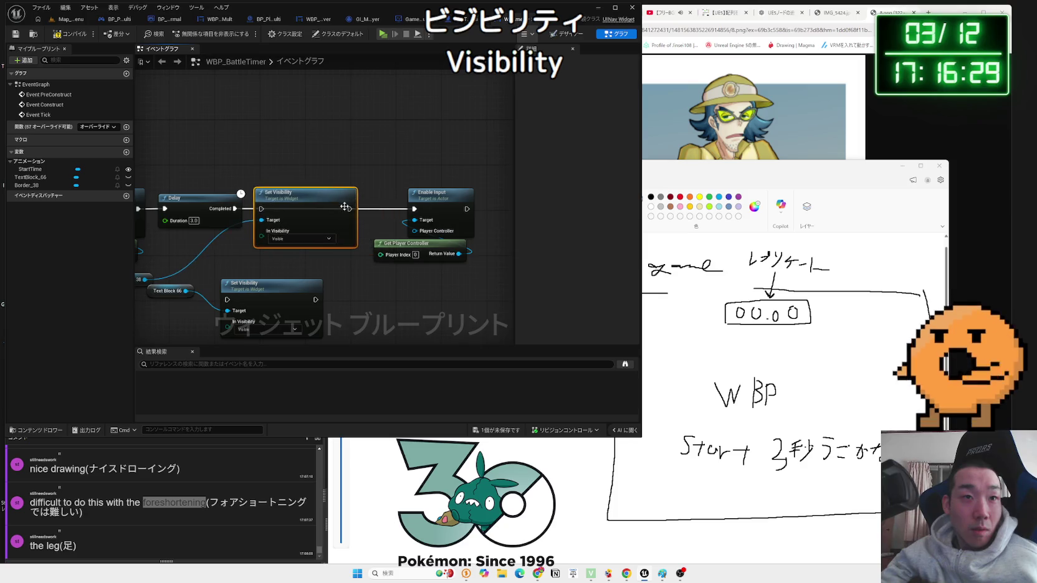
{"action": "left_click_drag", "start_coordinate": [409, 212], "coordinate": [413, 209]}
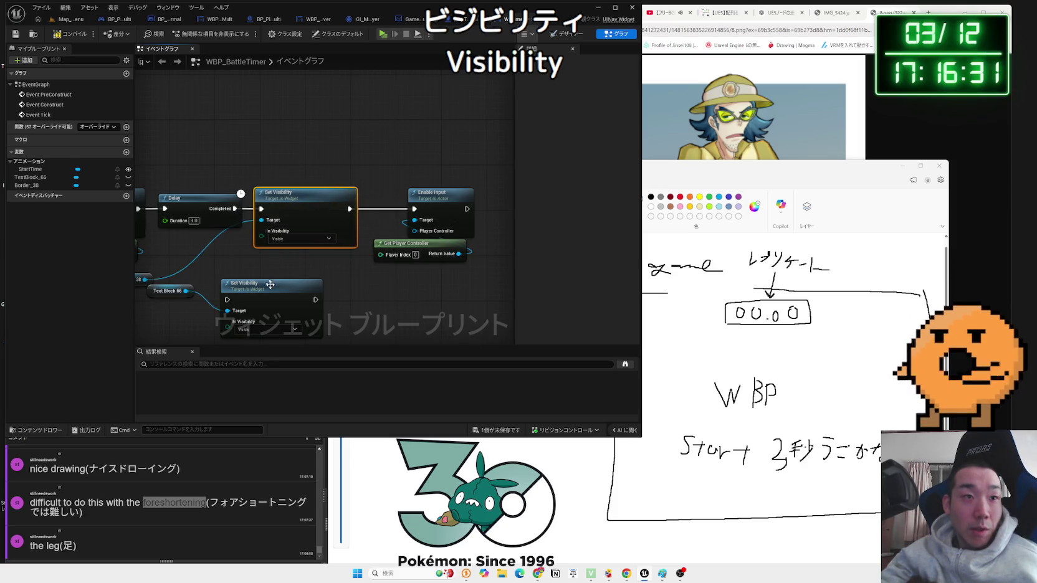
{"action": "left_click", "coordinate": [242, 305]}
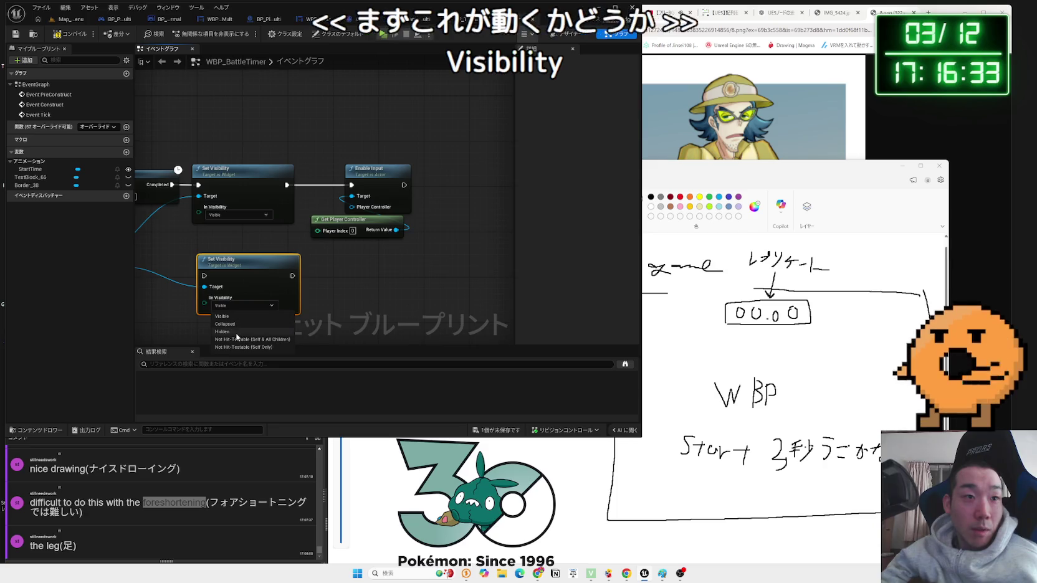
{"action": "left_click", "coordinate": [236, 332]}
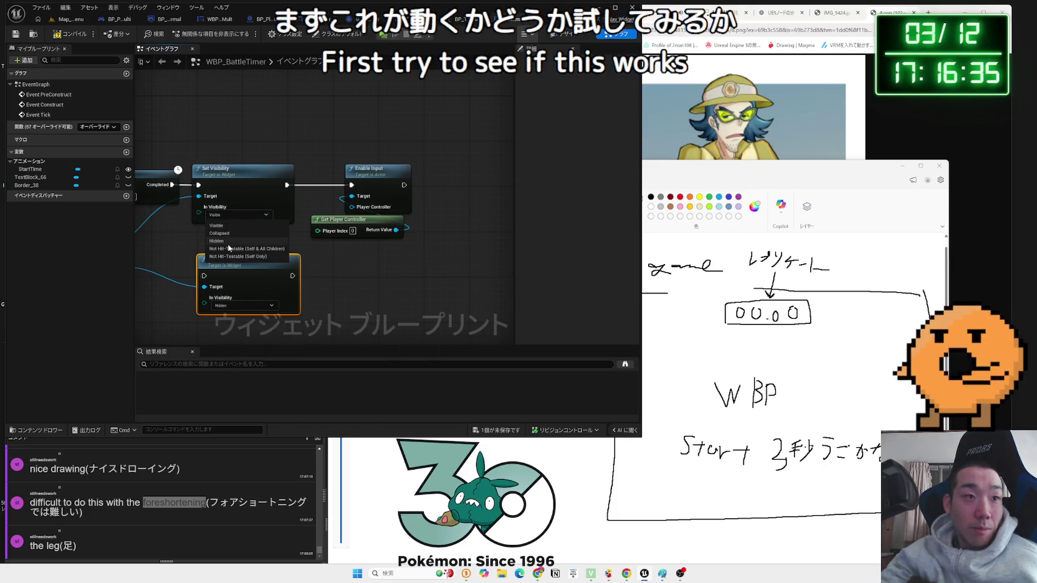
{"action": "left_click", "coordinate": [224, 241]}
- Chain the second Set Visibility in before Enable Input and tidy the wires
{"action": "mouse_move", "coordinate": [310, 214]}
{"action": "left_mouse_down"}
{"action": "mouse_move", "coordinate": [373, 187]}
{"action": "mouse_move", "coordinate": [394, 214]}
{"action": "left_mouse_up"}
{"action": "left_click_drag", "start_coordinate": [209, 267], "coordinate": [323, 177]}
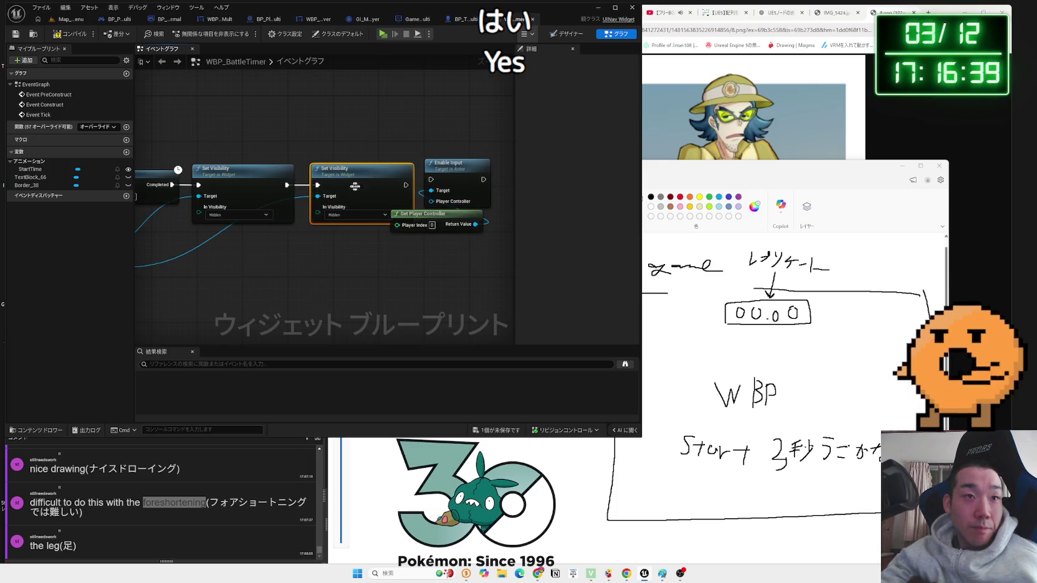
{"action": "mouse_move", "coordinate": [403, 189]}
{"action": "left_mouse_down"}
{"action": "mouse_move", "coordinate": [375, 189]}
{"action": "mouse_move", "coordinate": [474, 224]}
{"action": "left_mouse_up"}
{"action": "left_click_drag", "start_coordinate": [451, 177], "coordinate": [445, 182]}
{"action": "left_click_drag", "start_coordinate": [367, 177], "coordinate": [385, 176]}
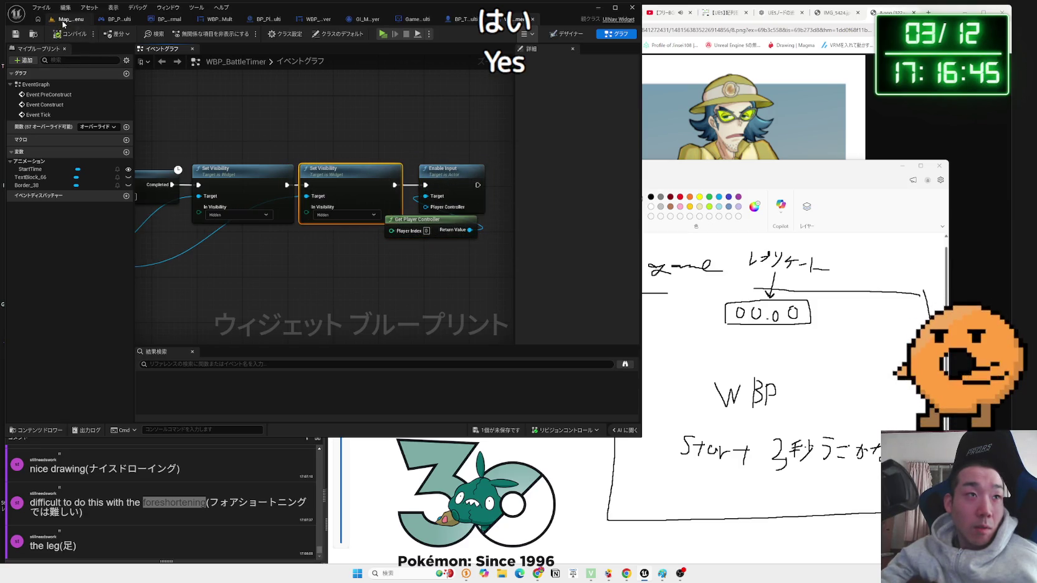
- From BP_PlayerController_Lobby_Multi, save all unsaved assets
{"action": "left_click", "coordinate": [103, 20]}
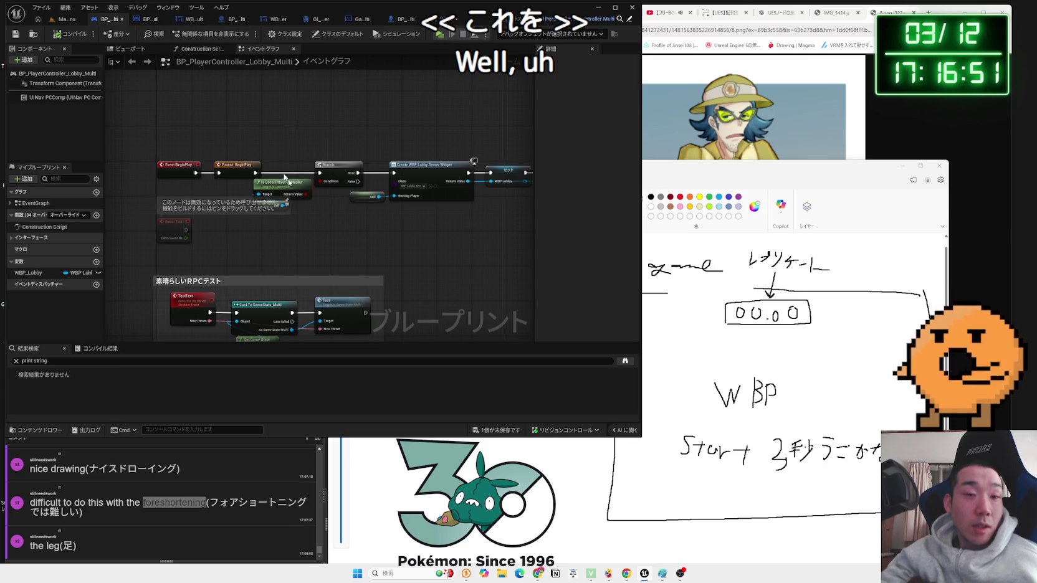
{"action": "left_click", "coordinate": [493, 426]}
{"action": "left_click", "coordinate": [564, 383]}
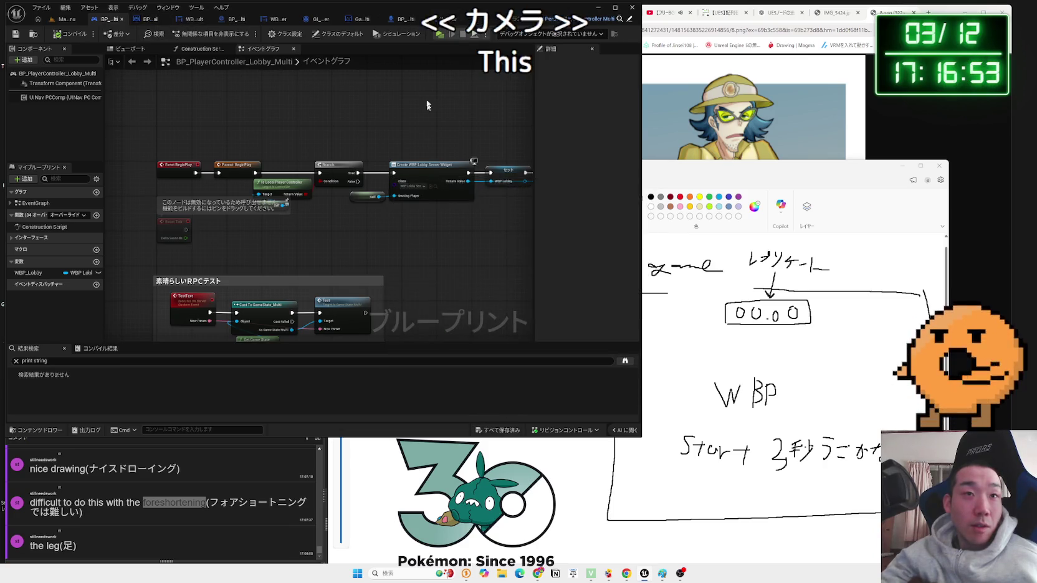
- Look over the character blueprint, then open the GameState_Multi blueprint
{"action": "left_click", "coordinate": [246, 18]}
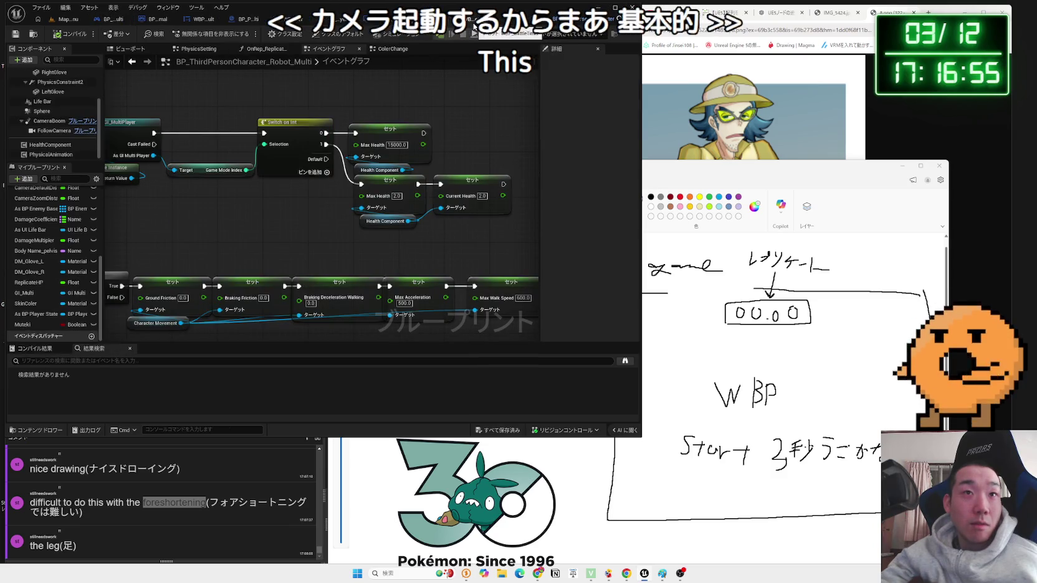
{"action": "left_click", "coordinate": [199, 18]}
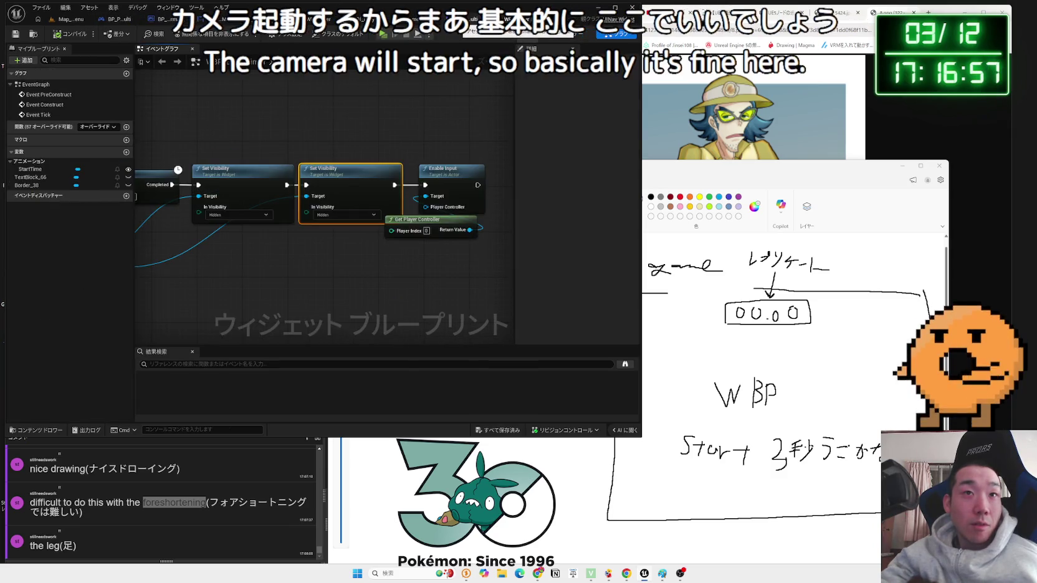
{"action": "left_click", "coordinate": [246, 19]}
{"action": "left_click", "coordinate": [293, 18]}
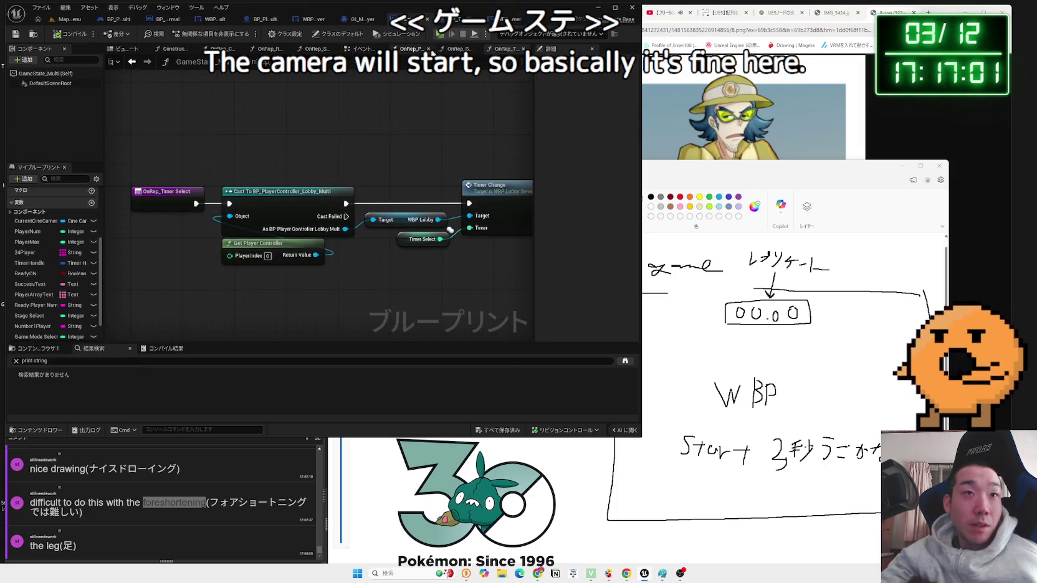
- Add Get Current Level Name onto the Event BeginPlay to Session Settings wire
{"action": "left_click", "coordinate": [362, 49]}
{"action": "left_click_drag", "start_coordinate": [398, 139], "coordinate": [263, 307]}
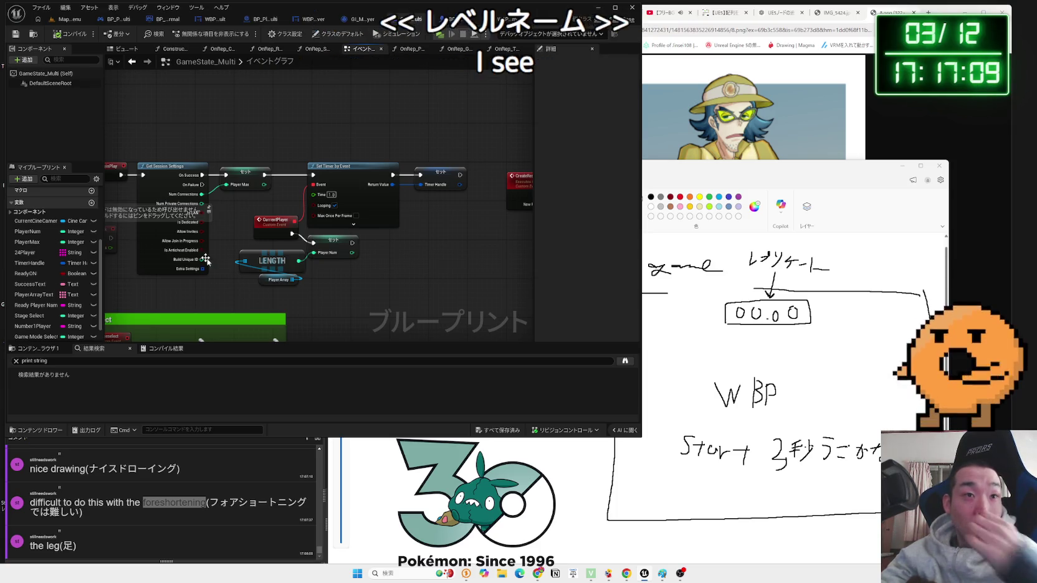
{"action": "left_click_drag", "start_coordinate": [262, 304], "coordinate": [465, 333]}
{"action": "left_click_drag", "start_coordinate": [207, 203], "coordinate": [233, 188]}
{"action": "type", "text": "getlevel"}
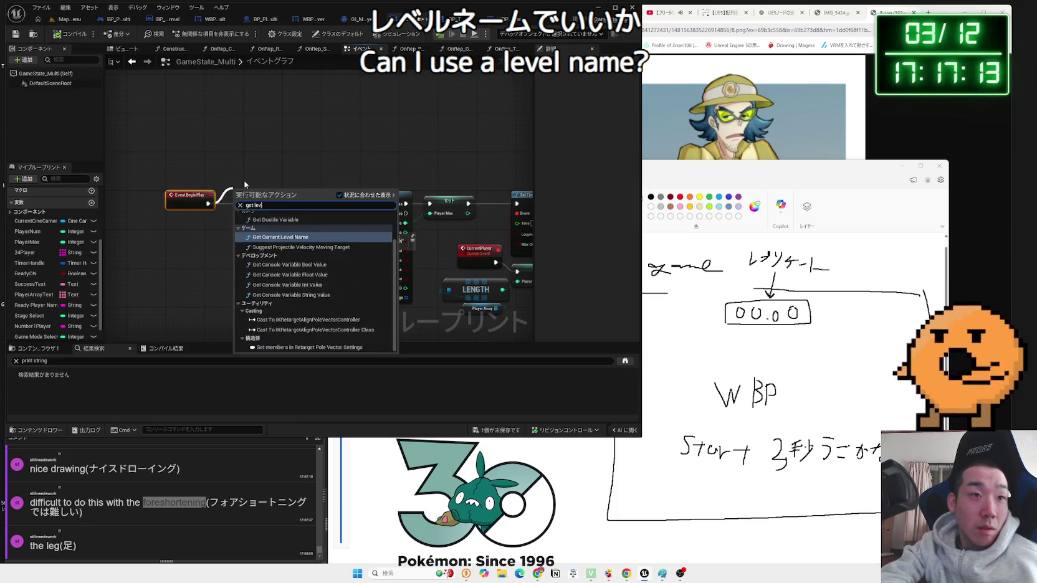
{"action": "left_click", "coordinate": [196, 286]}
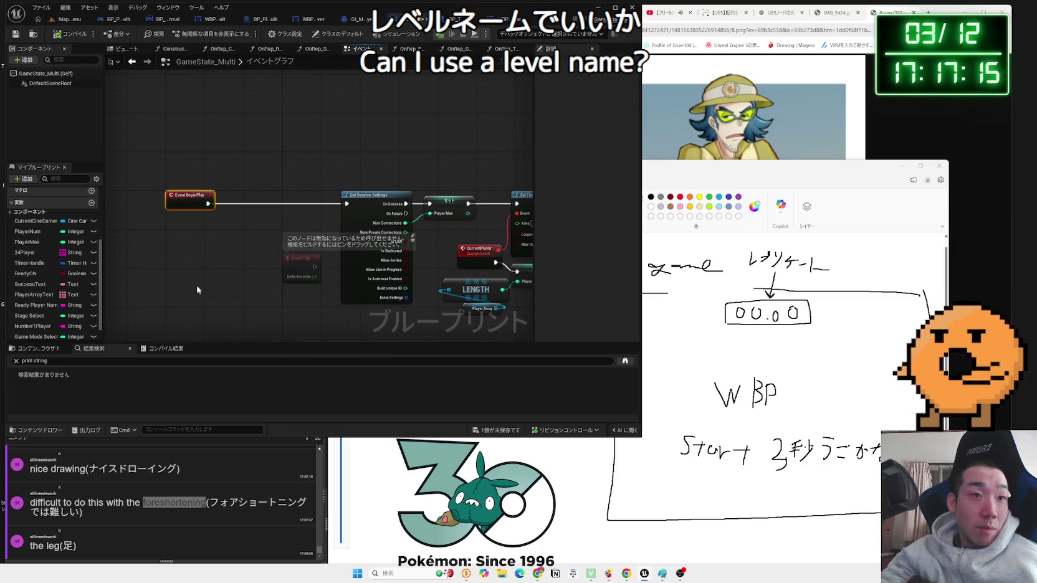
{"action": "right_click", "coordinate": [189, 255]}
{"action": "type", "text": "get level name"}
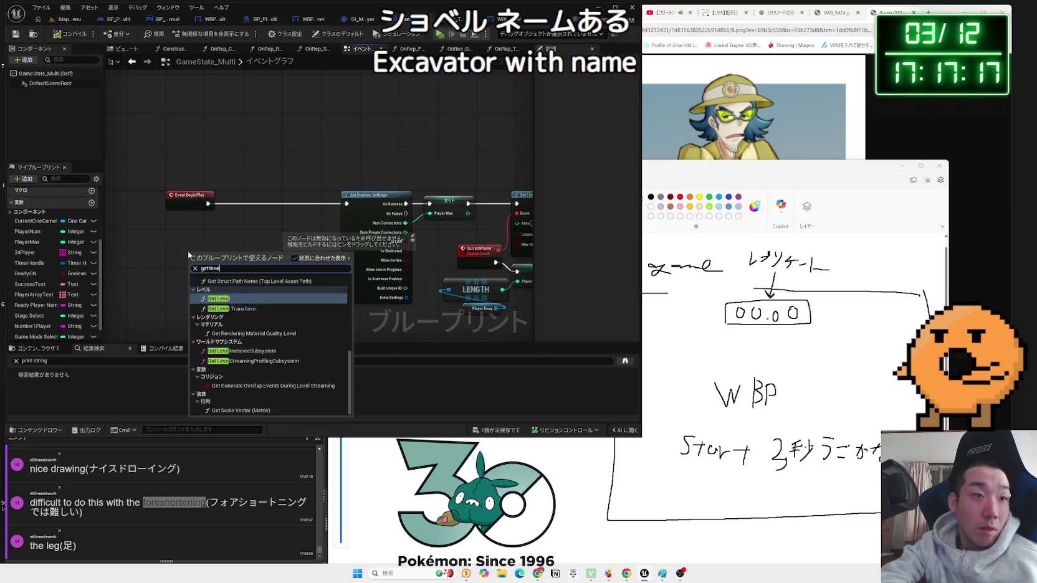
{"action": "left_click", "coordinate": [224, 286]}
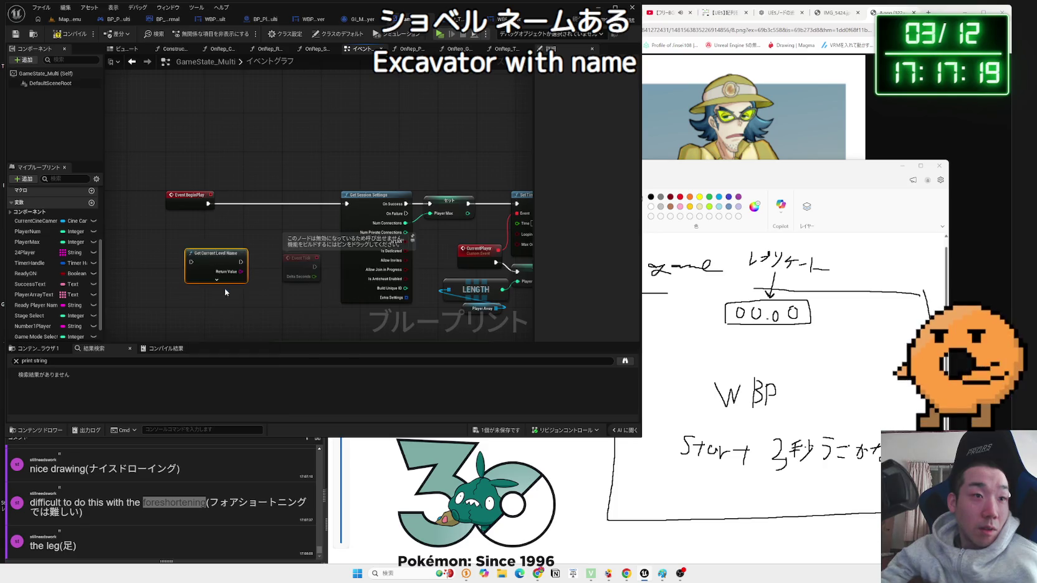
{"action": "scroll", "coordinate": [224, 288], "scroll_direction": "up", "scroll_amount": 2}
{"action": "mouse_move", "coordinate": [215, 252]}
{"action": "left_mouse_down"}
{"action": "mouse_move", "coordinate": [213, 199]}
{"action": "mouse_move", "coordinate": [234, 174]}
{"action": "mouse_move", "coordinate": [144, 174]}
{"action": "left_mouse_up"}
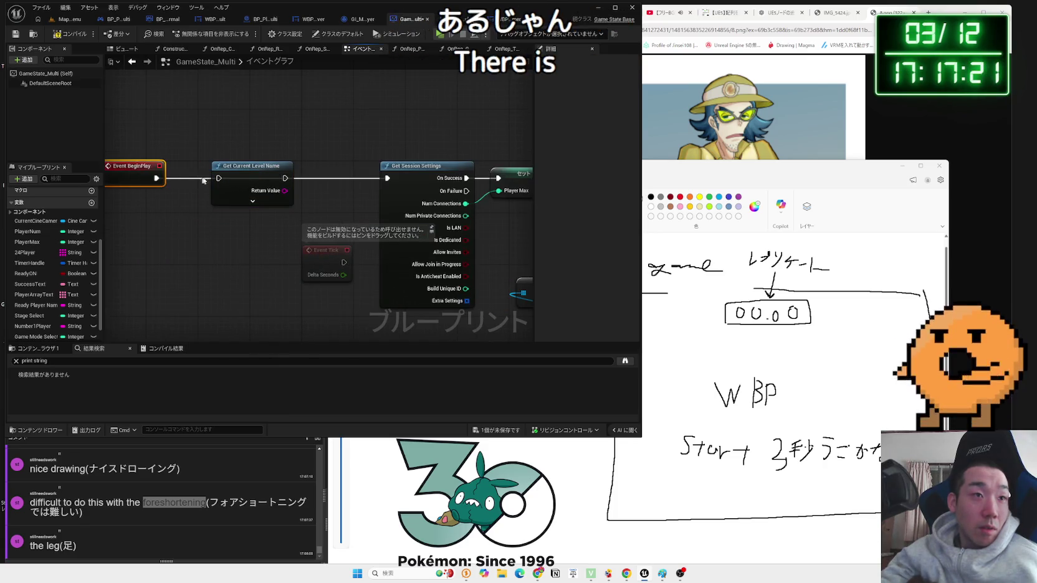
- Rearrange Event Tick, the session and timer nodes, and BeginPlay with the level-name node
{"action": "left_click_drag", "start_coordinate": [324, 250], "coordinate": [237, 232]}
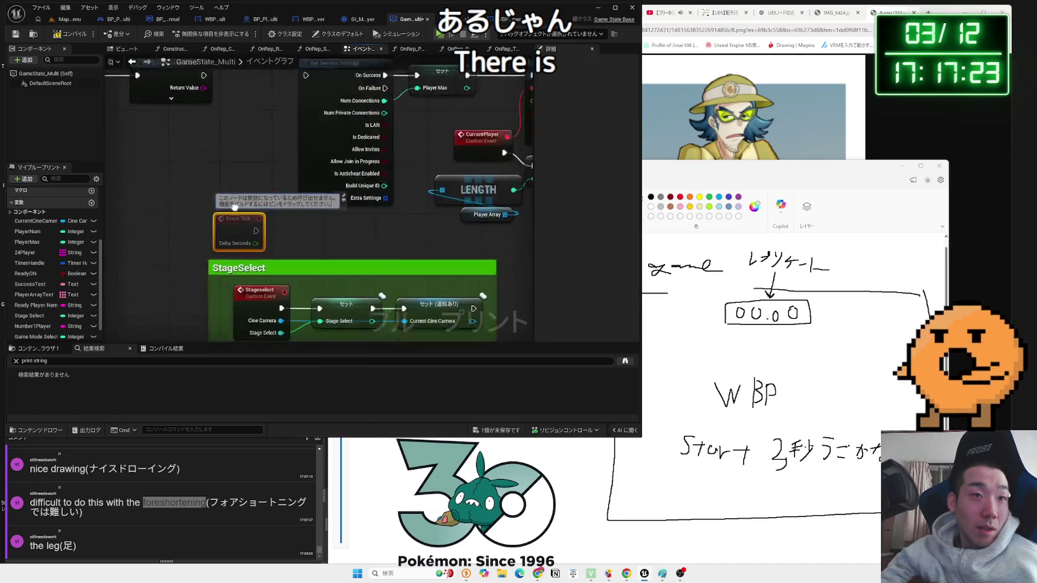
{"action": "scroll", "coordinate": [382, 239], "scroll_direction": "down", "scroll_amount": 2}
{"action": "left_click_drag", "start_coordinate": [241, 147], "coordinate": [454, 255]}
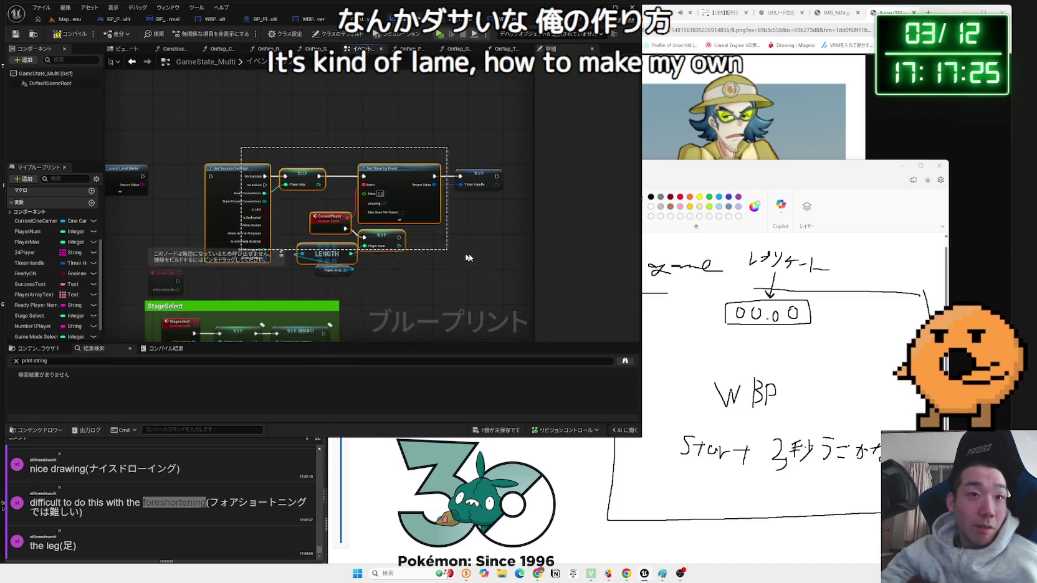
{"action": "left_click_drag", "start_coordinate": [381, 237], "coordinate": [381, 187]}
{"action": "scroll", "coordinate": [249, 206], "scroll_direction": "up", "scroll_amount": 2}
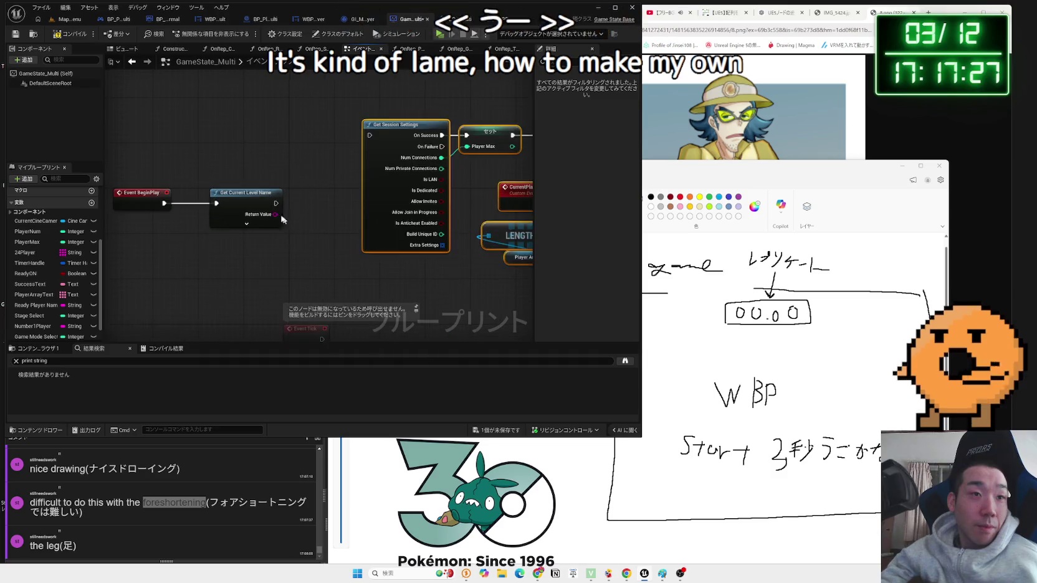
{"action": "left_click", "coordinate": [227, 199]}
{"action": "left_click_drag", "start_coordinate": [112, 172], "coordinate": [216, 236]}
{"action": "left_click_drag", "start_coordinate": [212, 192], "coordinate": [246, 124]}
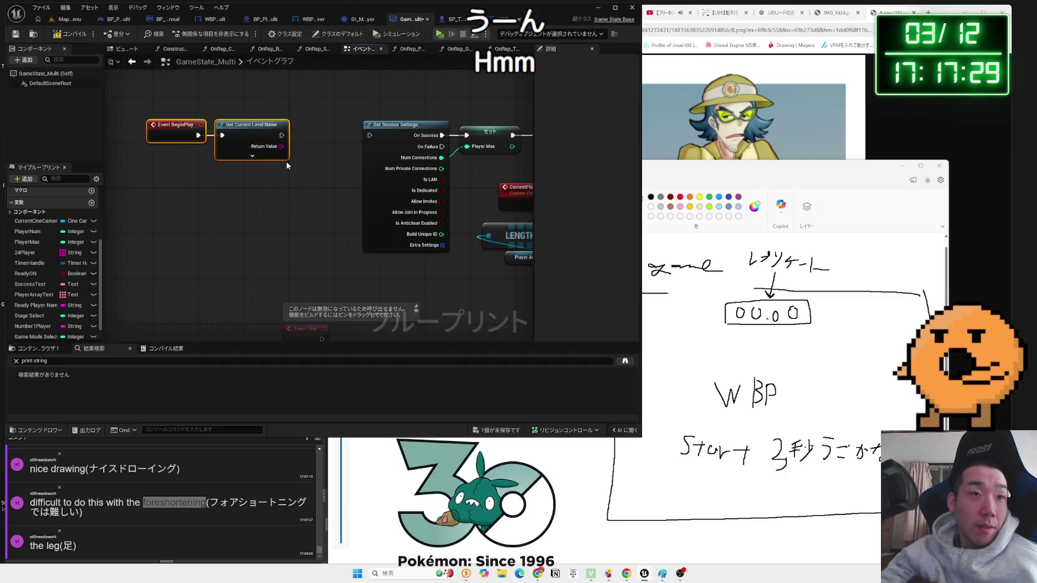
{"action": "left_click", "coordinate": [252, 155]}
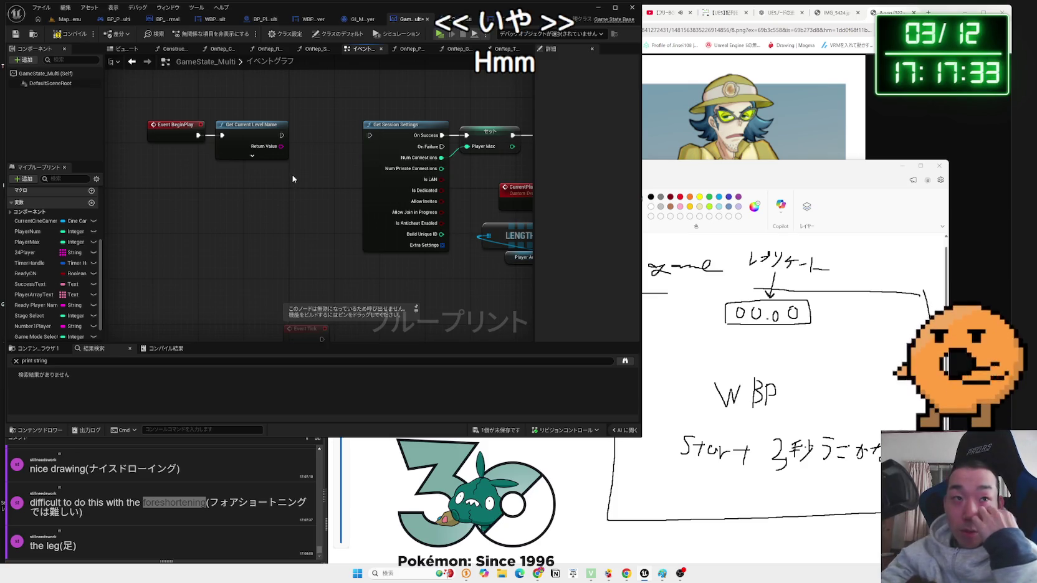
- Add a Branch after Get Current Level Name
{"action": "left_click", "coordinate": [253, 157]}
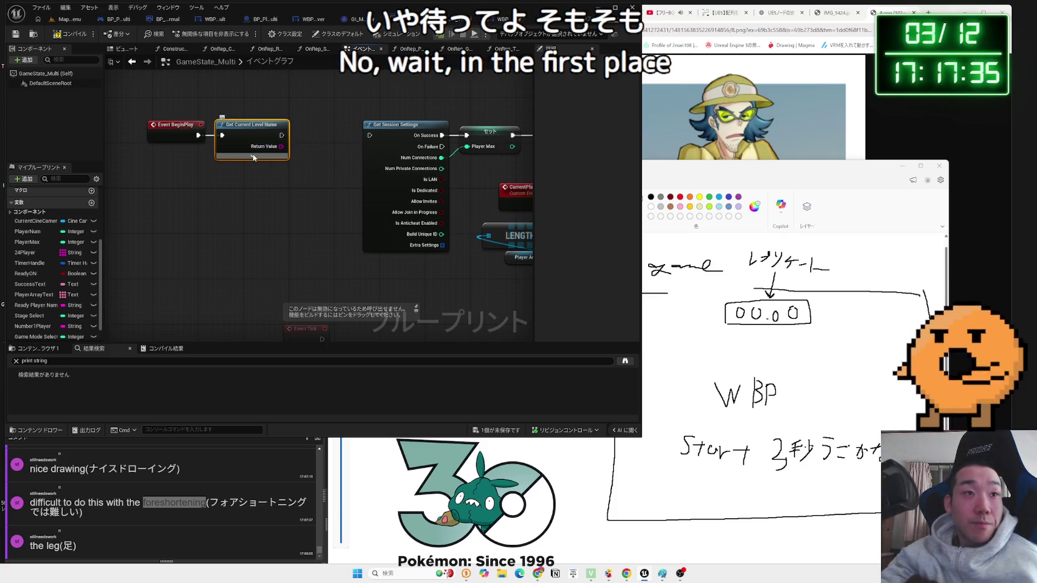
{"action": "mouse_move", "coordinate": [255, 132]}
{"action": "left_mouse_down"}
{"action": "mouse_move", "coordinate": [184, 146]}
{"action": "mouse_move", "coordinate": [232, 138]}
{"action": "left_mouse_up"}
{"action": "type", "text": "branch"}
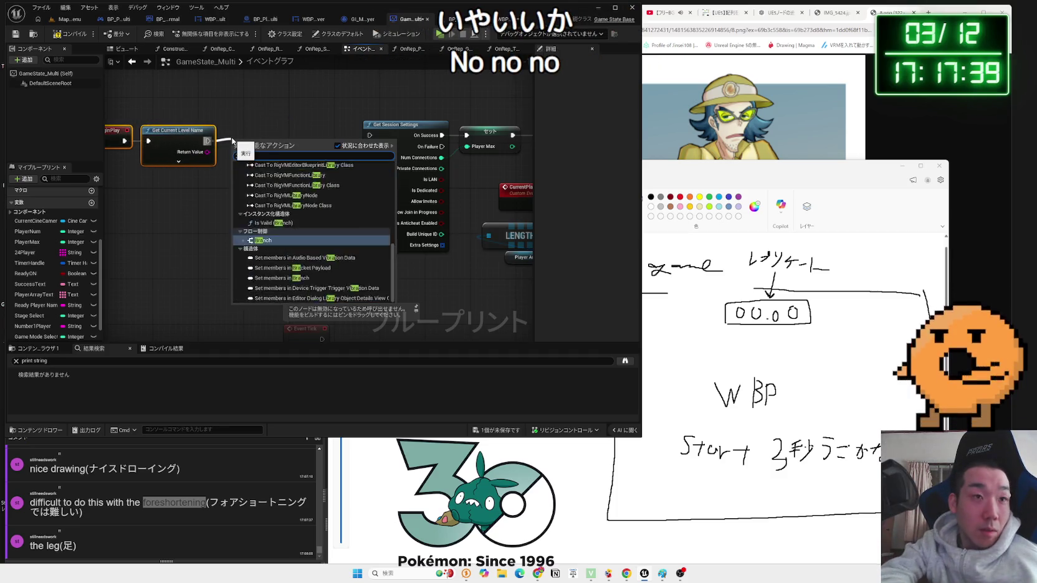
{"action": "key", "text": "Return"}
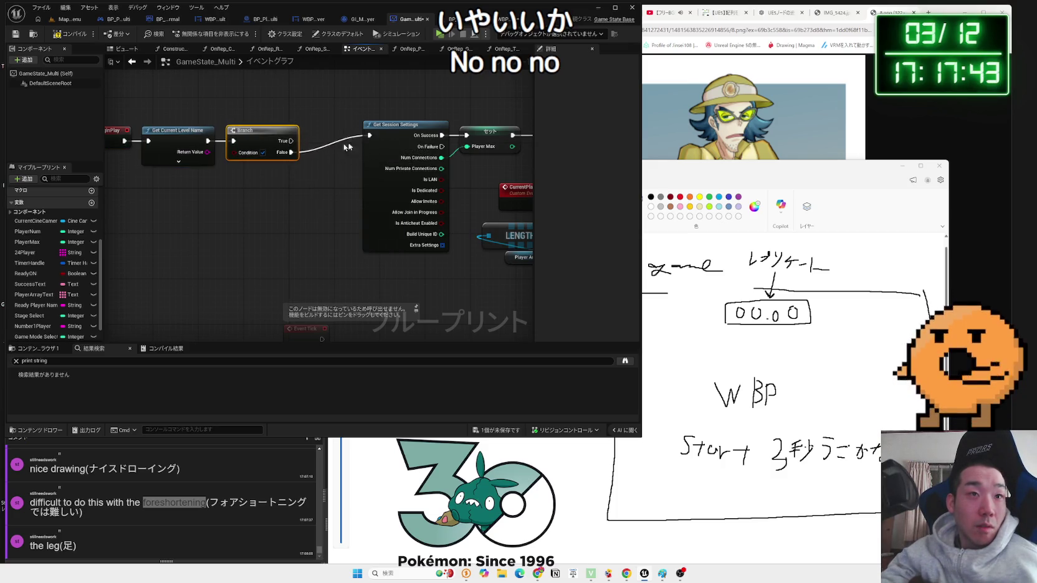
- Compare the level name's Return Value with an Equal Exactly (String) node beside the Branch
{"action": "mouse_move", "coordinate": [211, 176]}
{"action": "left_mouse_down"}
{"action": "mouse_move", "coordinate": [235, 153]}
{"action": "mouse_move", "coordinate": [262, 185]}
{"action": "left_mouse_up"}
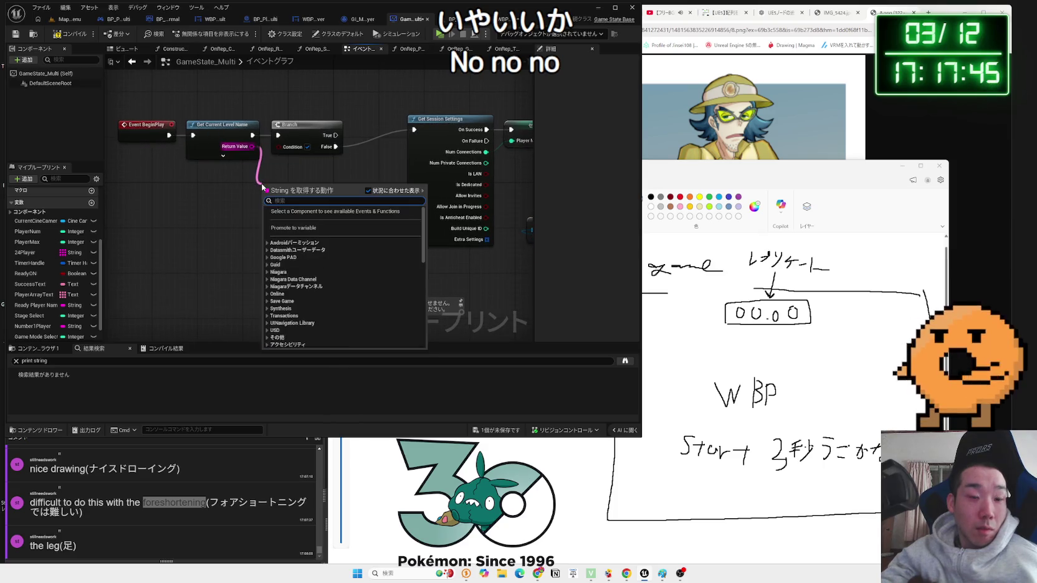
{"action": "type", "text": "==="}
{"action": "left_click", "coordinate": [305, 228]}
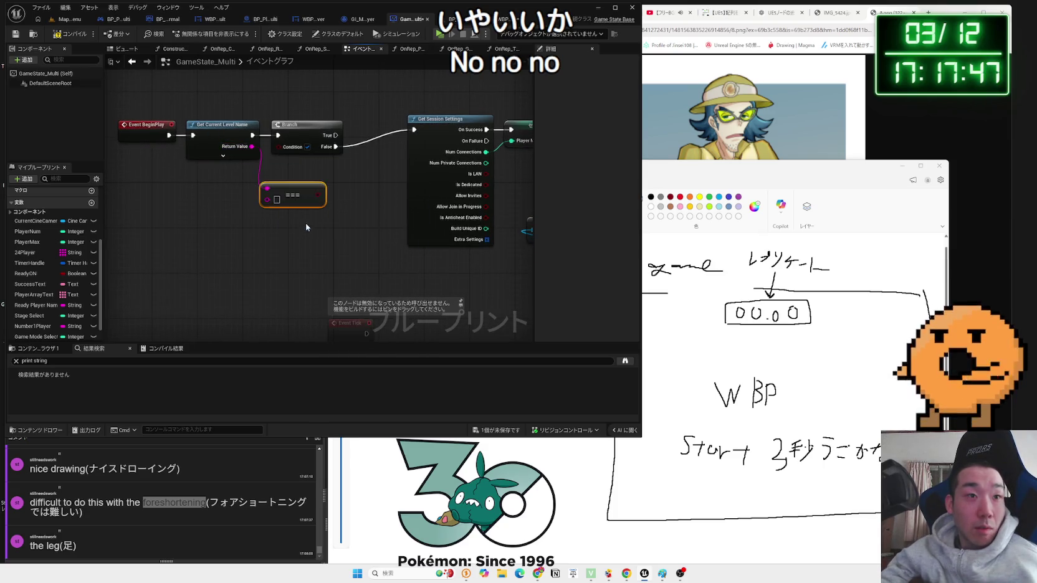
{"action": "mouse_move", "coordinate": [295, 183]}
{"action": "left_mouse_down"}
{"action": "mouse_move", "coordinate": [314, 167]}
{"action": "mouse_move", "coordinate": [381, 179]}
{"action": "left_mouse_up"}
- Shift the four BeginPlay chain nodes up and left, then bring up the Map_MainMenu level
{"action": "left_click_drag", "start_coordinate": [367, 144], "coordinate": [322, 128]}
{"action": "left_click", "coordinate": [375, 167]}
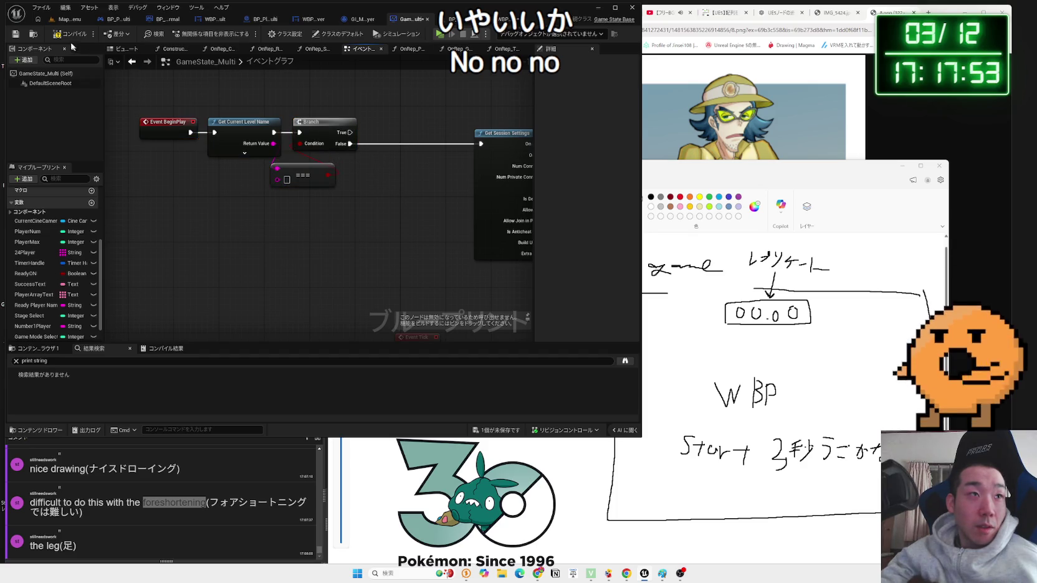
{"action": "left_click_drag", "start_coordinate": [170, 67], "coordinate": [358, 187]}
{"action": "left_click_drag", "start_coordinate": [330, 122], "coordinate": [251, 122]}
{"action": "left_click", "coordinate": [316, 129]}
{"action": "scroll", "coordinate": [310, 174], "scroll_direction": "down", "scroll_amount": 1}
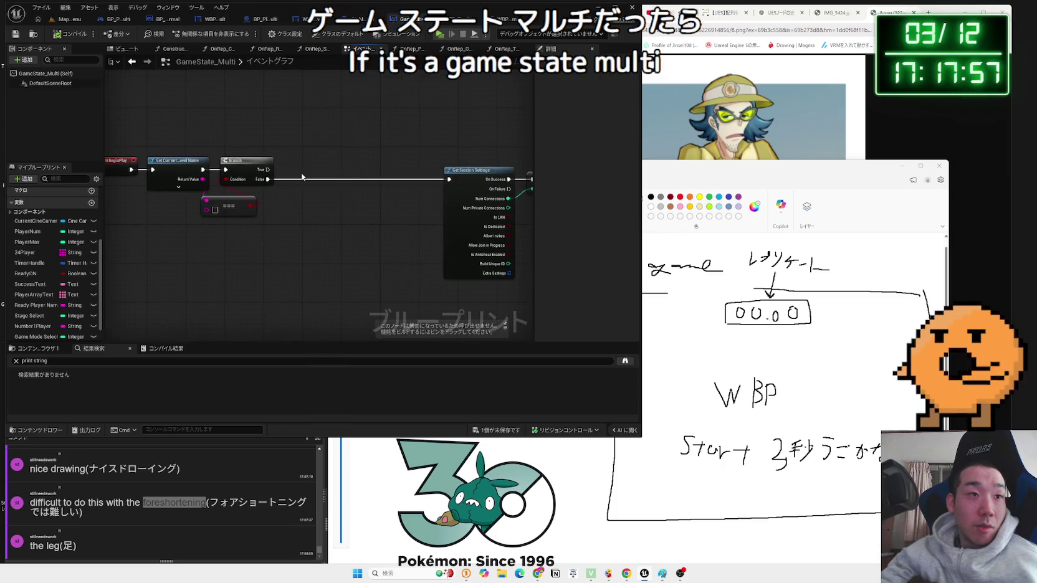
{"action": "left_click", "coordinate": [70, 19]}
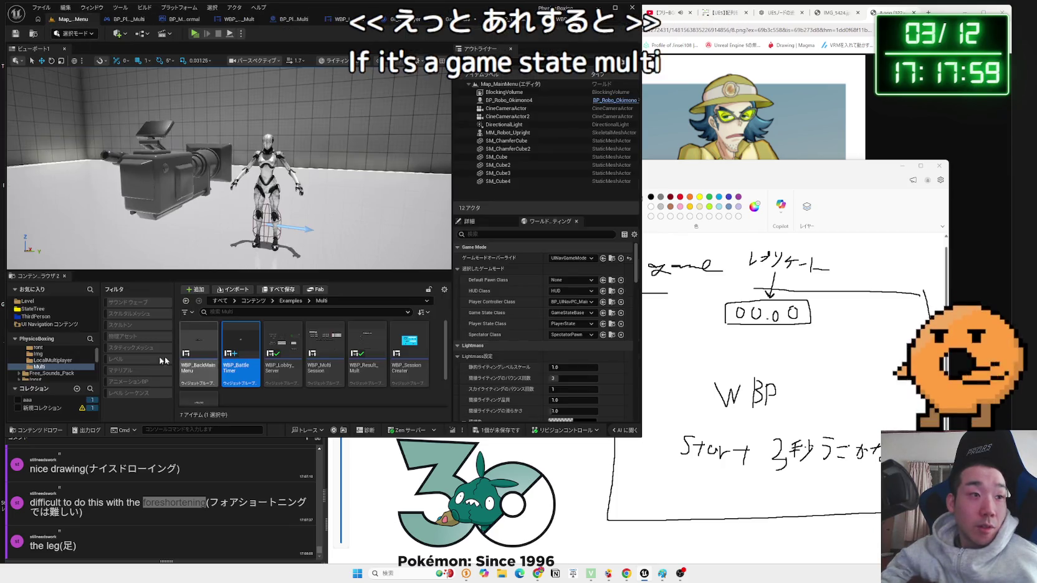
- Open the Level > Multi folder and check the Map_MultiIce and Map_MultiLobby names
{"action": "left_click", "coordinate": [28, 301]}
{"action": "double_click", "coordinate": [253, 367]}
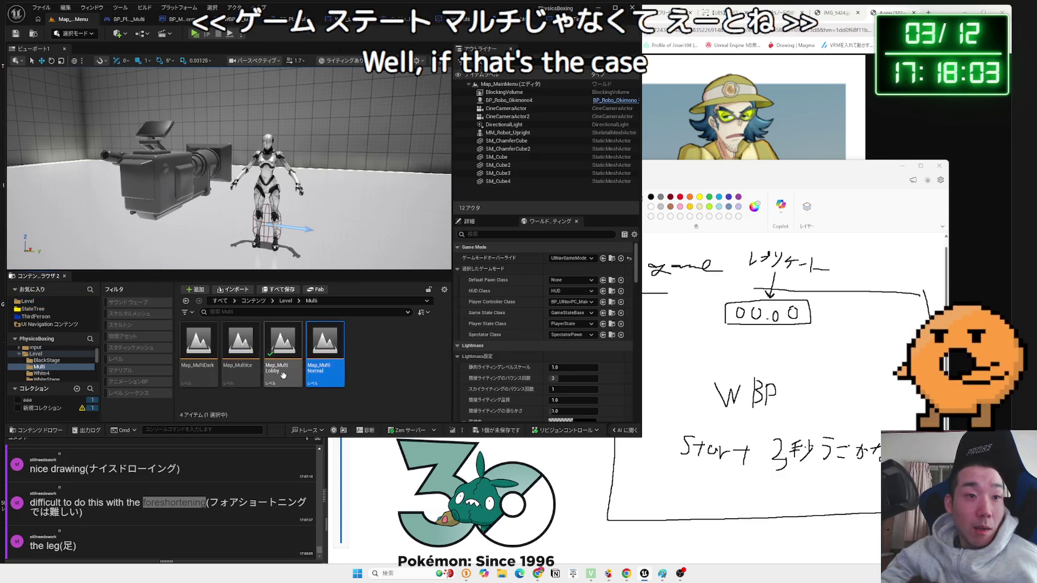
{"action": "left_click", "coordinate": [225, 380]}
{"action": "left_click", "coordinate": [286, 381]}
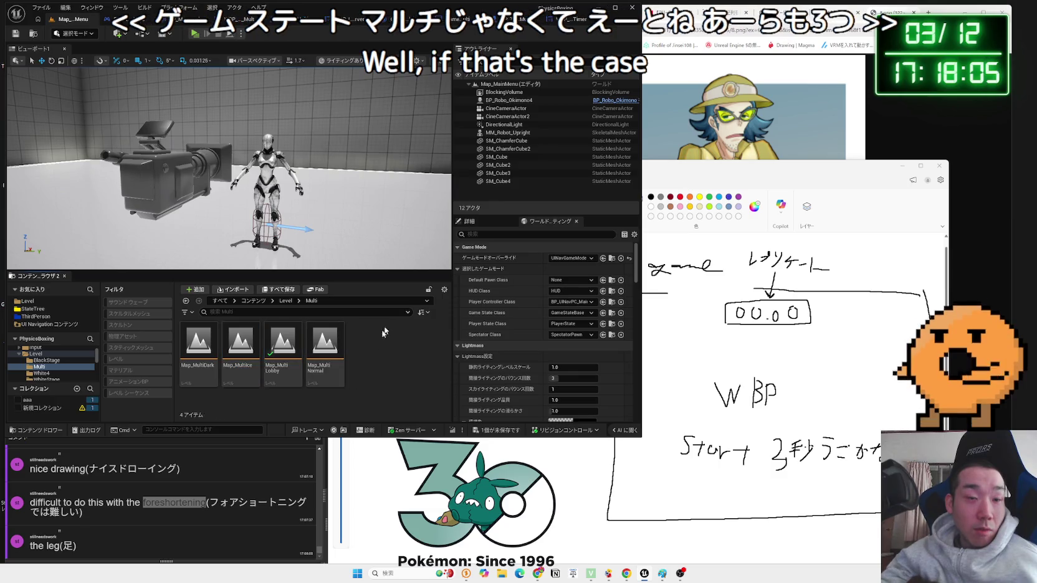
{"action": "left_click", "coordinate": [498, 429]}
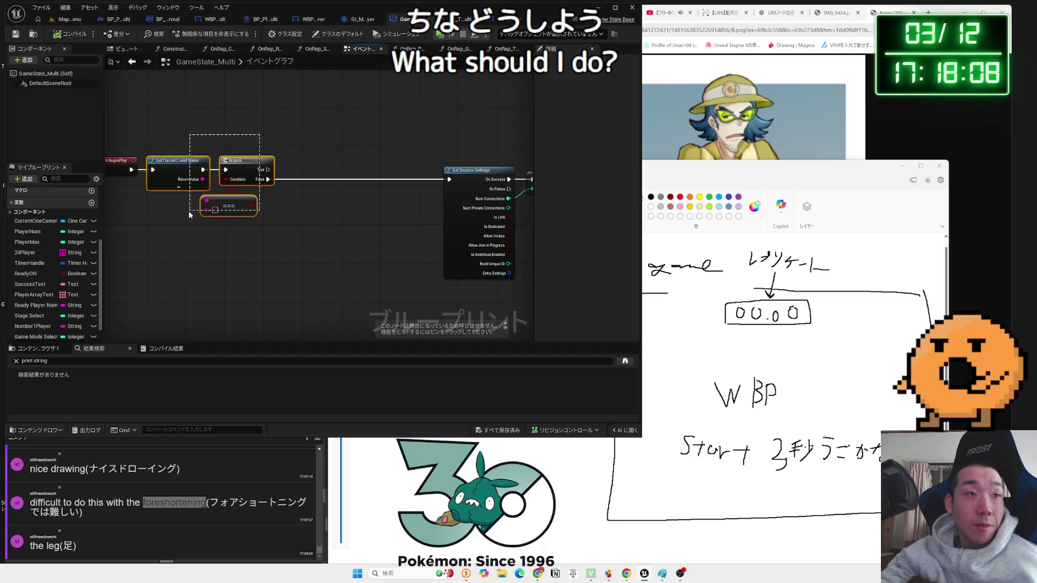
{"action": "left_click_drag", "start_coordinate": [189, 215], "coordinate": [188, 210]}
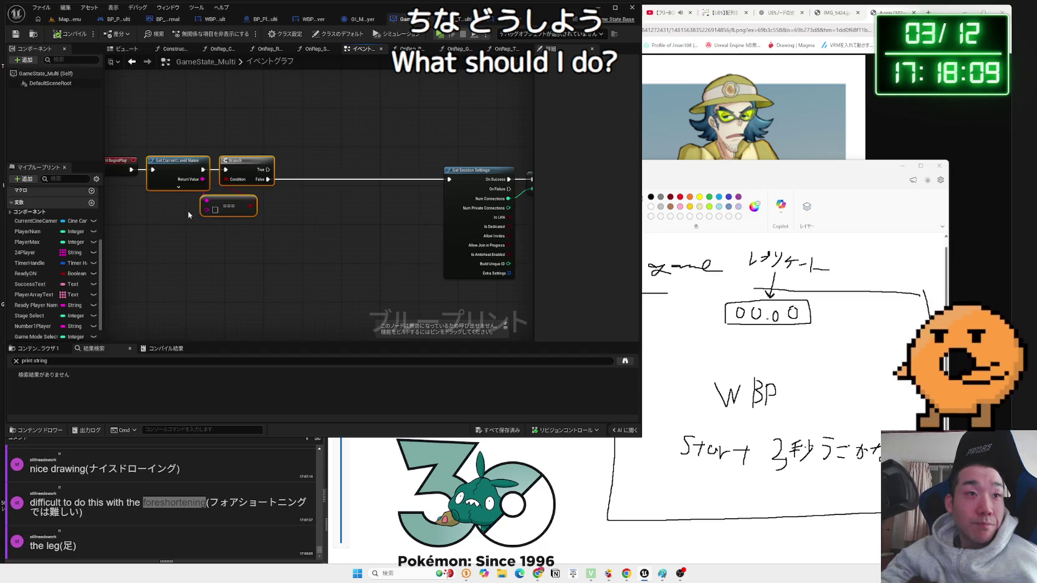
{"action": "left_click", "coordinate": [218, 163]}
- Select Map_MultiLobby and make its name editable to copy it
{"action": "left_click", "coordinate": [71, 19]}
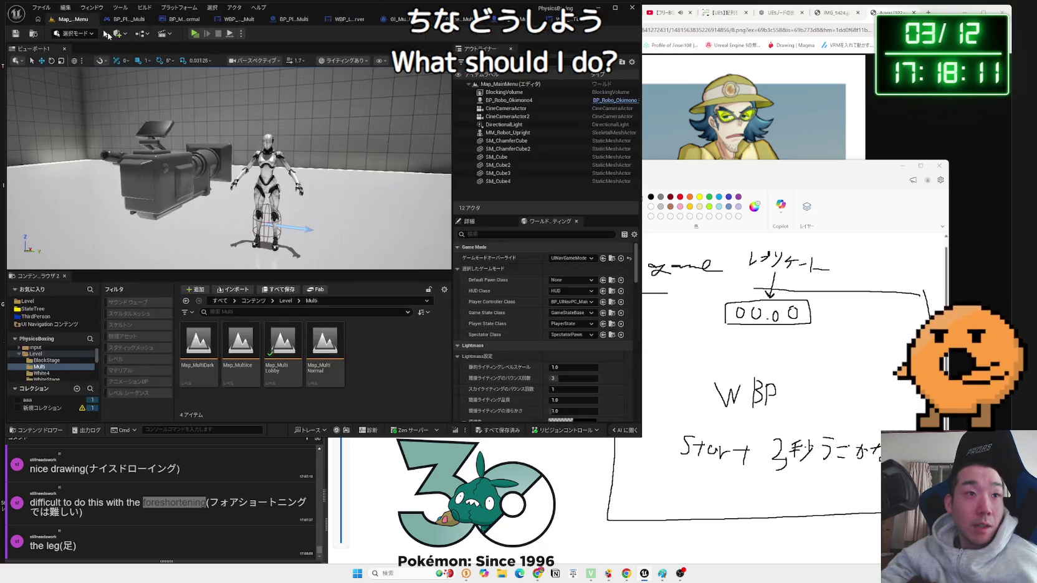
{"action": "left_click", "coordinate": [300, 380]}
{"action": "key", "text": "F2"}
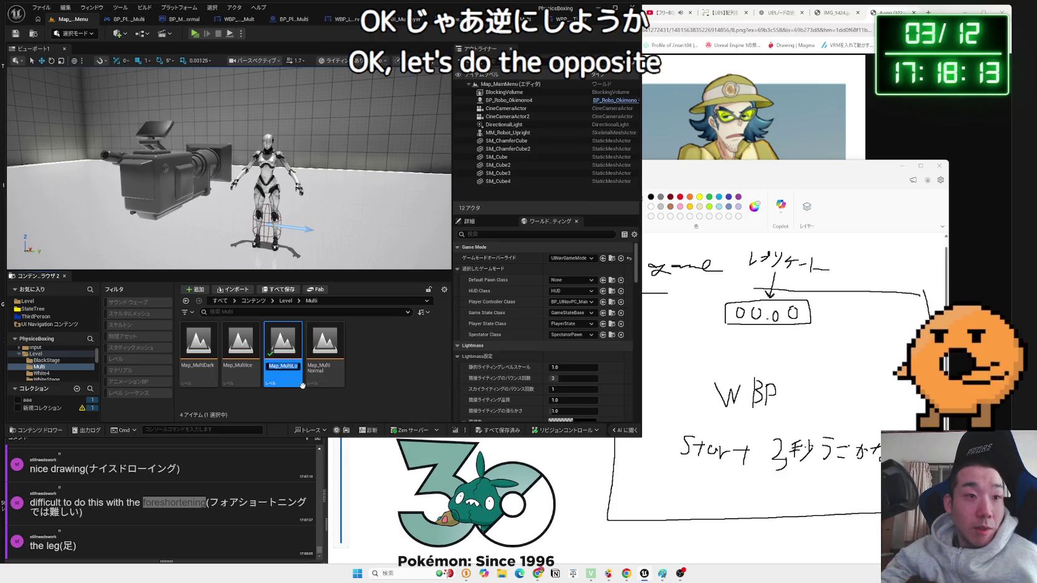
{"action": "left_click", "coordinate": [370, 365]}
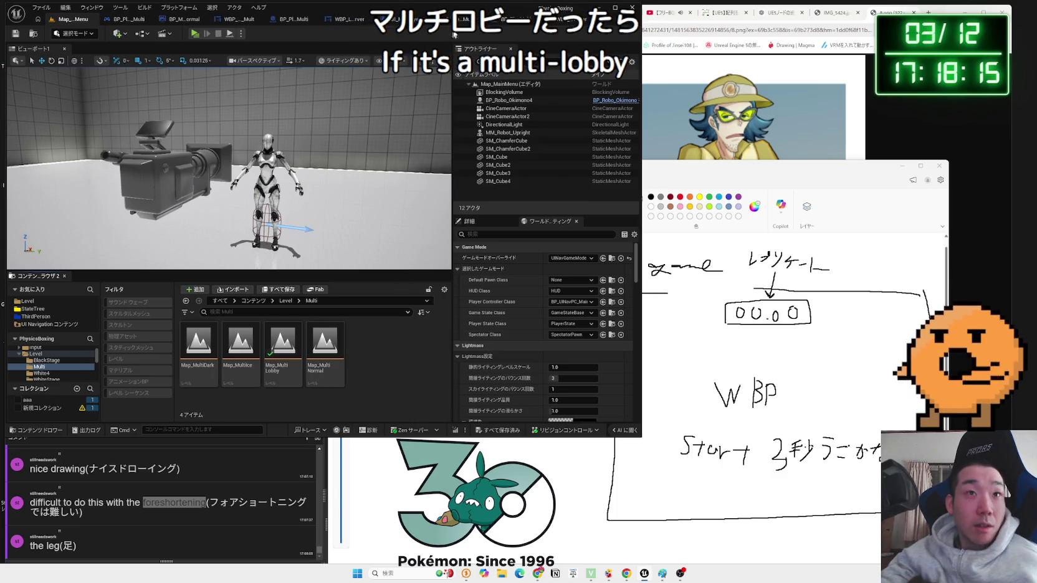
- Cycle through the open blueprint tabs and return to GameState_Multi's event graph
{"action": "key", "text": "ctrl+Tab"}
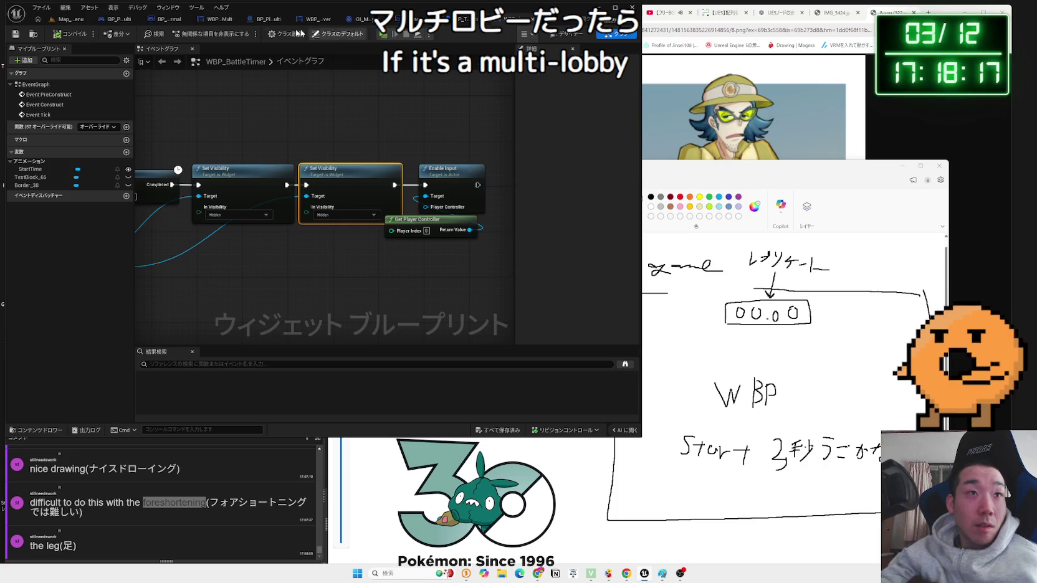
{"action": "left_click", "coordinate": [296, 25]}
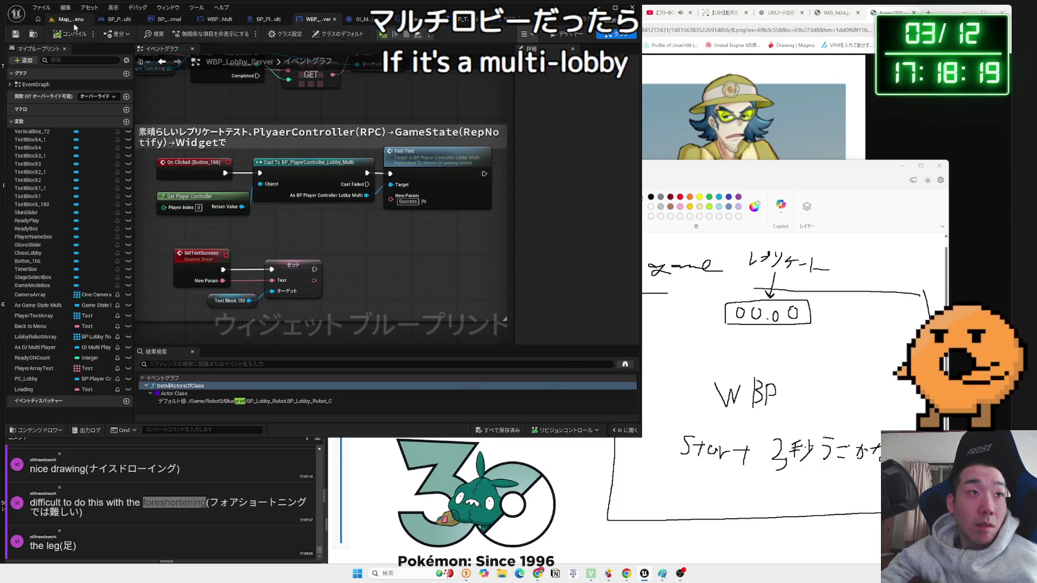
{"action": "left_click", "coordinate": [71, 19]}
{"action": "left_click", "coordinate": [109, 19]}
{"action": "left_click", "coordinate": [158, 22]}
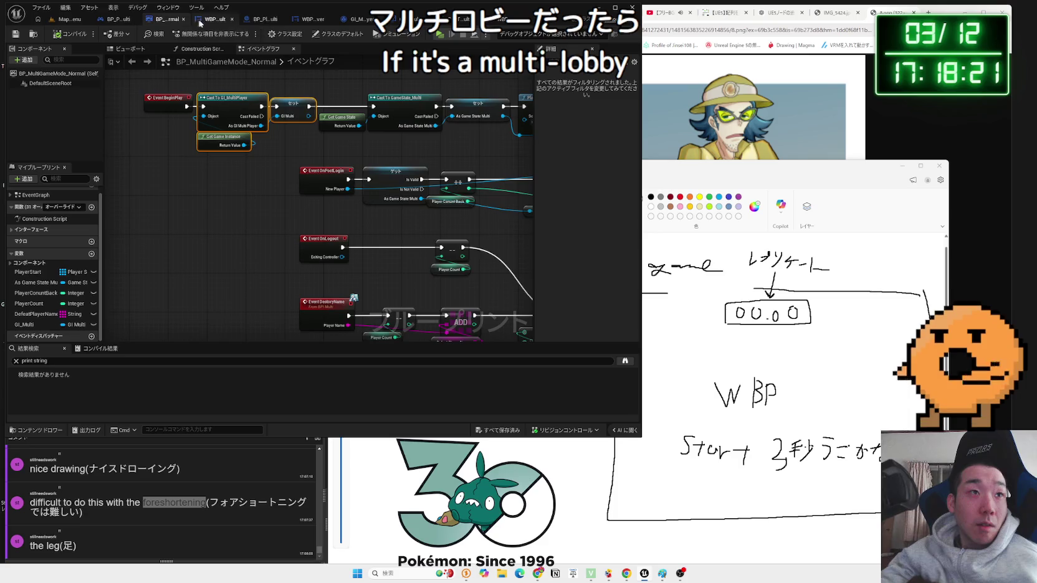
{"action": "left_click", "coordinate": [216, 20]}
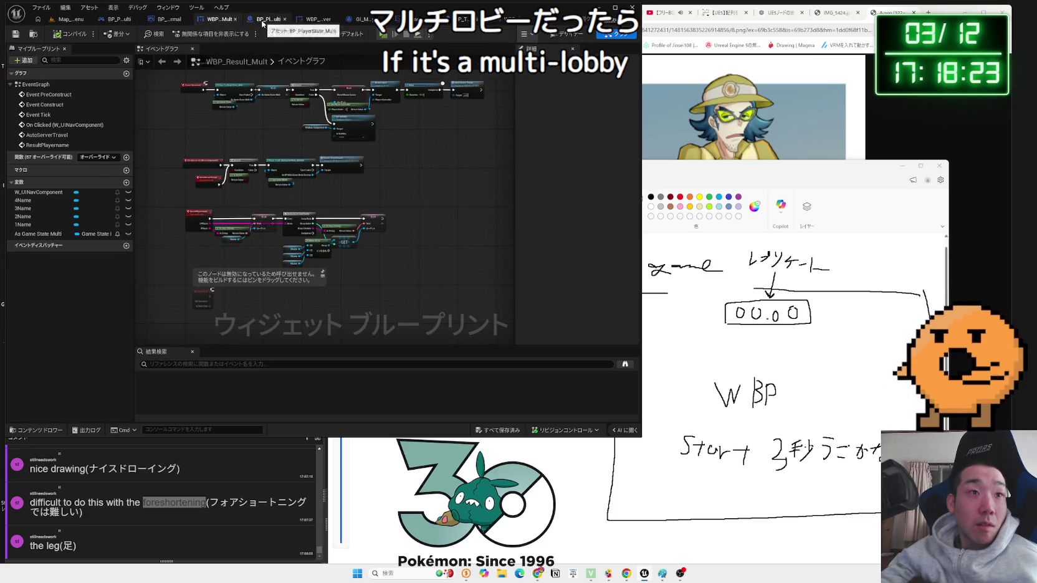
{"action": "left_click", "coordinate": [266, 19]}
{"action": "left_click", "coordinate": [312, 22]}
{"action": "left_click", "coordinate": [360, 20]}
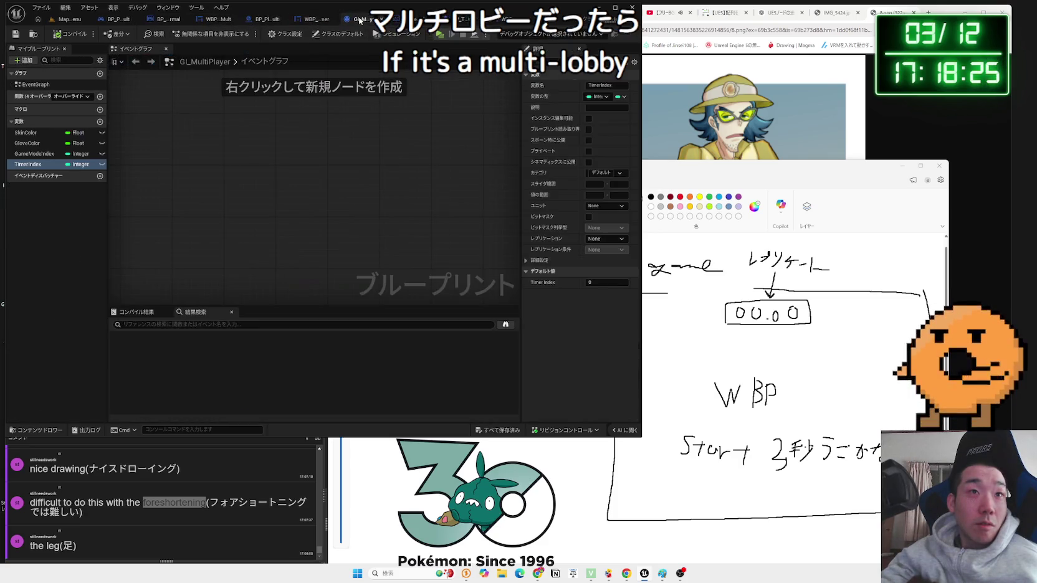
{"action": "left_click", "coordinate": [598, 20]}
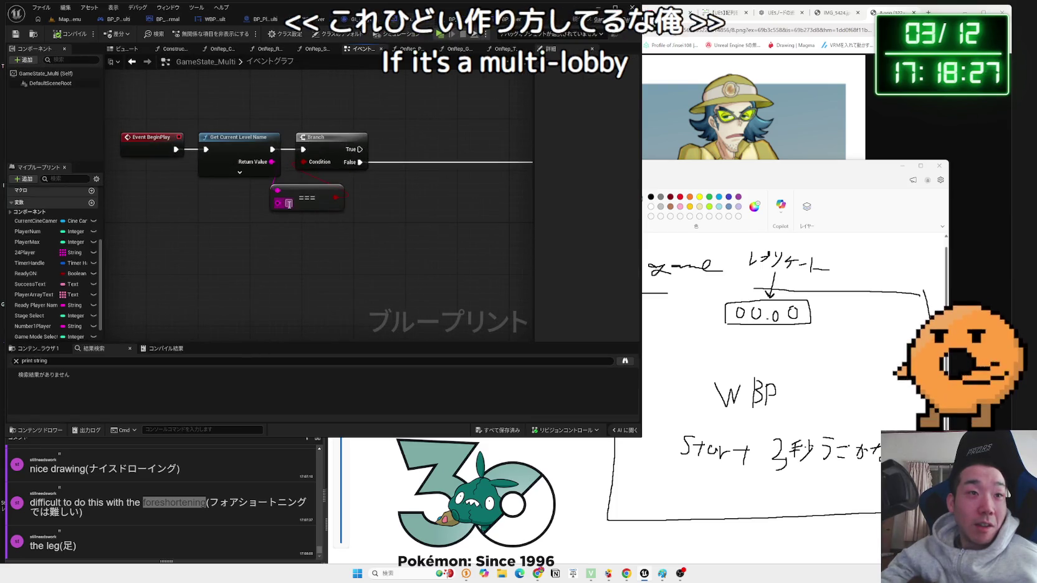
- Wire the Branch's True output to Get Session Settings and tidy the Map_MultiLobby comparison nodes
{"action": "left_click_drag", "start_coordinate": [335, 160], "coordinate": [413, 160]}
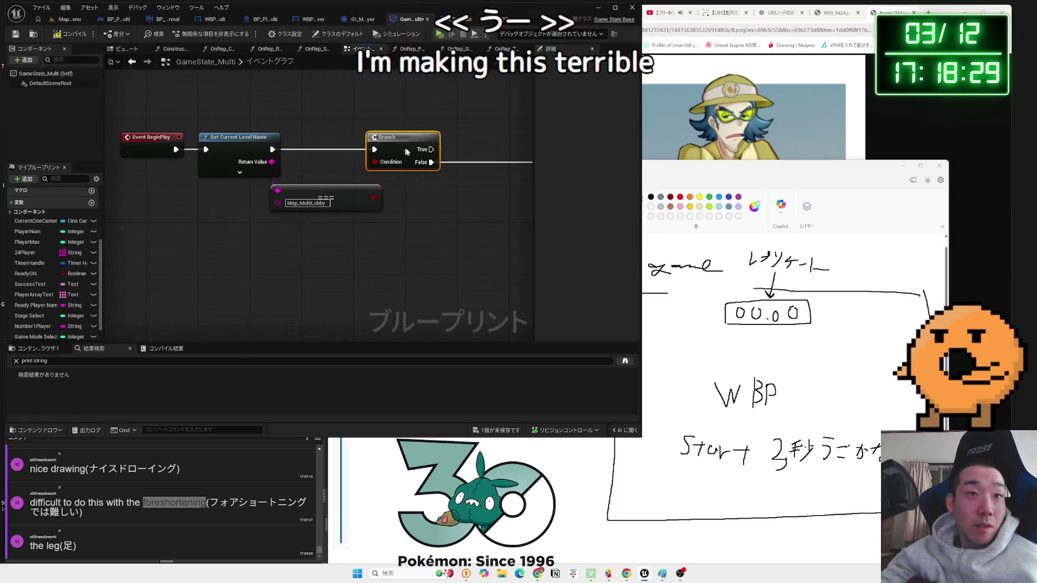
{"action": "left_click_drag", "start_coordinate": [270, 225], "coordinate": [270, 211]}
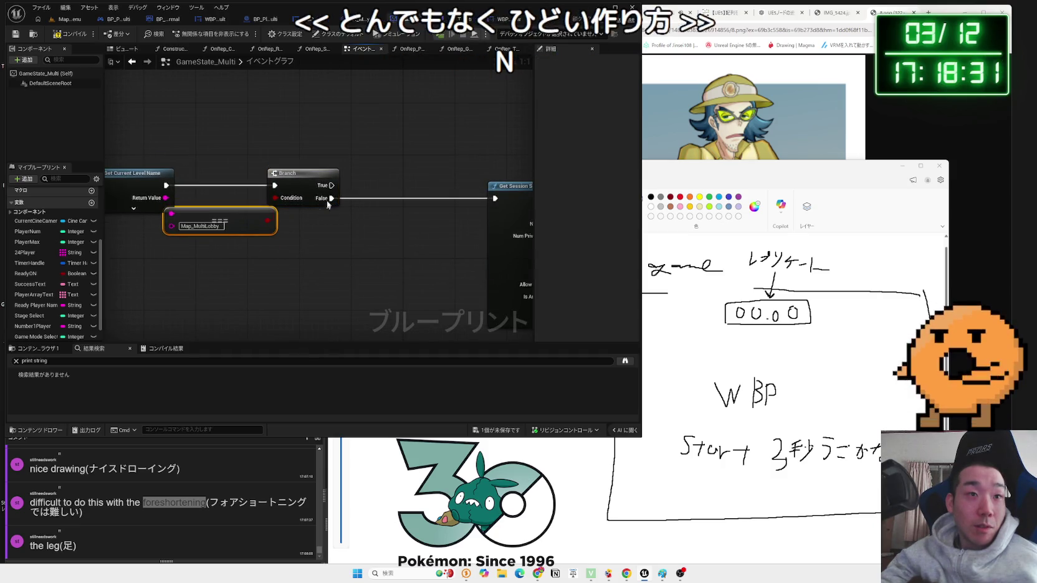
{"action": "left_click_drag", "start_coordinate": [331, 185], "coordinate": [484, 195]}
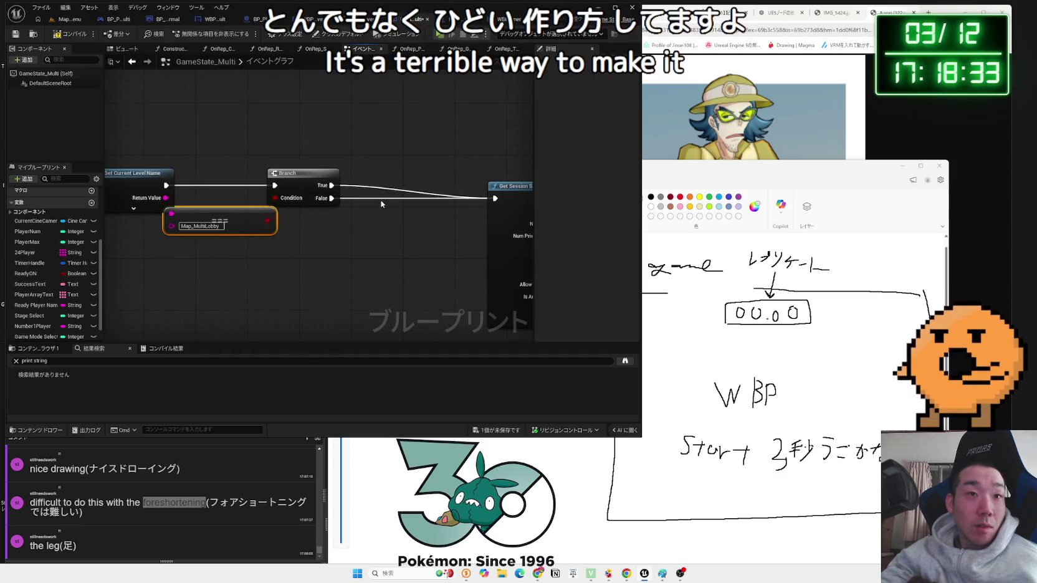
{"action": "left_click_drag", "start_coordinate": [327, 192], "coordinate": [230, 186]}
- Save GameState_Multi through Save Selected and return to the Map_MainMenu level editor
{"action": "key", "text": "ctrl+a"}
{"action": "key", "text": "Home"}
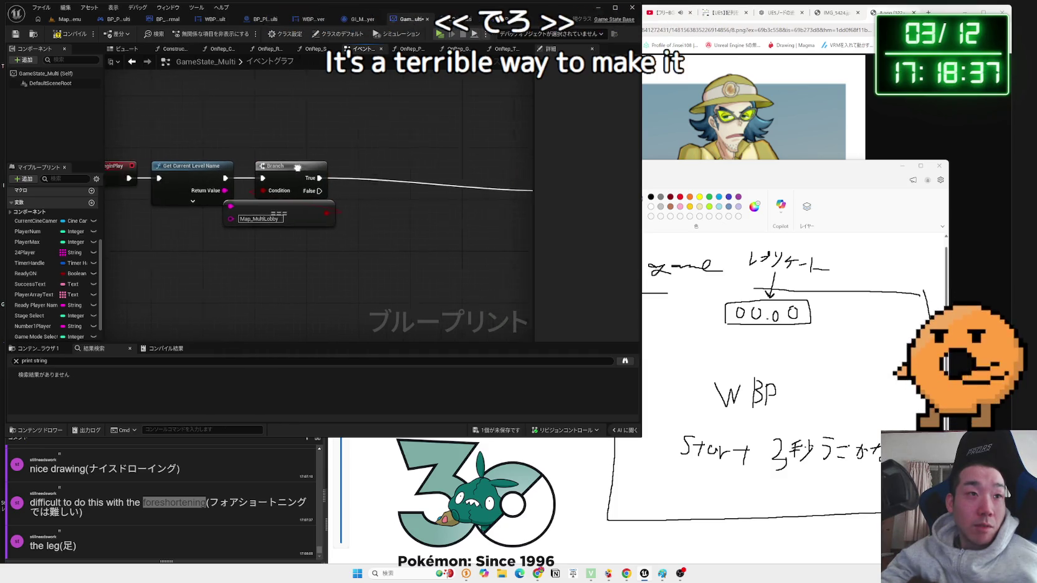
{"action": "left_click", "coordinate": [175, 206]}
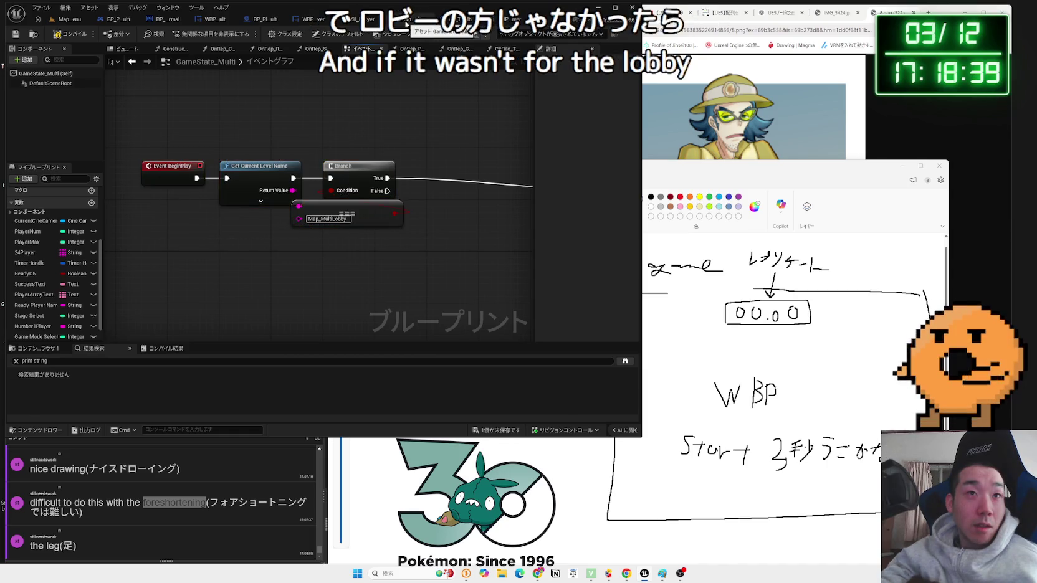
{"action": "key", "text": "ctrl+shift+s"}
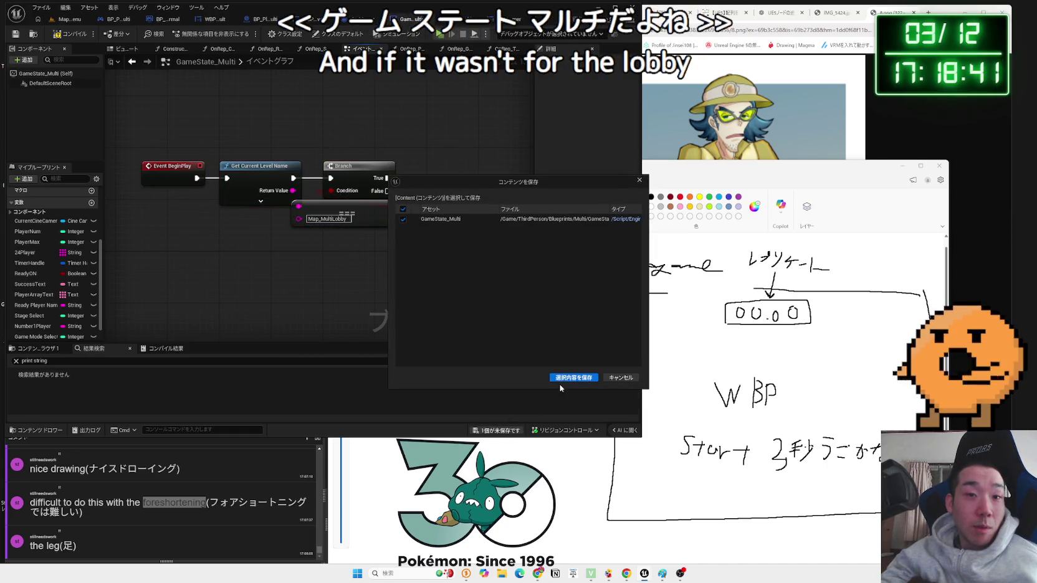
{"action": "left_click", "coordinate": [556, 384]}
{"action": "left_click", "coordinate": [69, 18]}
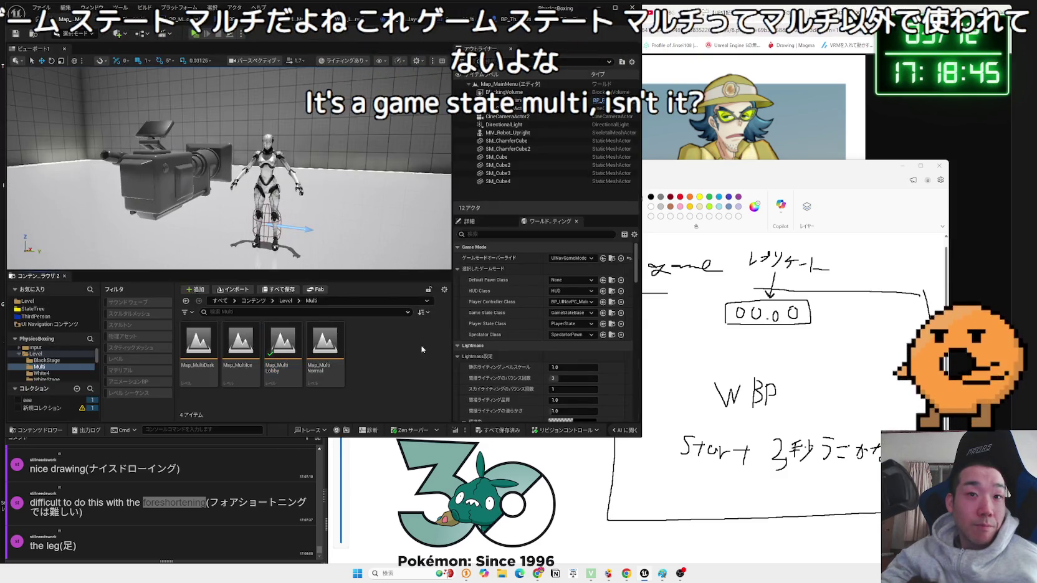
- Load Map_MultiLobby from the Level > Multi folder and close the WBP Timer widget editor
{"action": "left_click", "coordinate": [30, 303]}
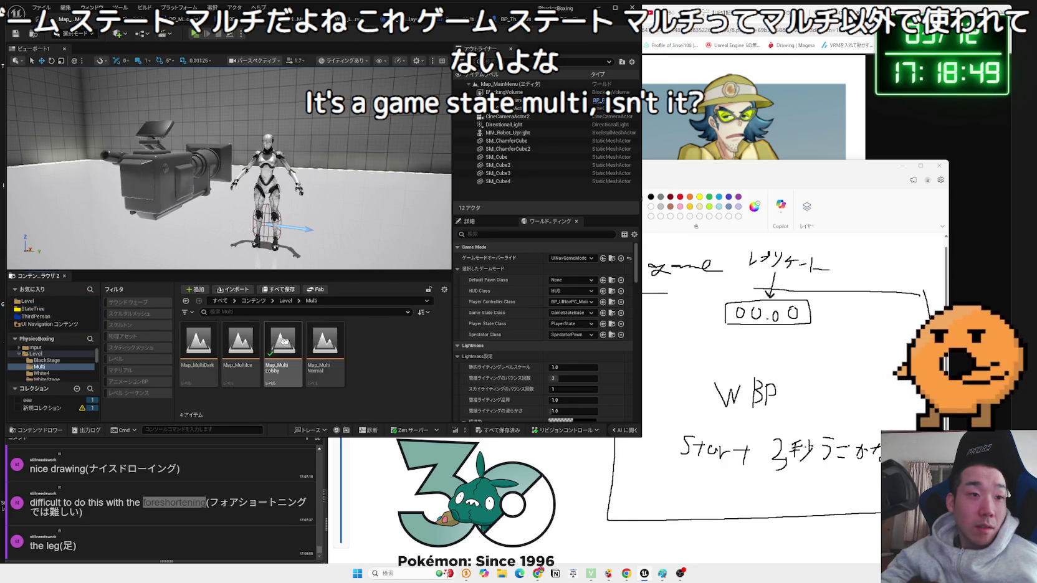
{"action": "left_click", "coordinate": [248, 344]}
{"action": "scroll", "coordinate": [273, 356], "scroll_direction": "down", "scroll_amount": 2}
{"action": "left_click", "coordinate": [207, 368]}
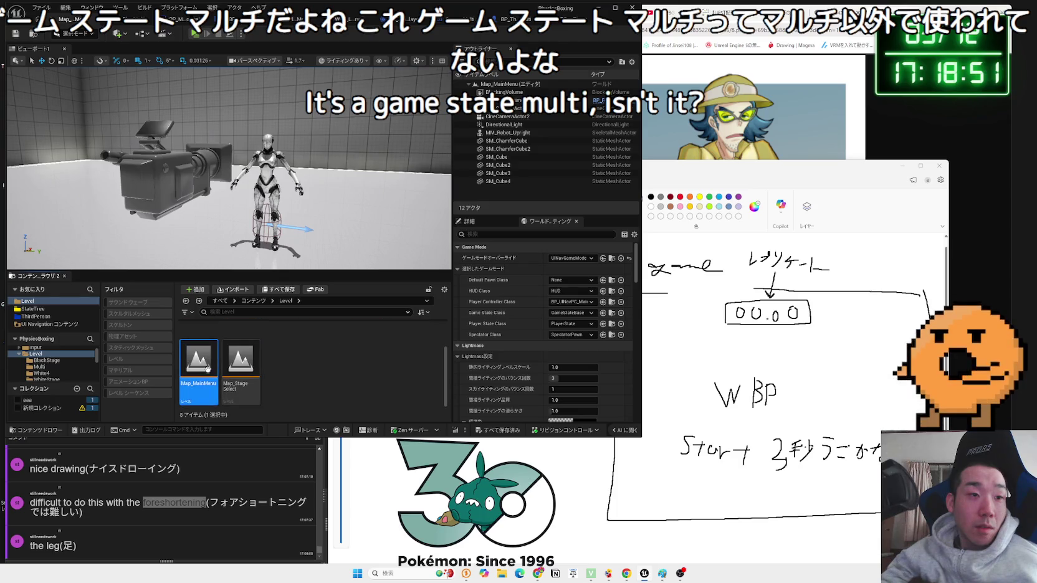
{"action": "double_click", "coordinate": [239, 366]}
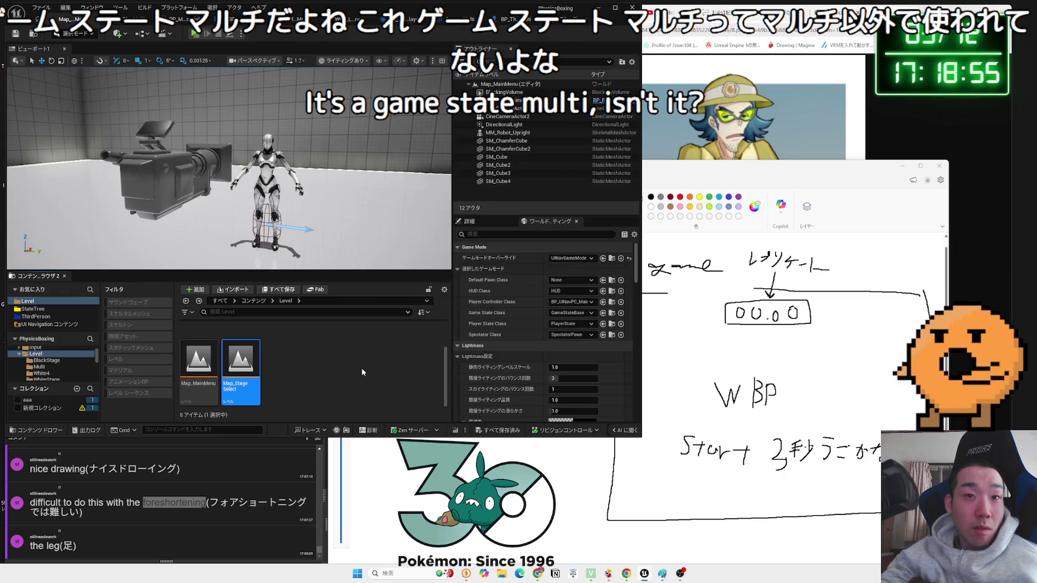
{"action": "scroll", "coordinate": [362, 372], "scroll_direction": "up", "scroll_amount": 2}
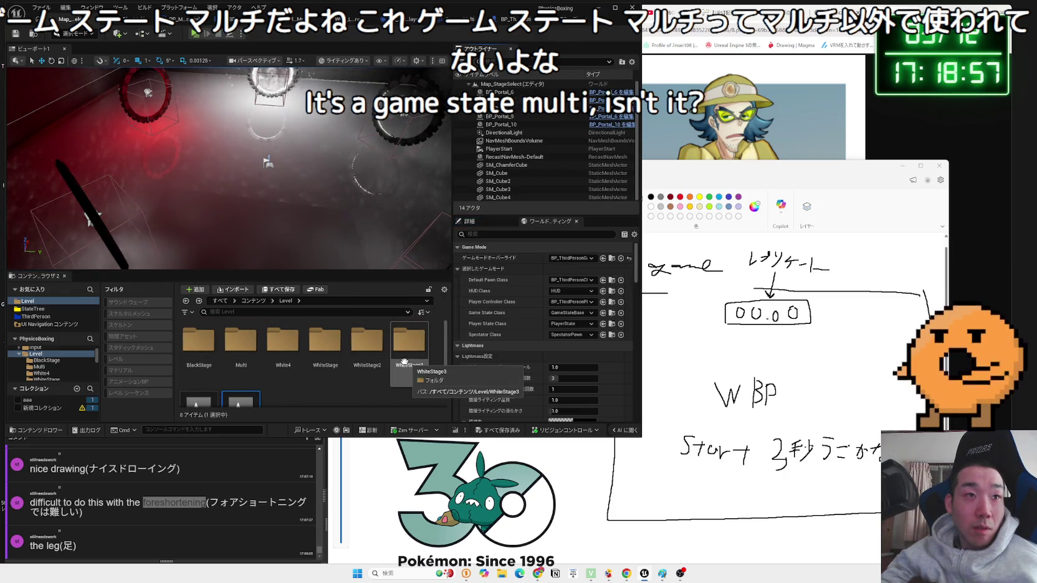
{"action": "double_click", "coordinate": [250, 357]}
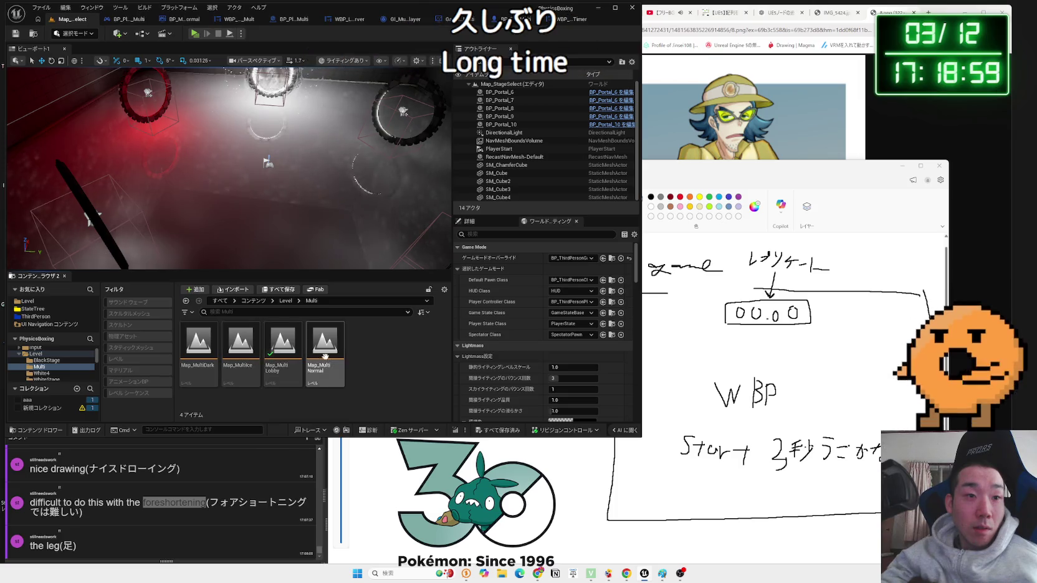
{"action": "double_click", "coordinate": [276, 356]}
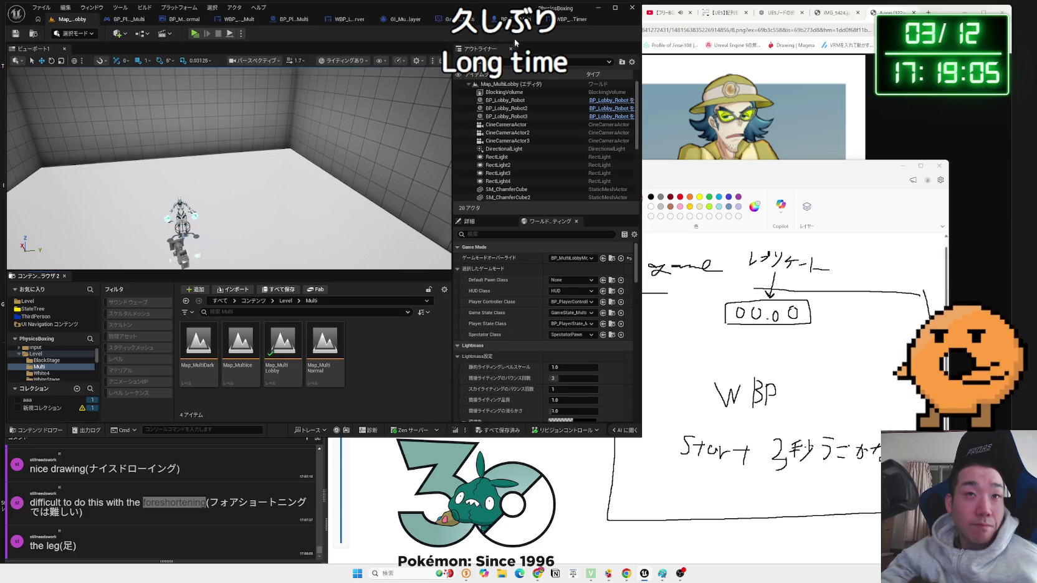
{"action": "left_click", "coordinate": [589, 18]}
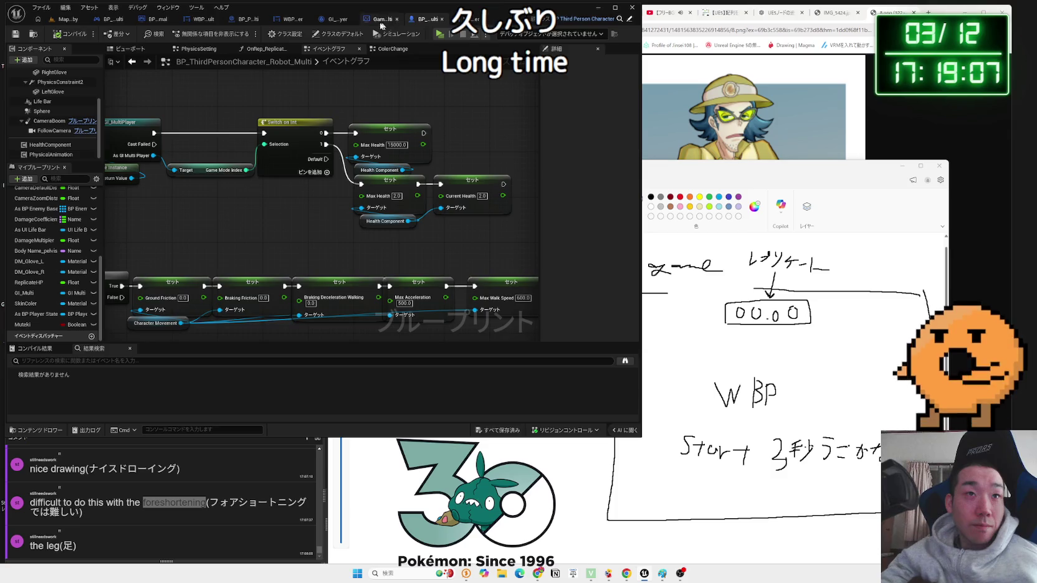
- In GameState_Multi, add a Create Widget node off the Branch's False output and open its Class list
{"action": "left_click", "coordinate": [383, 20]}
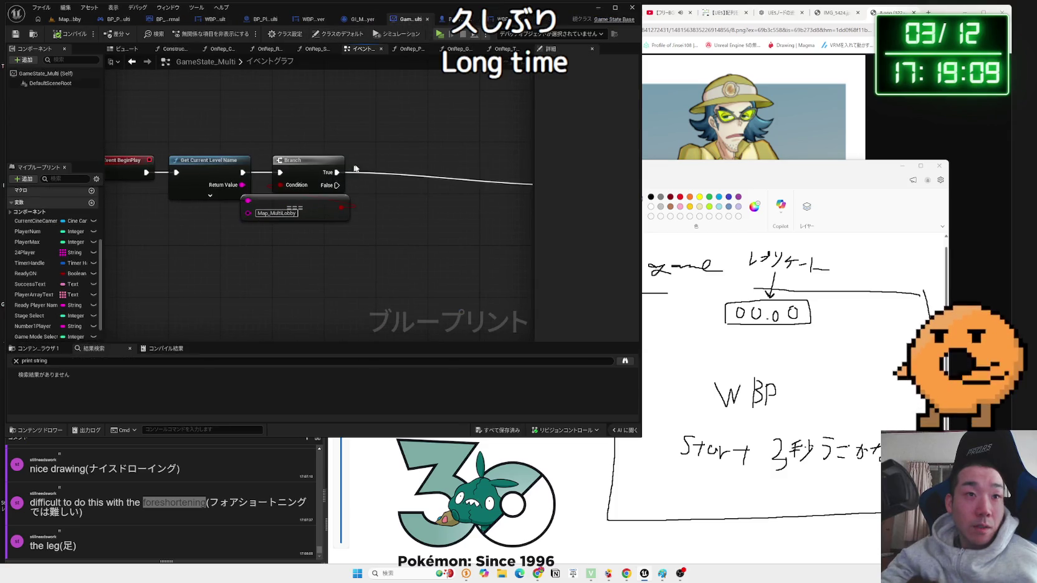
{"action": "mouse_move", "coordinate": [277, 194]}
{"action": "left_mouse_down"}
{"action": "mouse_move", "coordinate": [297, 187]}
{"action": "mouse_move", "coordinate": [314, 253]}
{"action": "left_mouse_up"}
{"action": "type", "text": "create widg"}
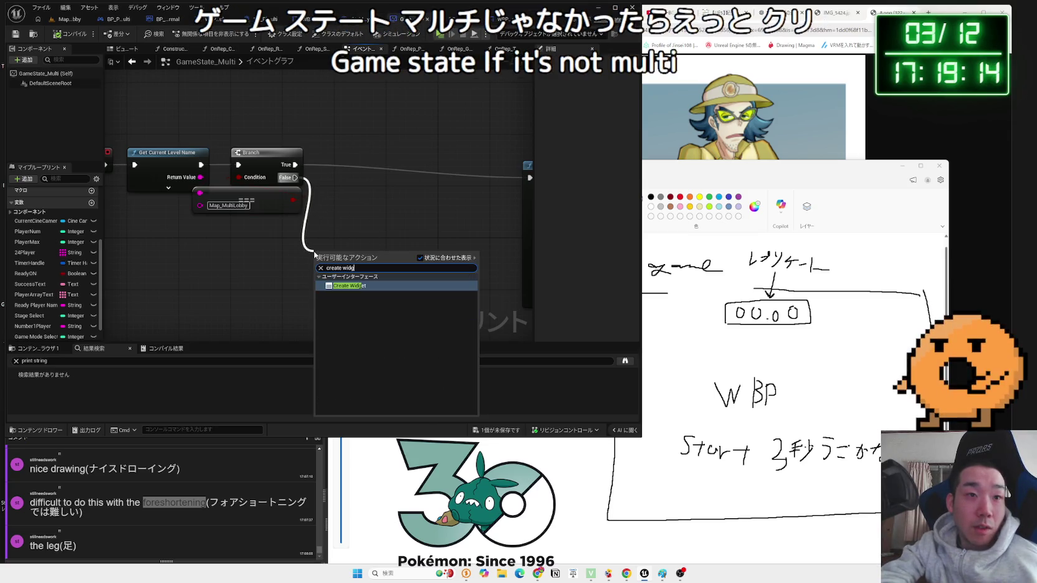
{"action": "left_click", "coordinate": [348, 302]}
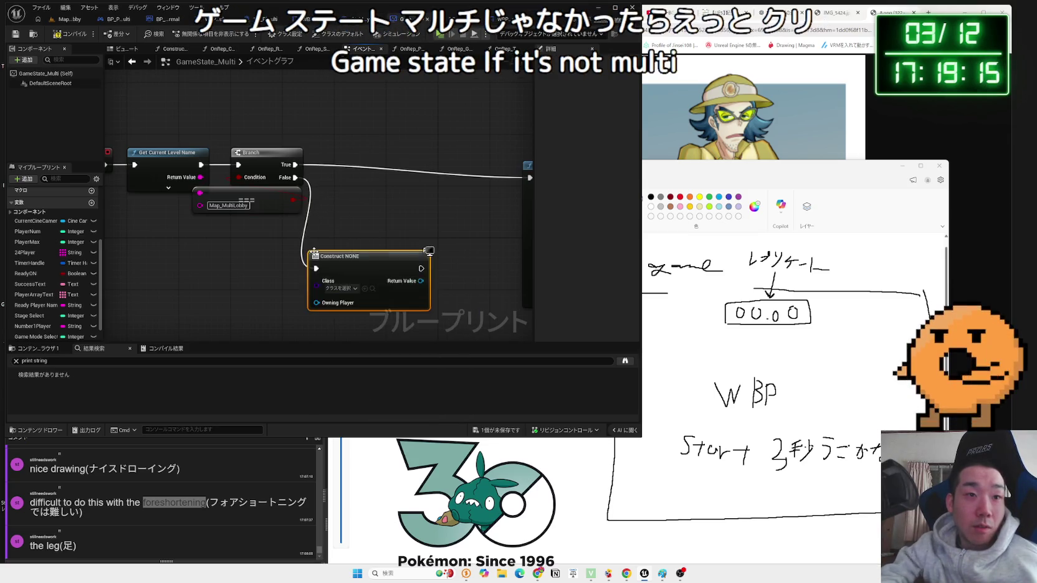
{"action": "left_click_drag", "start_coordinate": [341, 259], "coordinate": [283, 249]}
{"action": "left_click", "coordinate": [281, 275]}
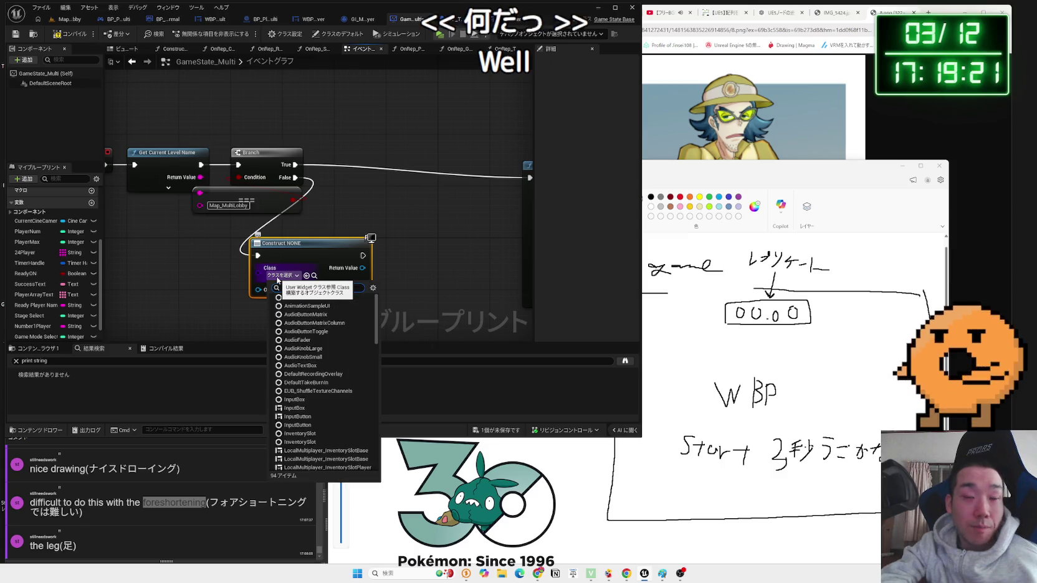
- Pick the timer widget class, stop the preview, and reopen Map_MainMenu, saving GameState_Multi
{"action": "type", "text": "timer"}
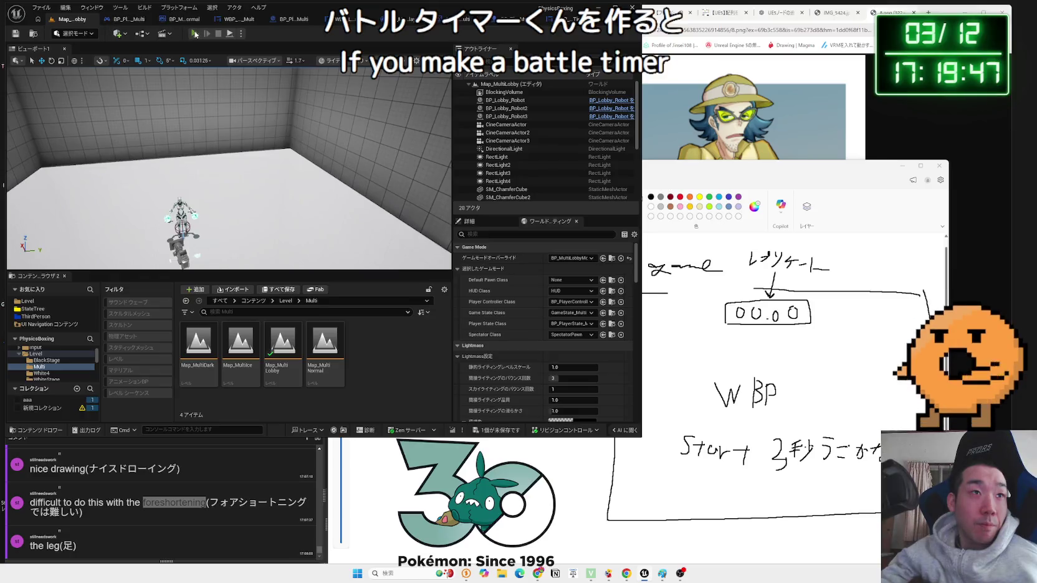
{"action": "key", "text": "alt+p"}
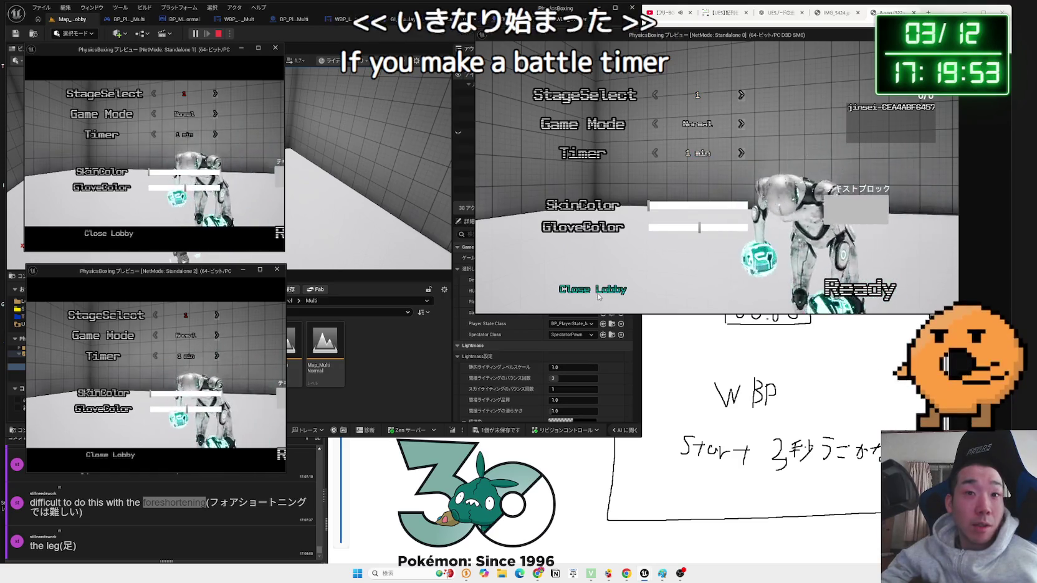
{"action": "key", "text": "Escape"}
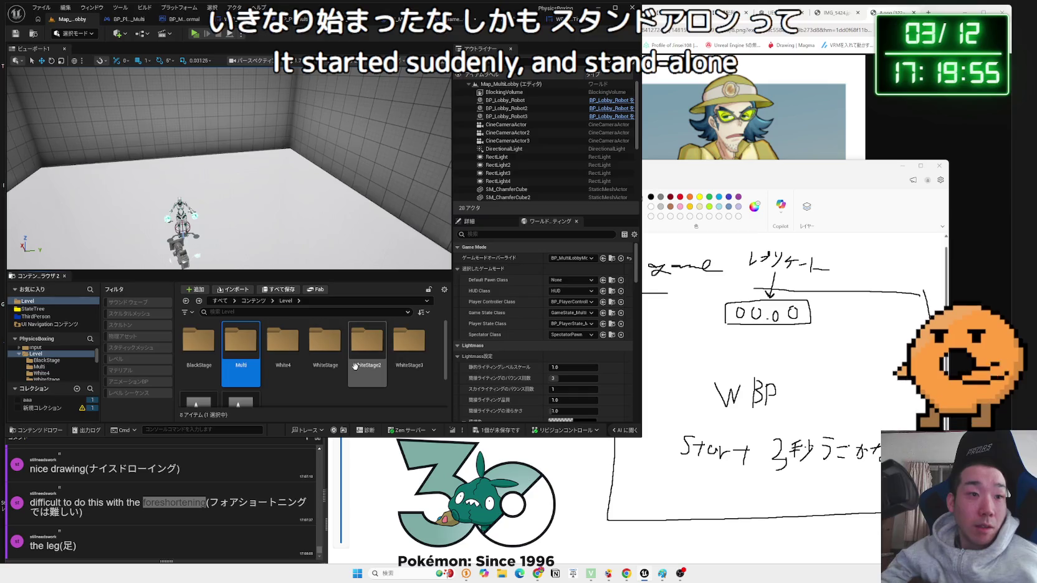
{"action": "left_click", "coordinate": [286, 301]}
{"action": "left_click", "coordinate": [198, 384]}
{"action": "double_click", "coordinate": [198, 385]}
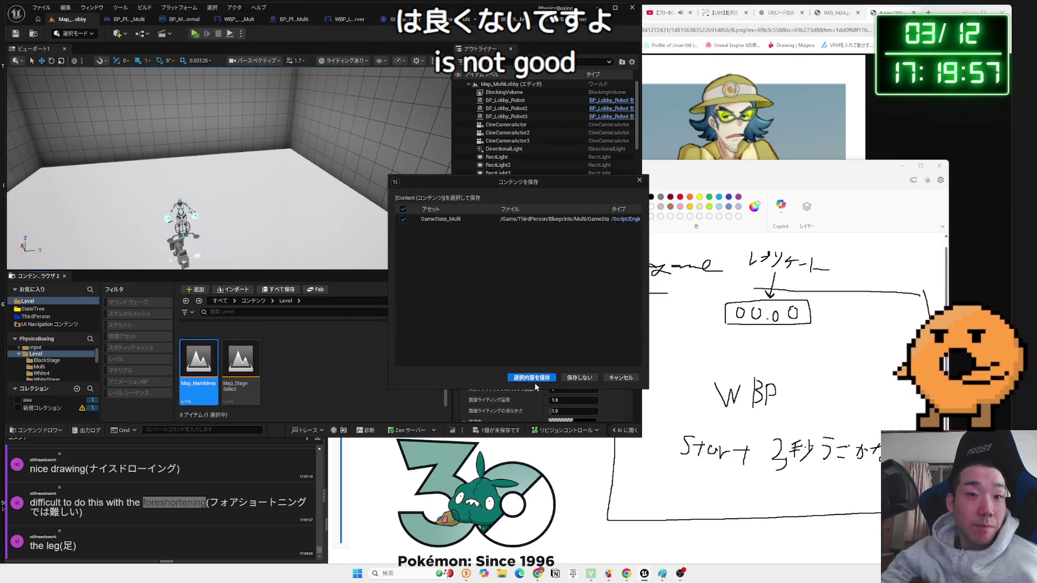
{"action": "left_click", "coordinate": [532, 378]}
- Launch a three-player preview, choose Multi Player in both clients, and create the lobby server
{"action": "left_click", "coordinate": [195, 34]}
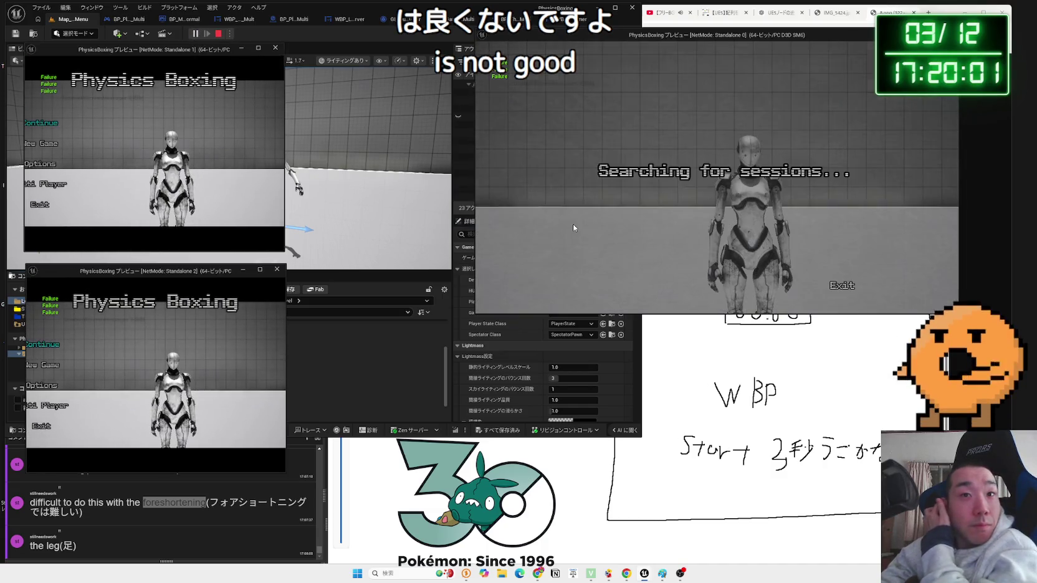
{"action": "left_click", "coordinate": [45, 184]}
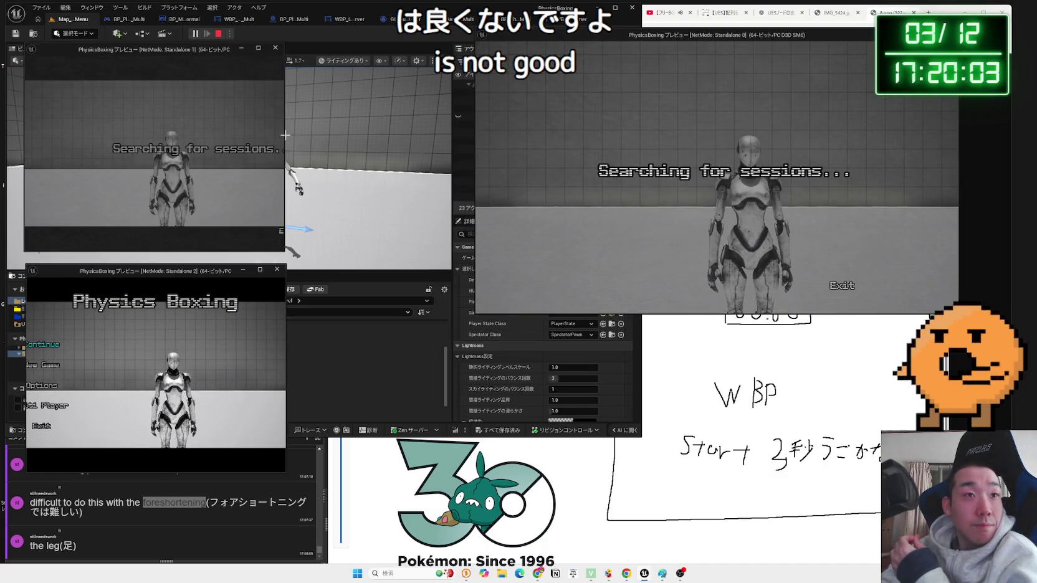
{"action": "left_click_drag", "start_coordinate": [285, 134], "coordinate": [364, 149]}
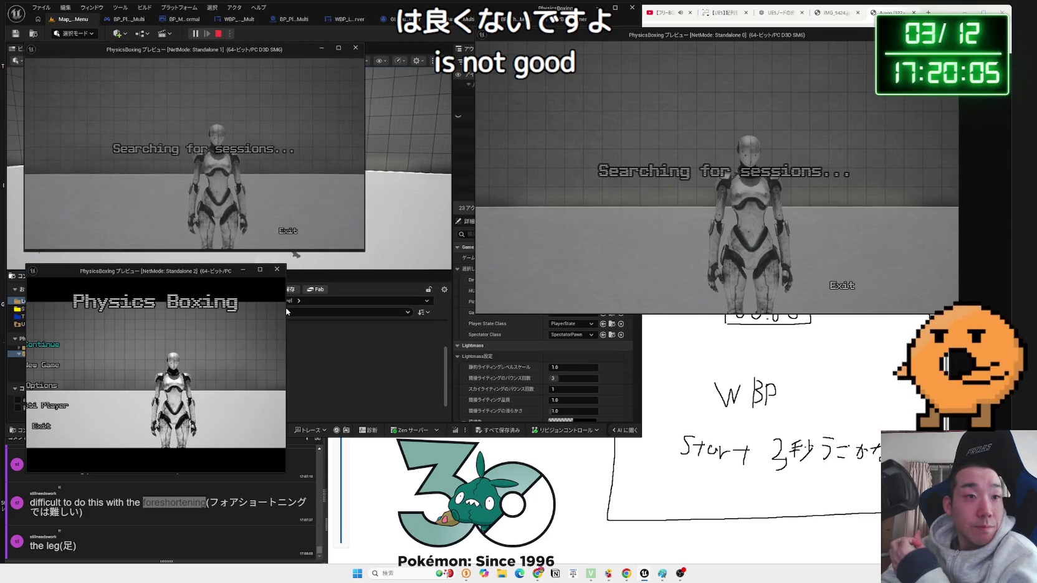
{"action": "left_click_drag", "start_coordinate": [286, 308], "coordinate": [360, 305]}
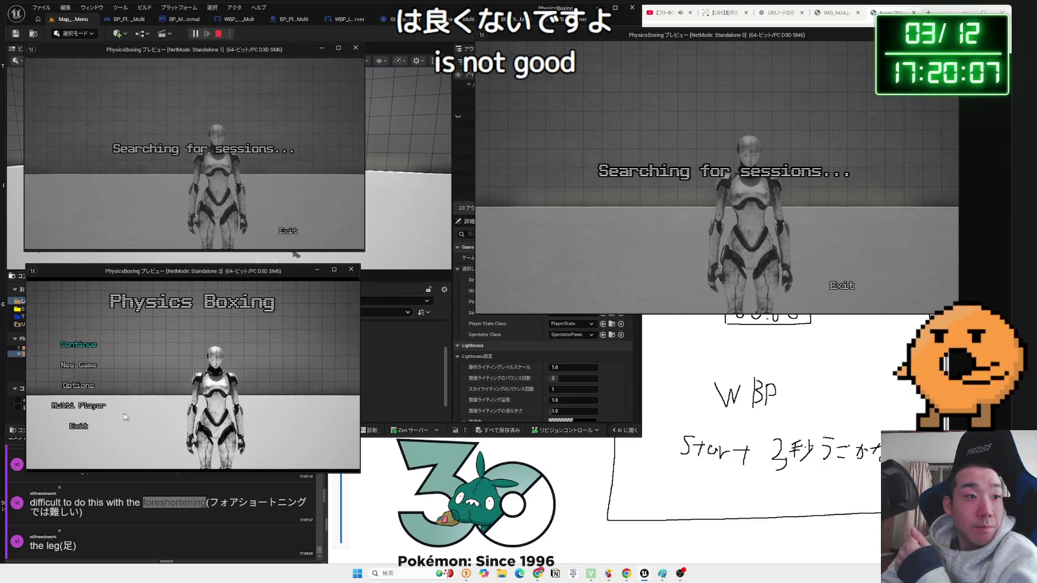
{"action": "left_click", "coordinate": [91, 406]}
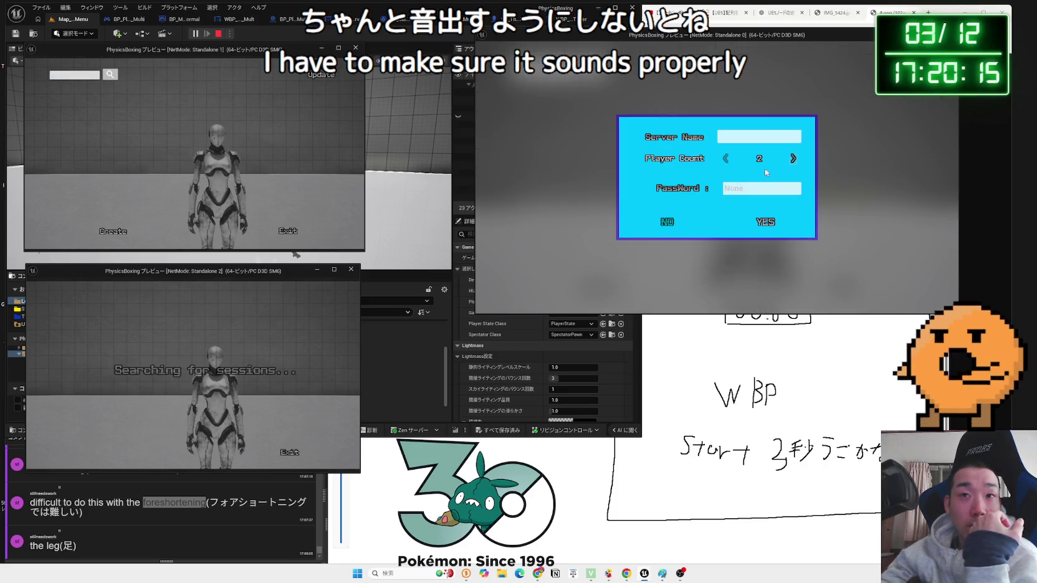
{"action": "left_click", "coordinate": [770, 223]}
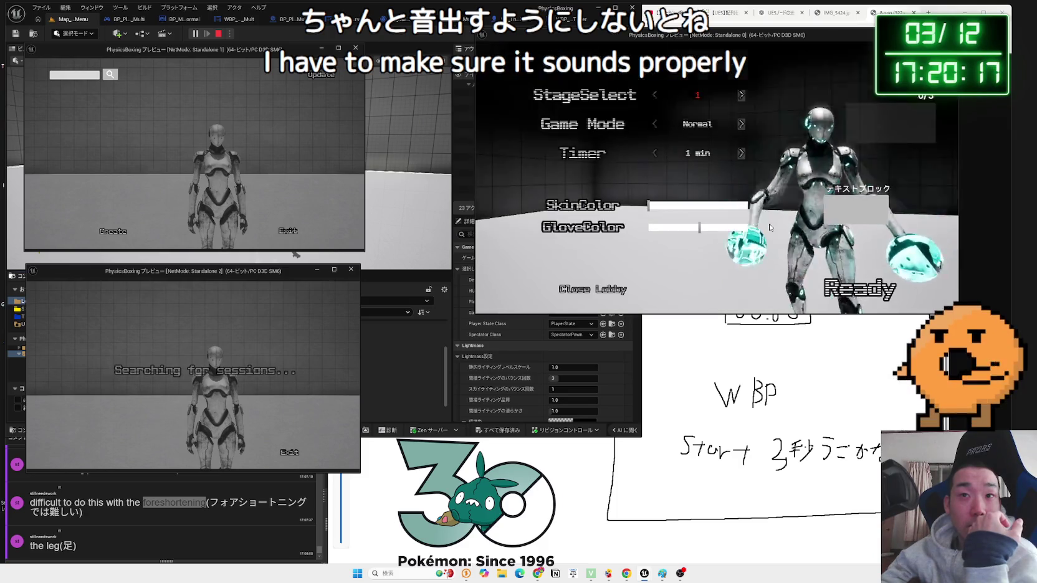
- Refresh a client's session list, then cycle Game Mode to One-Punch and back and StageSelect to 3
{"action": "key", "text": "alt+Tab"}
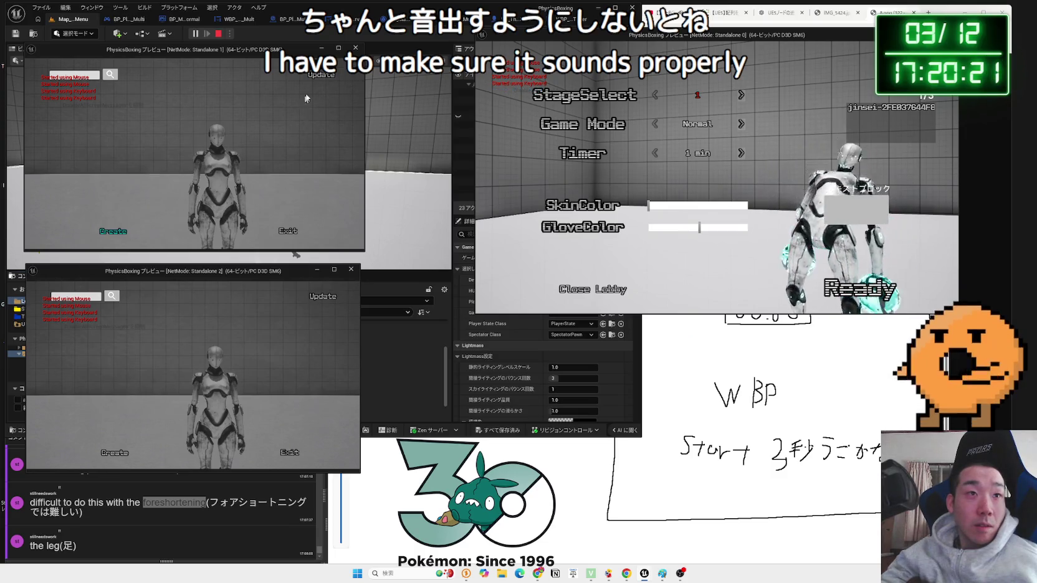
{"action": "left_click", "coordinate": [314, 75]}
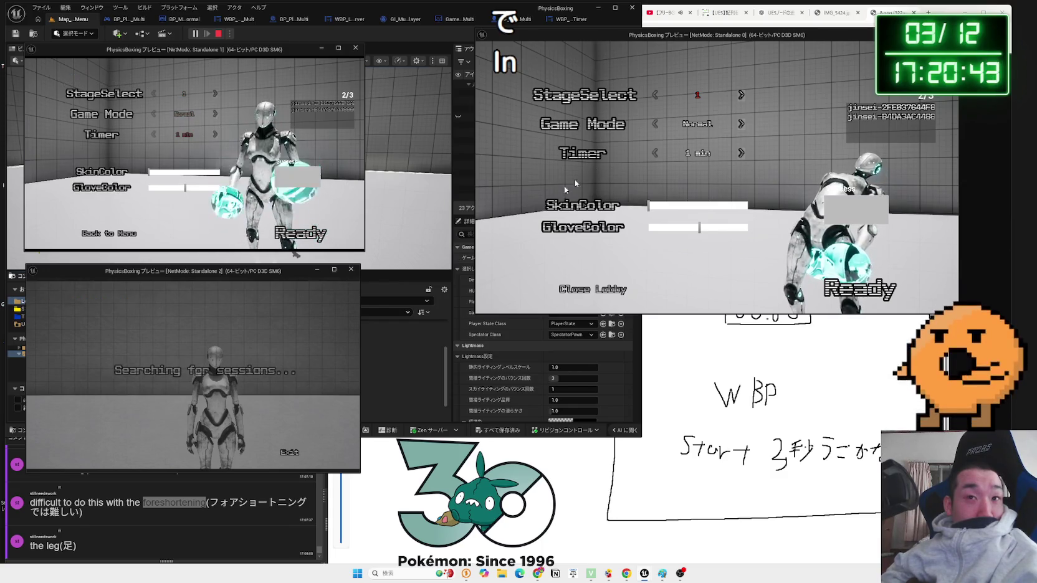
{"action": "left_click", "coordinate": [654, 124]}
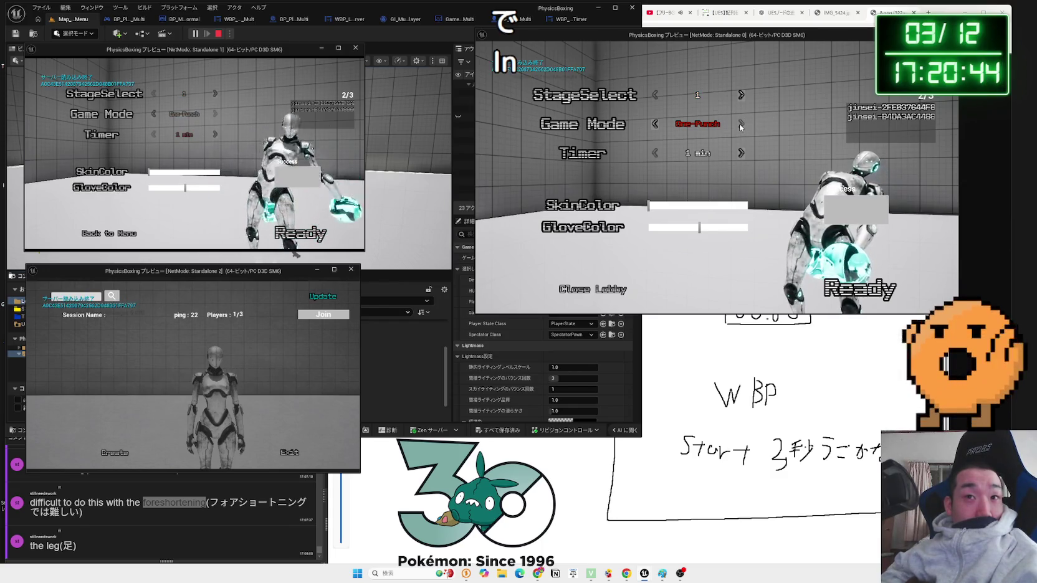
{"action": "left_click", "coordinate": [655, 124]}
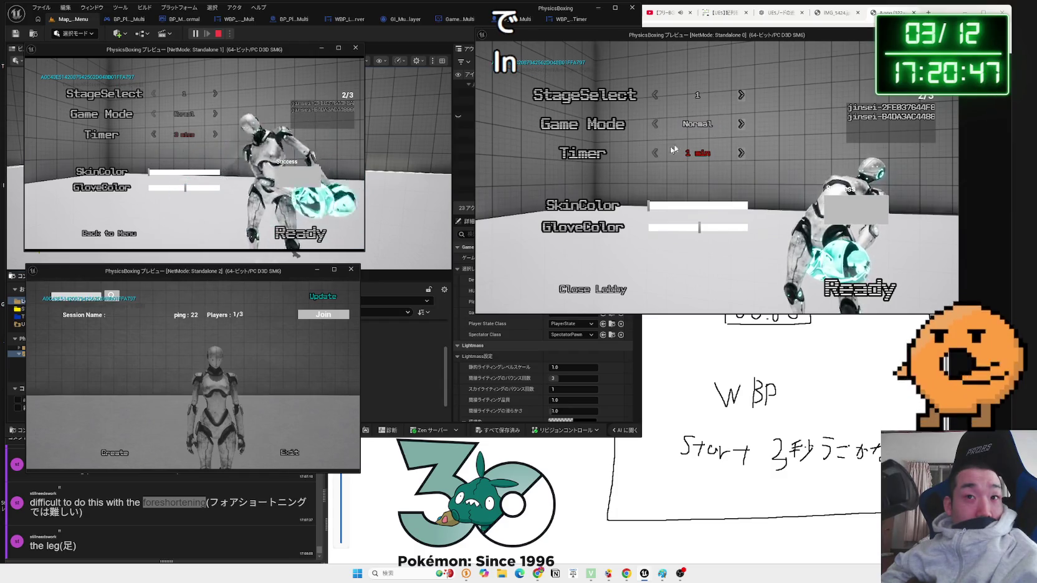
{"action": "left_click", "coordinate": [689, 97]}
{"action": "left_click", "coordinate": [690, 96]}
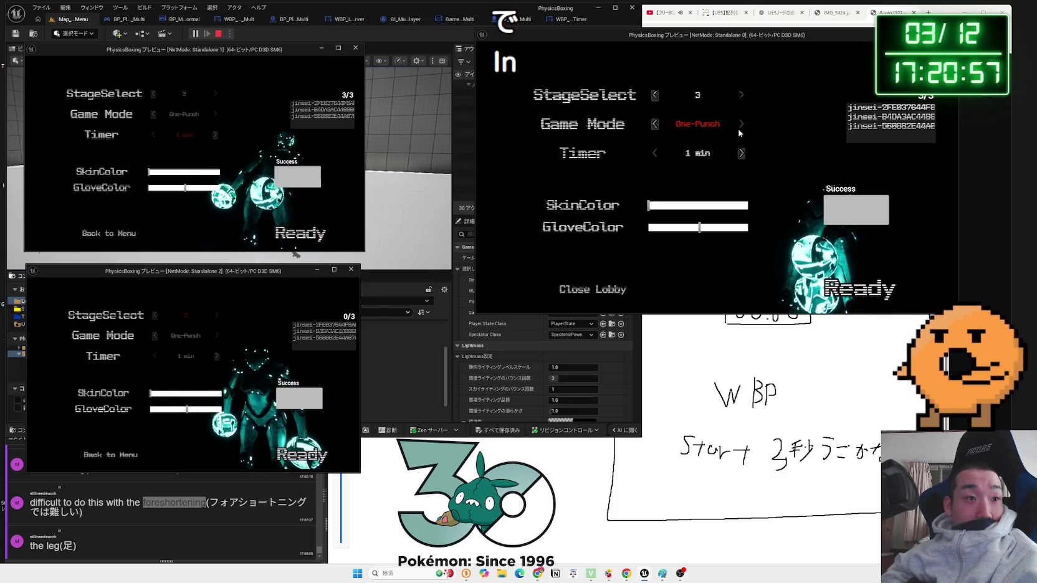
- Set the stage back to 1 and change each player's skin and glove colours, green and purple
{"action": "left_click", "coordinate": [655, 95]}
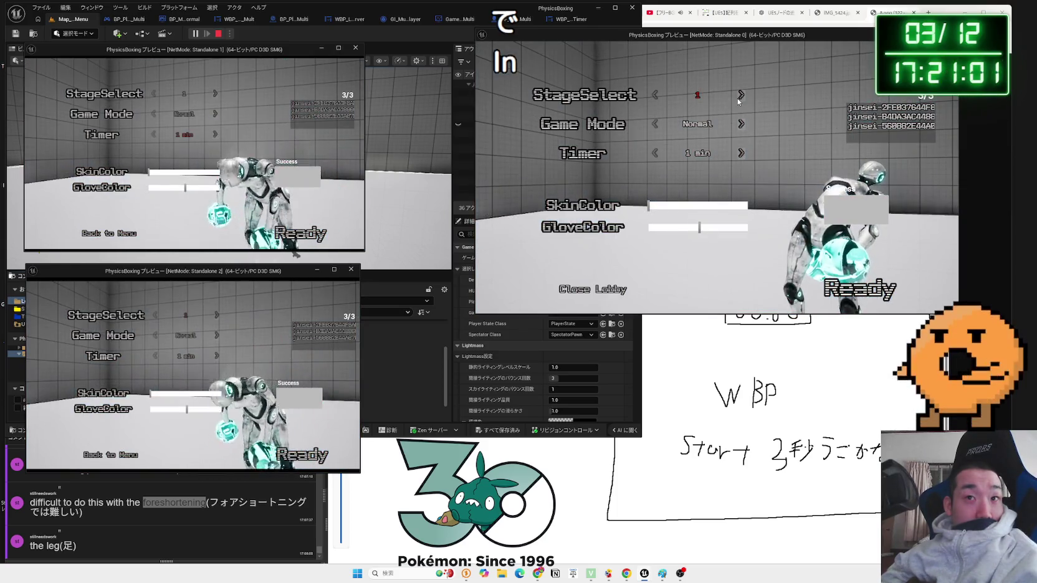
{"action": "left_click", "coordinate": [740, 96]}
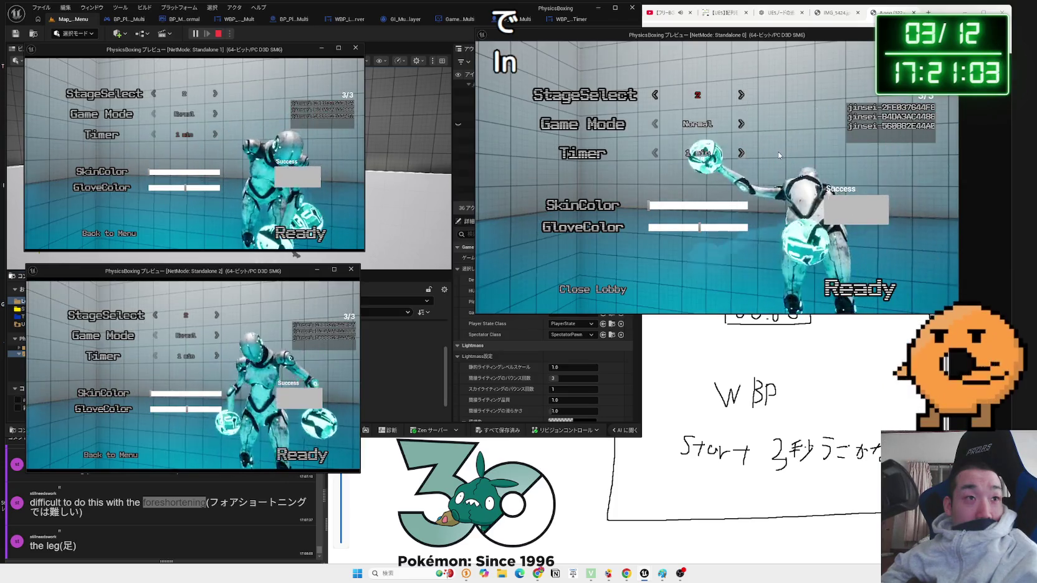
{"action": "left_click", "coordinate": [655, 95]}
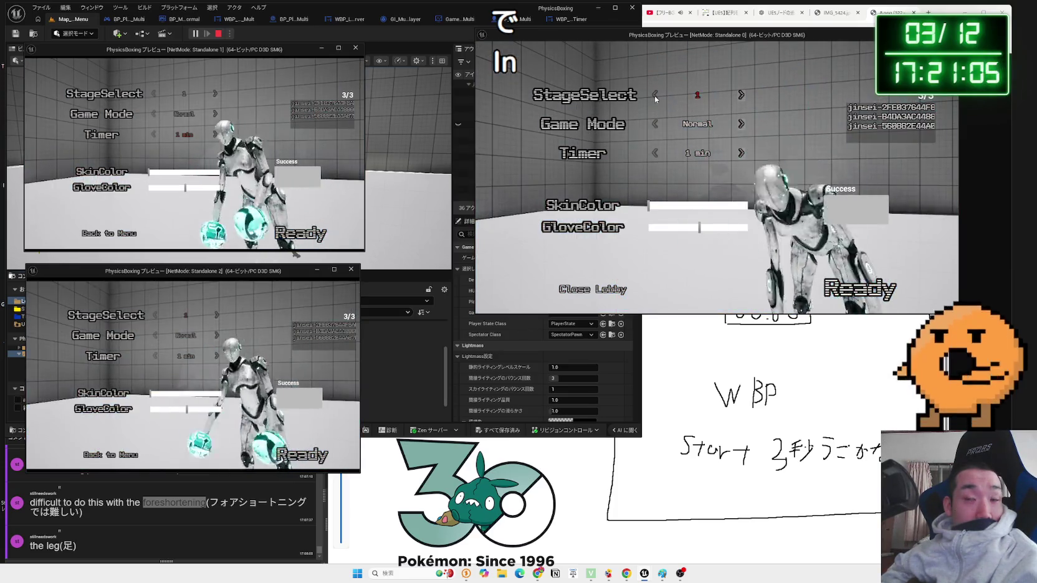
{"action": "left_click", "coordinate": [686, 205]}
{"action": "left_click", "coordinate": [687, 228]}
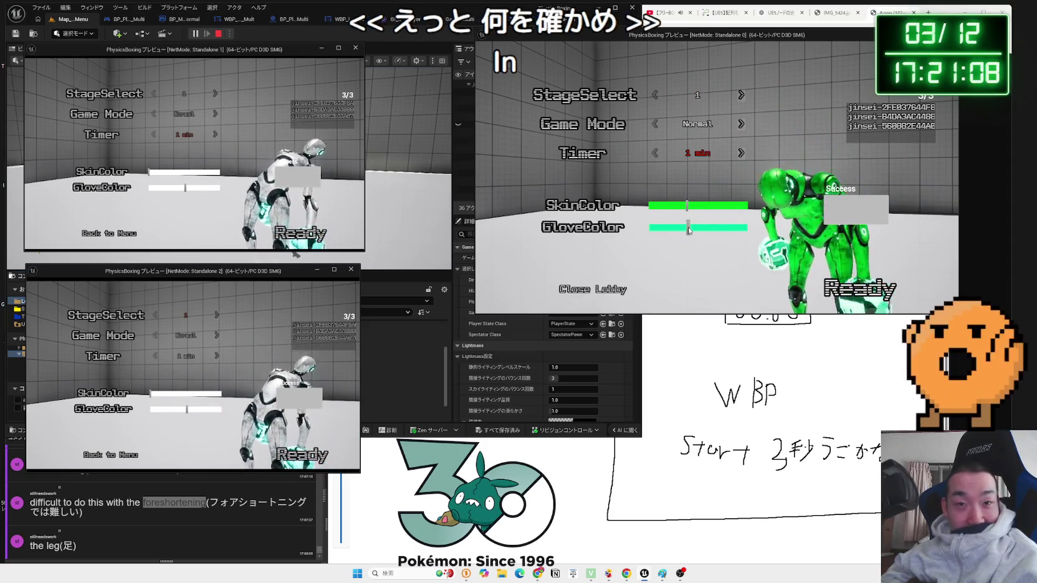
{"action": "left_click", "coordinate": [198, 172]}
{"action": "left_click", "coordinate": [198, 187]}
{"action": "left_click", "coordinate": [202, 394]}
{"action": "left_click", "coordinate": [203, 409]}
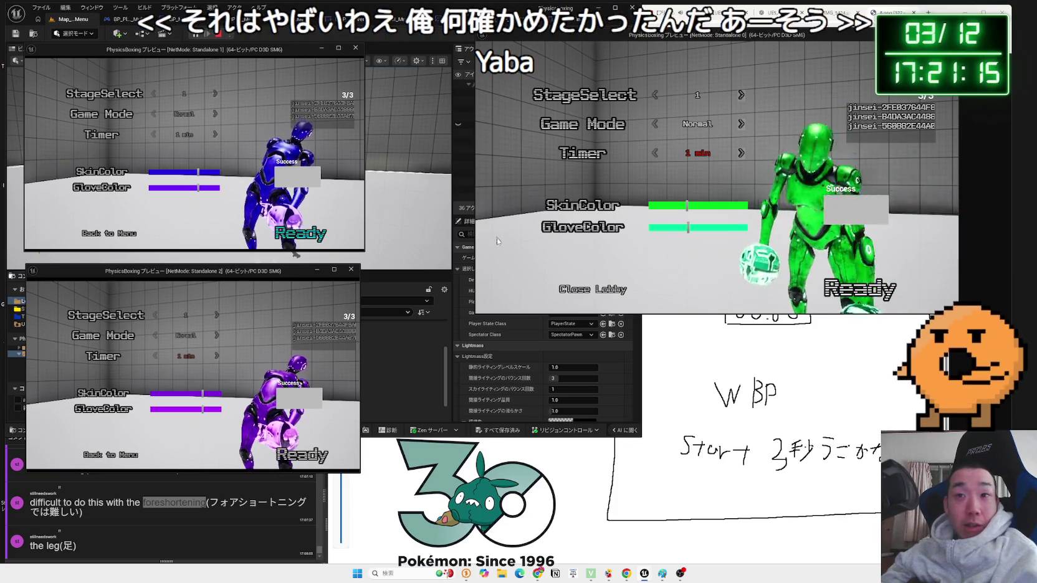
- Mark all three players Ready, move the green fighter briefly, then stop the play session
{"action": "left_click", "coordinate": [854, 297]}
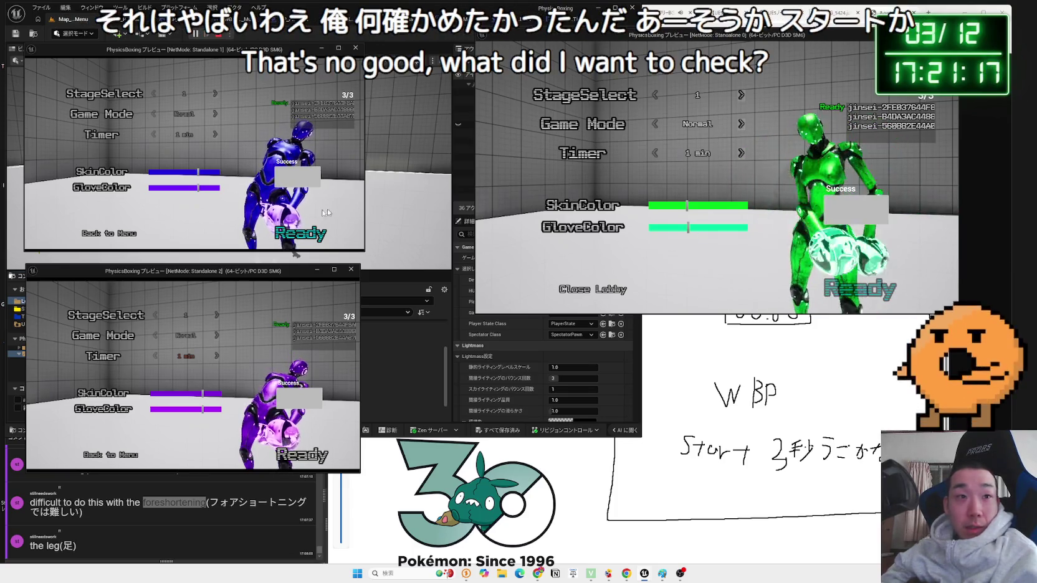
{"action": "left_click", "coordinate": [300, 234]}
{"action": "left_click", "coordinate": [302, 455]}
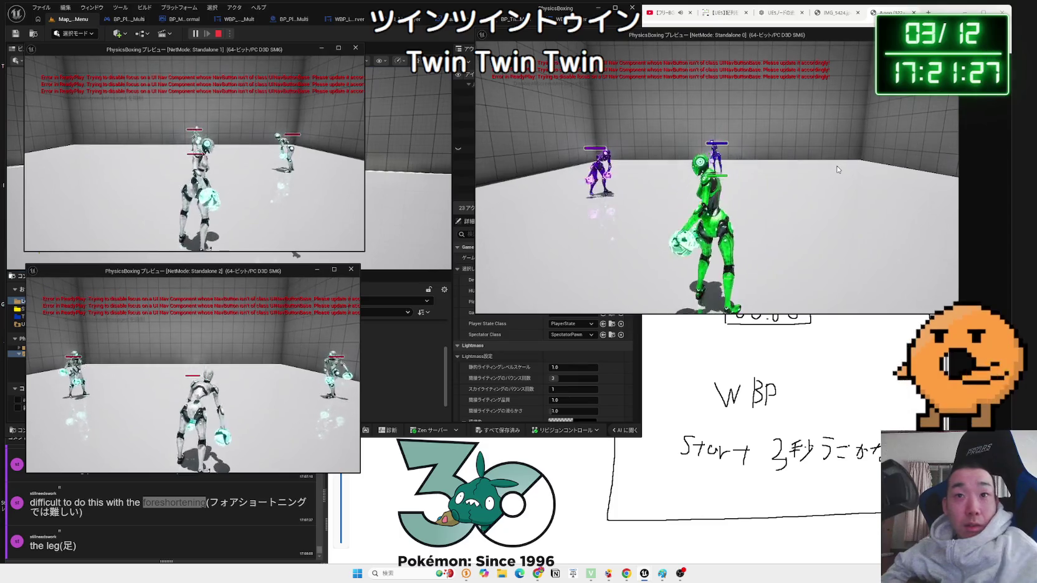
{"action": "left_click", "coordinate": [831, 164]}
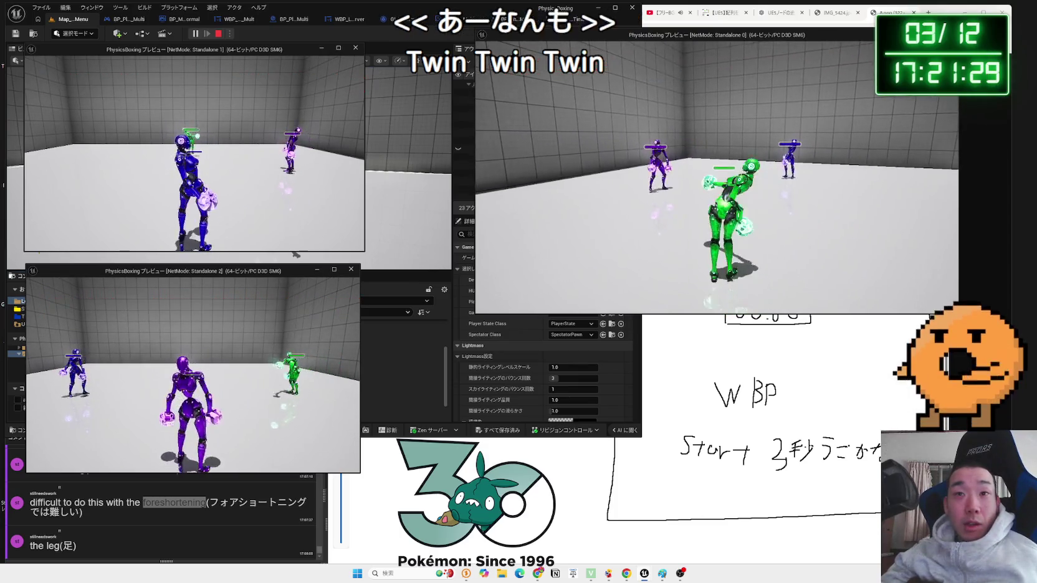
{"action": "key", "text": "w"}
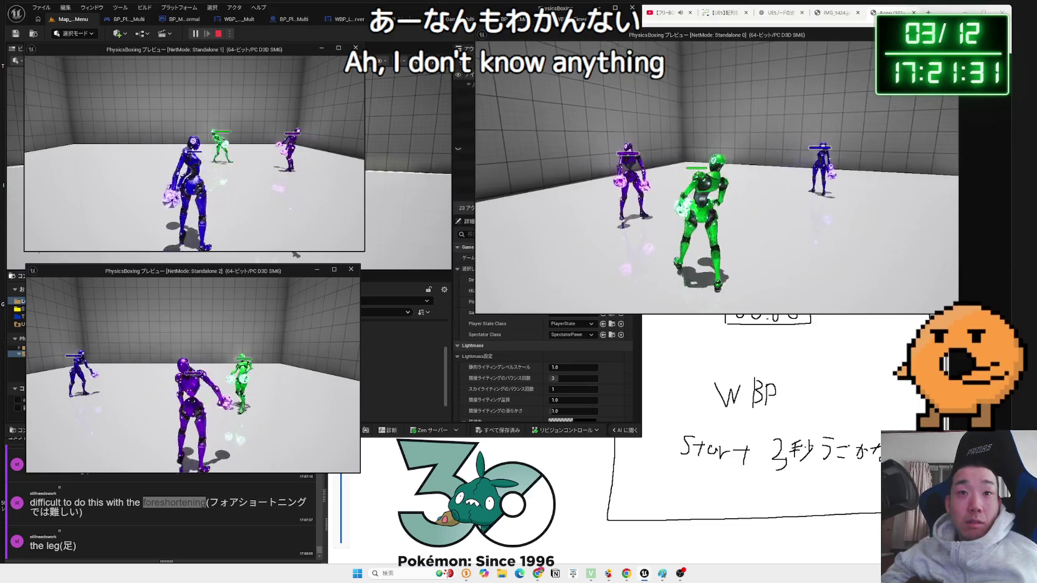
{"action": "key", "text": "Escape"}
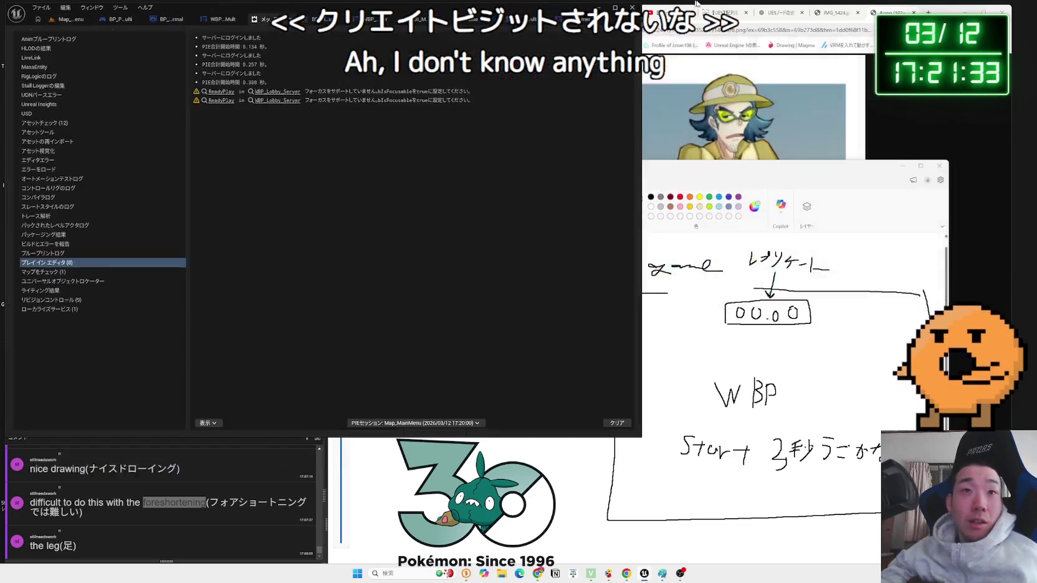
- Go to GameState_Multi's event graph and frame the Create WBP Battle Timer Widget and Set WBP_Timer nodes
{"action": "left_click", "coordinate": [506, 27]}
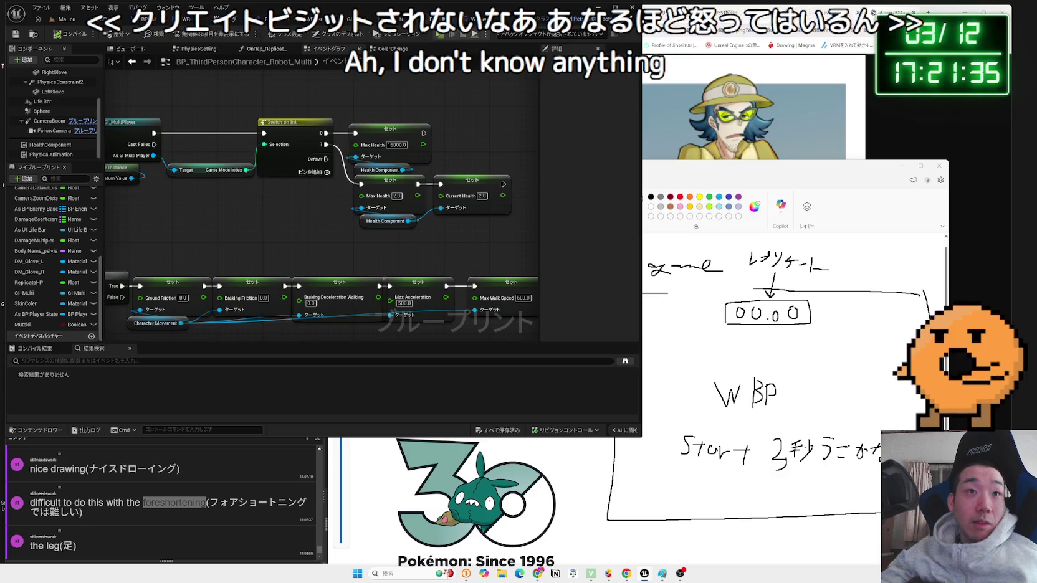
{"action": "left_click", "coordinate": [156, 19]}
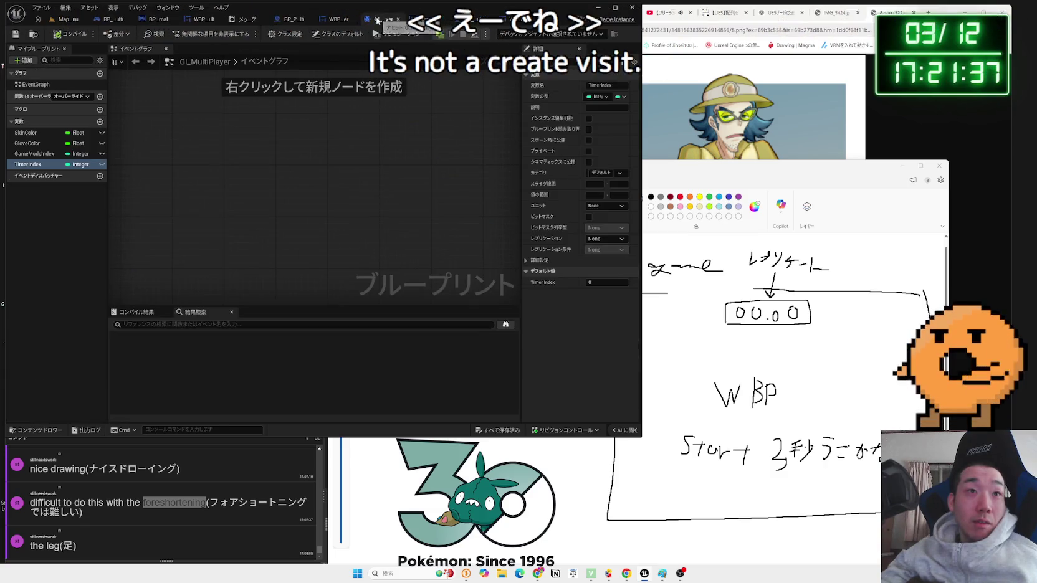
{"action": "left_click", "coordinate": [205, 19]}
{"action": "left_click", "coordinate": [292, 19]}
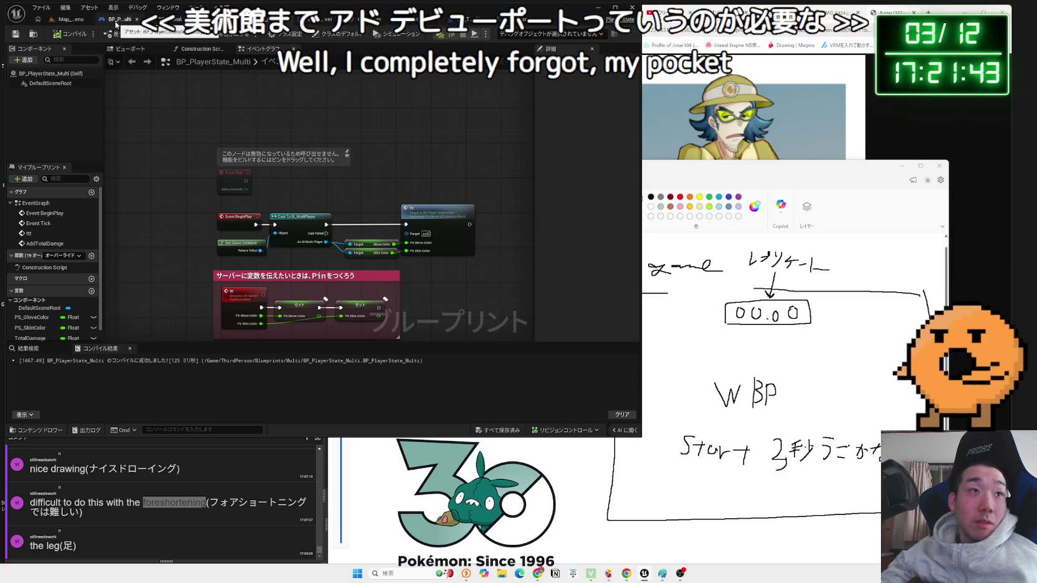
{"action": "left_click", "coordinate": [412, 21]}
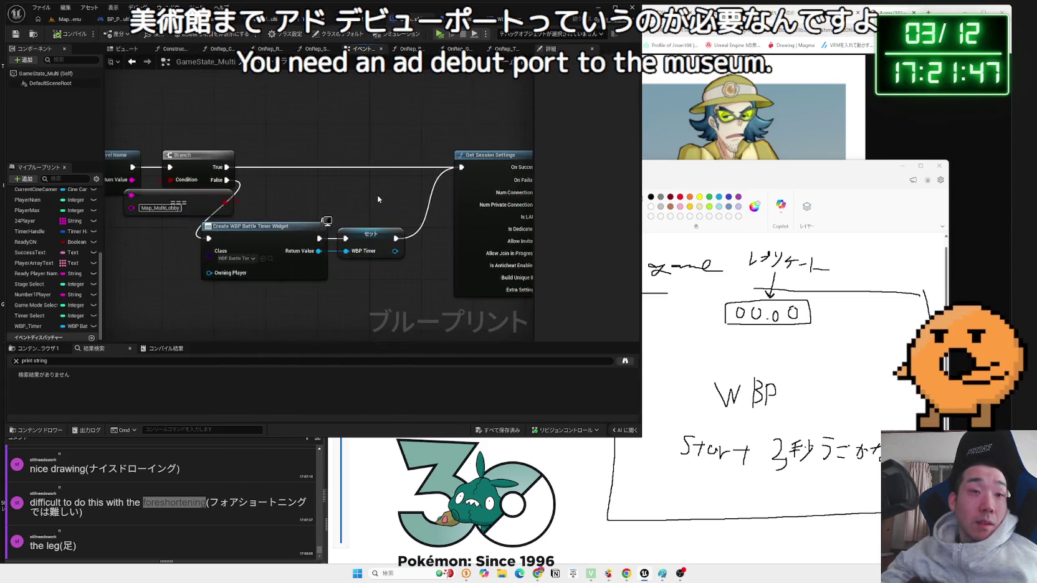
{"action": "scroll", "coordinate": [129, 179], "scroll_direction": "down", "scroll_amount": 2}
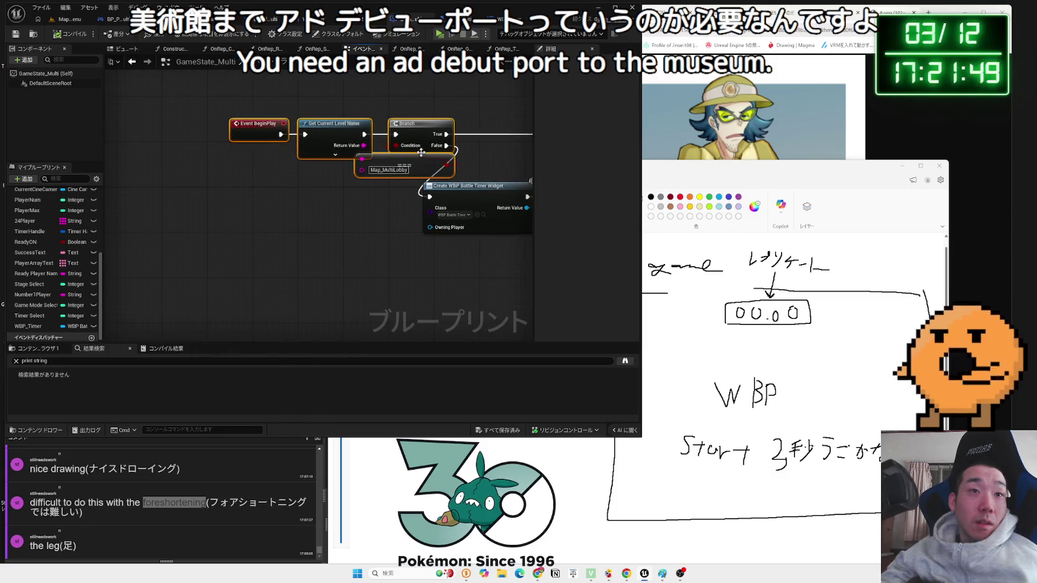
{"action": "left_click_drag", "start_coordinate": [349, 193], "coordinate": [390, 188]}
{"action": "left_click_drag", "start_coordinate": [444, 215], "coordinate": [358, 215]}
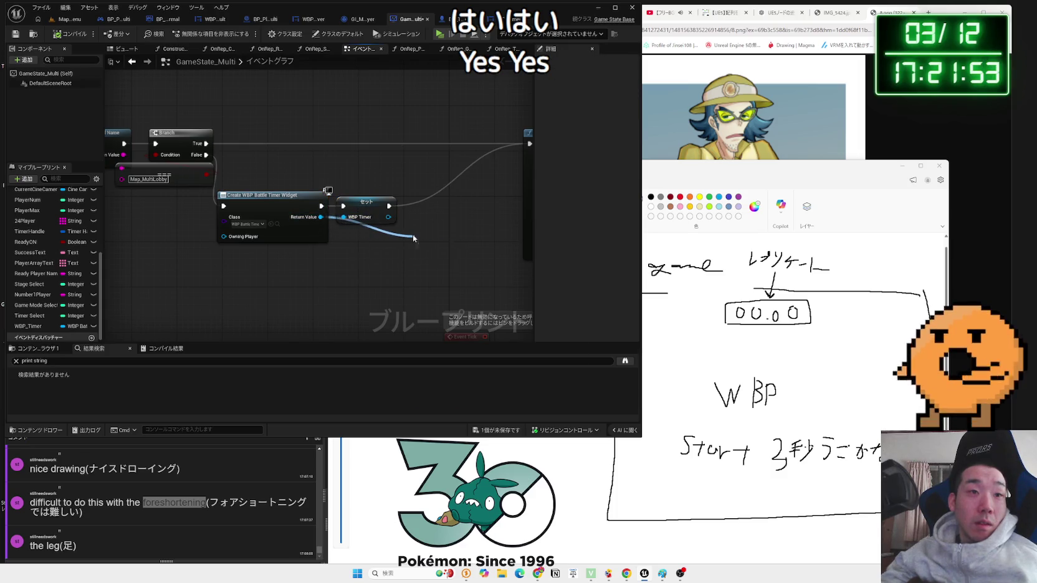
- Add an Add to Viewport node for the created timer widget and wire it into Get Session Settings
{"action": "left_click_drag", "start_coordinate": [413, 236], "coordinate": [413, 237]}
{"action": "type", "text": "add to vie"}
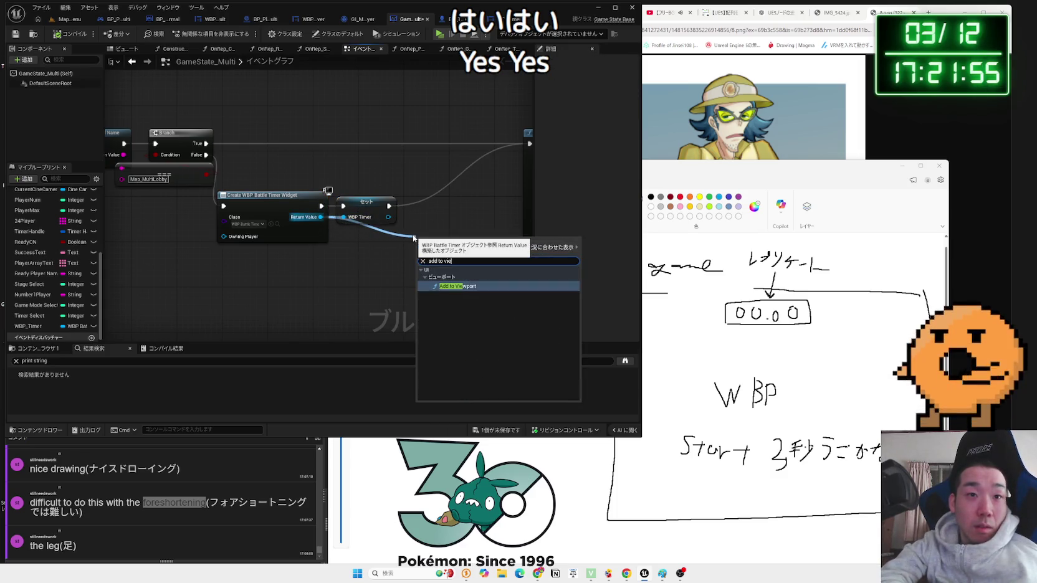
{"action": "left_click", "coordinate": [458, 286]}
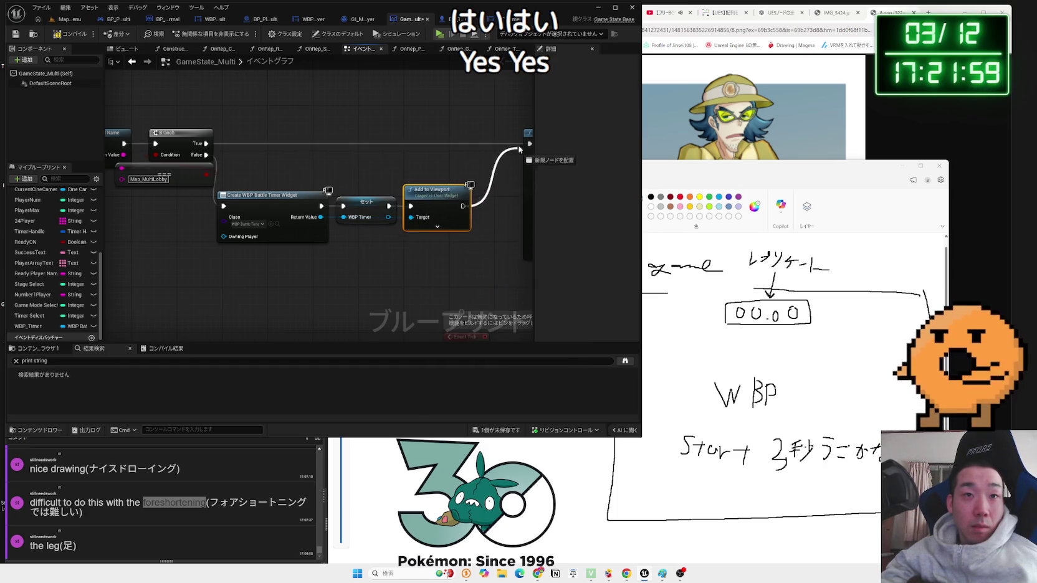
{"action": "left_click_drag", "start_coordinate": [517, 152], "coordinate": [493, 147]}
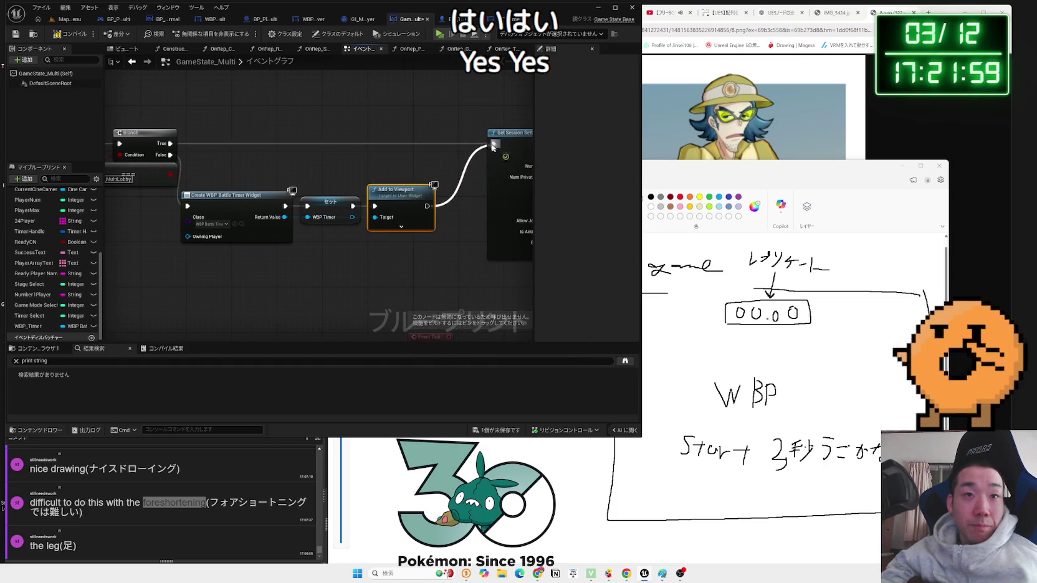
{"action": "left_click", "coordinate": [62, 19]}
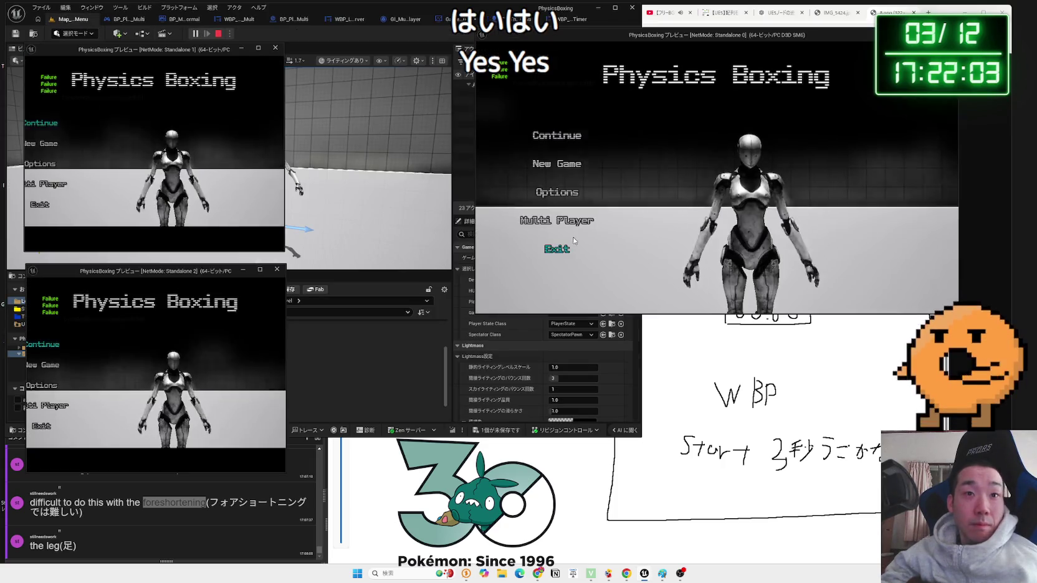
- Resize the preview windows and apply a 1280 x 720 resolution from Standalone 2's Options
{"action": "left_click_drag", "start_coordinate": [284, 152], "coordinate": [355, 152]}
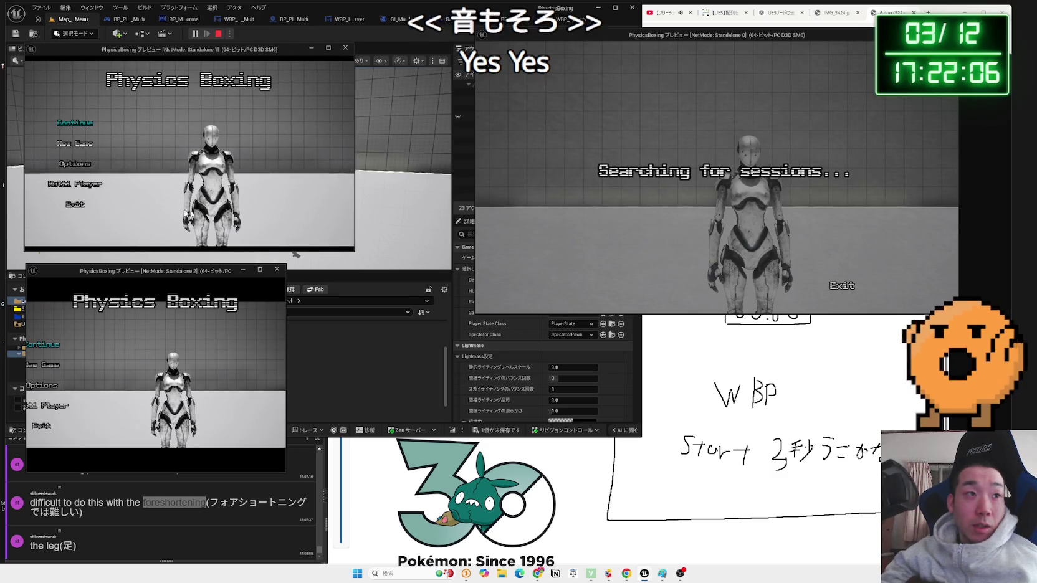
{"action": "left_click", "coordinate": [79, 143]}
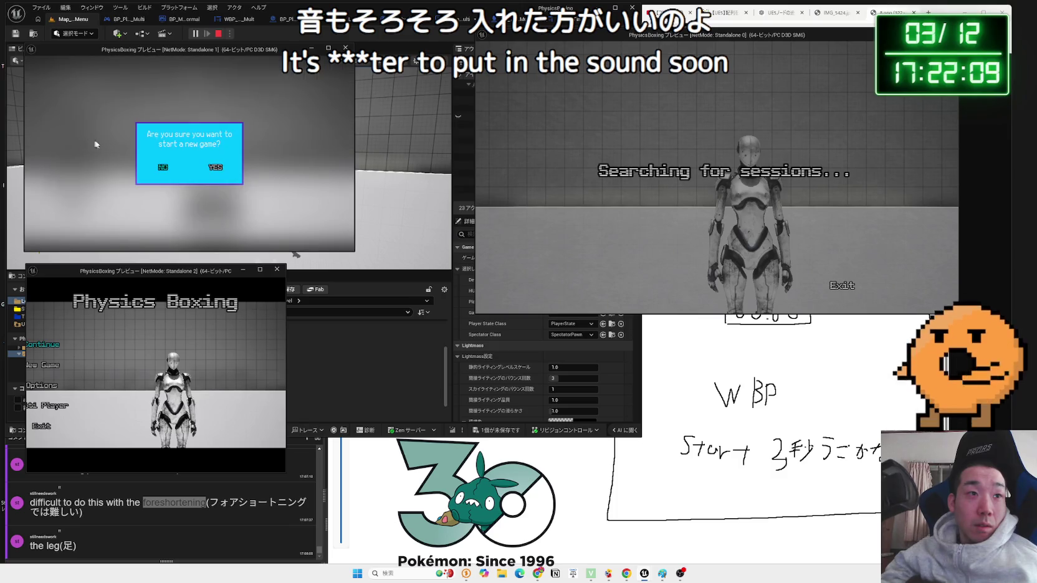
{"action": "left_click", "coordinate": [163, 167]}
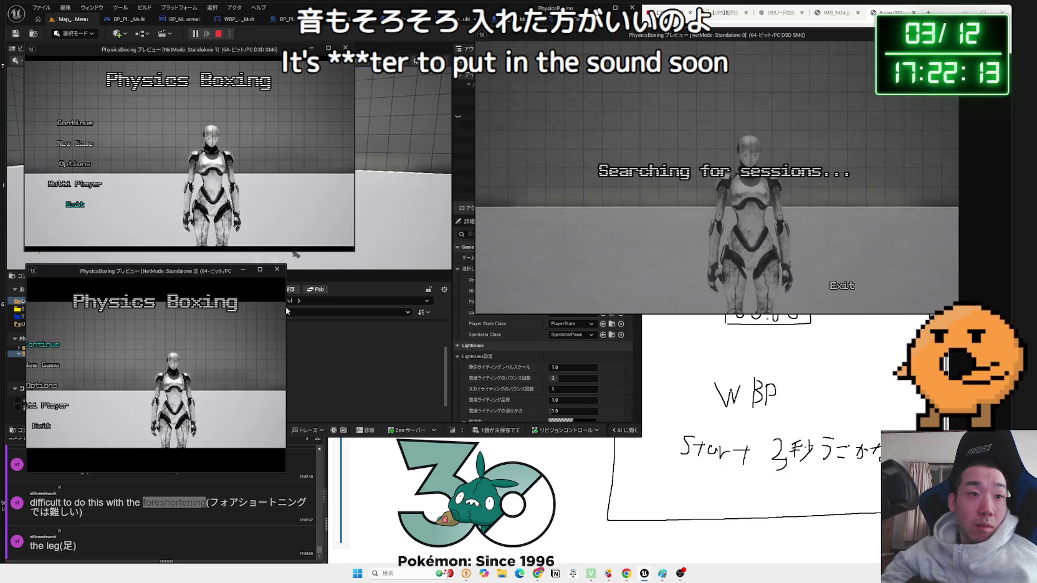
{"action": "left_click", "coordinate": [88, 386]}
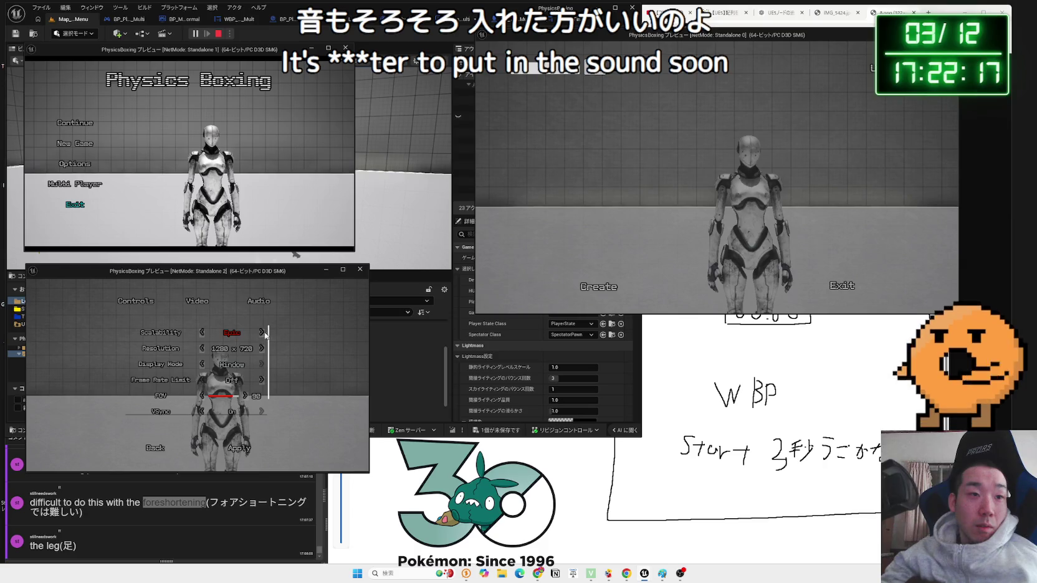
{"action": "left_click", "coordinate": [229, 448]}
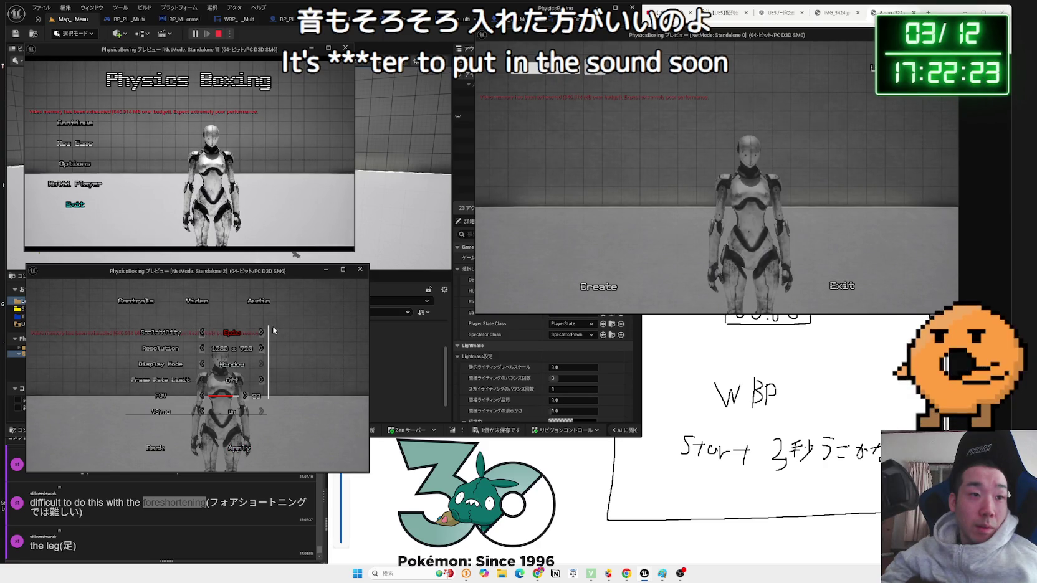
{"action": "left_click", "coordinate": [243, 450]}
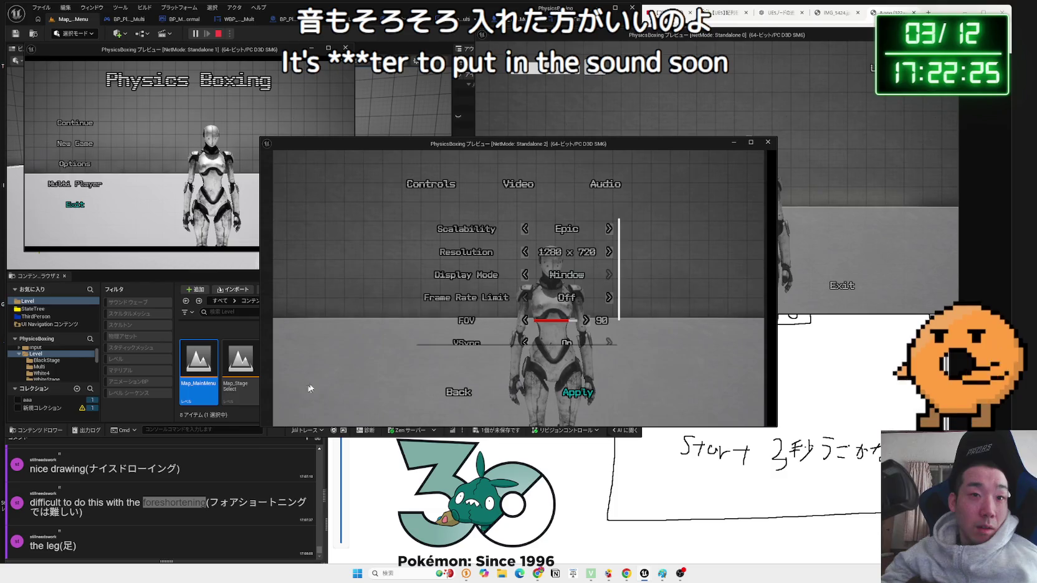
{"action": "mouse_move", "coordinate": [507, 144]}
{"action": "left_mouse_down"}
{"action": "mouse_move", "coordinate": [447, 168]}
{"action": "mouse_move", "coordinate": [328, 268]}
{"action": "mouse_move", "coordinate": [283, 250]}
{"action": "left_mouse_up"}
{"action": "scroll", "coordinate": [349, 492], "scroll_direction": "down", "scroll_amount": 1}
{"action": "left_click", "coordinate": [281, 518]}
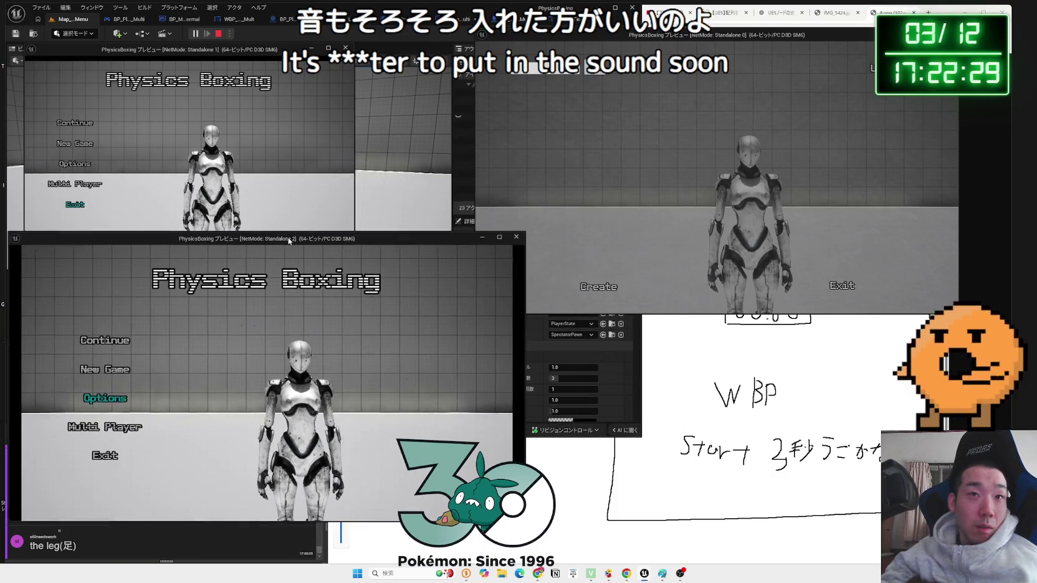
- Create the server in Standalone 0 to host the lobby, then search for sessions in another preview
{"action": "left_click", "coordinate": [605, 287]}
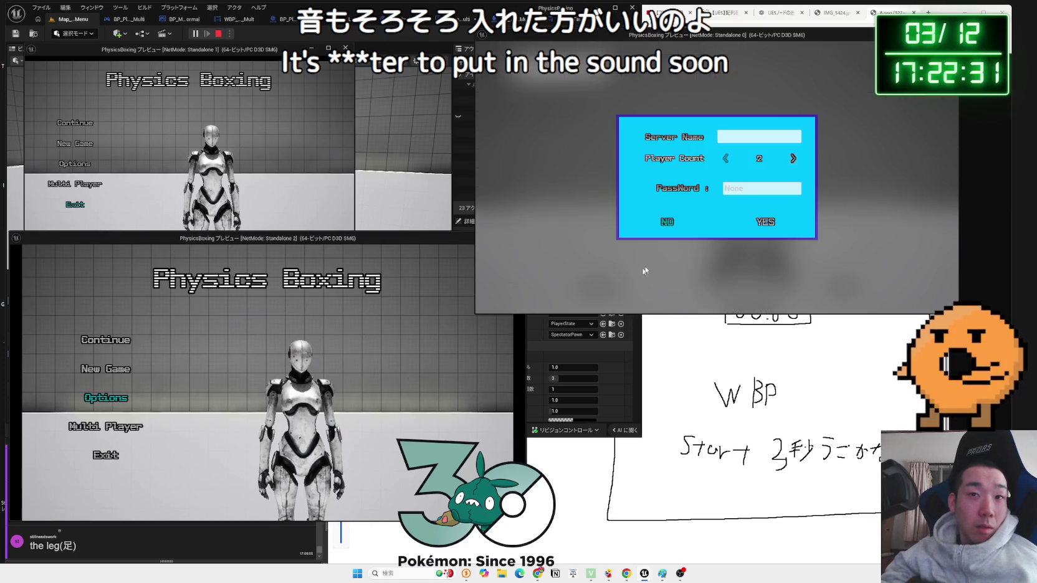
{"action": "left_click", "coordinate": [761, 223]}
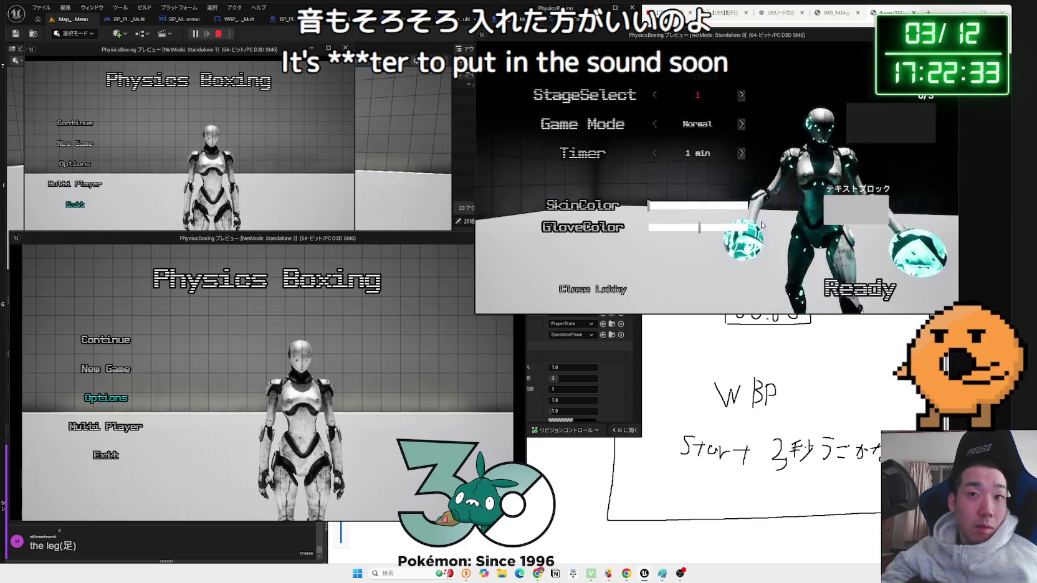
{"action": "key", "text": "alt+Tab"}
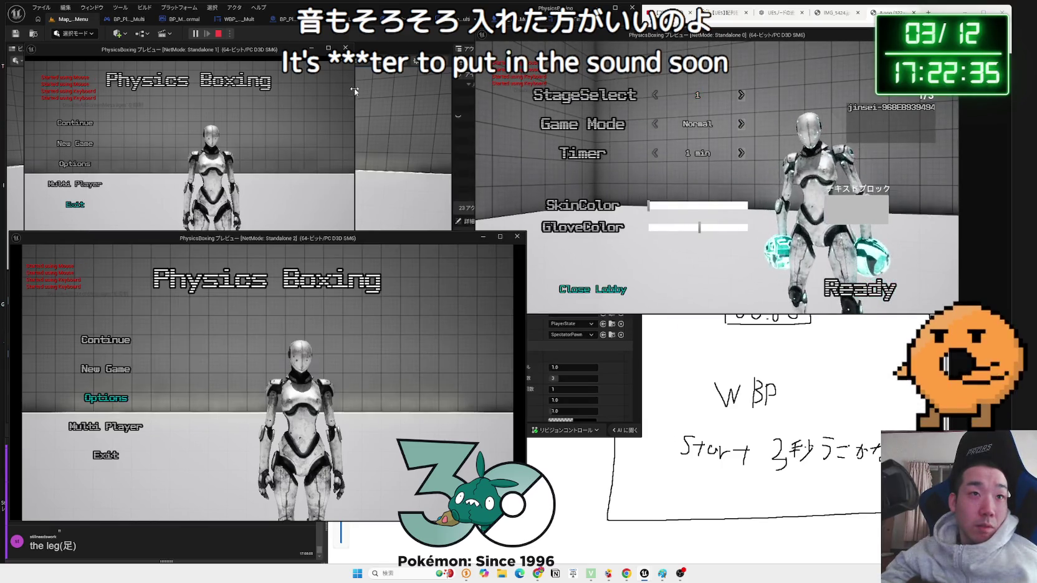
{"action": "left_click_drag", "start_coordinate": [355, 92], "coordinate": [398, 103]}
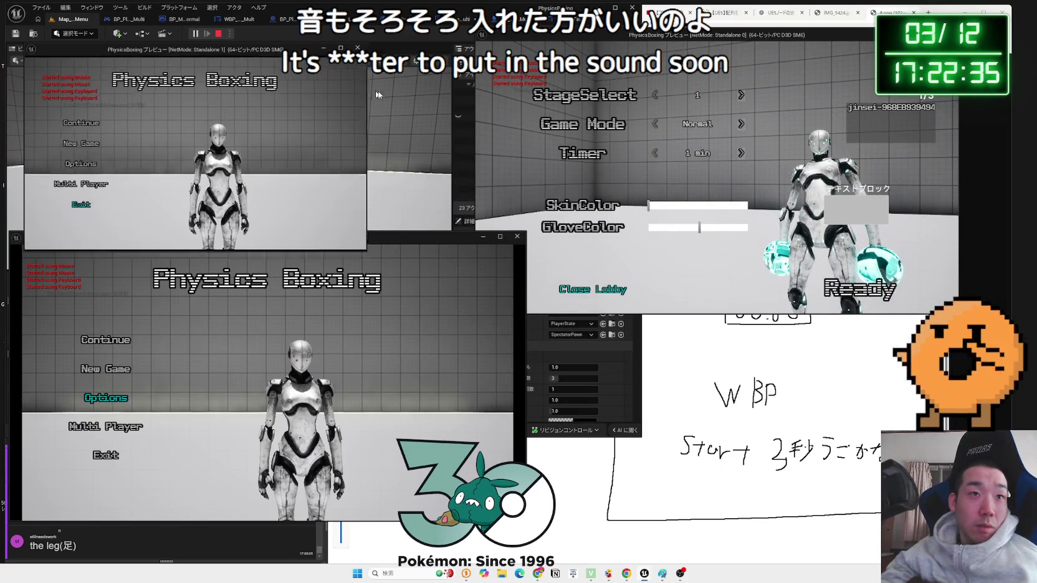
{"action": "left_click", "coordinate": [122, 429]}
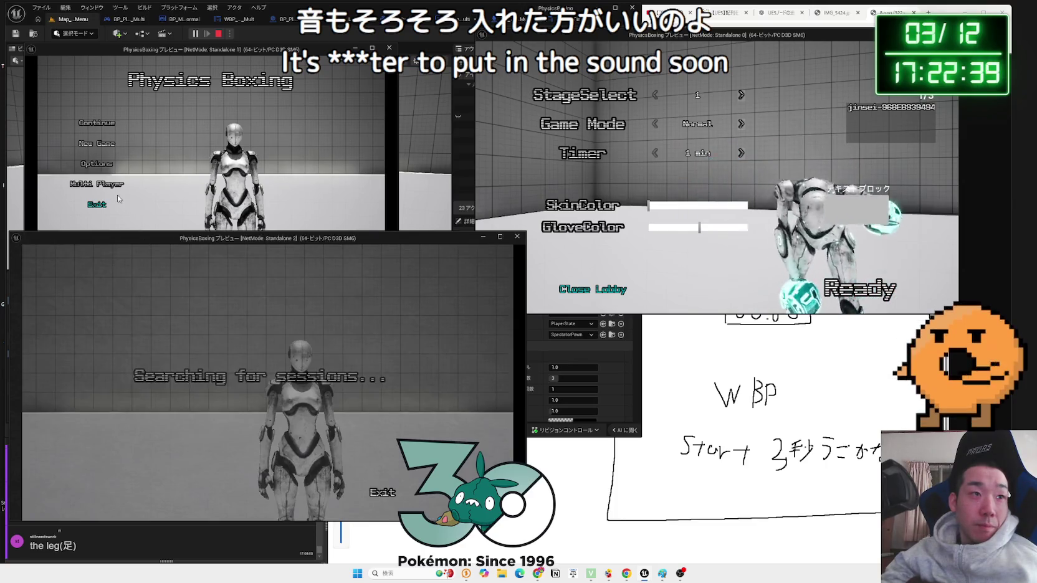
- Search for sessions in the remaining preview and rearrange the Standalone 1 and 2 windows
{"action": "left_click", "coordinate": [111, 184]}
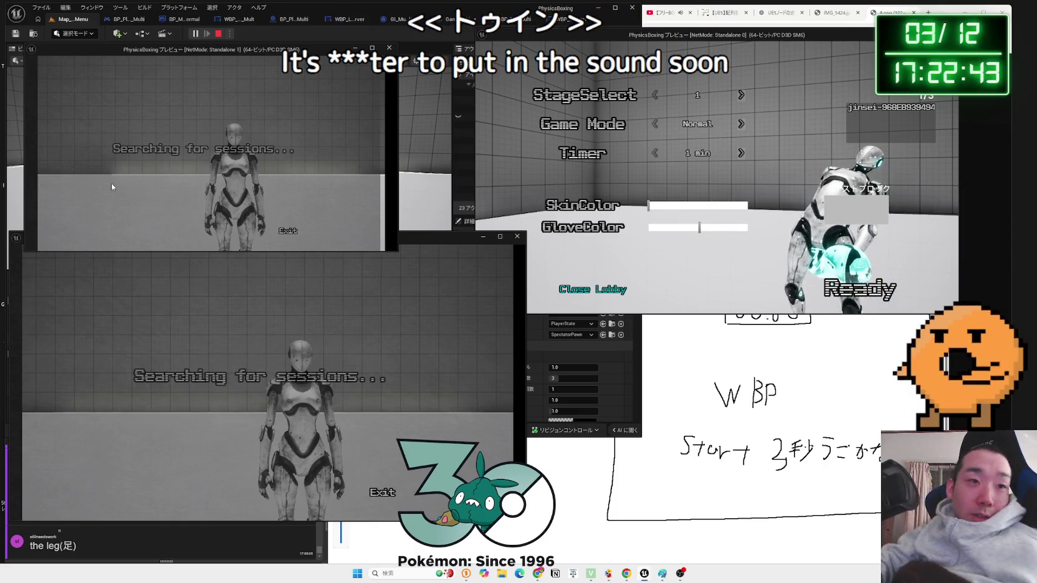
{"action": "left_click", "coordinate": [395, 145]}
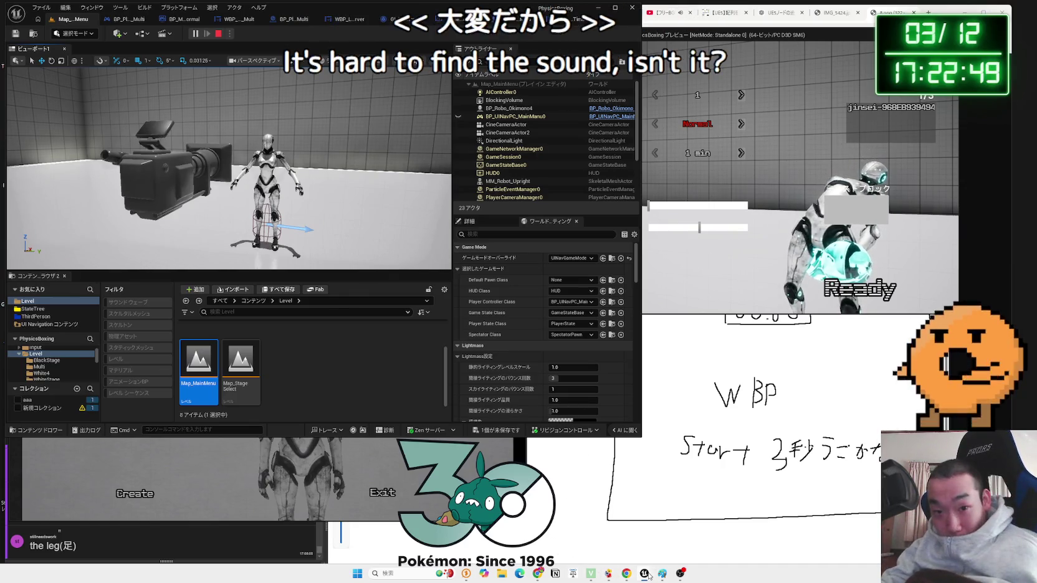
{"action": "mouse_move", "coordinate": [644, 573]}
{"action": "left_click", "coordinate": [764, 489]}
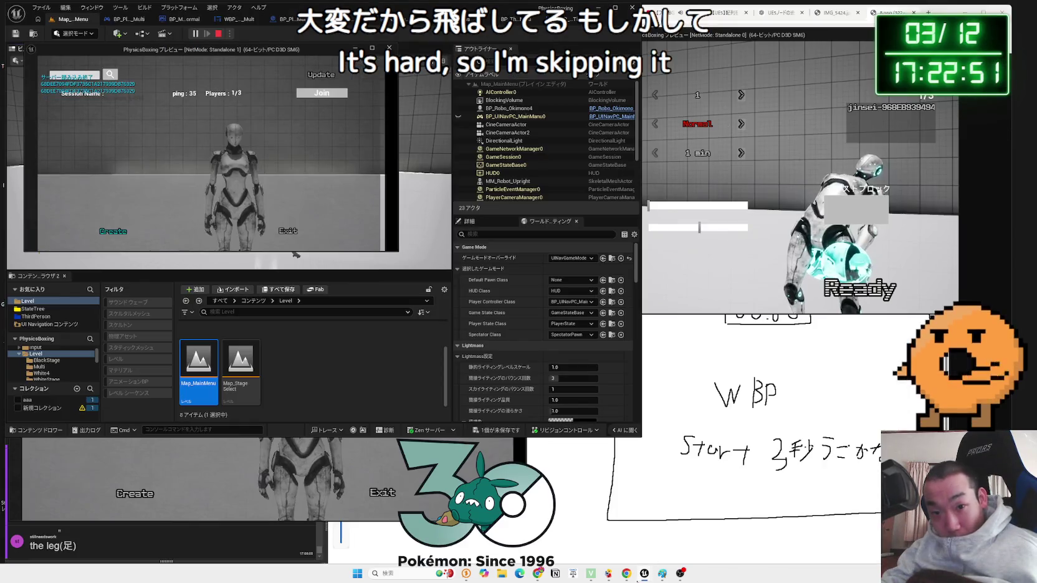
{"action": "left_click", "coordinate": [766, 533]}
{"action": "left_click_drag", "start_coordinate": [386, 241], "coordinate": [438, 251]}
{"action": "left_click", "coordinate": [385, 111]}
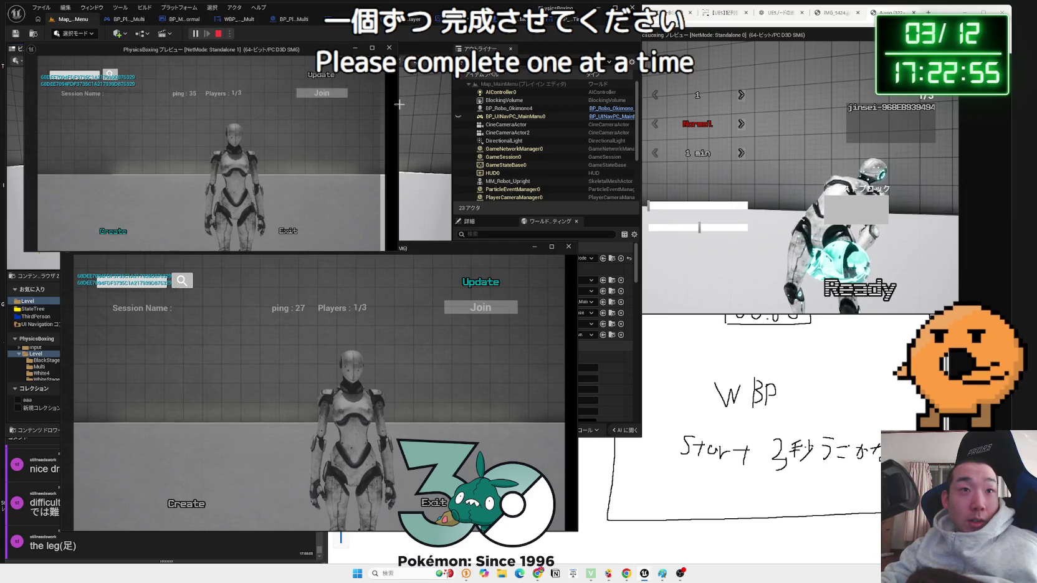
{"action": "left_click_drag", "start_coordinate": [397, 105], "coordinate": [364, 104]}
{"action": "left_click_drag", "start_coordinate": [286, 54], "coordinate": [355, 47]}
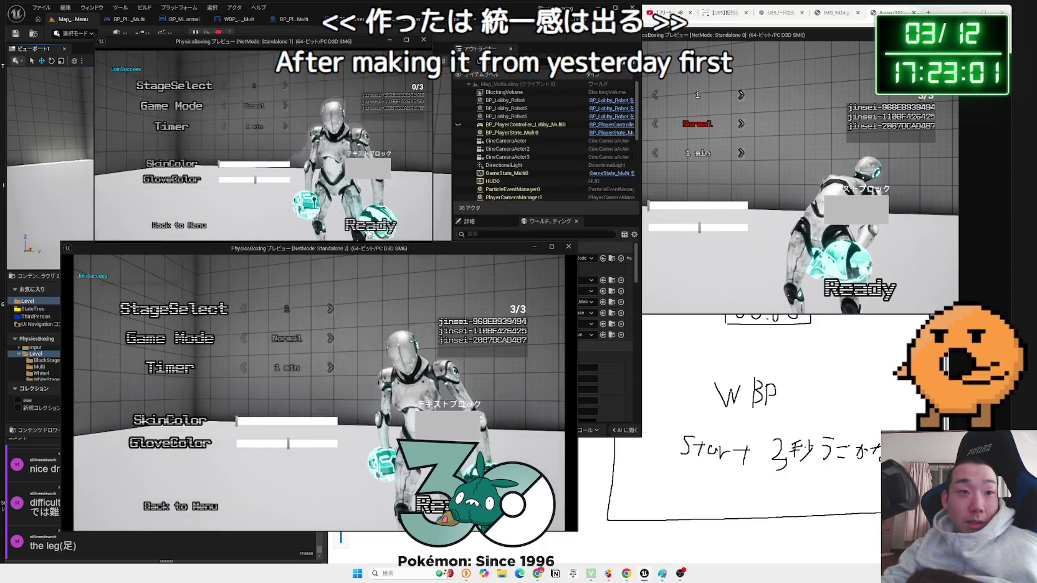
- Toggle StageSelect to 2 and back to 1, then mark the players Ready so the match starts
{"action": "key", "text": "alt+Tab"}
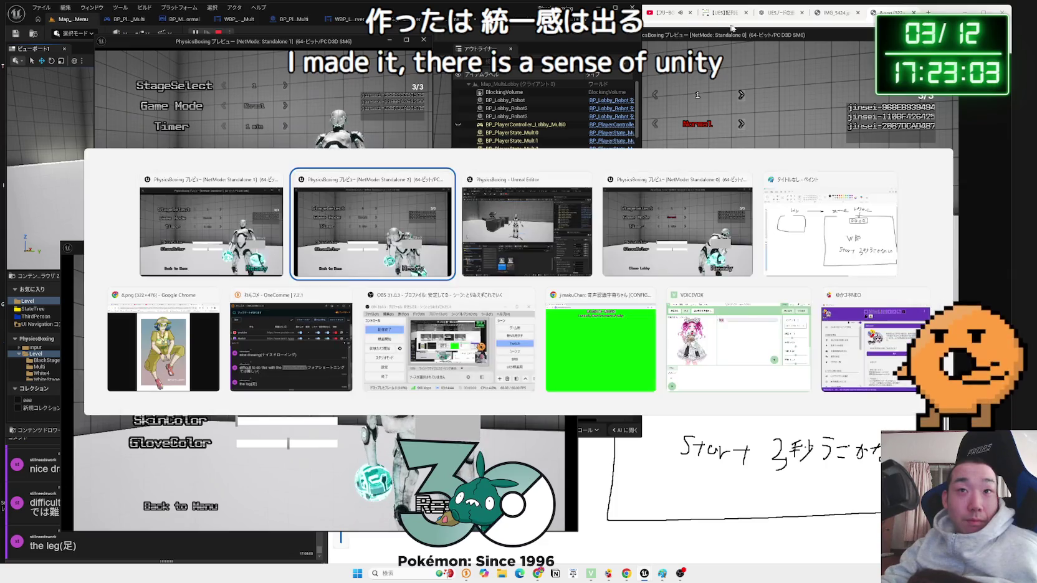
{"action": "left_click", "coordinate": [740, 124]}
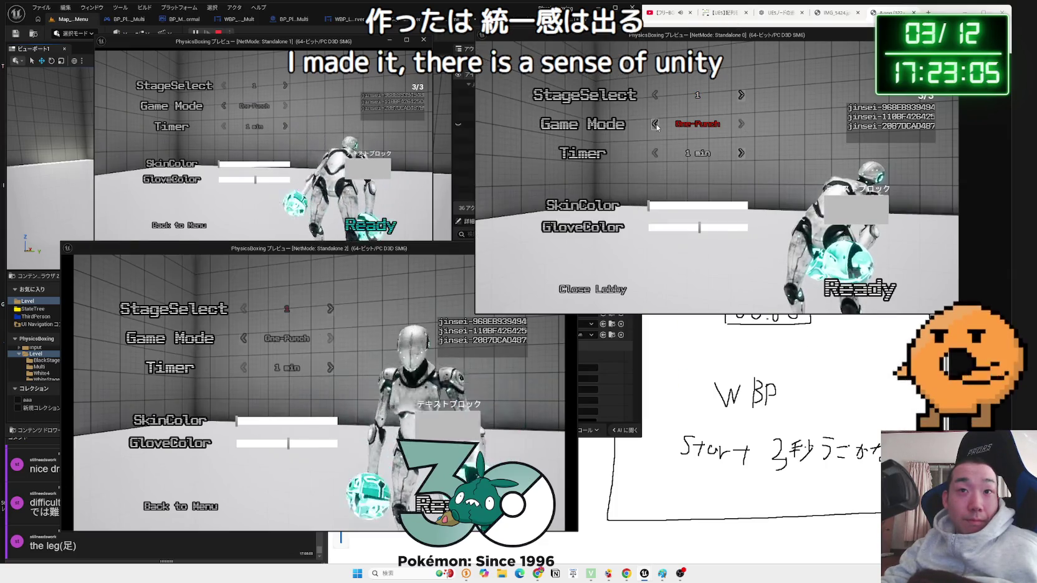
{"action": "left_click", "coordinate": [654, 95]}
{"action": "left_click", "coordinate": [655, 95]}
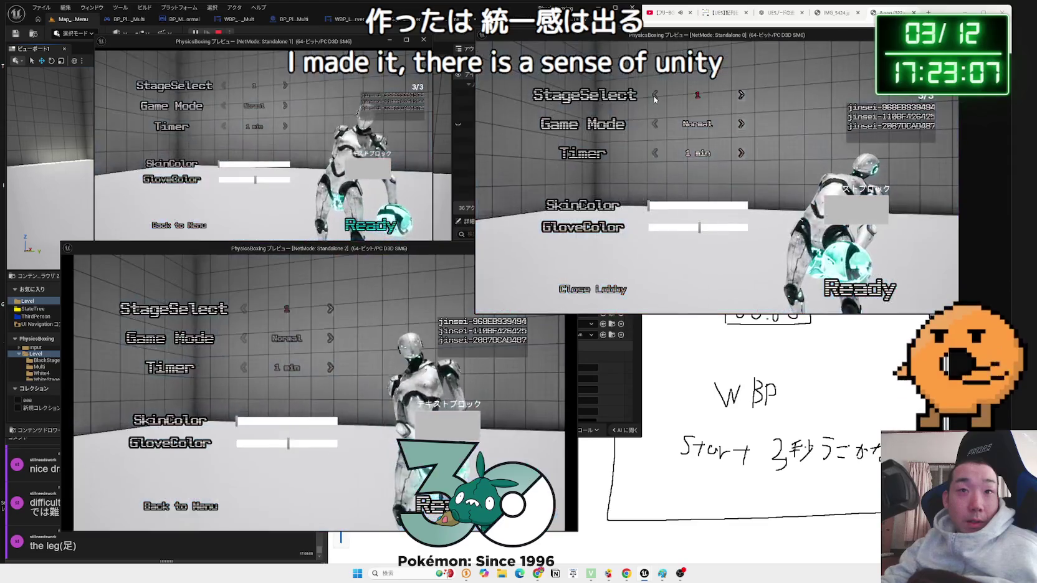
{"action": "left_click", "coordinate": [843, 288]}
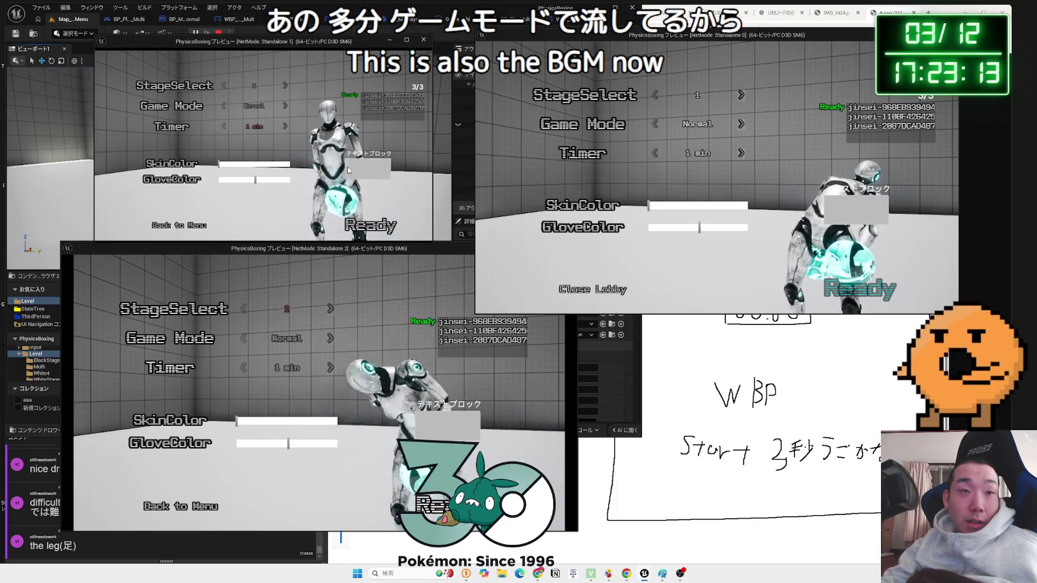
{"action": "left_click", "coordinate": [370, 225]}
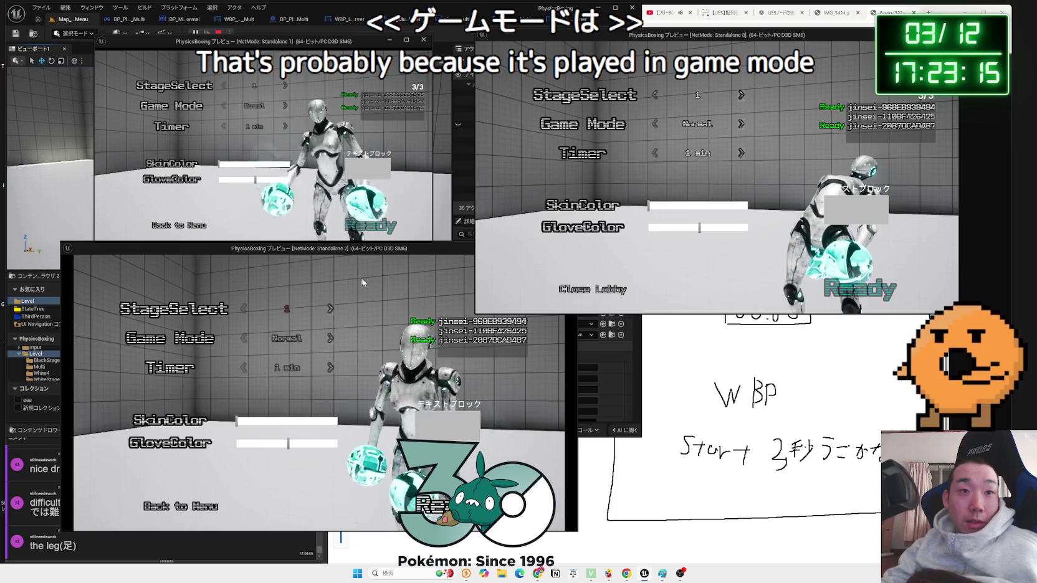
{"action": "left_click_drag", "start_coordinate": [297, 254], "coordinate": [268, 260]}
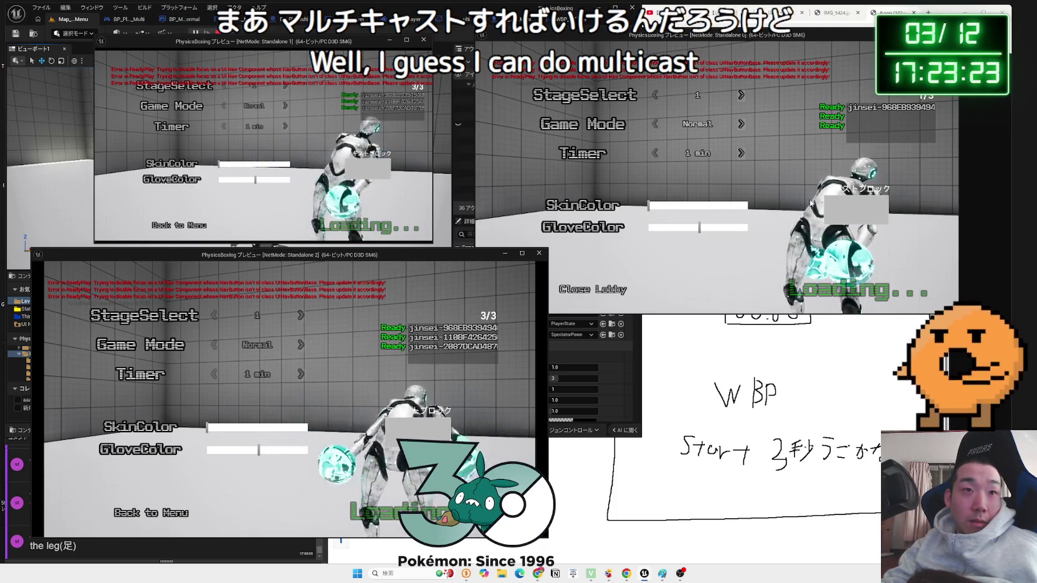
{"action": "left_click", "coordinate": [776, 186]}
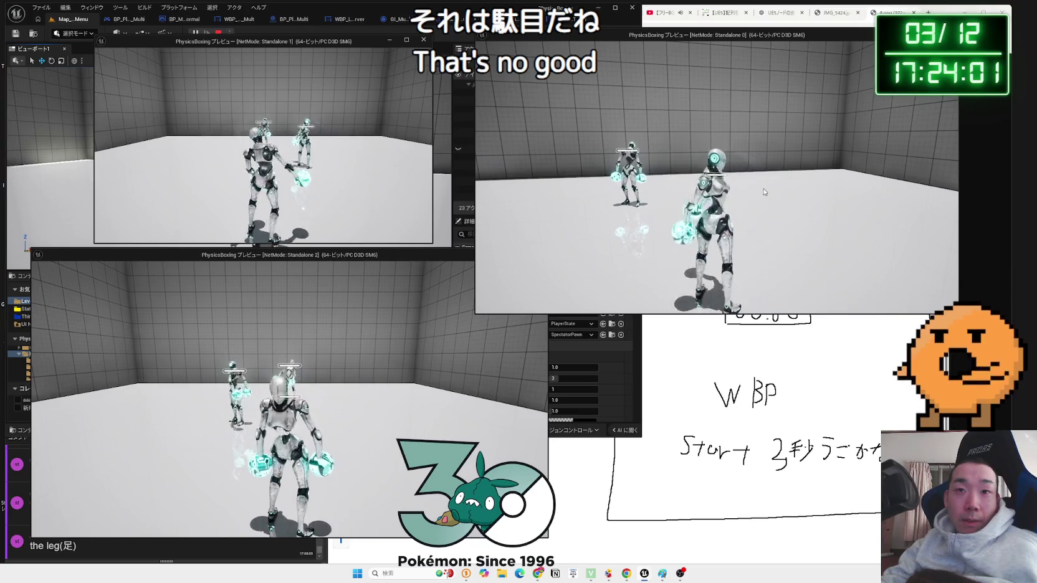
- Punch and walk the character around the arena, then stop the preview and open GameState_Multi's graph
{"action": "left_click", "coordinate": [847, 188]}
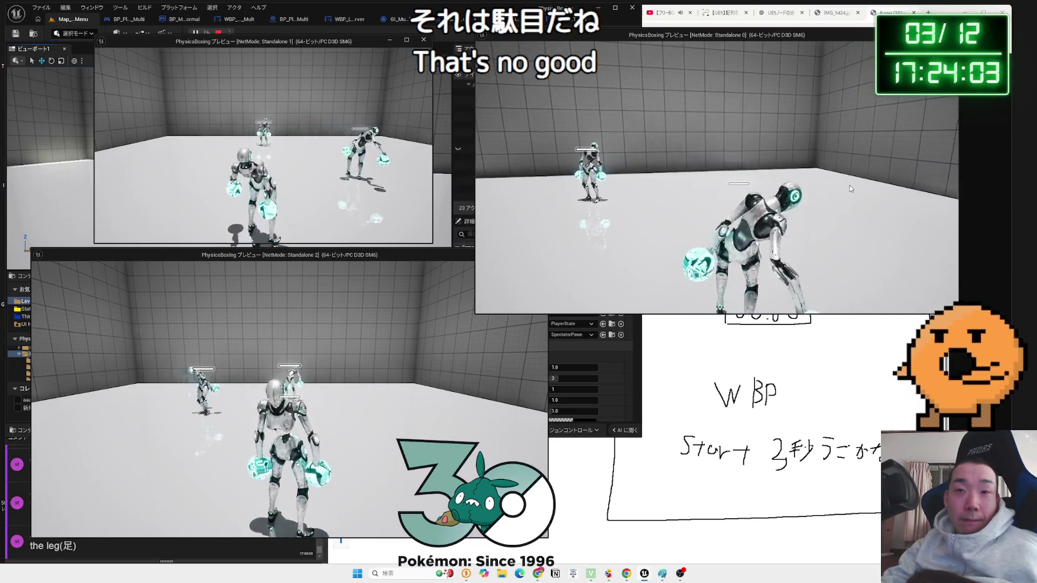
{"action": "left_click", "coordinate": [850, 188]}
{"action": "key", "text": "w"}
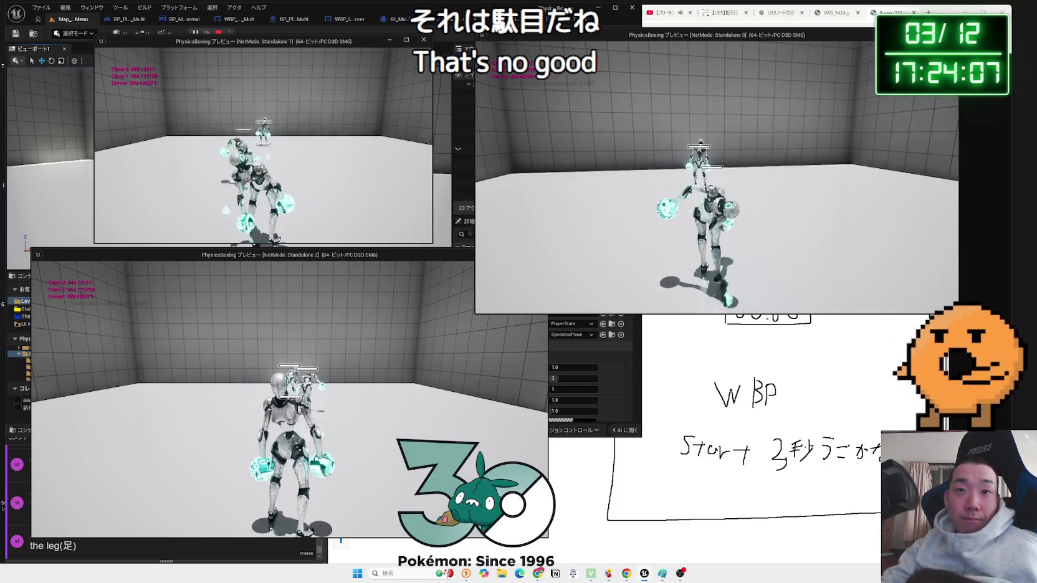
{"action": "left_click", "coordinate": [629, 202]}
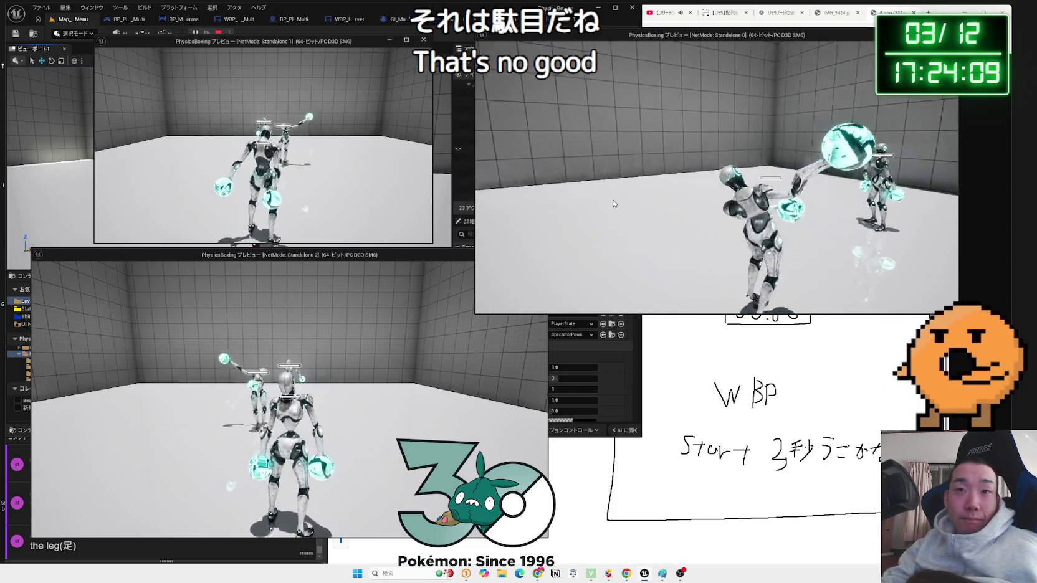
{"action": "key", "text": "w"}
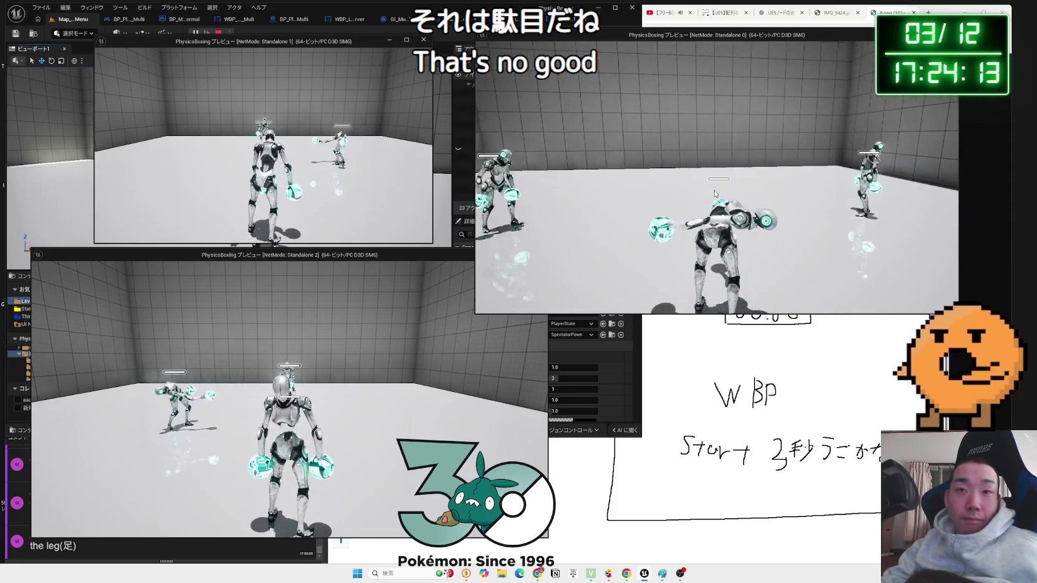
{"action": "key", "text": "Escape"}
{"action": "left_click", "coordinate": [443, 19]}
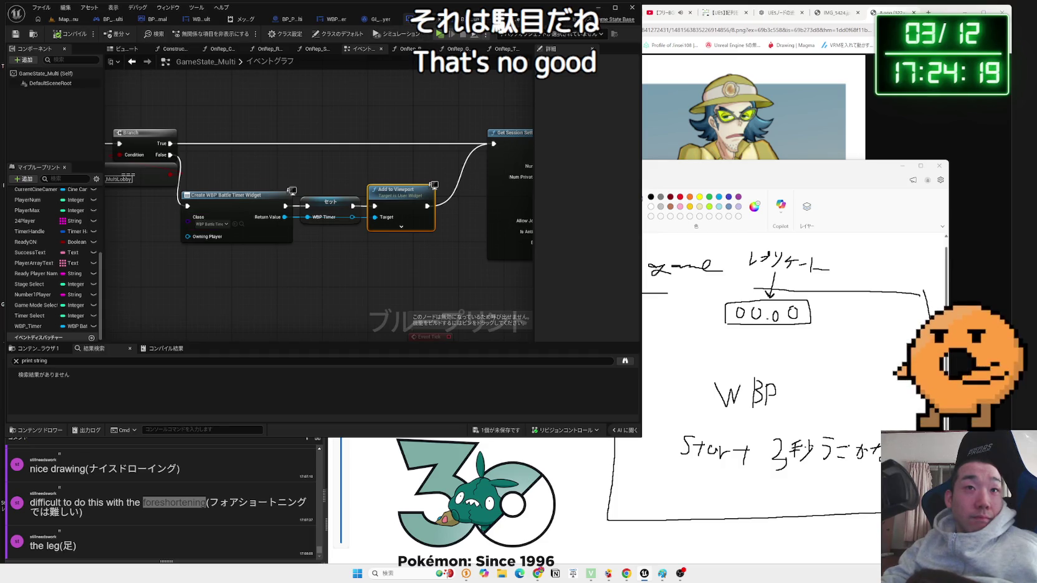
- Open WBP_BattleTimer's event graph and rearrange the nodes around Event Construct and Play Animation
{"action": "left_click", "coordinate": [336, 19]}
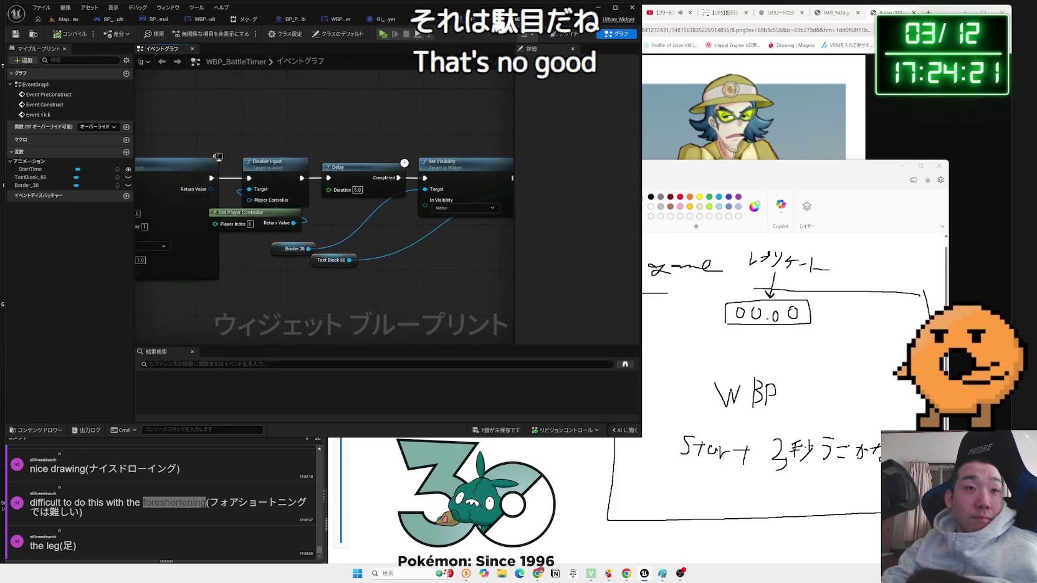
{"action": "left_click_drag", "start_coordinate": [446, 143], "coordinate": [663, 140]}
{"action": "scroll", "coordinate": [268, 140], "scroll_direction": "down", "scroll_amount": 3}
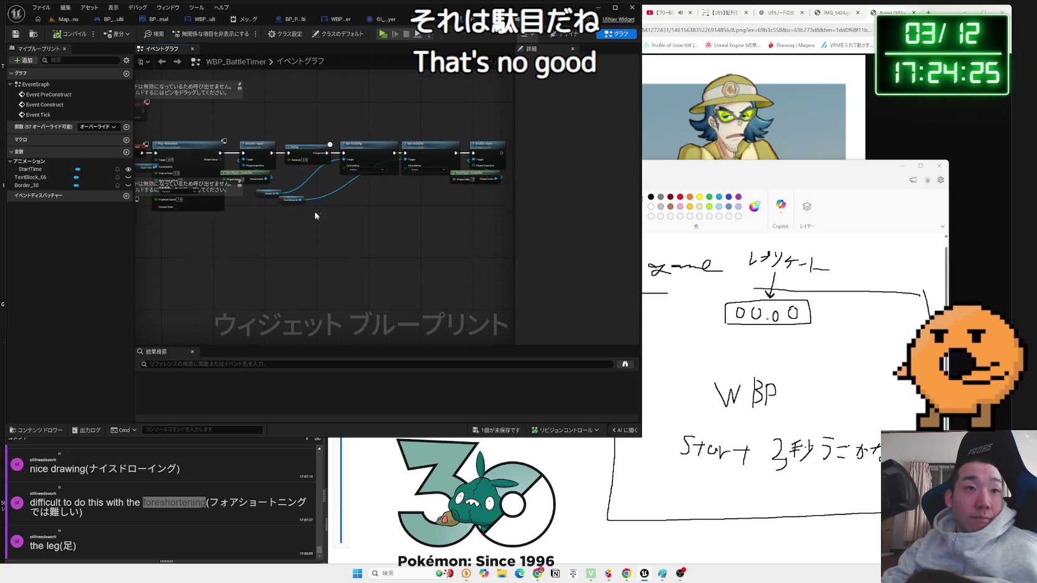
{"action": "scroll", "coordinate": [308, 184], "scroll_direction": "up", "scroll_amount": 2}
{"action": "left_click", "coordinate": [293, 187]}
{"action": "left_click_drag", "start_coordinate": [267, 215], "coordinate": [454, 175]}
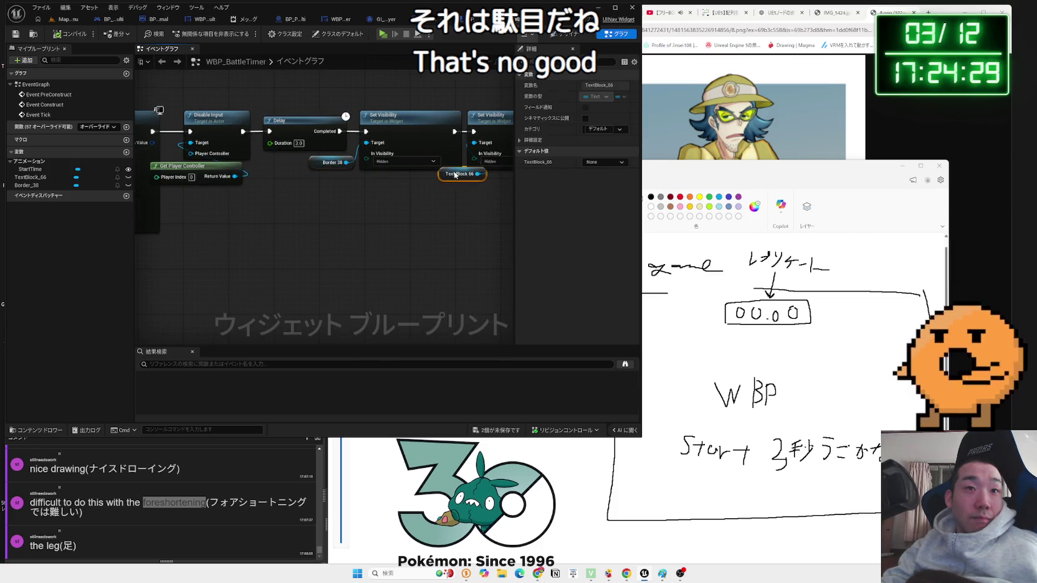
{"action": "scroll", "coordinate": [423, 185], "scroll_direction": "down", "scroll_amount": 4}
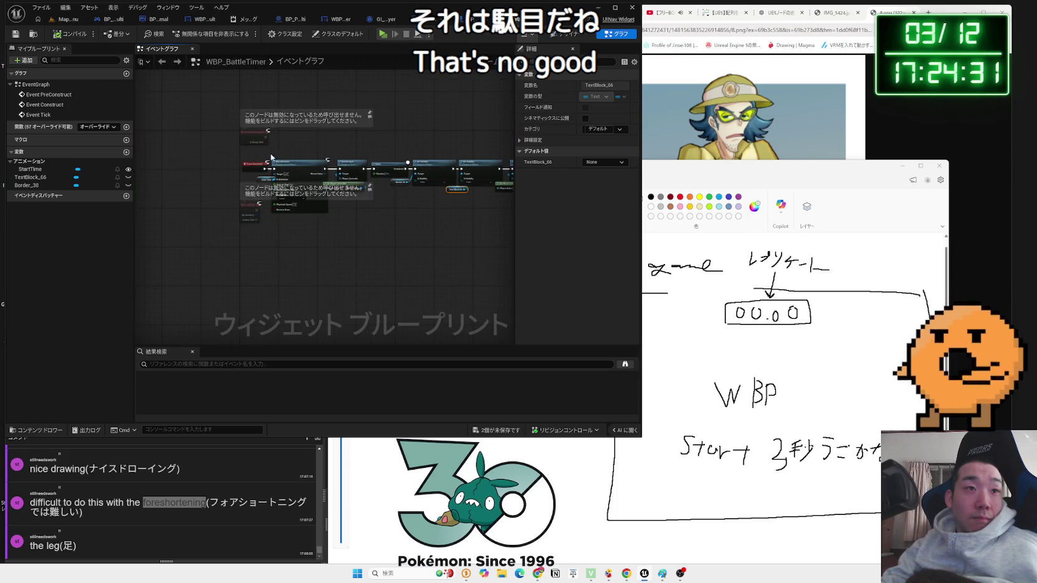
{"action": "left_click_drag", "start_coordinate": [355, 207], "coordinate": [352, 206]}
{"action": "scroll", "coordinate": [337, 186], "scroll_direction": "up", "scroll_amount": 5}
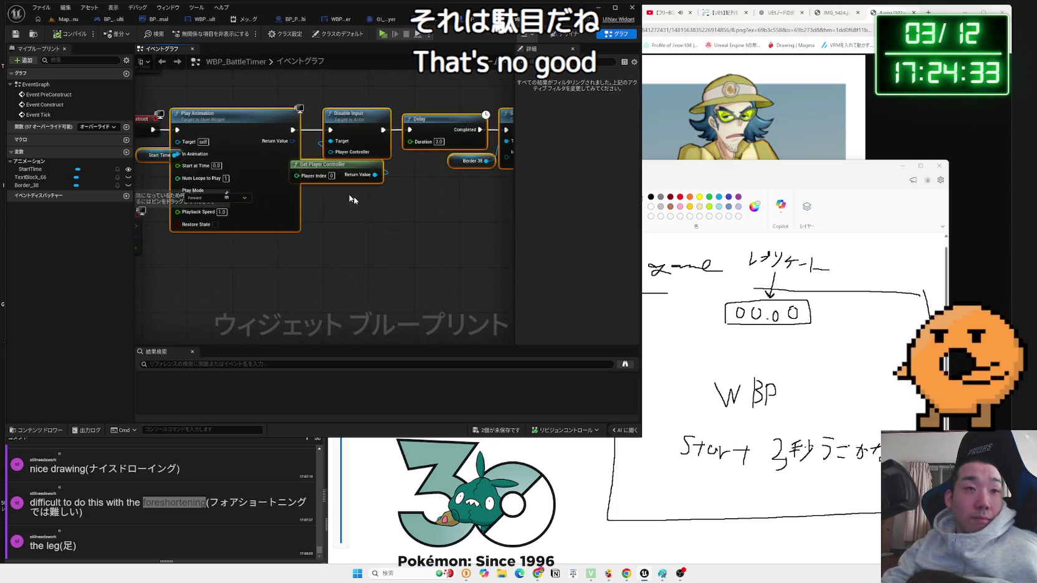
{"action": "left_click", "coordinate": [228, 155]}
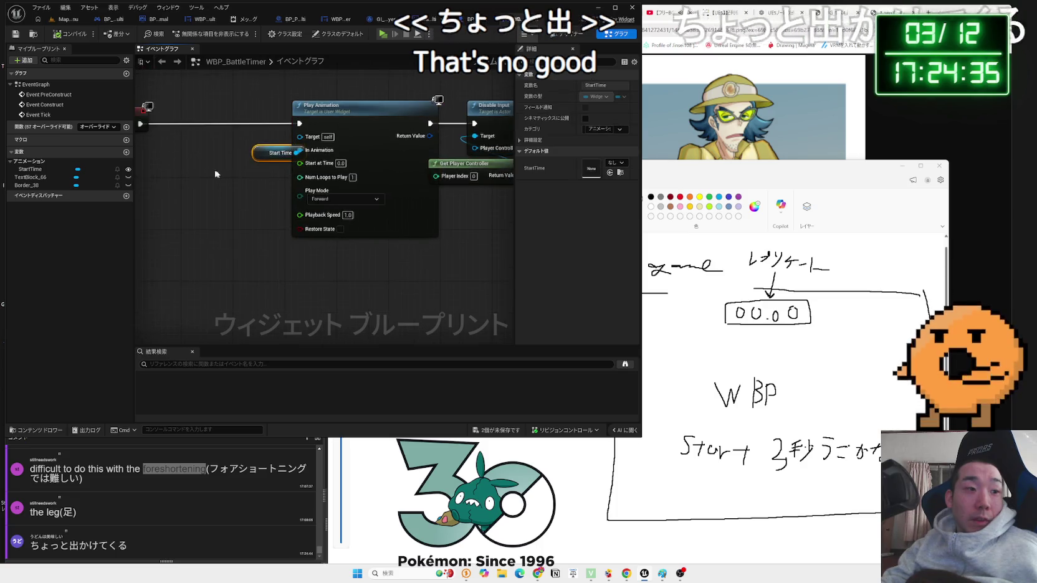
- Add a Get Player Controller node next to Event Construct
{"action": "left_click_drag", "start_coordinate": [316, 153], "coordinate": [352, 154]}
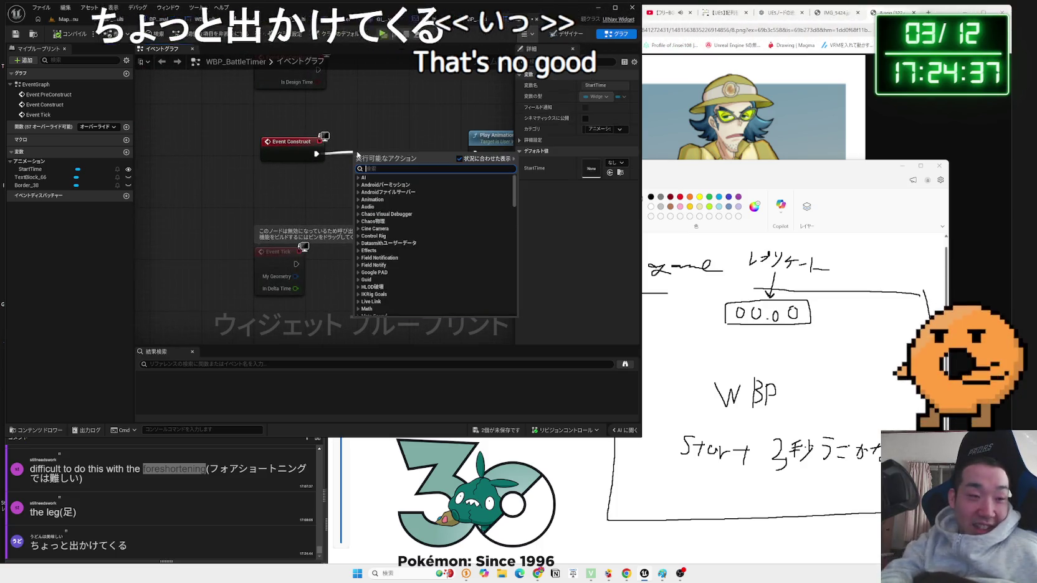
{"action": "left_click", "coordinate": [311, 181]}
{"action": "right_click", "coordinate": [313, 184]}
{"action": "type", "text": "set mouse"}
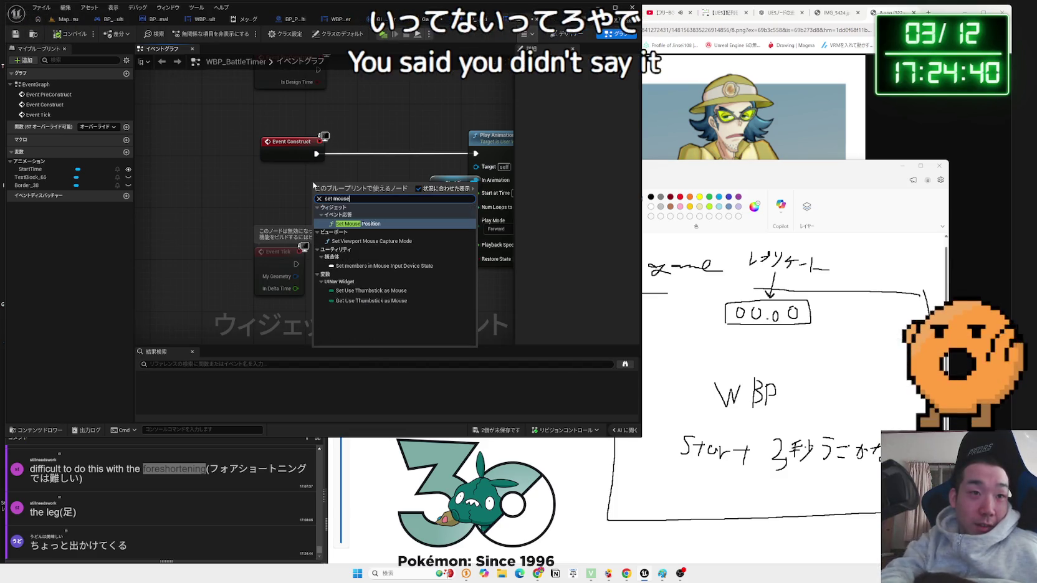
{"action": "left_click", "coordinate": [280, 197]}
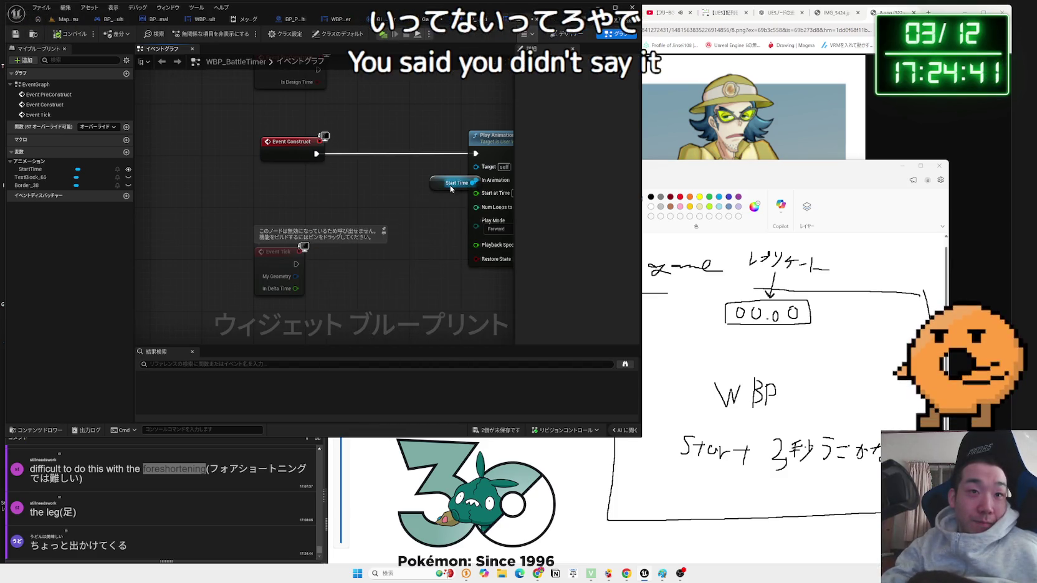
{"action": "right_click", "coordinate": [225, 193]}
{"action": "type", "text": "get playe"}
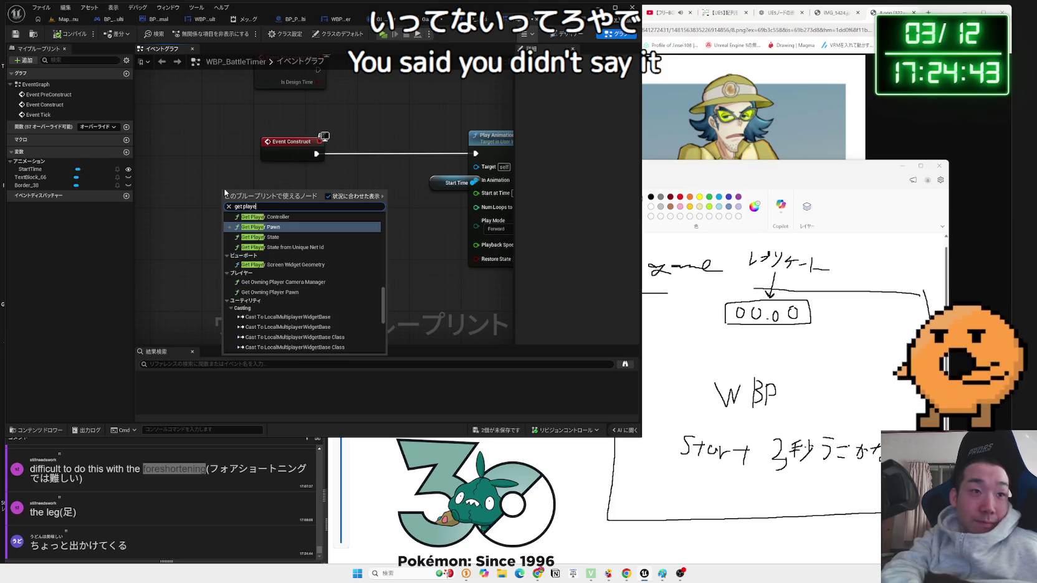
{"action": "type", "text": "r contor"}
{"action": "key", "text": "BackSpace"}
{"action": "type", "text": "rolel"}
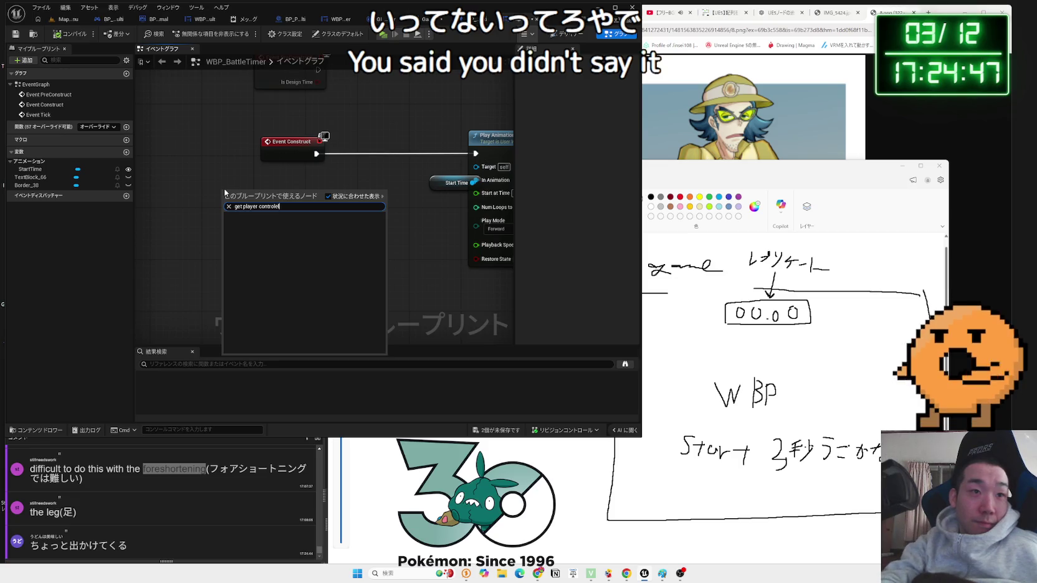
{"action": "key", "text": "BackSpace"}
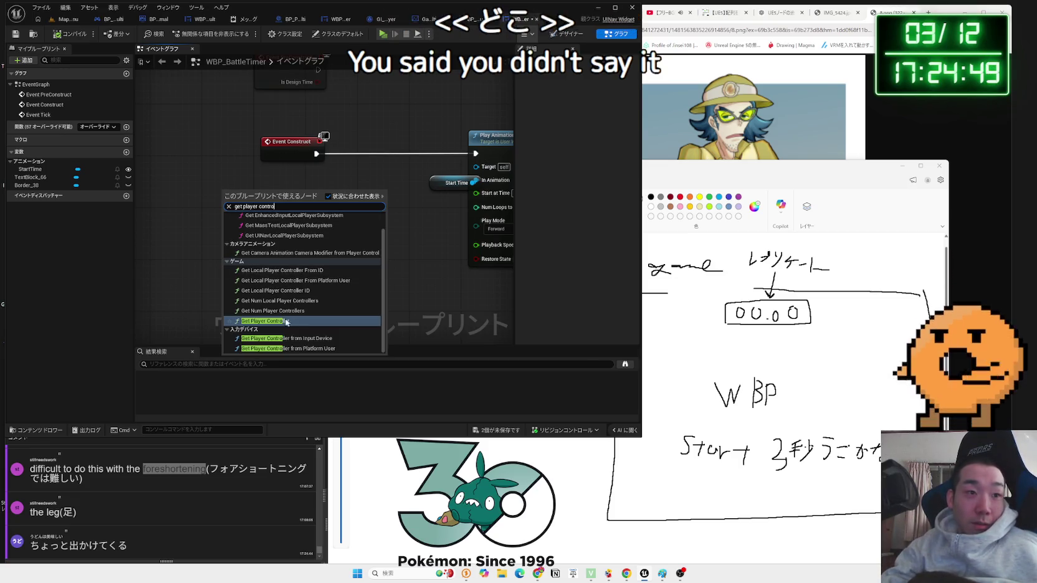
{"action": "key", "text": "Return"}
- Add a Set Show Mouse Cursor (off) node and wire it between Event Construct and Play Animation
{"action": "left_click_drag", "start_coordinate": [316, 205], "coordinate": [344, 197]}
{"action": "type", "text": "show"}
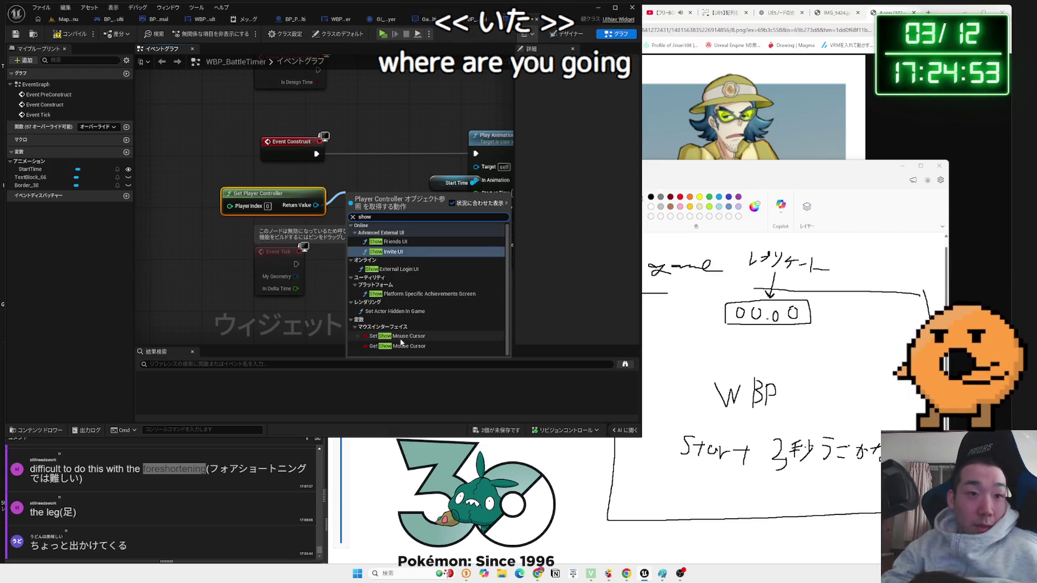
{"action": "left_click", "coordinate": [396, 336]}
{"action": "mouse_move", "coordinate": [383, 172]}
{"action": "left_mouse_down"}
{"action": "mouse_move", "coordinate": [344, 172]}
{"action": "mouse_move", "coordinate": [347, 154]}
{"action": "mouse_move", "coordinate": [475, 153]}
{"action": "left_mouse_up"}
{"action": "left_click_drag", "start_coordinate": [282, 204], "coordinate": [358, 204]}
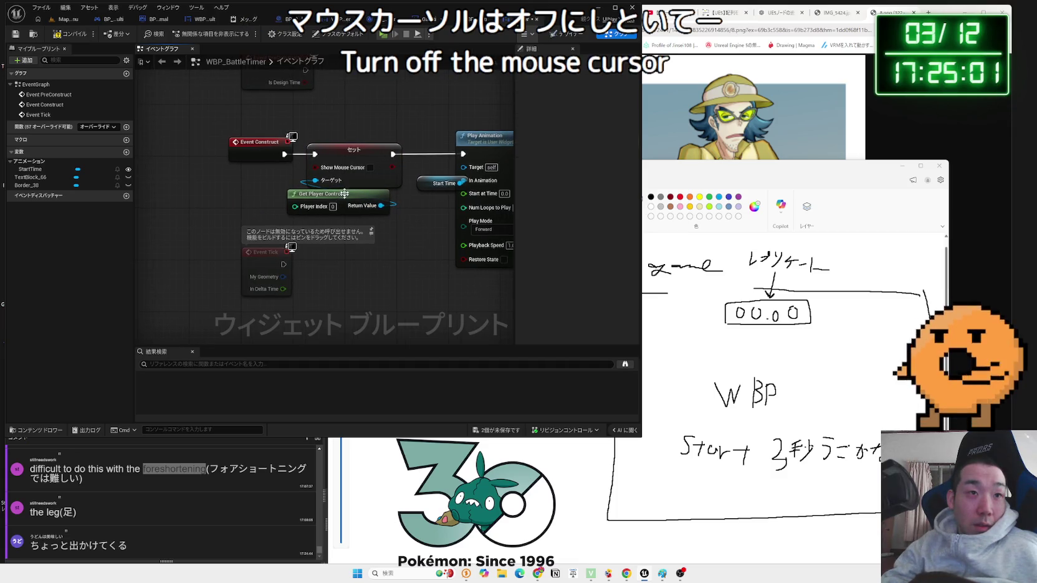
- Save all modified assets and return to the Designer view
{"action": "left_click", "coordinate": [496, 430]}
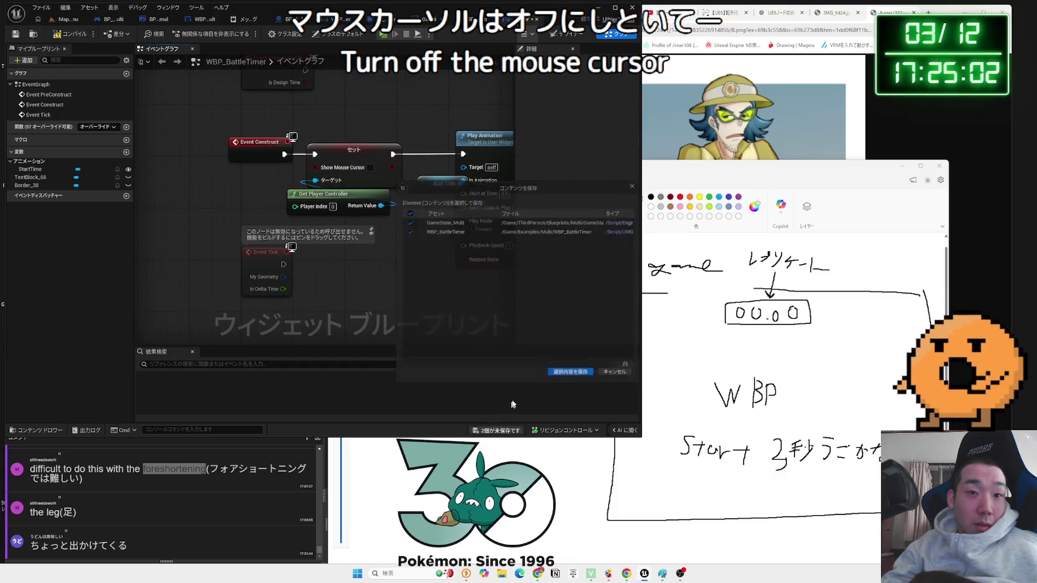
{"action": "left_click", "coordinate": [571, 381]}
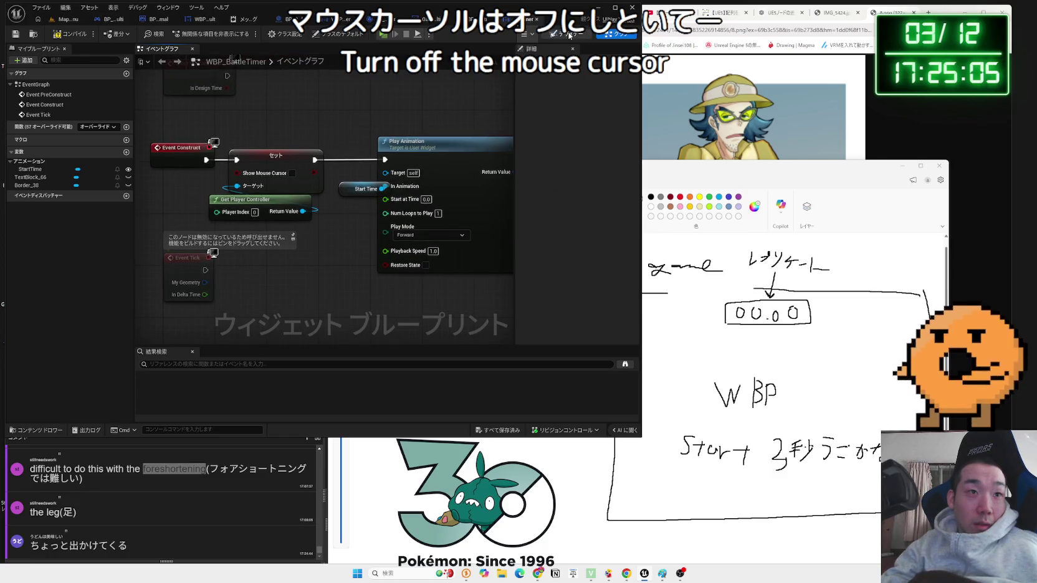
{"action": "left_click", "coordinate": [569, 35]}
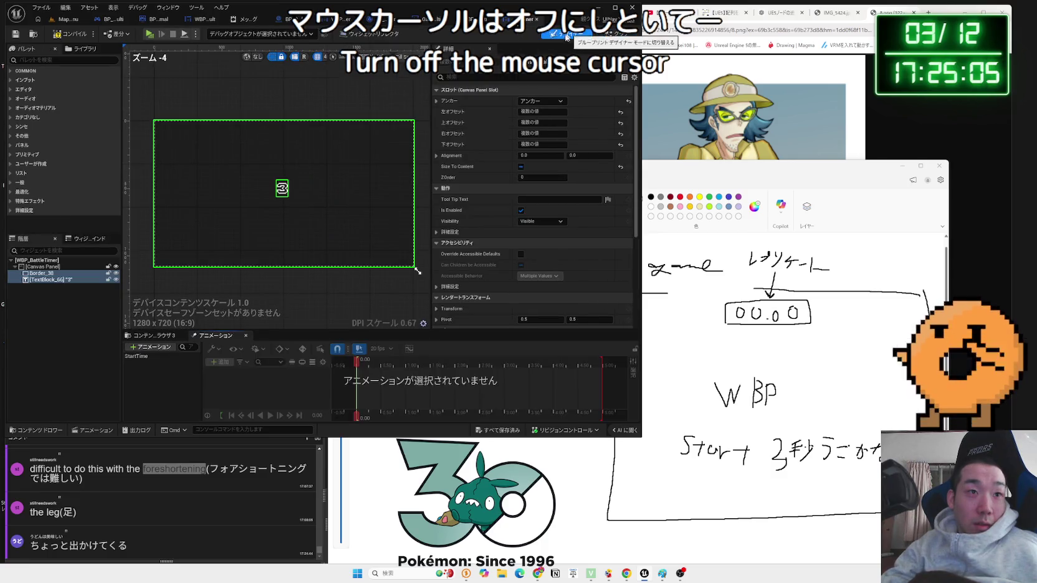
- Search the Canvas Panel, Border_38 and TextBlock_66 details for 'focus', then clear the search
{"action": "left_click", "coordinate": [42, 266]}
{"action": "type", "text": "focus"}
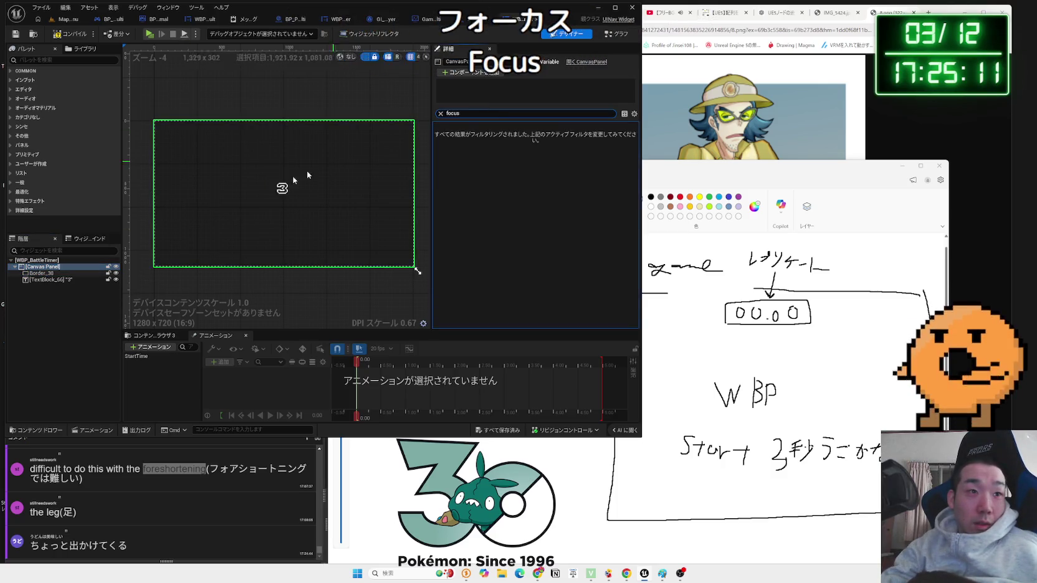
{"action": "left_click", "coordinate": [37, 279]}
{"action": "left_click", "coordinate": [38, 273]}
{"action": "left_click", "coordinate": [42, 267]}
{"action": "left_click", "coordinate": [440, 114]}
{"action": "scroll", "coordinate": [601, 223], "scroll_direction": "down", "scroll_amount": 5}
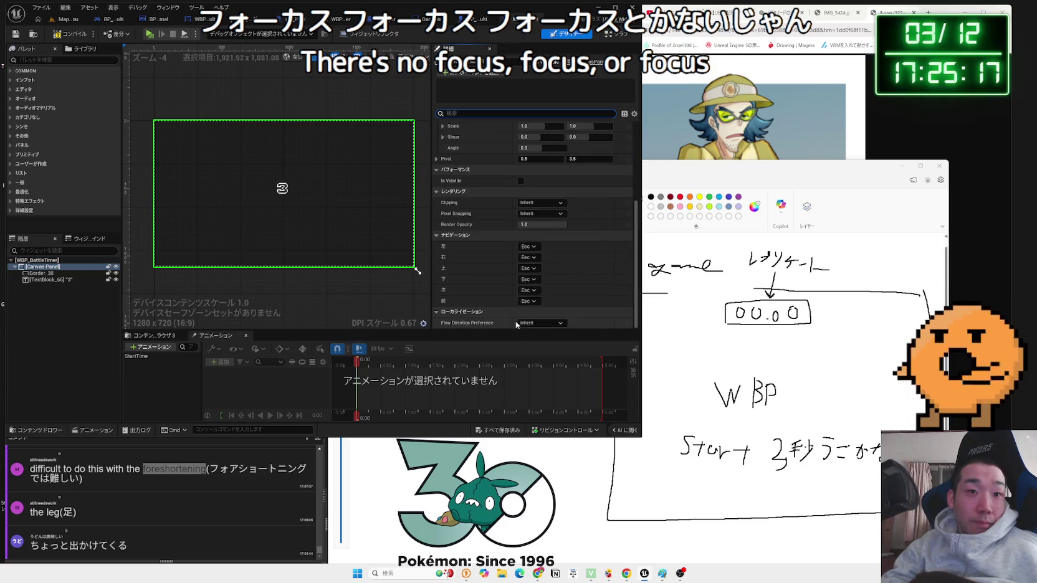
{"action": "scroll", "coordinate": [470, 289], "scroll_direction": "up", "scroll_amount": 1}
{"action": "scroll", "coordinate": [472, 288], "scroll_direction": "up", "scroll_amount": 5}
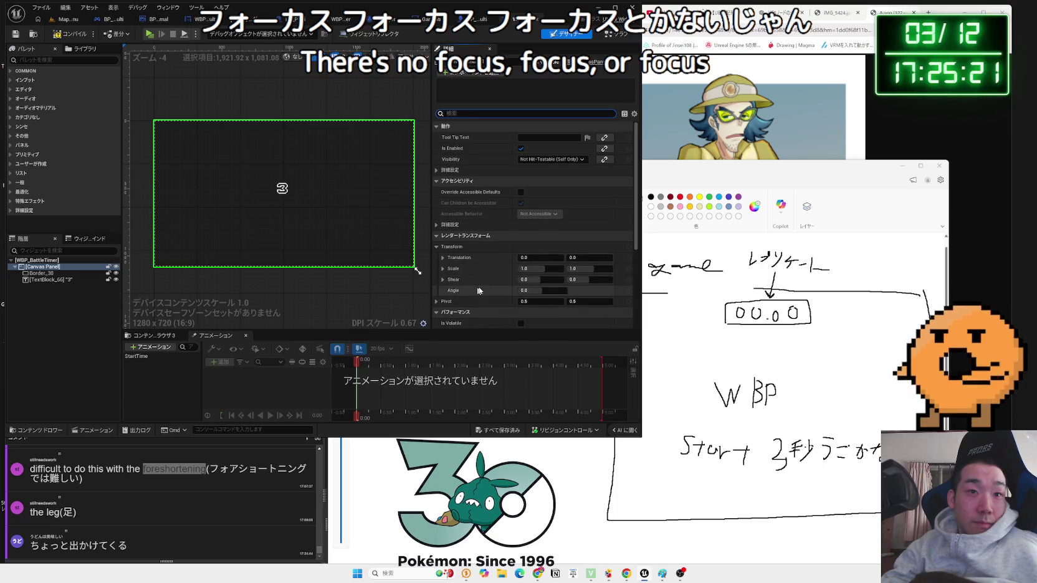
{"action": "scroll", "coordinate": [438, 171], "scroll_direction": "down", "scroll_amount": 6}
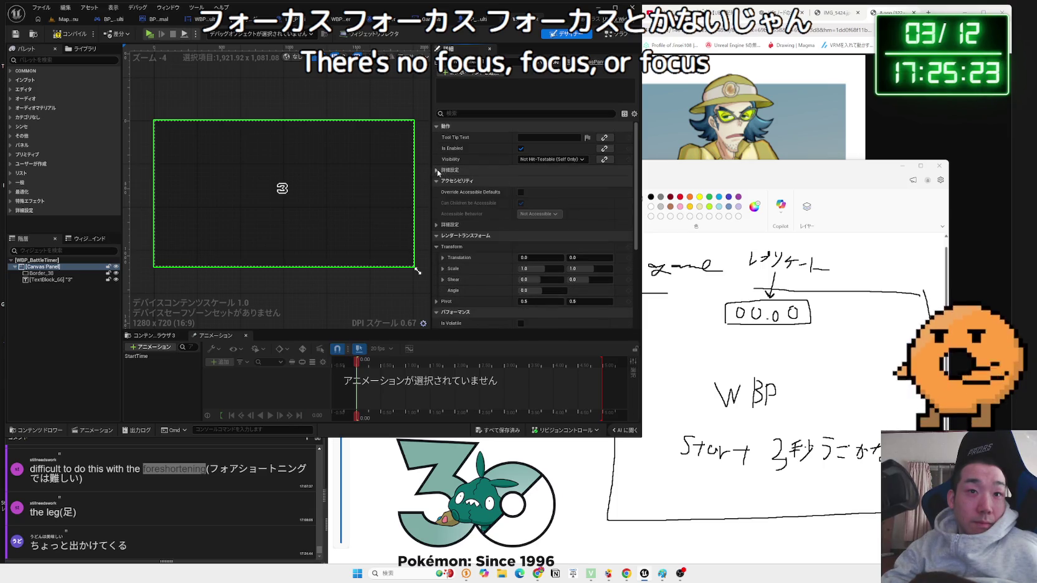
- Review Border_38 and TextBlock_66 properties, then switch to the Map_MainMenu level
{"action": "left_click", "coordinate": [41, 274]}
{"action": "scroll", "coordinate": [586, 233], "scroll_direction": "down", "scroll_amount": 10}
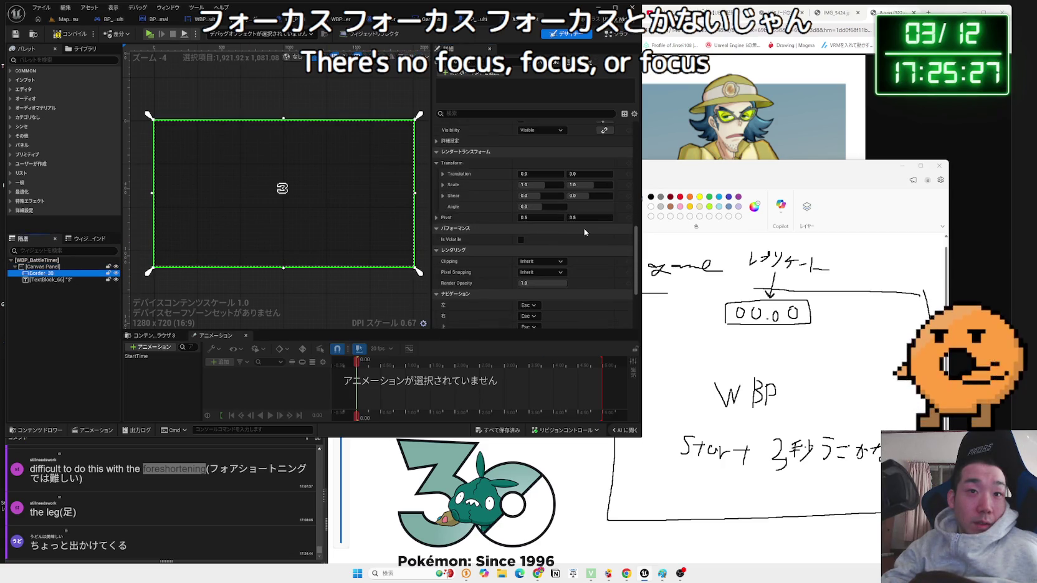
{"action": "left_click", "coordinate": [552, 183]}
{"action": "scroll", "coordinate": [554, 212], "scroll_direction": "down", "scroll_amount": 7}
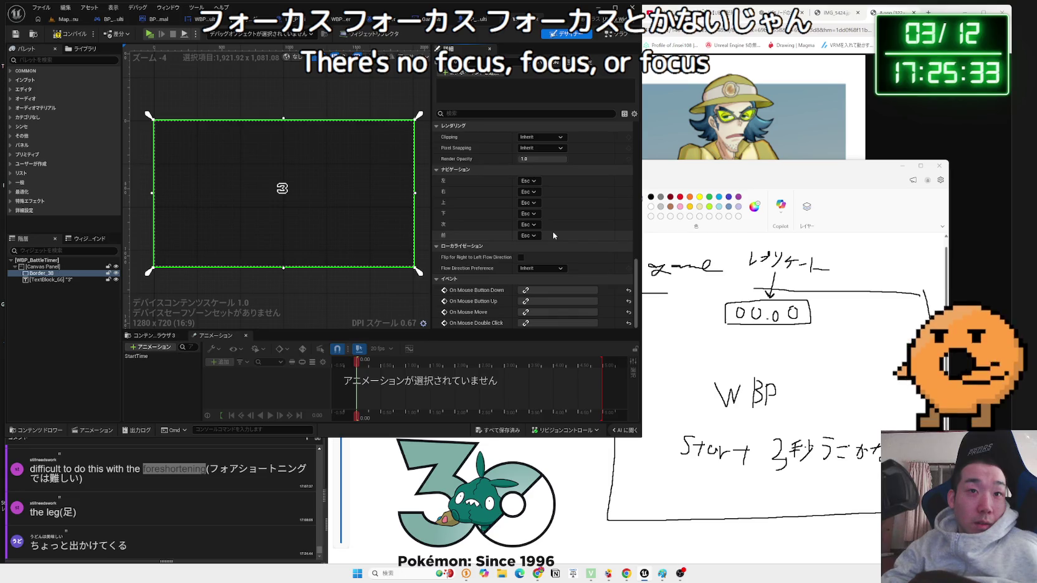
{"action": "scroll", "coordinate": [553, 235], "scroll_direction": "up", "scroll_amount": 10}
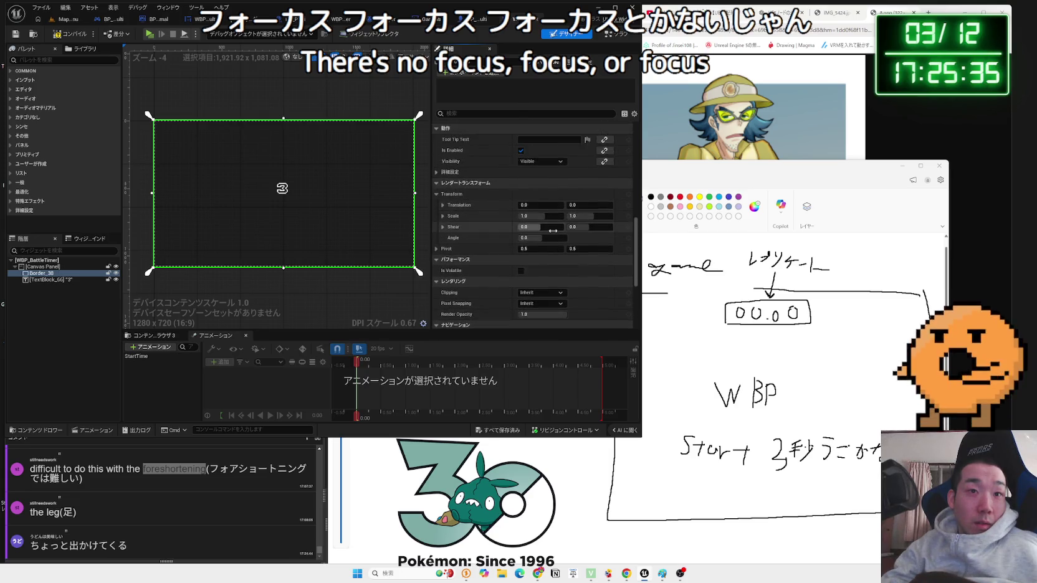
{"action": "scroll", "coordinate": [553, 233], "scroll_direction": "up", "scroll_amount": 7}
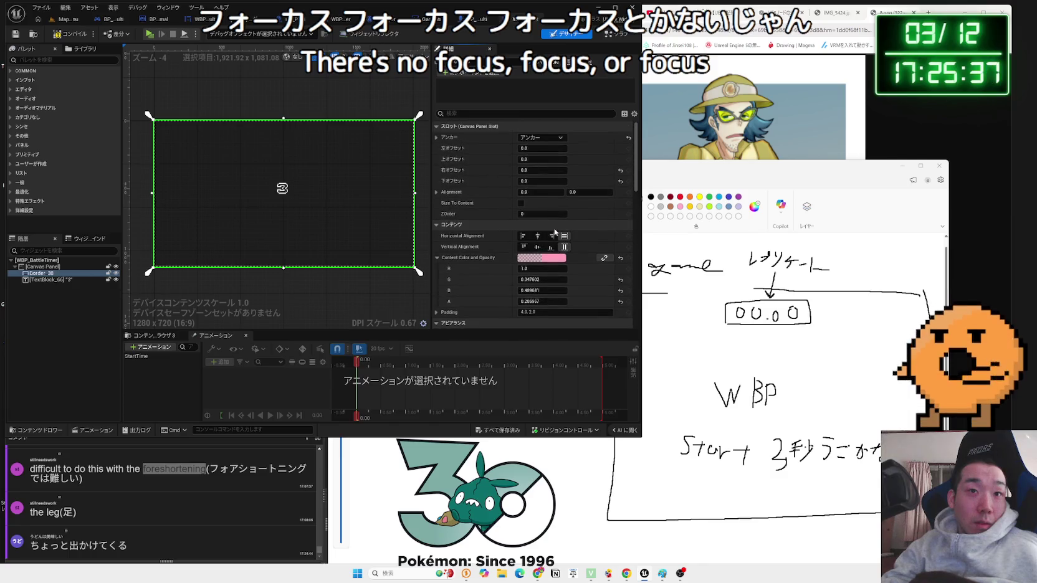
{"action": "left_click", "coordinate": [73, 323]}
{"action": "left_click", "coordinate": [68, 273]}
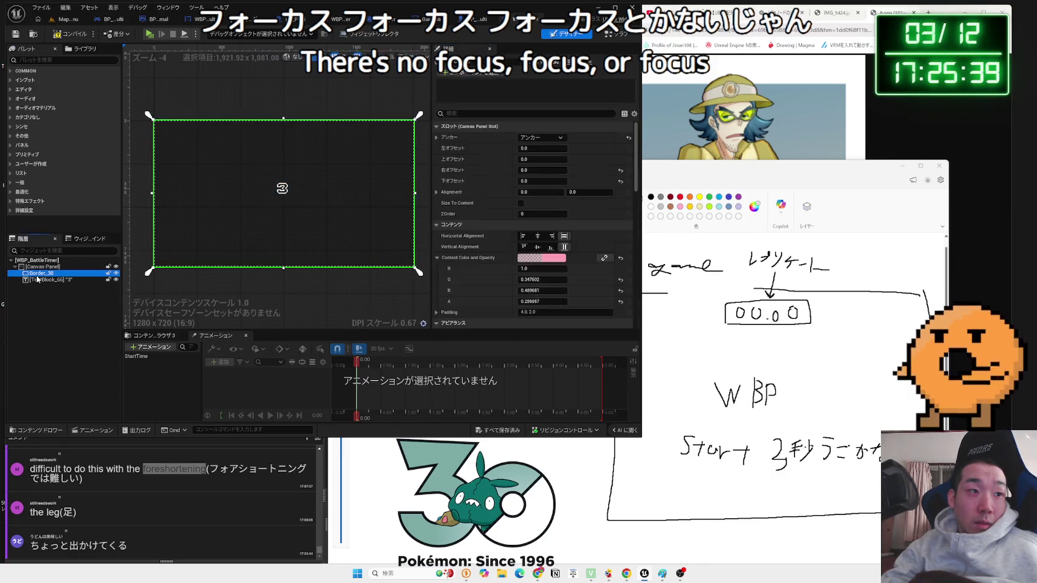
{"action": "left_click", "coordinate": [68, 280]}
{"action": "left_click", "coordinate": [510, 111]}
{"action": "type", "text": "focu"}
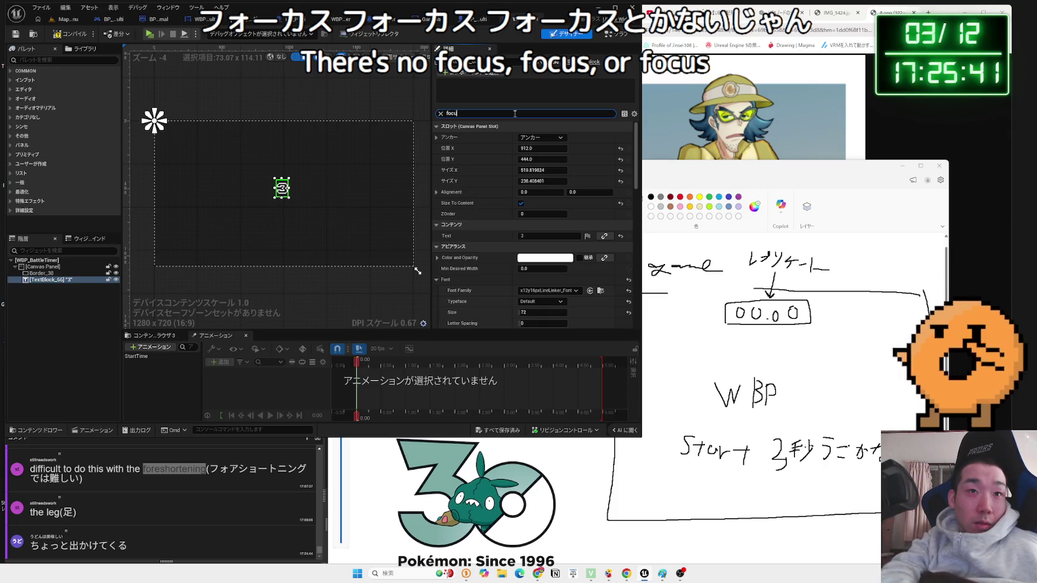
{"action": "type", "text": "si"}
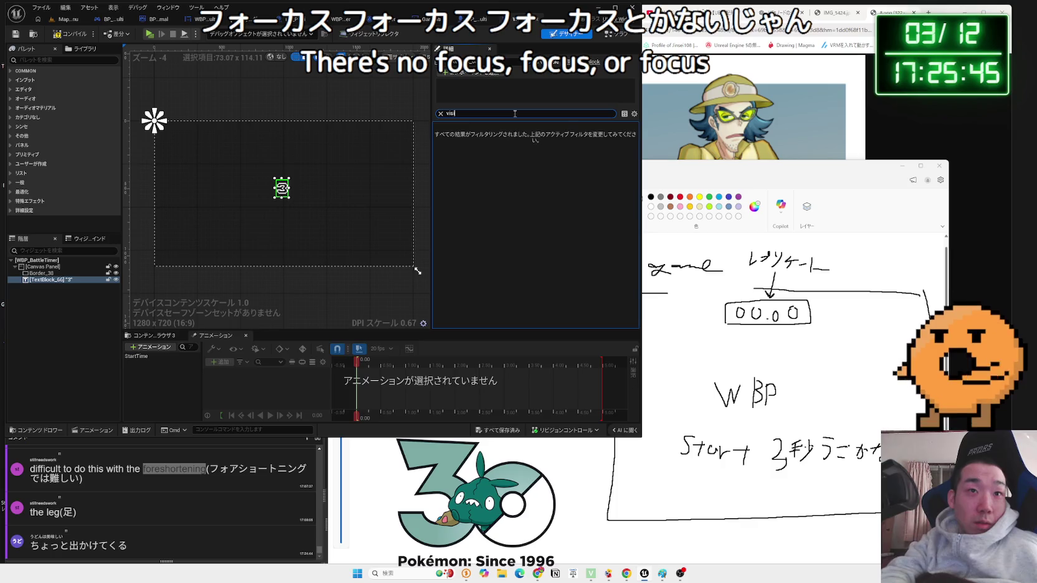
{"action": "key", "text": "BackSpace"}
{"action": "key", "text": "BackSpace"}
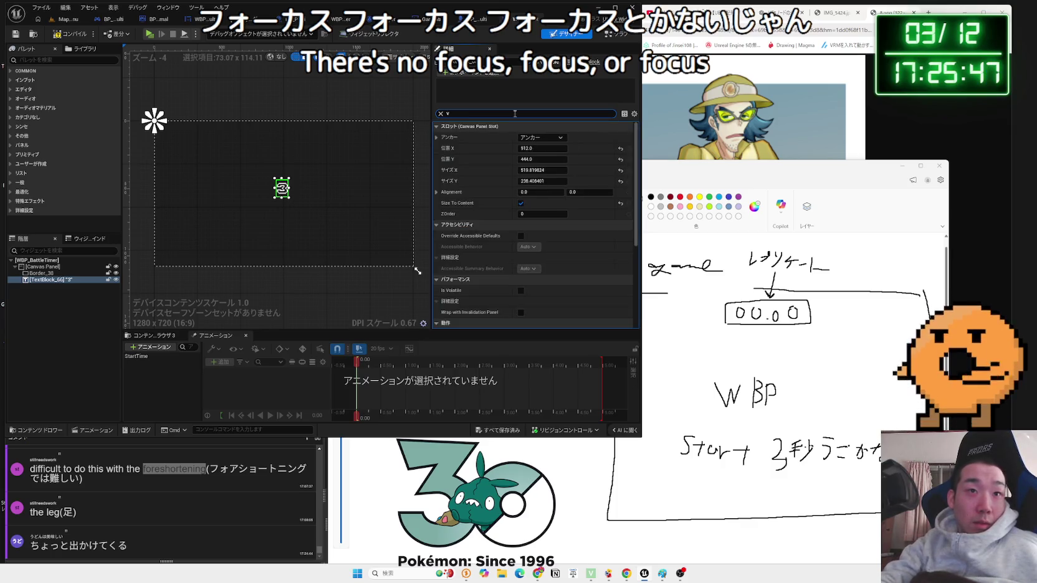
{"action": "left_click", "coordinate": [62, 20]}
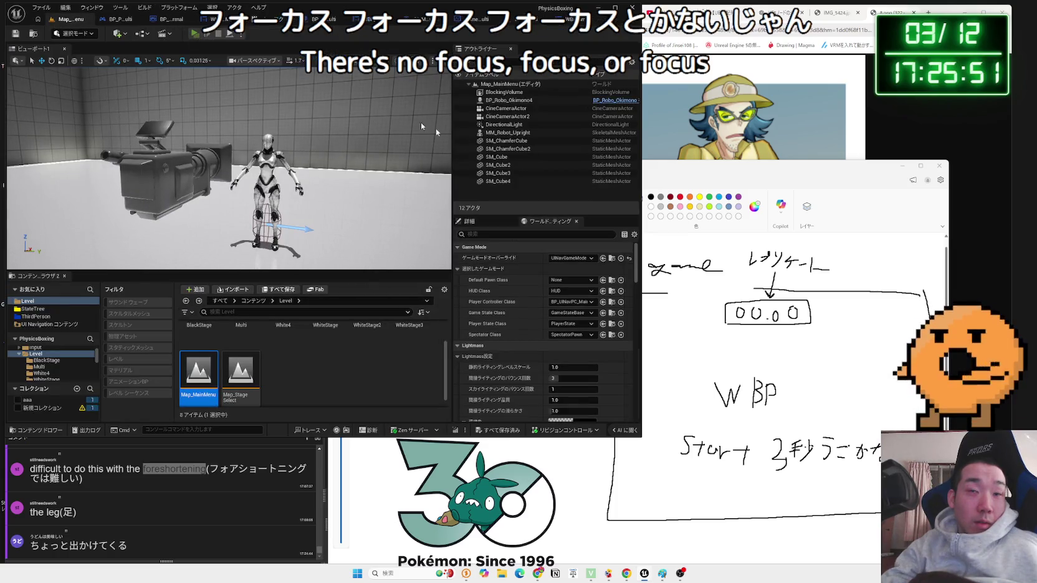
- Start the three-client multiplayer preview and widen two of the client windows
{"action": "key", "text": "alt+p"}
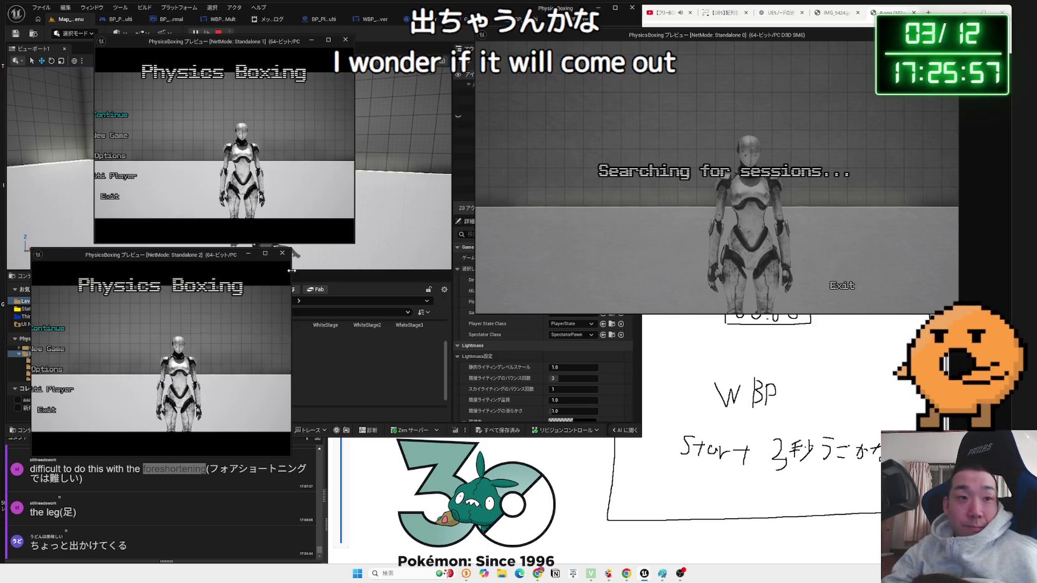
{"action": "left_click_drag", "start_coordinate": [291, 274], "coordinate": [374, 248]}
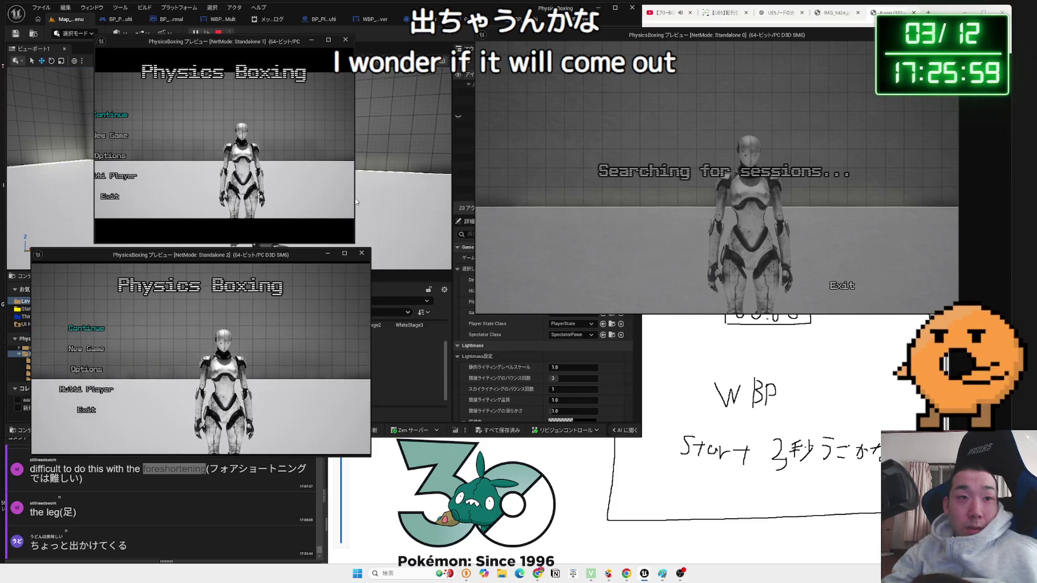
{"action": "left_click_drag", "start_coordinate": [355, 200], "coordinate": [435, 200]}
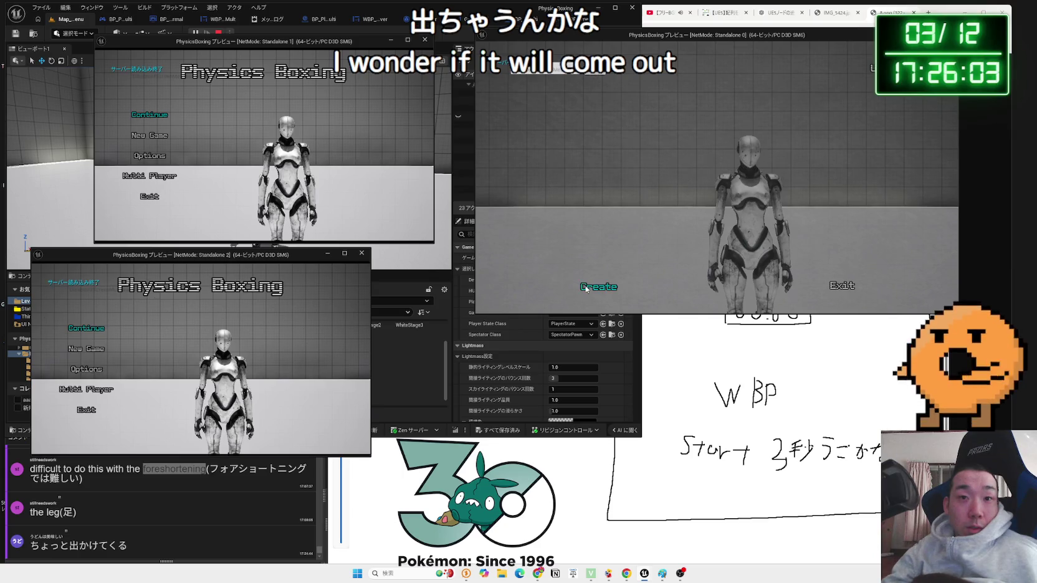
- Create a session in one client and have the other two search Multi Player for it
{"action": "left_click", "coordinate": [597, 288]}
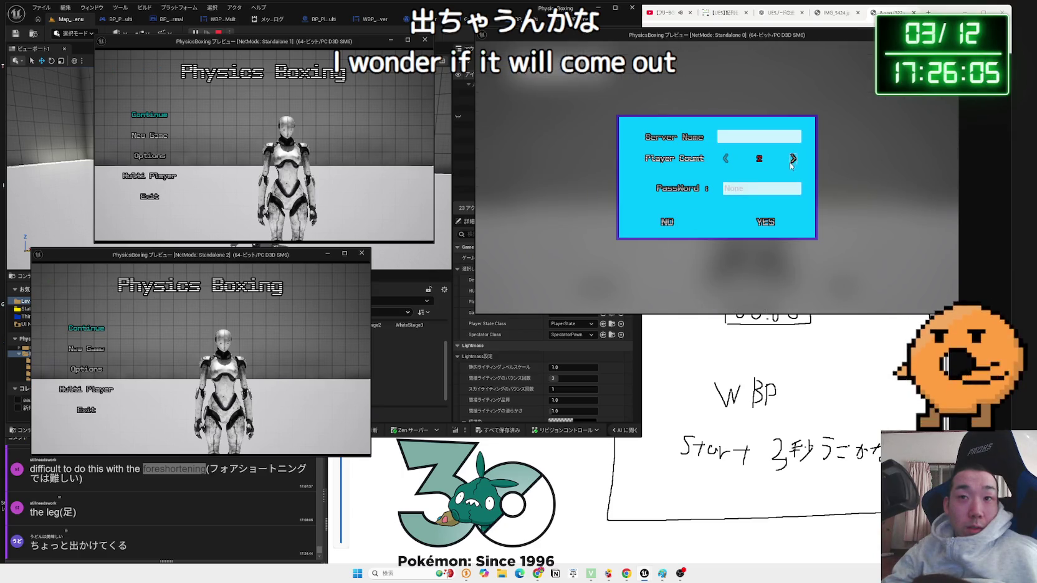
{"action": "left_click", "coordinate": [765, 221]}
{"action": "key", "text": "alt+Tab"}
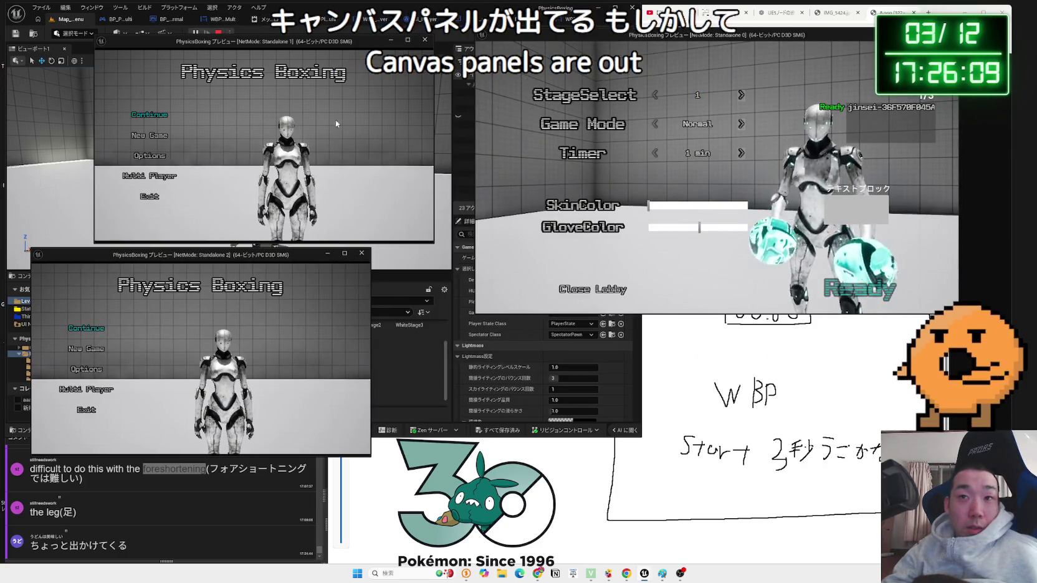
{"action": "left_click", "coordinate": [149, 176]}
{"action": "left_click", "coordinate": [86, 390]}
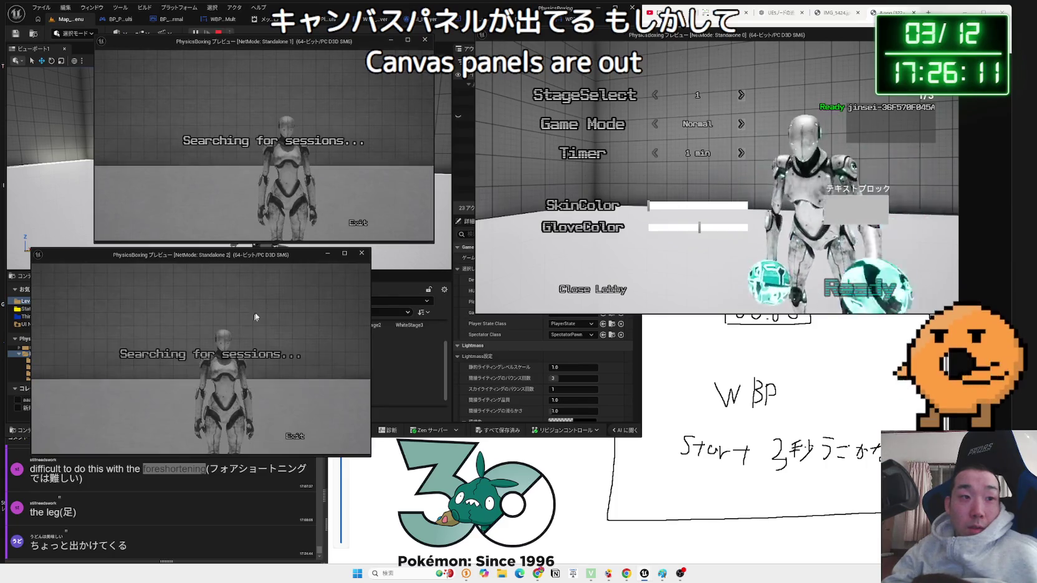
{"action": "left_click_drag", "start_coordinate": [284, 259], "coordinate": [312, 258]}
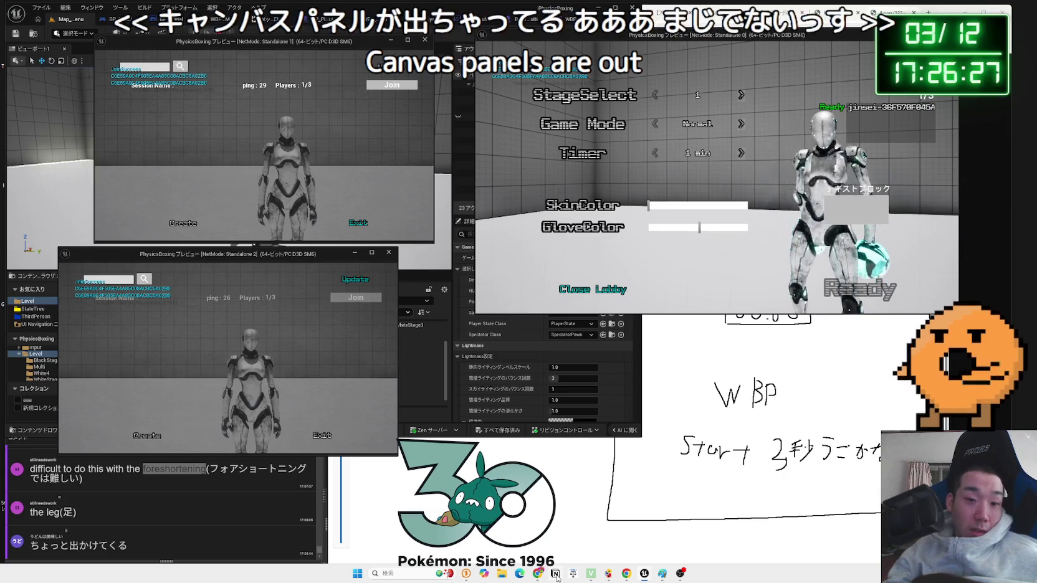
{"action": "left_click", "coordinate": [556, 574]}
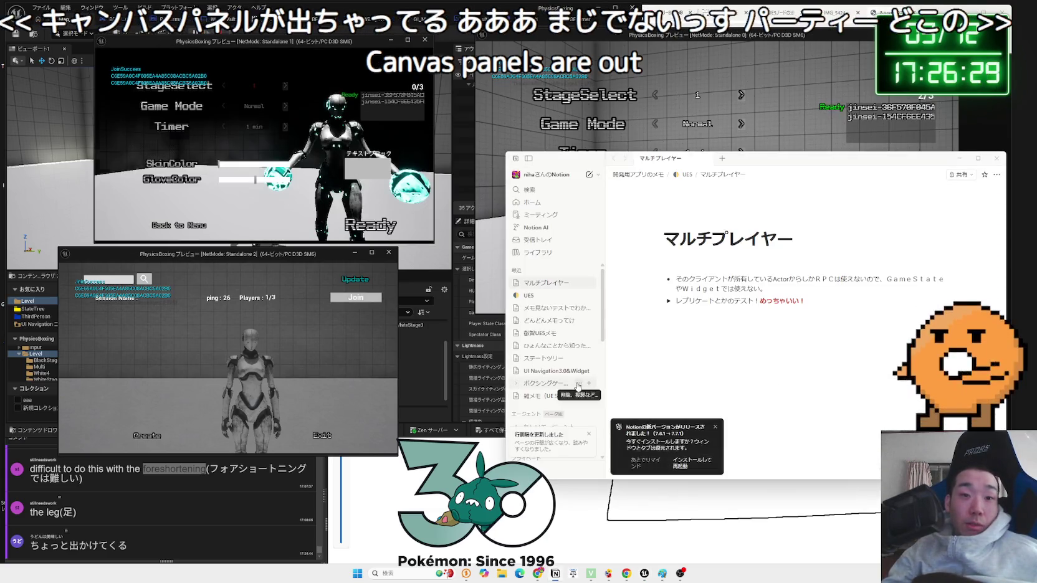
- Delete ワンパンモード（簡単） from the ボクシングゲーム草案 TODO list, minimize Notion, and mark the player ready
{"action": "left_click", "coordinate": [548, 383]}
{"action": "scroll", "coordinate": [802, 364], "scroll_direction": "down", "scroll_amount": 10}
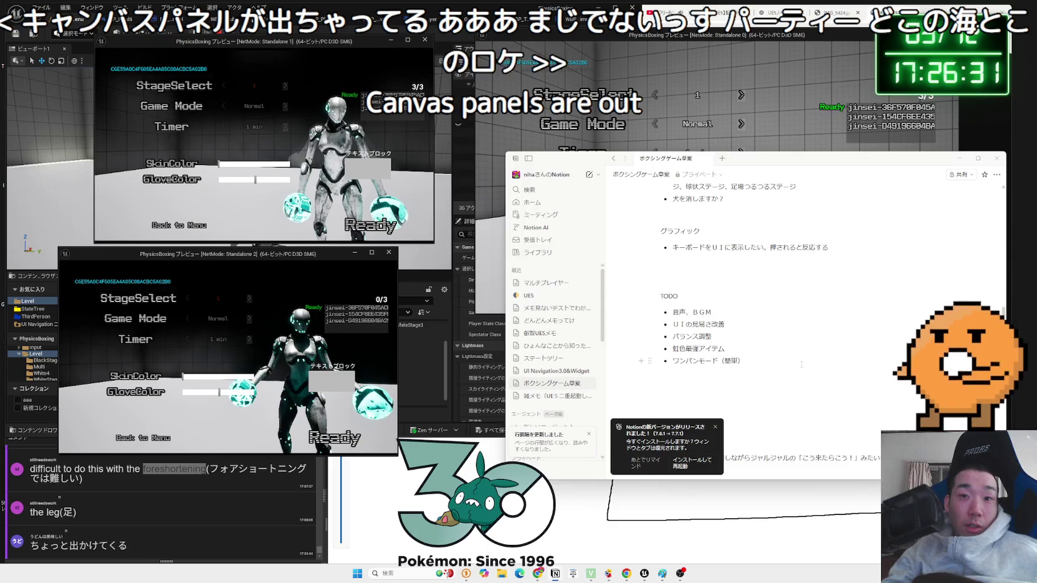
{"action": "right_click", "coordinate": [752, 361]}
{"action": "key", "text": "Delete"}
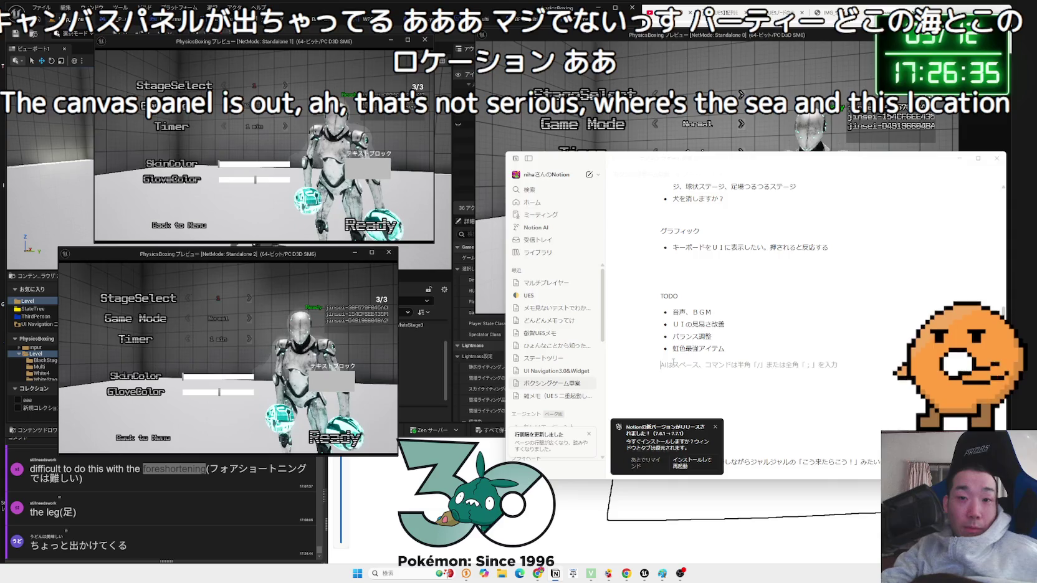
{"action": "left_click", "coordinate": [719, 334]}
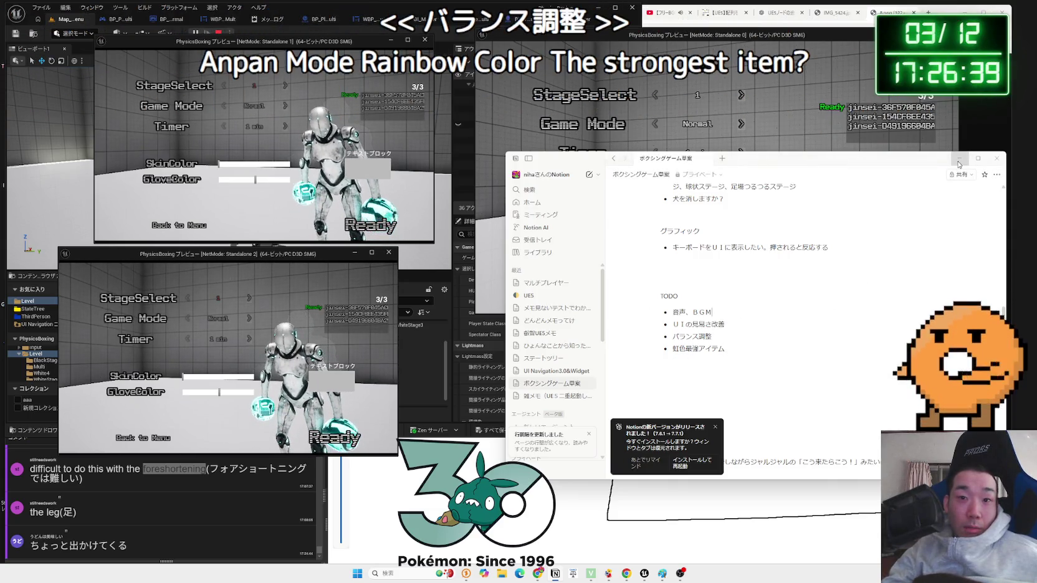
{"action": "key", "text": "super+Down"}
{"action": "left_click", "coordinate": [858, 288]}
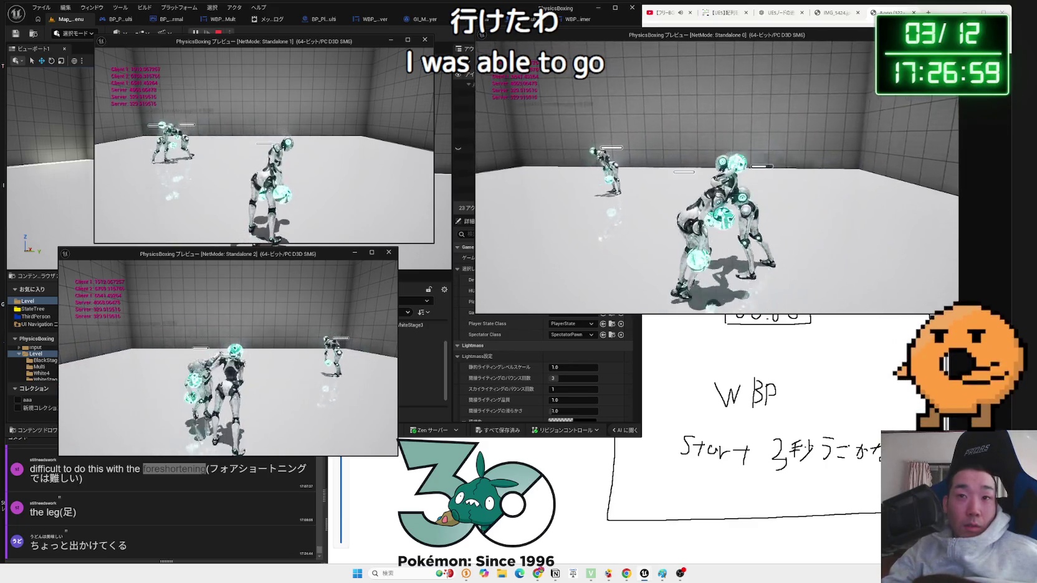
- Open the Pause menu in the host preview, then stop the play session
{"action": "key", "text": "Escape"}
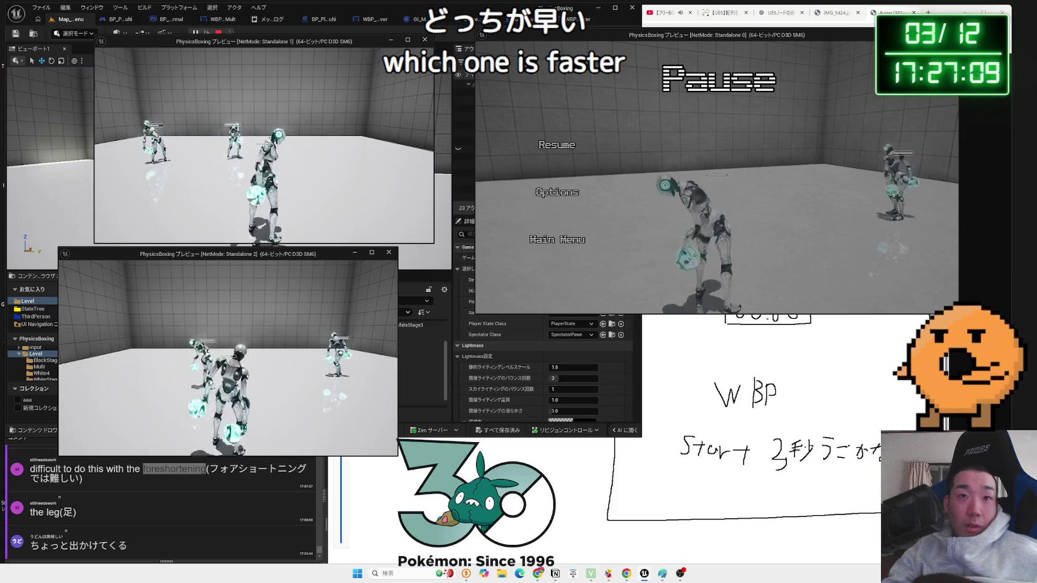
{"action": "key", "text": "Escape"}
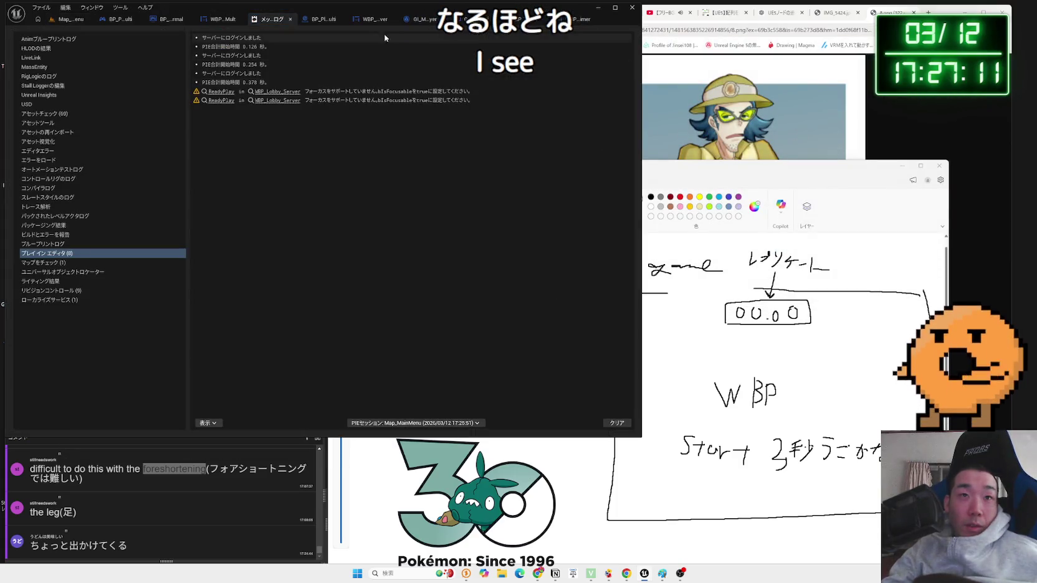
- Switch to the WBP_BattleTimer tab to view its Designer
{"action": "left_click", "coordinate": [579, 19]}
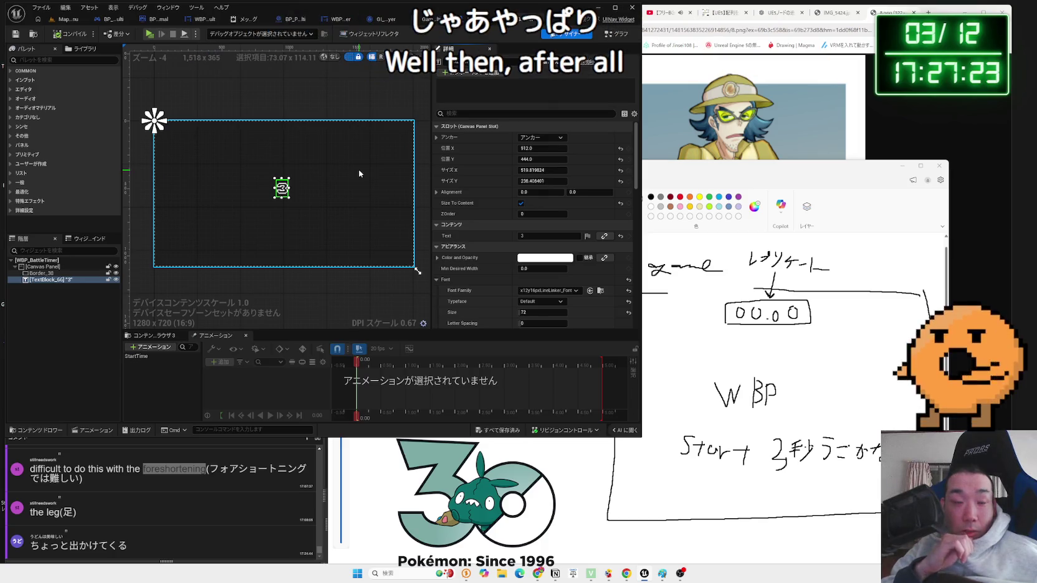
- Inspect the timer's Canvas Panel and Border_38, glancing at the Graph before returning to Designer
{"action": "left_click", "coordinate": [306, 111]}
{"action": "left_click", "coordinate": [304, 112]}
{"action": "left_click", "coordinate": [303, 112]}
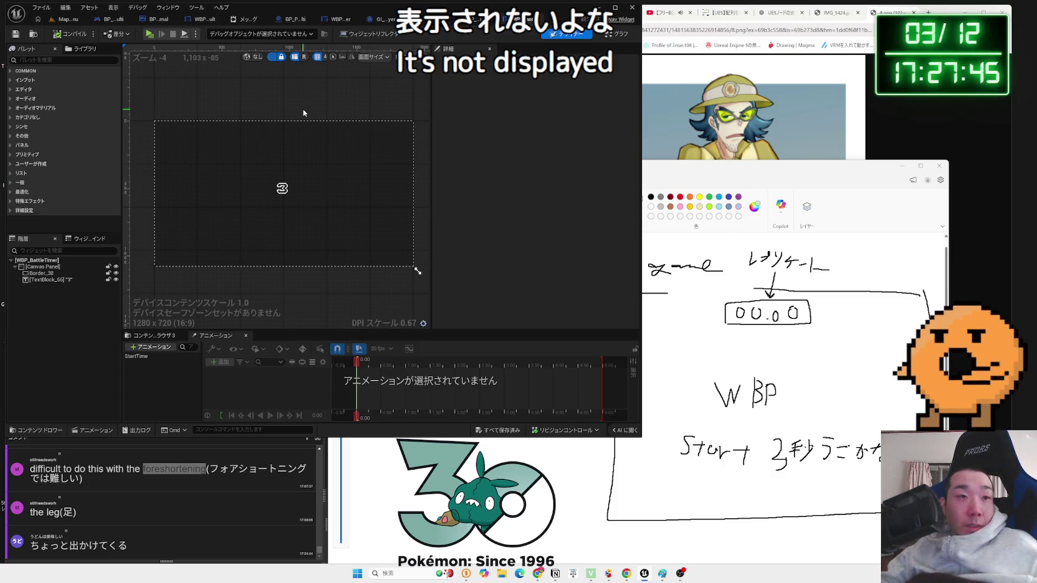
{"action": "left_click", "coordinate": [312, 147]}
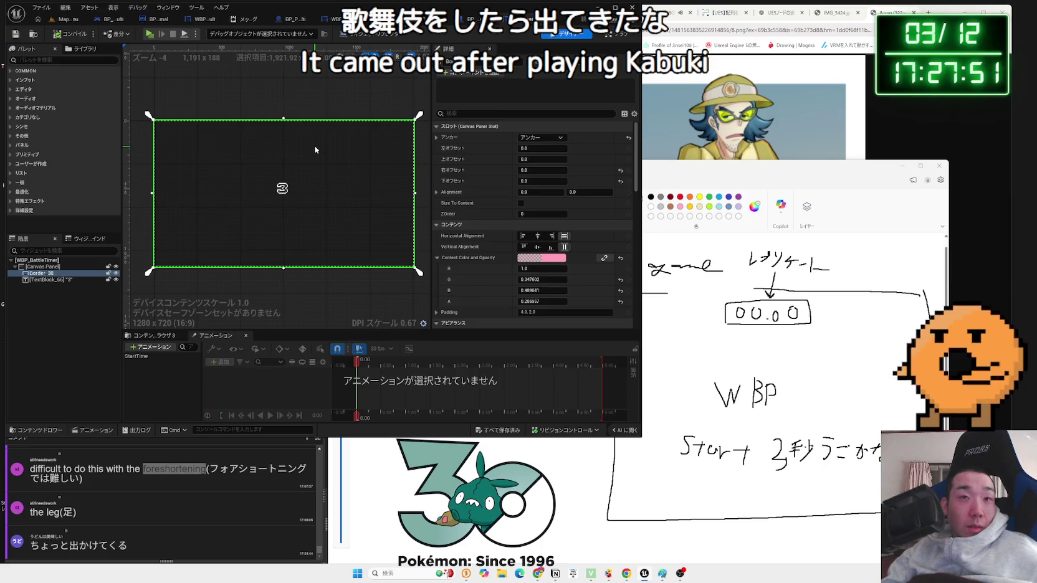
{"action": "left_click", "coordinate": [224, 97]}
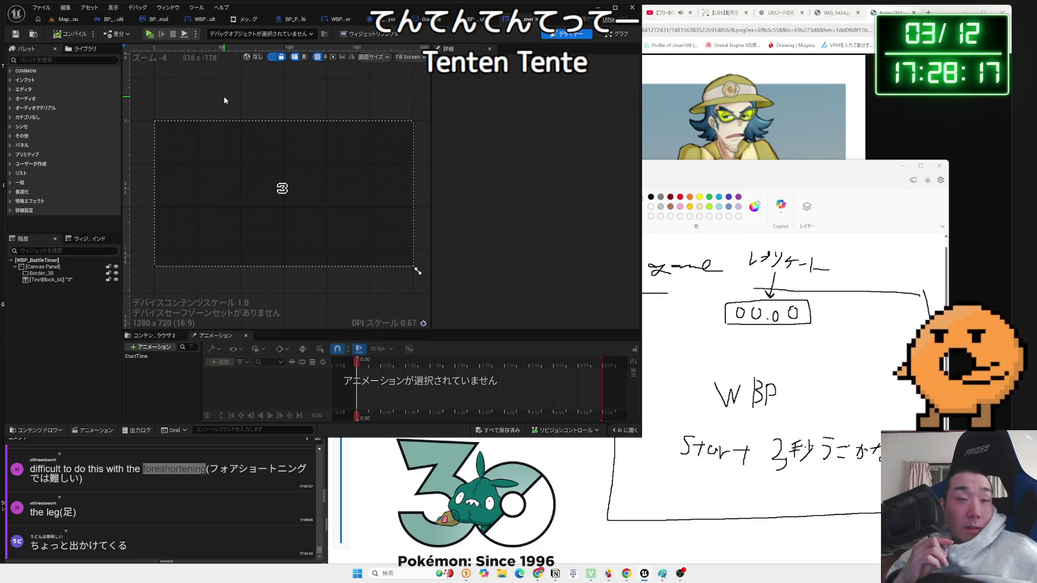
{"action": "left_click", "coordinate": [601, 36]}
{"action": "left_click", "coordinate": [565, 34]}
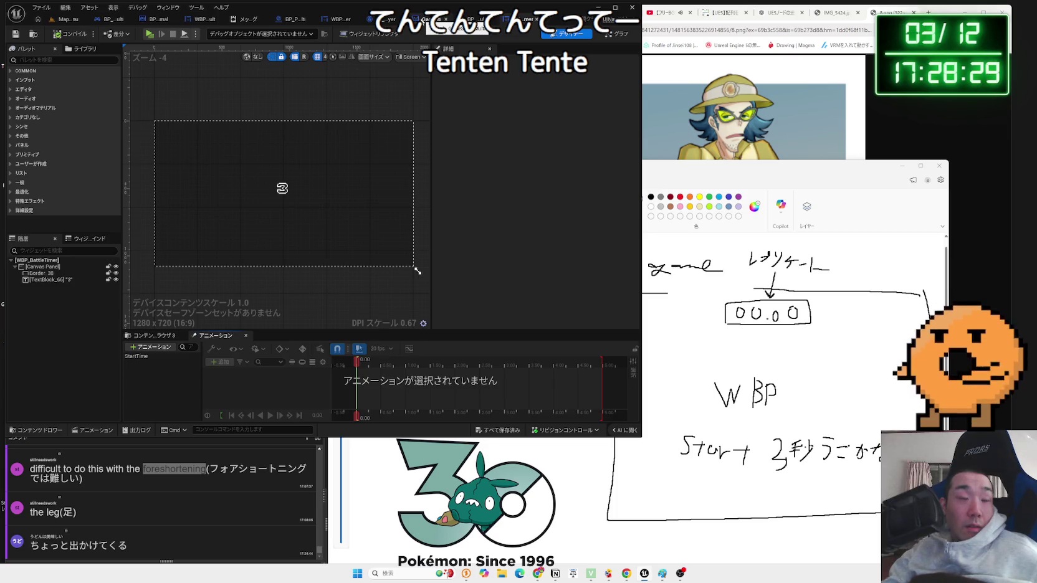
- Switch to the Map_MainMenu level and show the StateTree folder in the content browser
{"action": "left_click", "coordinate": [66, 19]}
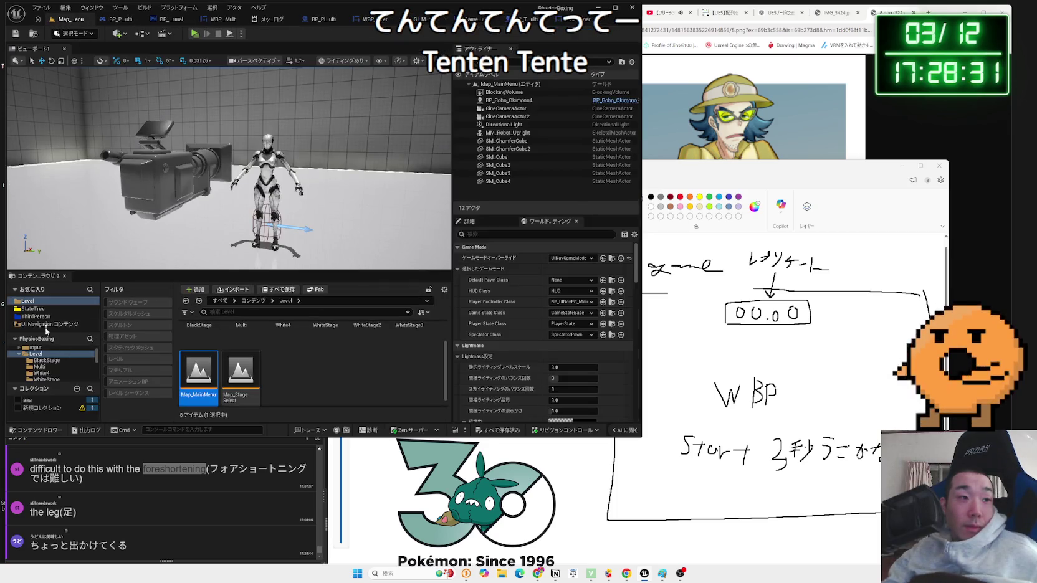
{"action": "left_click", "coordinate": [32, 308]}
{"action": "left_click", "coordinate": [25, 368]}
- Browse to Examples > Multi in the Content Browser and open WBP_UINav_PauseMenu_Multi
{"action": "scroll", "coordinate": [22, 374], "scroll_direction": "up", "scroll_amount": 5}
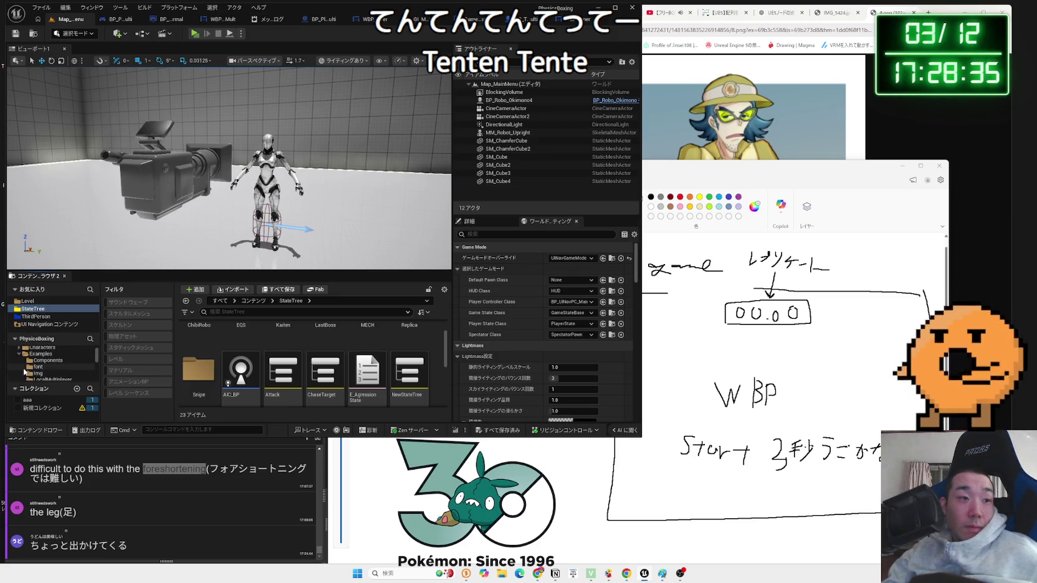
{"action": "left_click", "coordinate": [50, 368]}
{"action": "scroll", "coordinate": [312, 368], "scroll_direction": "down", "scroll_amount": 3}
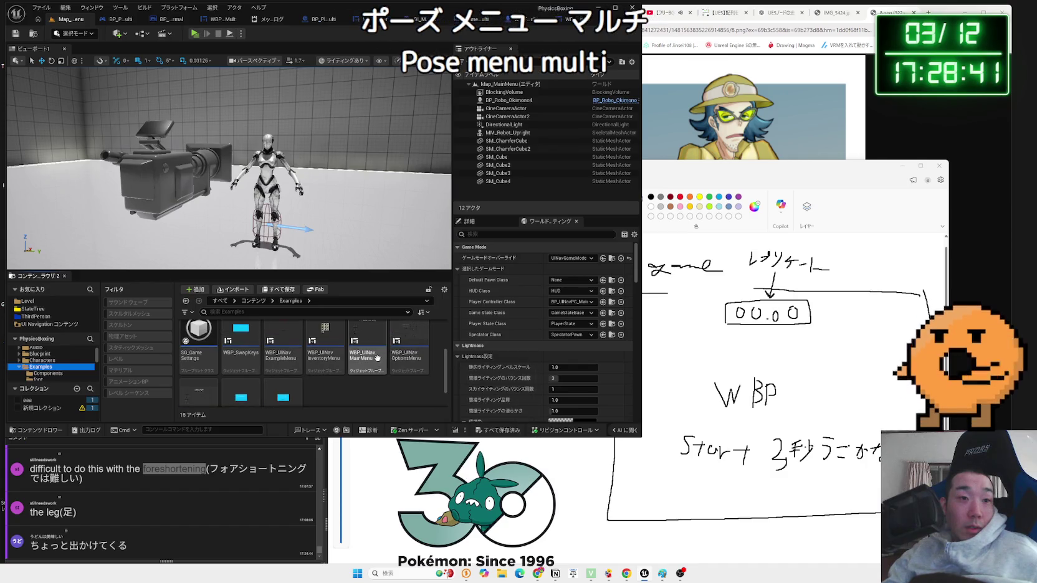
{"action": "scroll", "coordinate": [323, 357], "scroll_direction": "up", "scroll_amount": 2}
{"action": "double_click", "coordinate": [367, 333]}
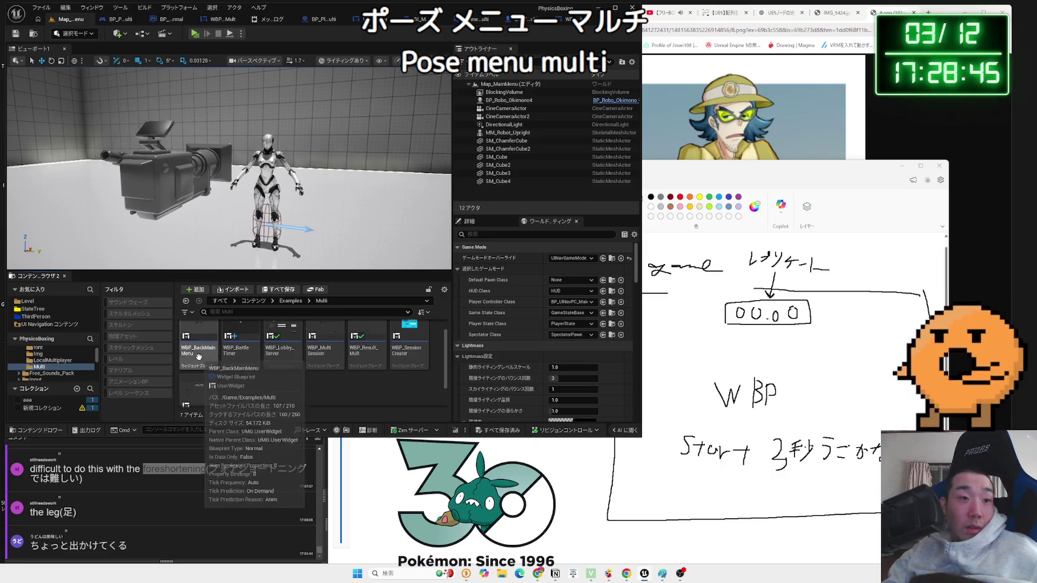
{"action": "scroll", "coordinate": [209, 368], "scroll_direction": "down", "scroll_amount": 1}
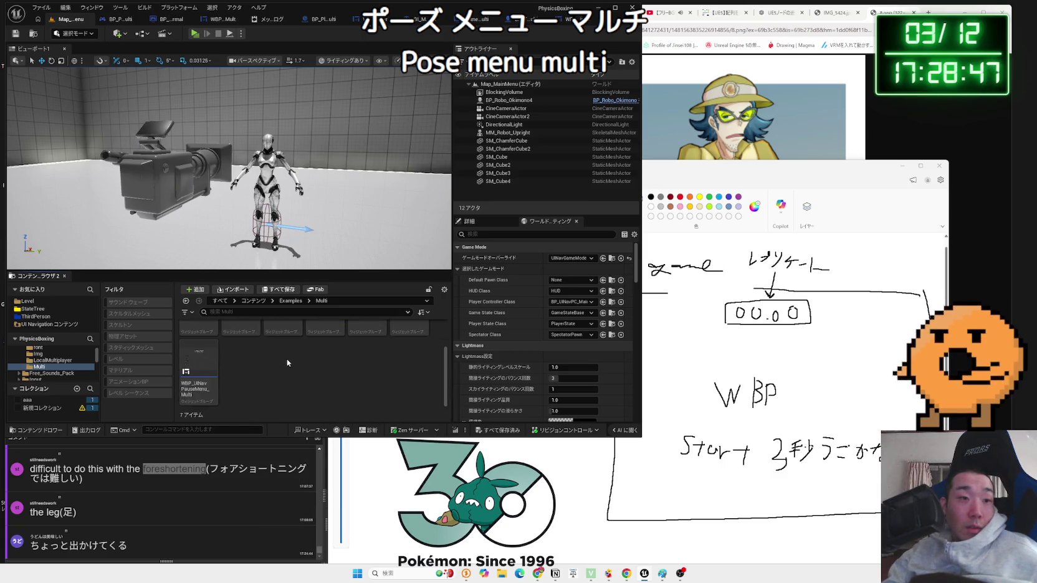
{"action": "left_click", "coordinate": [204, 367]}
{"action": "double_click", "coordinate": [209, 372]}
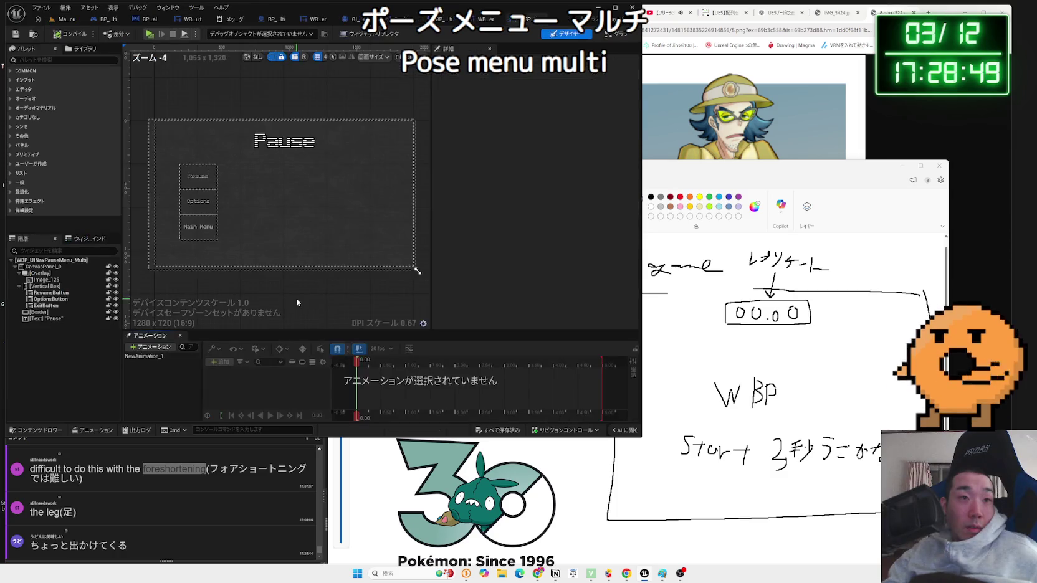
- Show the pause menu's event graph with its On Clicked nodes, briefly checking the Message Log
{"action": "left_click", "coordinate": [614, 36]}
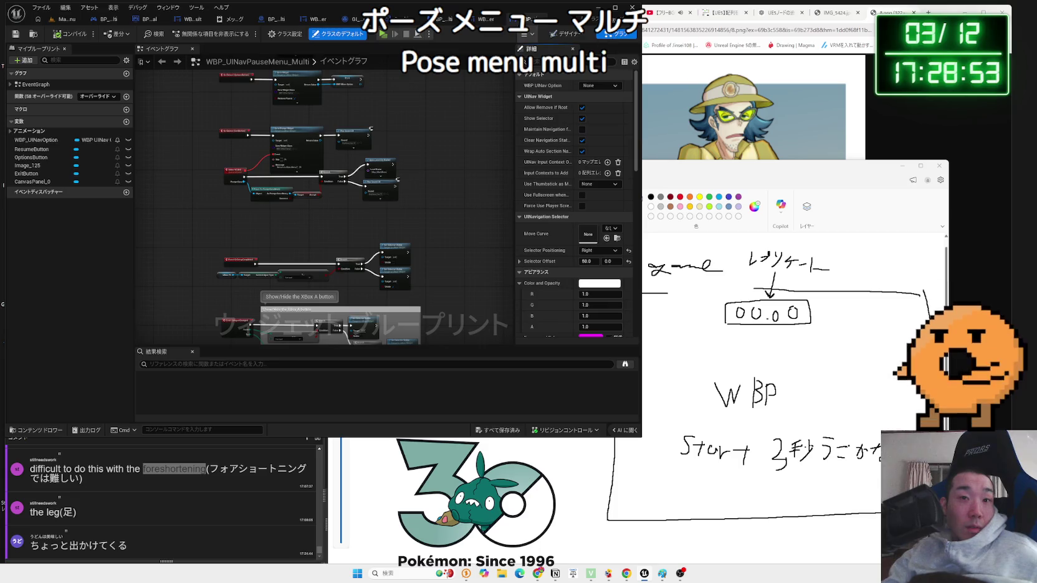
{"action": "left_click_drag", "start_coordinate": [243, 178], "coordinate": [230, 260]}
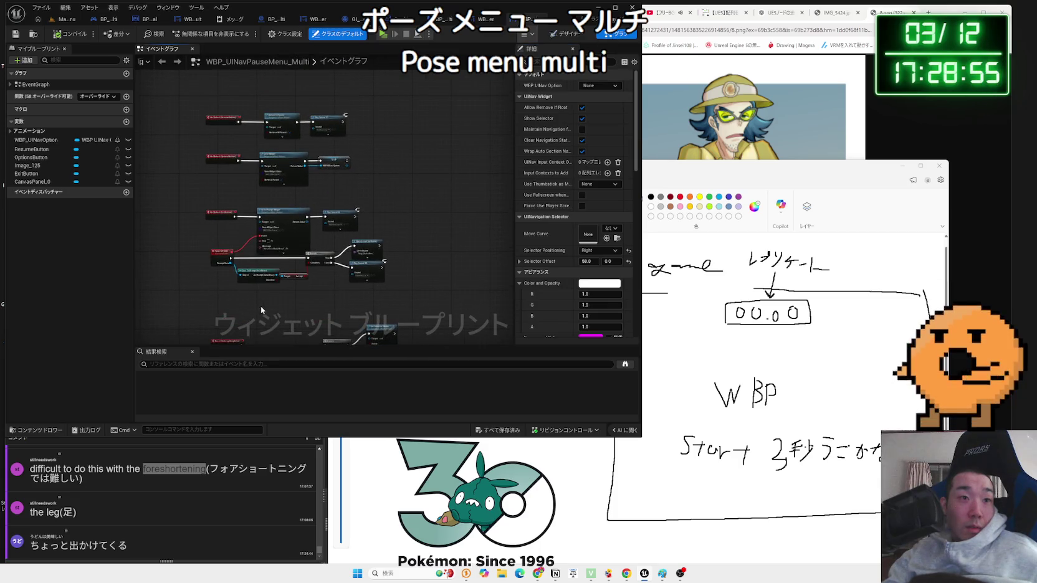
{"action": "scroll", "coordinate": [276, 264], "scroll_direction": "up", "scroll_amount": 5}
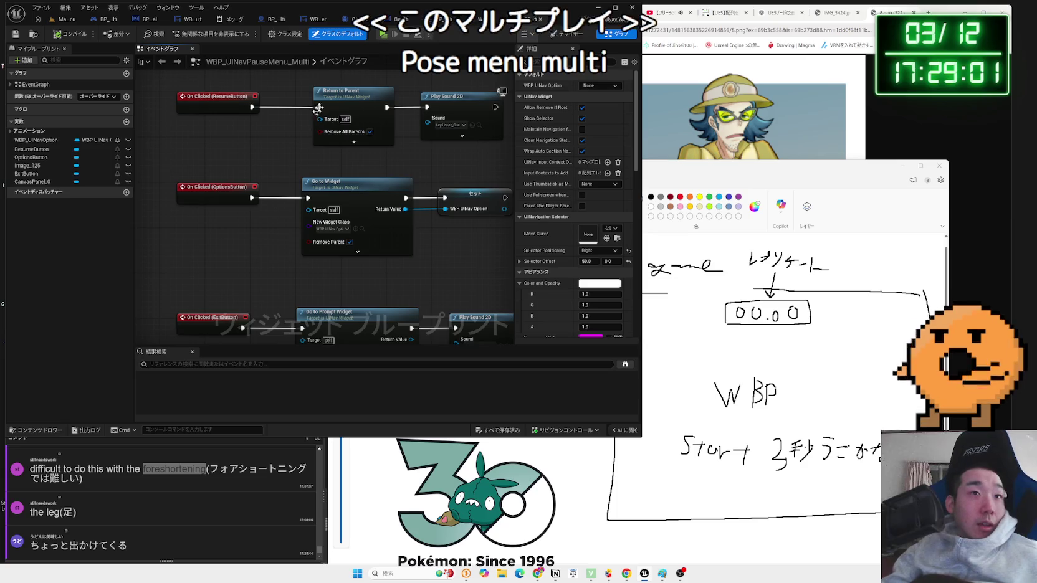
{"action": "left_click", "coordinate": [261, 19]}
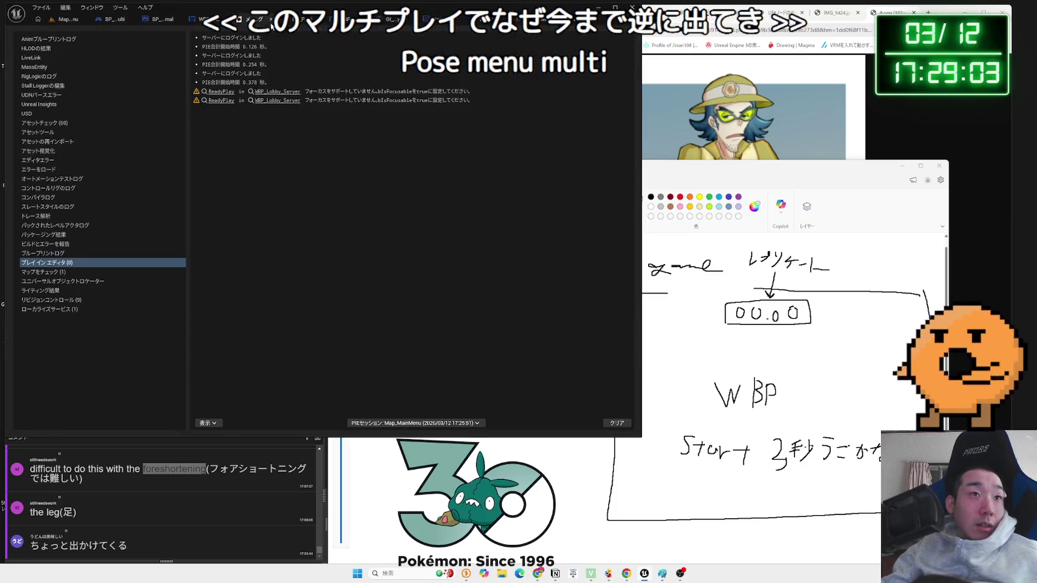
{"action": "left_click", "coordinate": [271, 19]}
{"action": "left_click", "coordinate": [507, 19]}
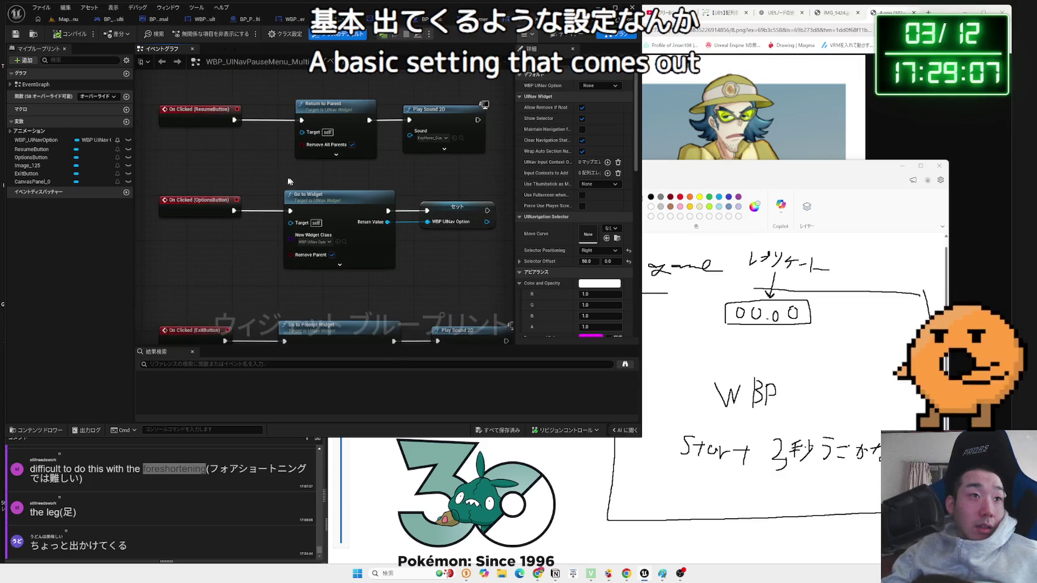
- Pan across OnSetupCompleted, OnInputChanged and the button click handlers, glancing at the Designer layout
{"action": "mouse_move", "coordinate": [229, 245]}
{"action": "left_mouse_down"}
{"action": "mouse_move", "coordinate": [261, 218]}
{"action": "mouse_move", "coordinate": [272, 187]}
{"action": "mouse_move", "coordinate": [255, 187]}
{"action": "left_mouse_up"}
{"action": "right_click", "coordinate": [271, 197]}
{"action": "scroll", "coordinate": [253, 185], "scroll_direction": "down", "scroll_amount": 8}
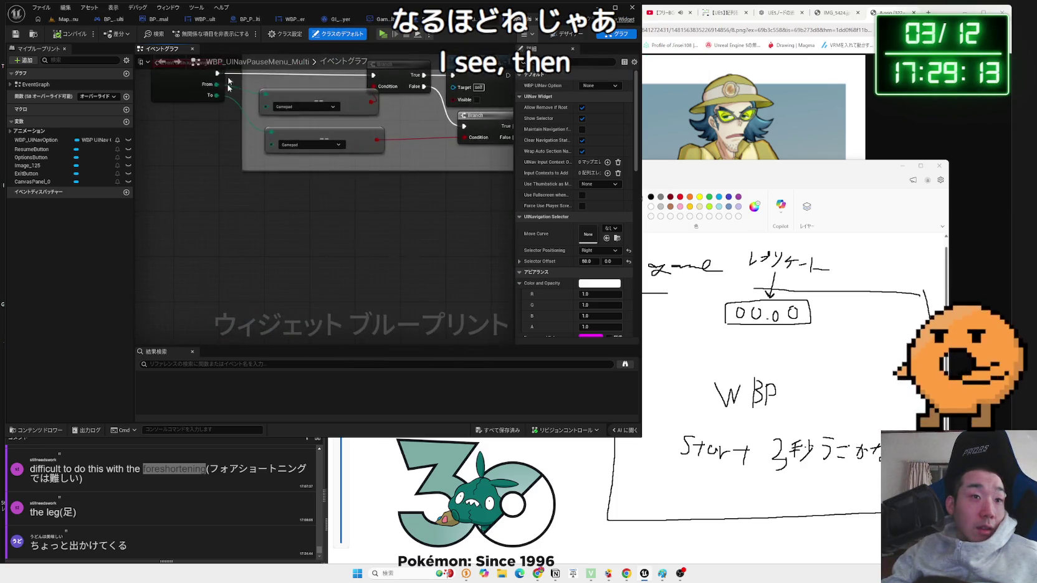
{"action": "scroll", "coordinate": [288, 235], "scroll_direction": "up", "scroll_amount": 5}
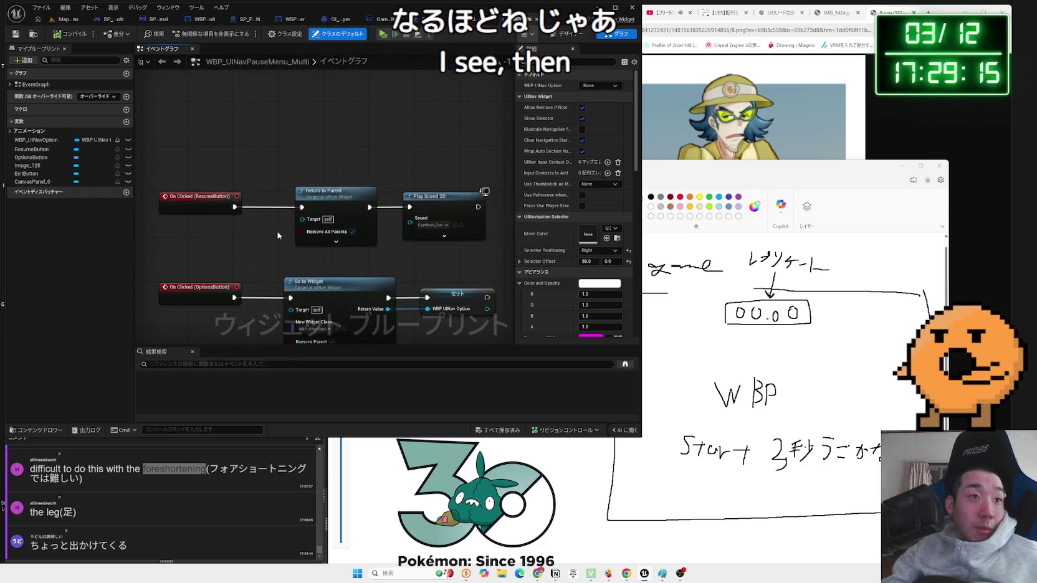
{"action": "left_click_drag", "start_coordinate": [189, 139], "coordinate": [228, 163]}
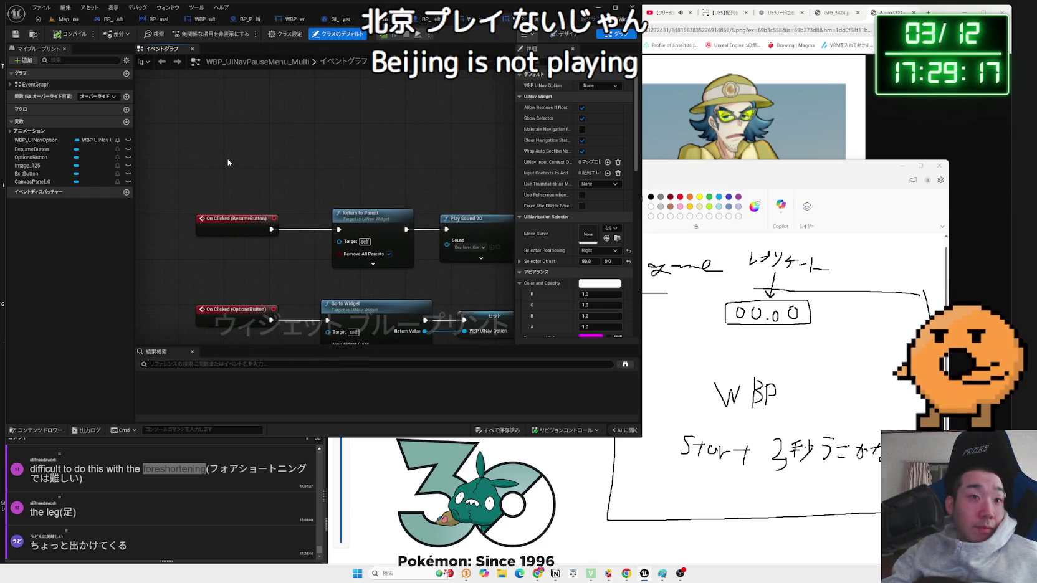
{"action": "left_click", "coordinate": [566, 35]}
{"action": "left_click", "coordinate": [602, 38]}
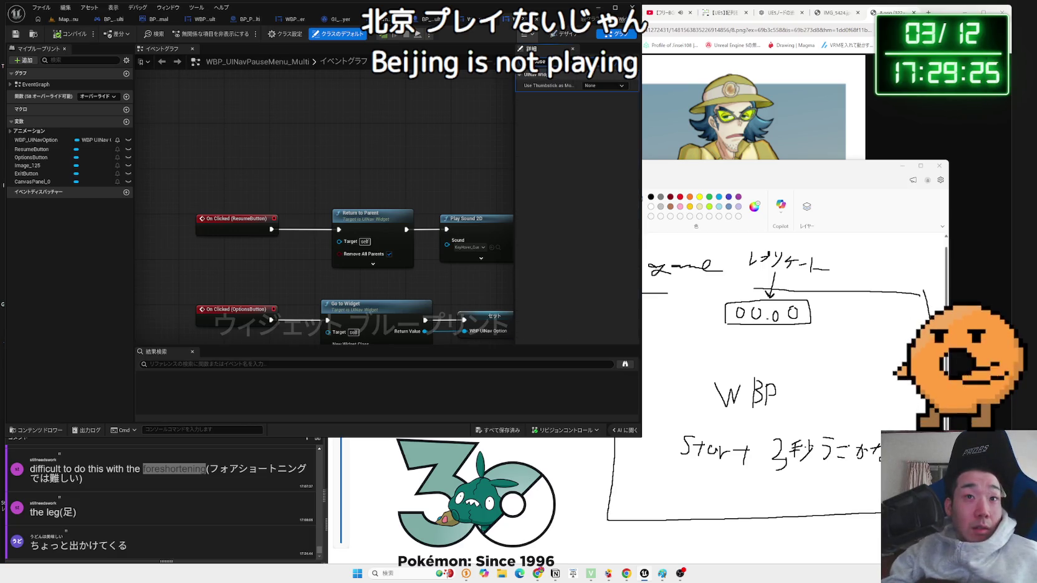
{"action": "mouse_move", "coordinate": [543, 90]}
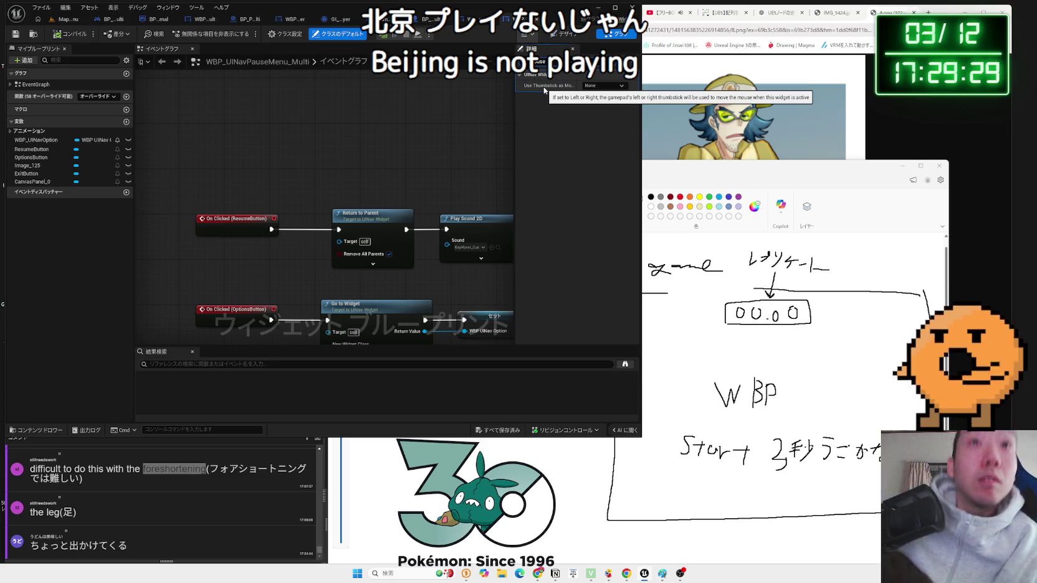
- Review the pause menu's Details settings, leaving Use Thumbstick as Mouse and WBP UINav Option at None
{"action": "mouse_move", "coordinate": [515, 110]}
{"action": "left_mouse_down"}
{"action": "mouse_move", "coordinate": [405, 110]}
{"action": "mouse_move", "coordinate": [503, 109]}
{"action": "left_mouse_up"}
{"action": "left_click", "coordinate": [591, 88]}
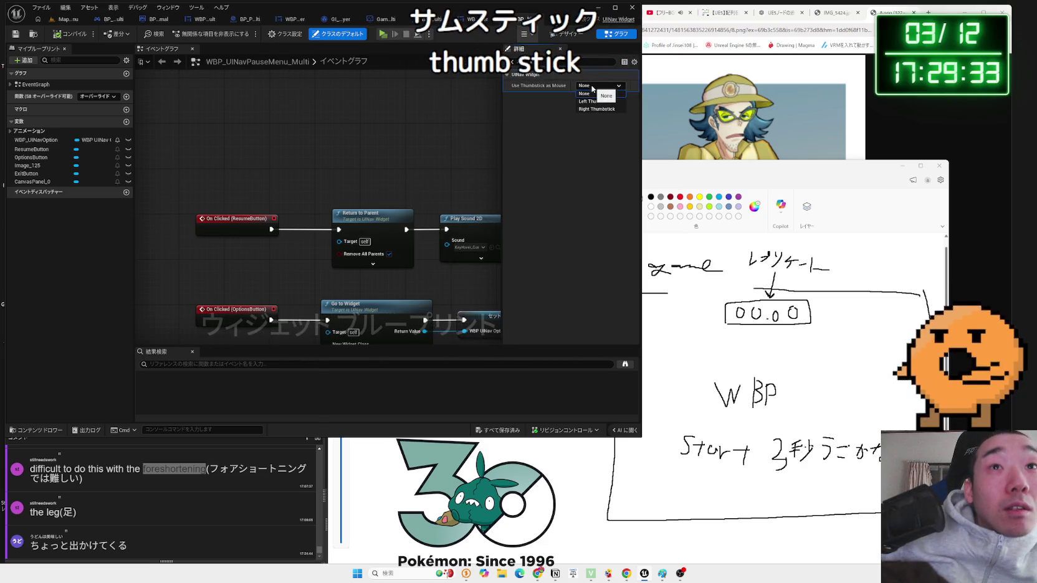
{"action": "left_click", "coordinate": [598, 93]}
{"action": "left_click", "coordinate": [615, 62]}
{"action": "left_click", "coordinate": [599, 87]}
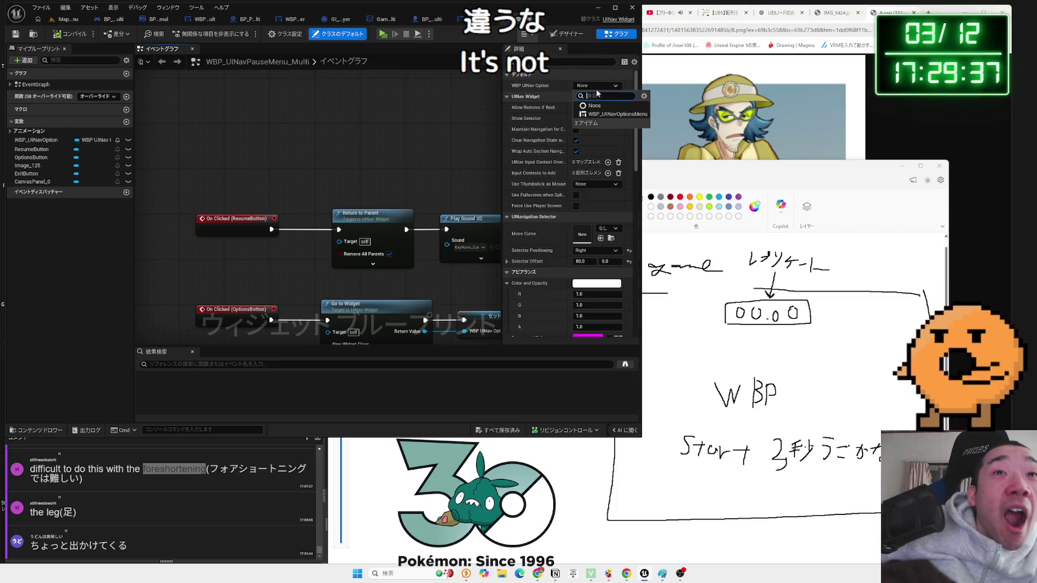
{"action": "left_click", "coordinate": [602, 91]}
{"action": "left_click", "coordinate": [602, 91]}
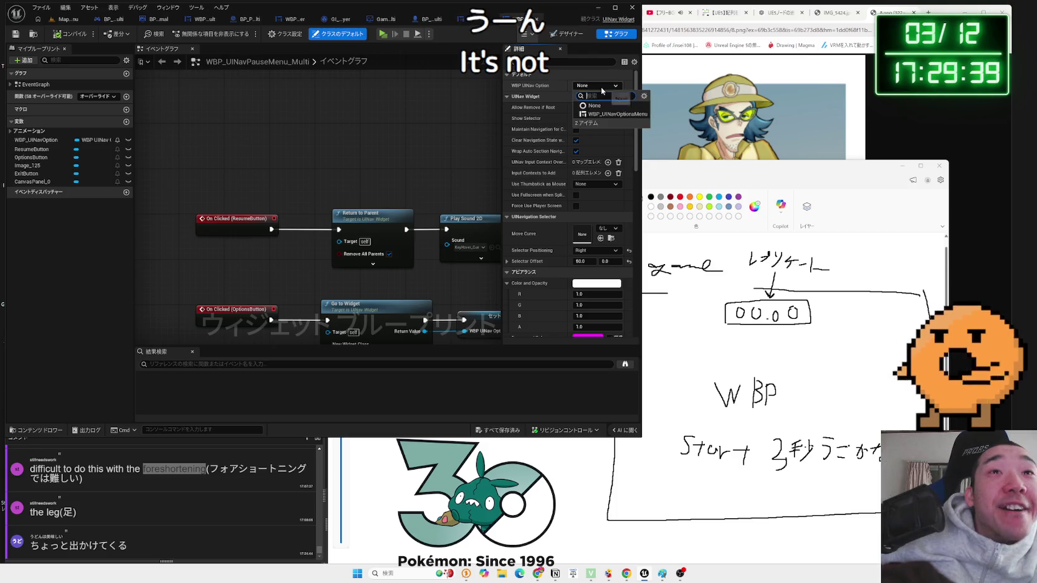
{"action": "left_click", "coordinate": [602, 91]}
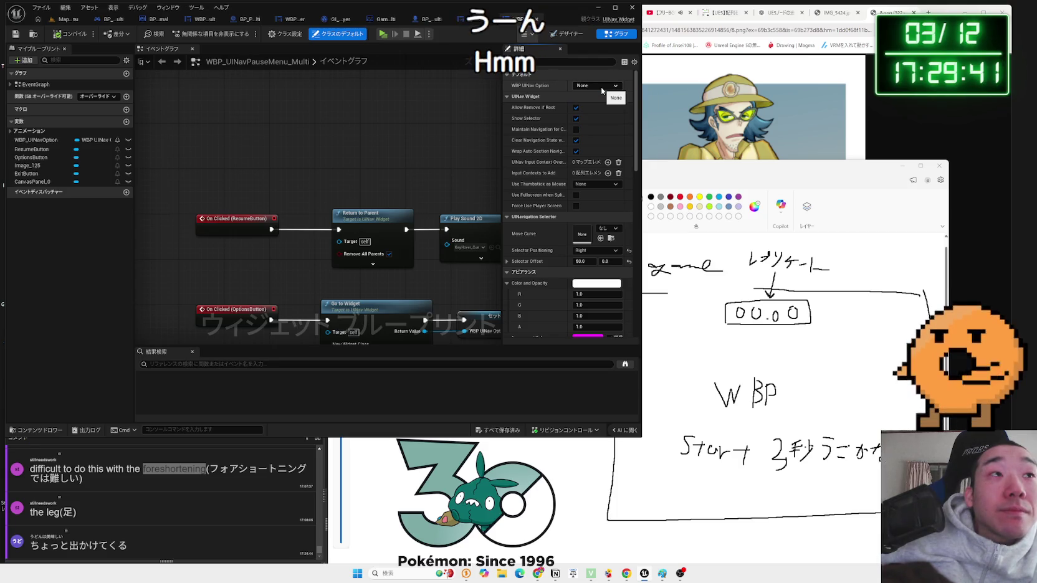
{"action": "left_click", "coordinate": [602, 91]}
{"action": "left_click", "coordinate": [602, 91]}
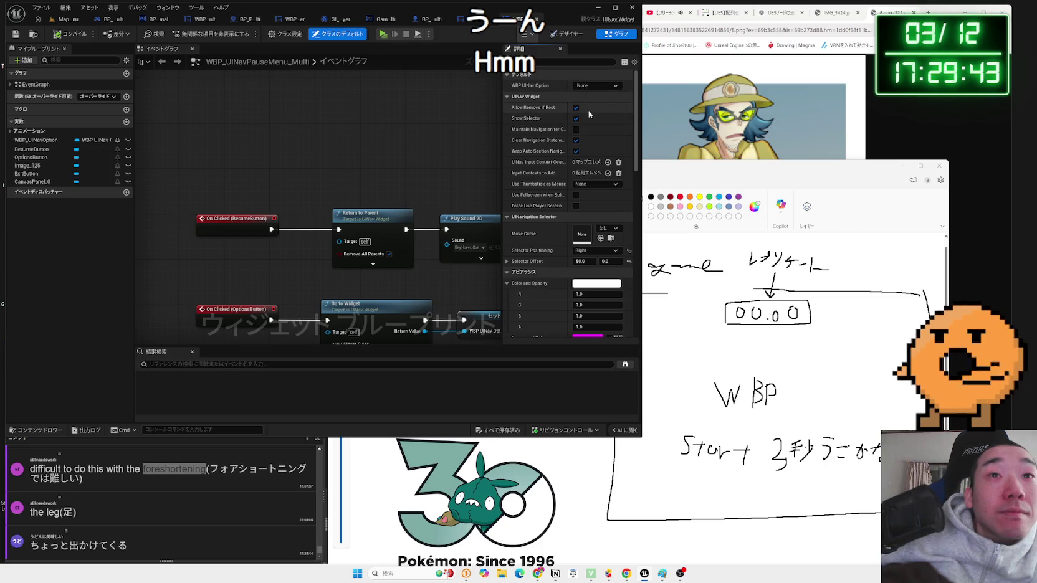
{"action": "scroll", "coordinate": [592, 187], "scroll_direction": "down", "scroll_amount": 2}
{"action": "scroll", "coordinate": [594, 189], "scroll_direction": "down", "scroll_amount": 5}
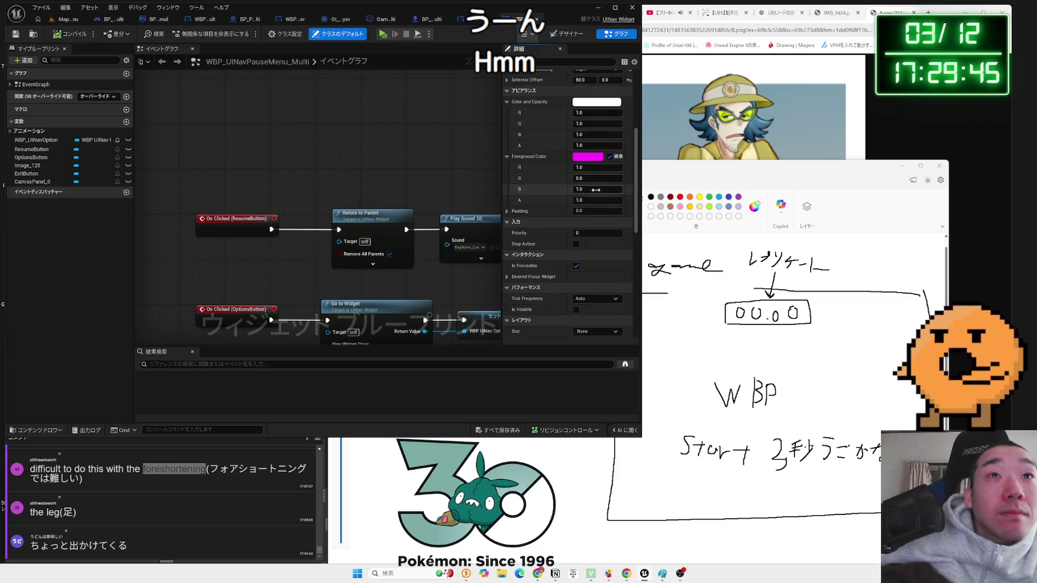
- Switch the pause menu from Designer to Graph and look through its advanced properties
{"action": "left_click", "coordinate": [565, 34]}
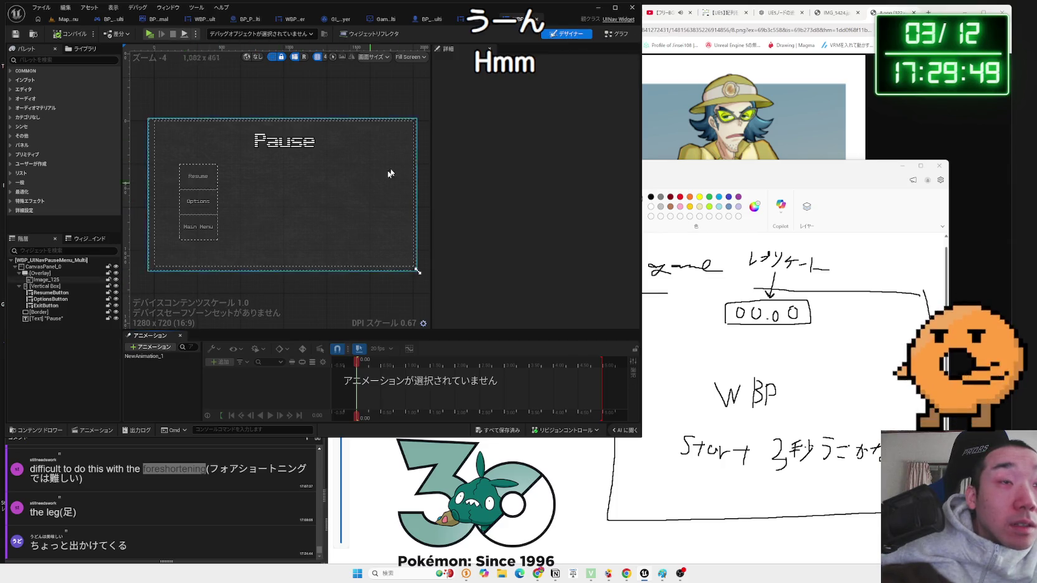
{"action": "left_click", "coordinate": [615, 34]}
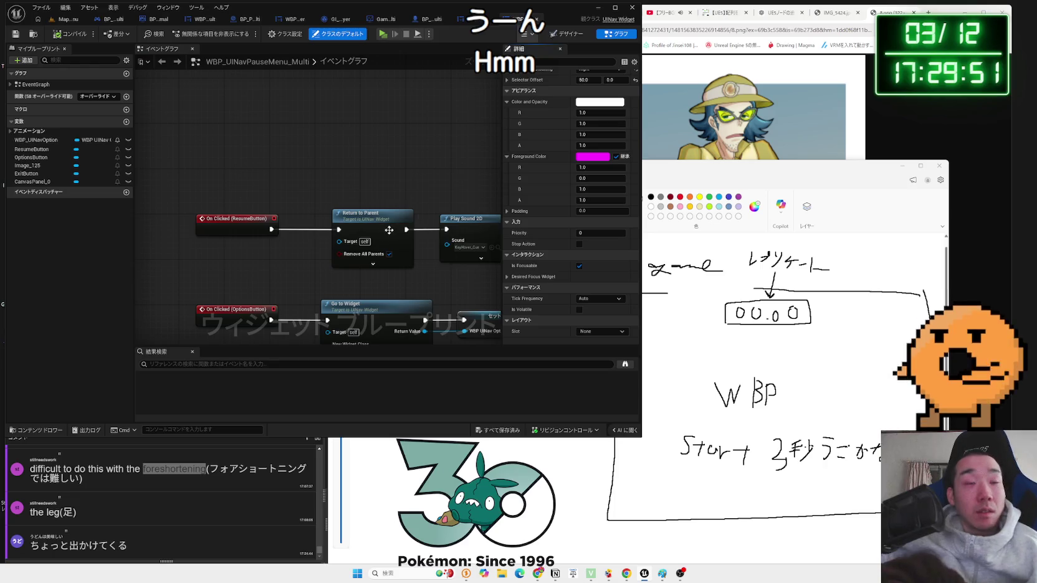
{"action": "scroll", "coordinate": [537, 265], "scroll_direction": "down", "scroll_amount": 1}
{"action": "scroll", "coordinate": [537, 265], "scroll_direction": "down", "scroll_amount": 5}
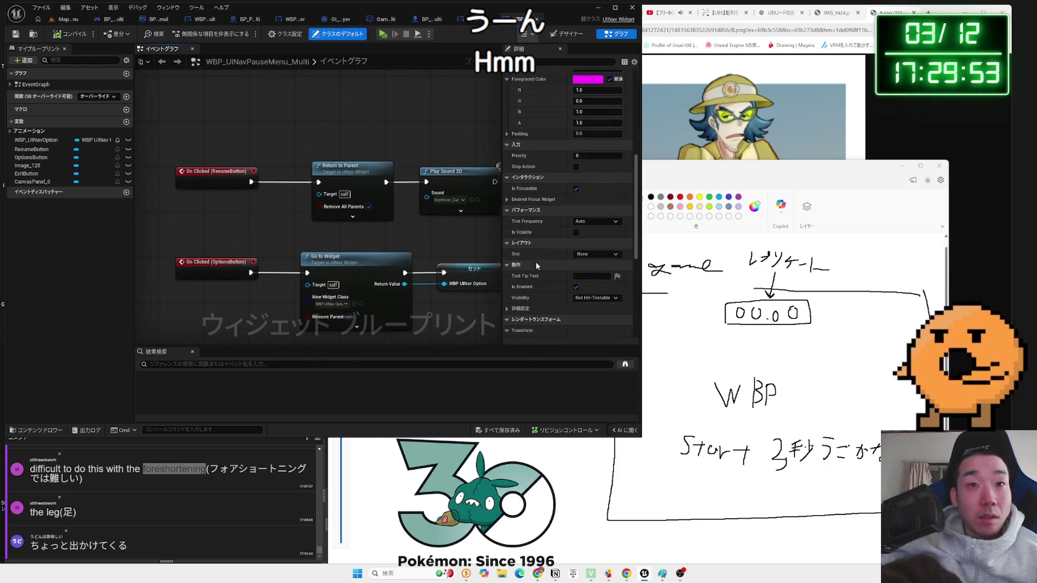
{"action": "scroll", "coordinate": [537, 266], "scroll_direction": "down", "scroll_amount": 1}
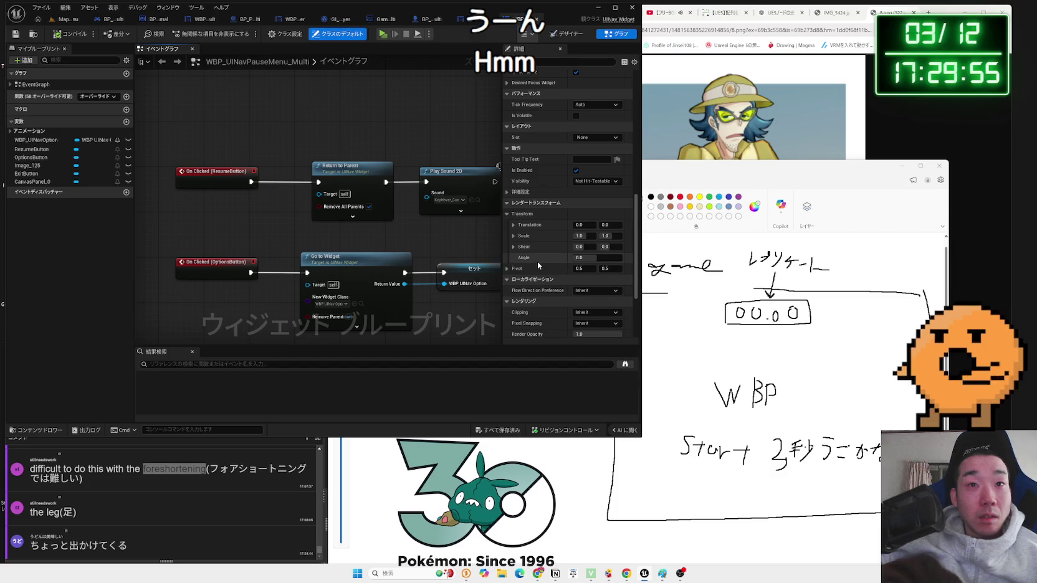
{"action": "left_click", "coordinate": [508, 192]}
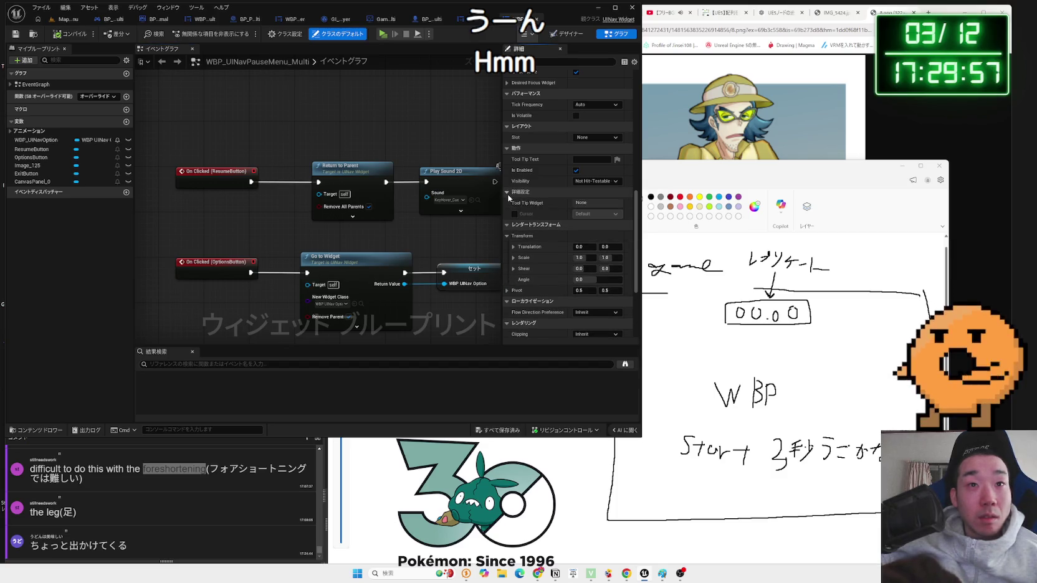
{"action": "left_click", "coordinate": [509, 194]}
{"action": "scroll", "coordinate": [546, 225], "scroll_direction": "up", "scroll_amount": 5}
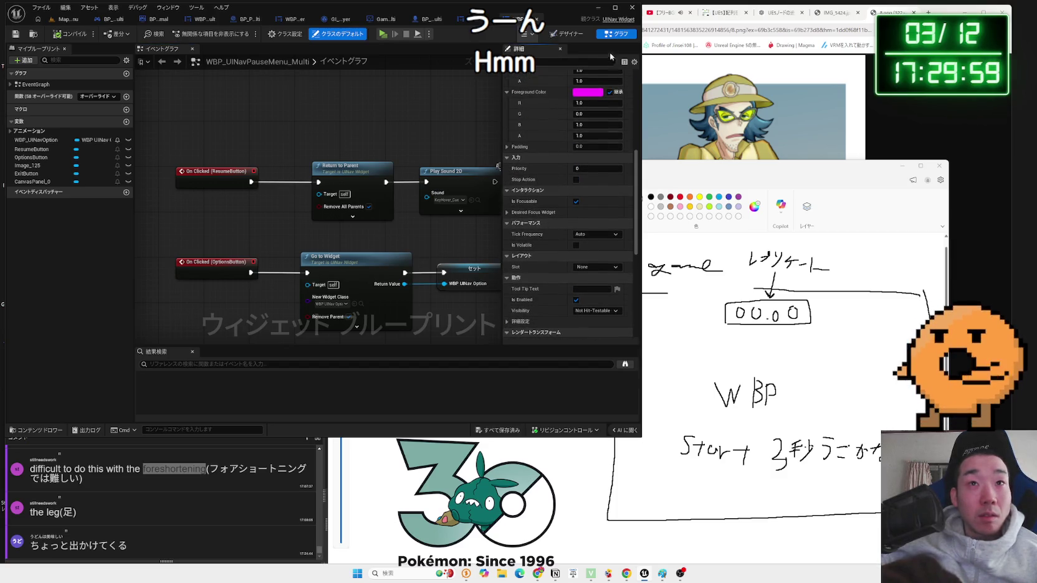
- Return to the pause menu's event graph, then bring up the robot character blueprint
{"action": "left_click", "coordinate": [579, 35]}
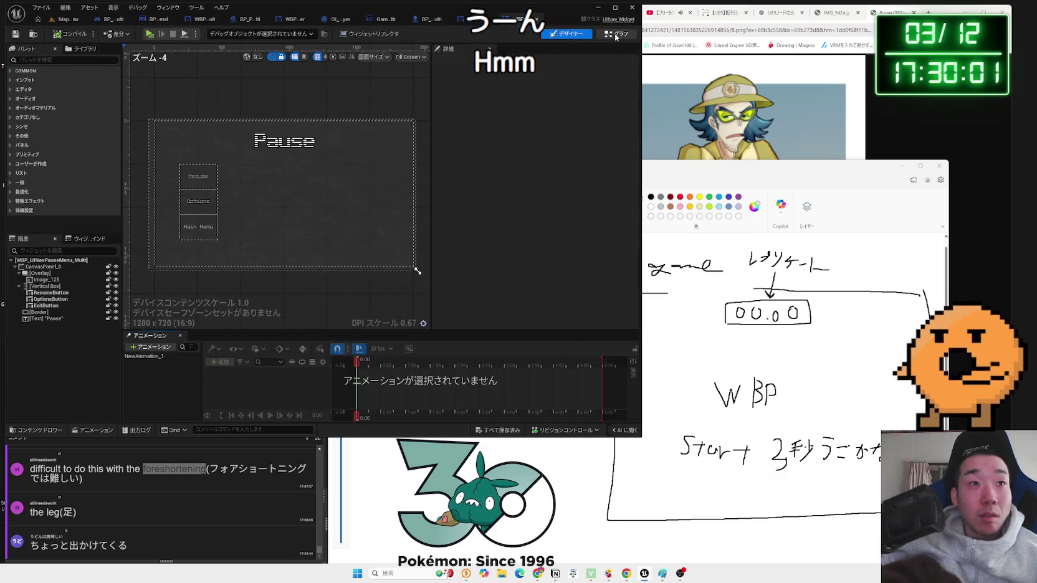
{"action": "left_click", "coordinate": [615, 35]}
{"action": "left_click_drag", "start_coordinate": [362, 244], "coordinate": [323, 237]}
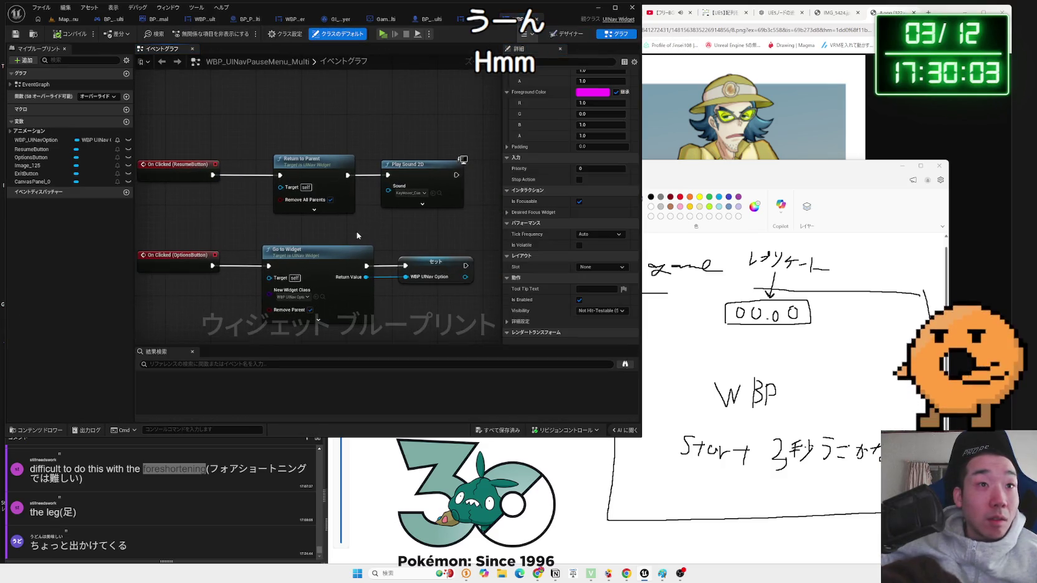
{"action": "left_click", "coordinate": [304, 203]}
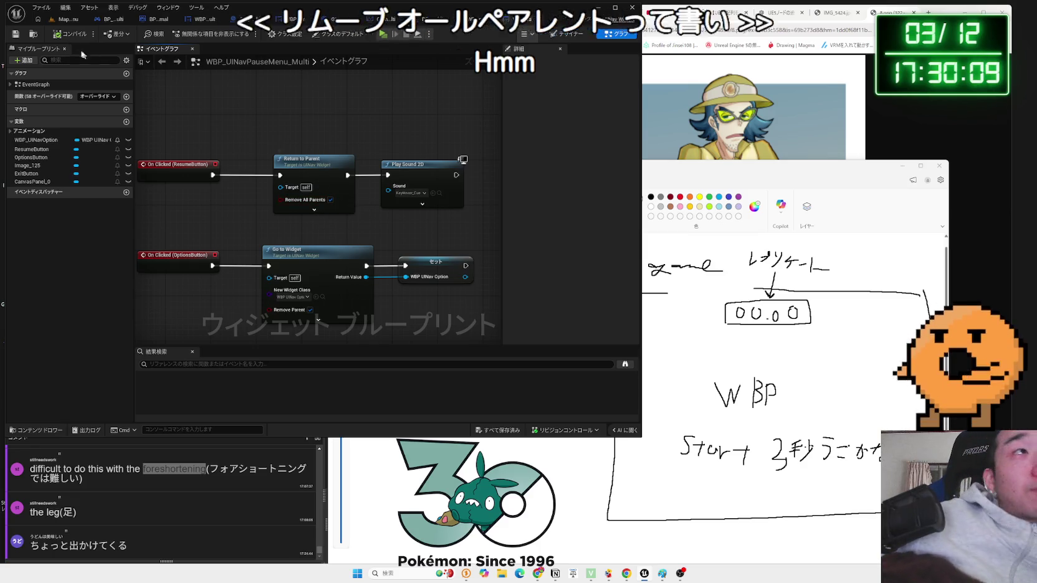
{"action": "left_click", "coordinate": [476, 25]}
{"action": "left_click", "coordinate": [476, 25]}
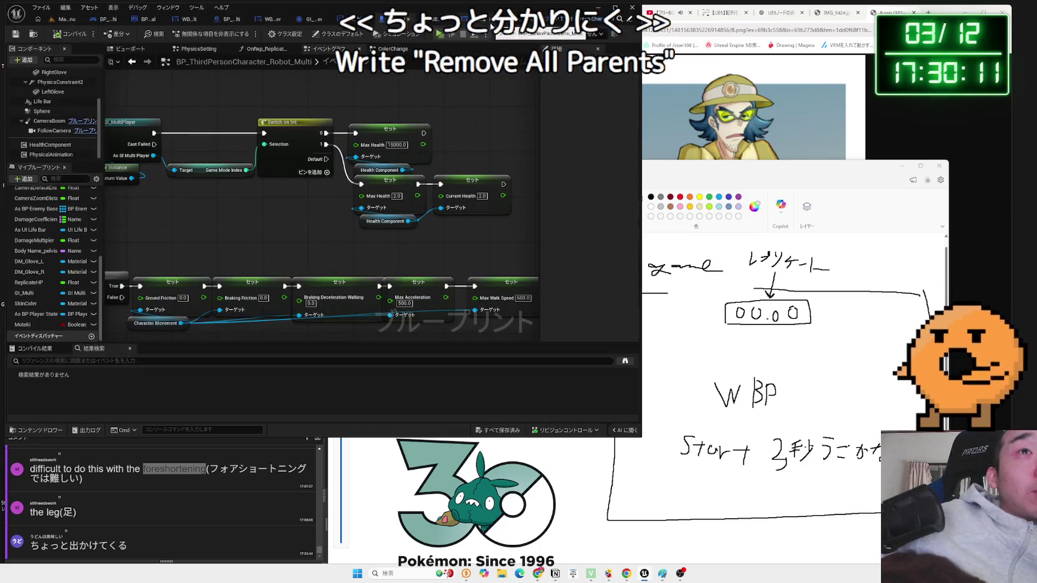
- Add a Text widget to WBP_BattleTimer and move it to the top centre
{"action": "left_click", "coordinate": [566, 33]}
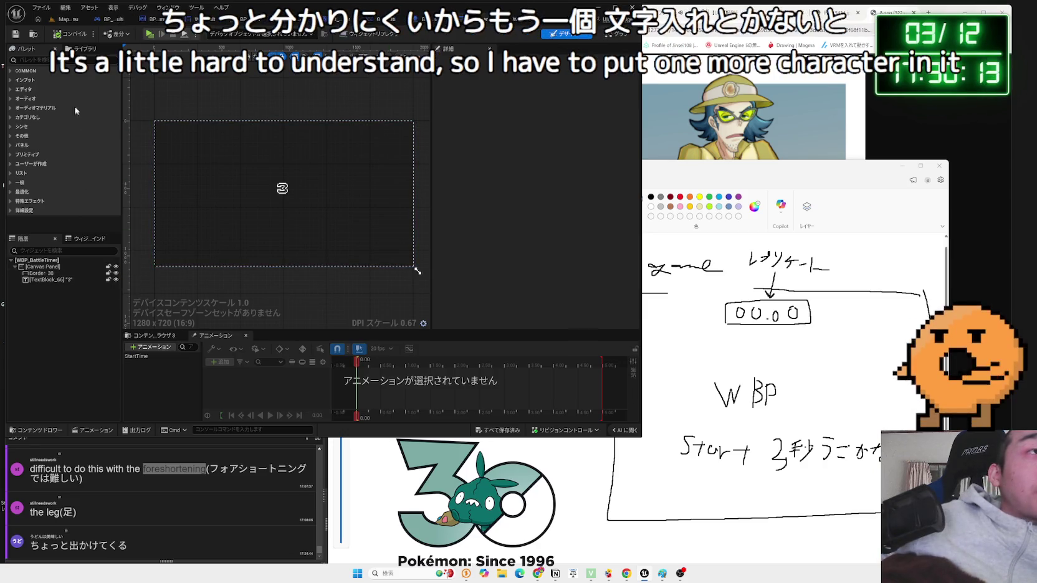
{"action": "type", "text": "text"}
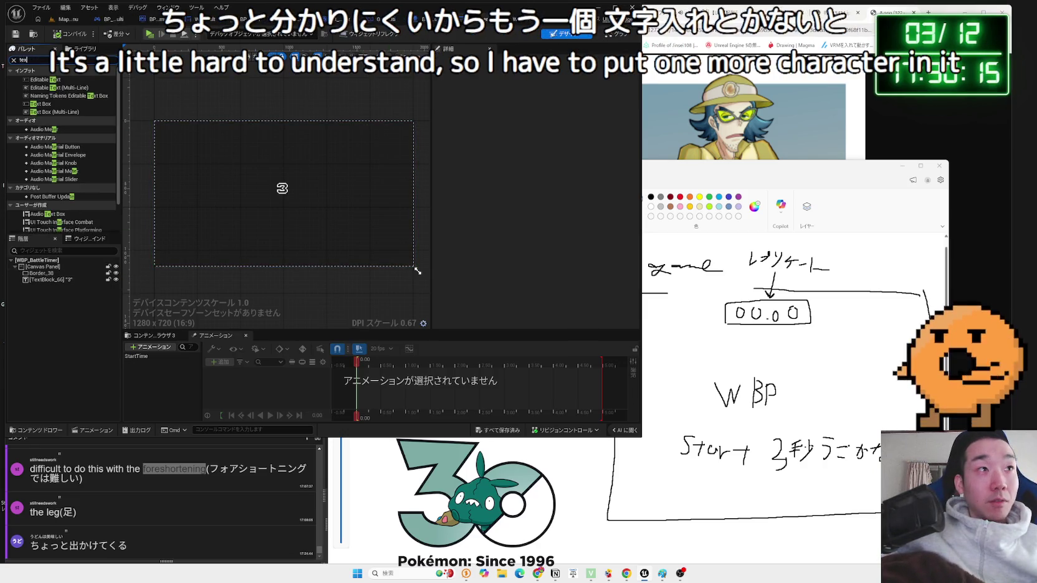
{"action": "left_click_drag", "start_coordinate": [48, 283], "coordinate": [43, 281]}
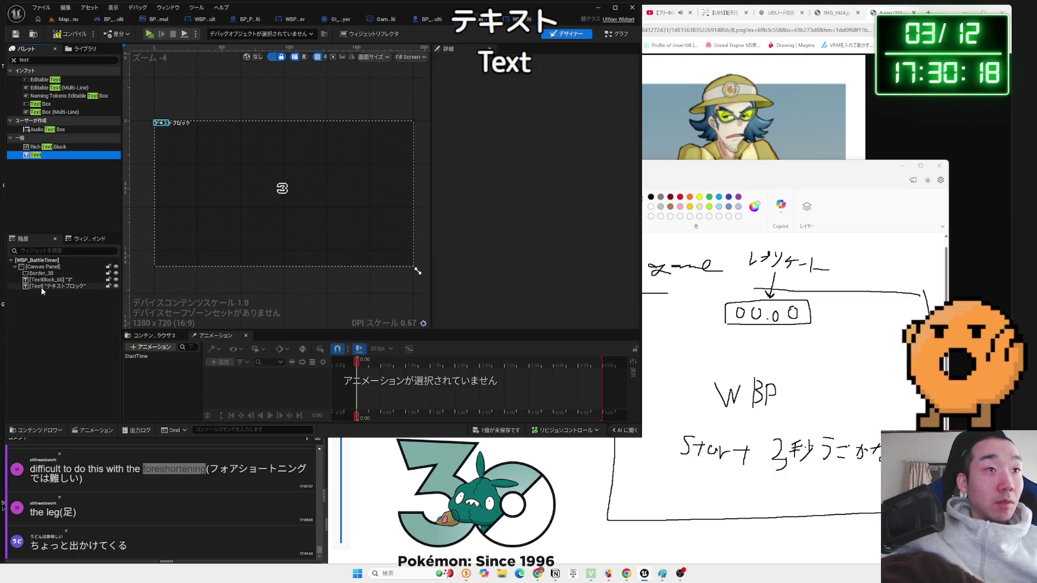
{"action": "left_click", "coordinate": [174, 126]}
{"action": "left_click", "coordinate": [164, 124]}
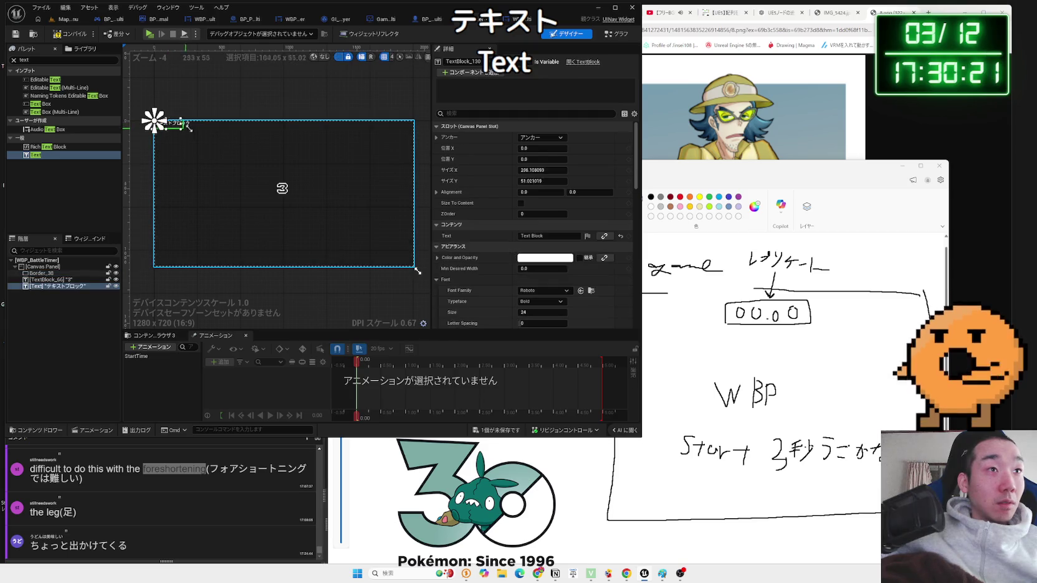
{"action": "mouse_move", "coordinate": [185, 127]}
{"action": "left_mouse_down"}
{"action": "mouse_move", "coordinate": [198, 140]}
{"action": "mouse_move", "coordinate": [283, 132]}
{"action": "left_mouse_up"}
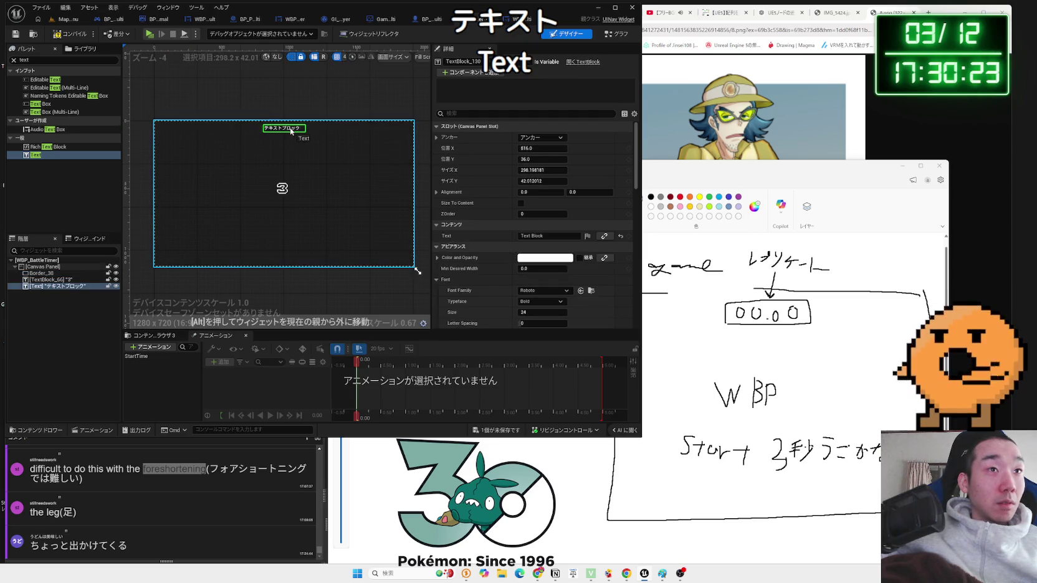
{"action": "left_click", "coordinate": [276, 107]}
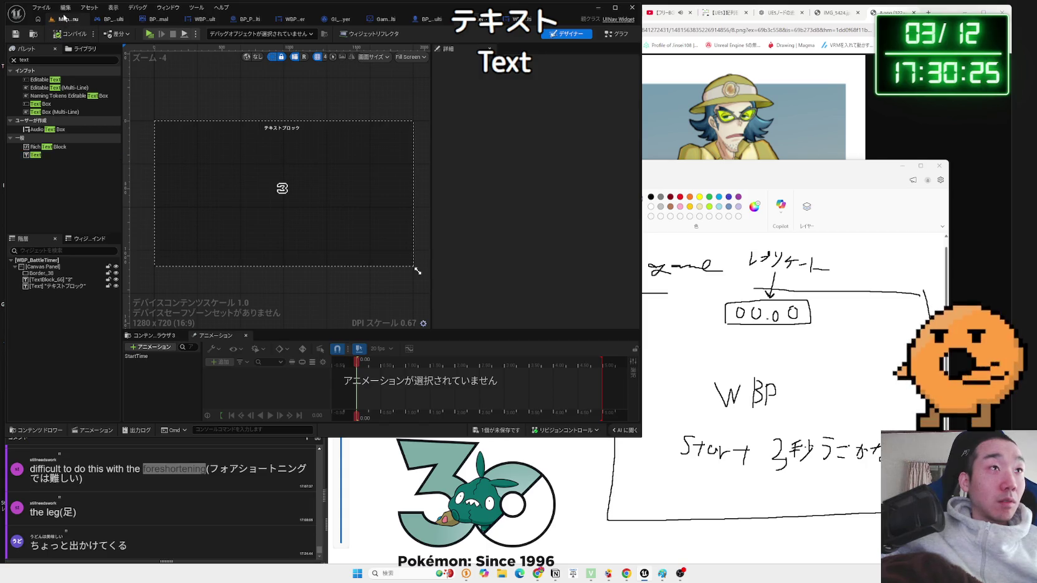
- Check the Map_MainMenu level, then return to WBP_BattleTimer and save it
{"action": "left_click", "coordinate": [65, 18]}
{"action": "left_click", "coordinate": [488, 436]}
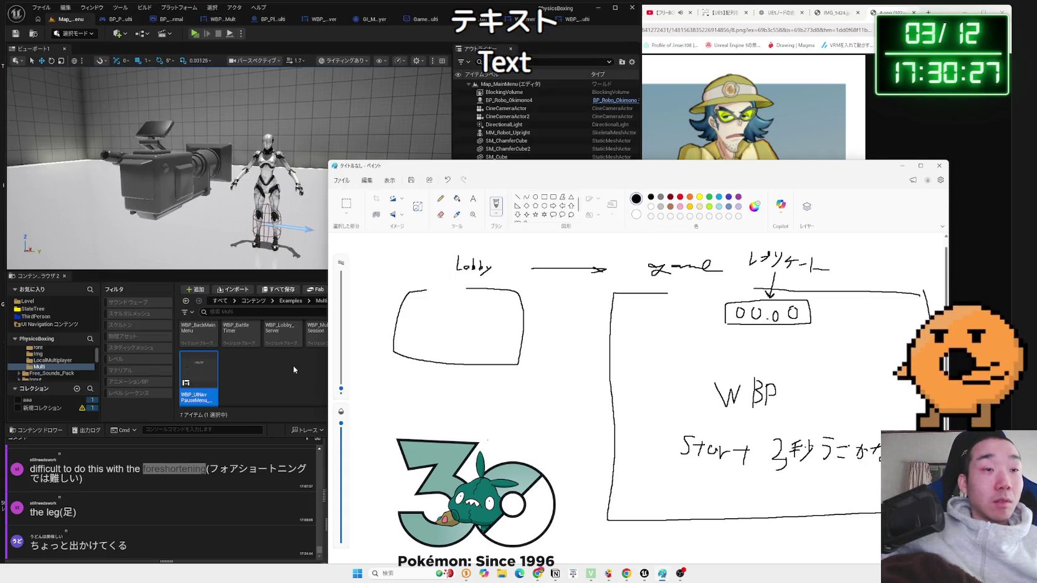
{"action": "left_click", "coordinate": [294, 369]}
{"action": "left_click", "coordinate": [528, 20]}
{"action": "left_click", "coordinate": [506, 429]}
{"action": "left_click", "coordinate": [620, 385]}
{"action": "scroll", "coordinate": [242, 110], "scroll_direction": "up", "scroll_amount": 4}
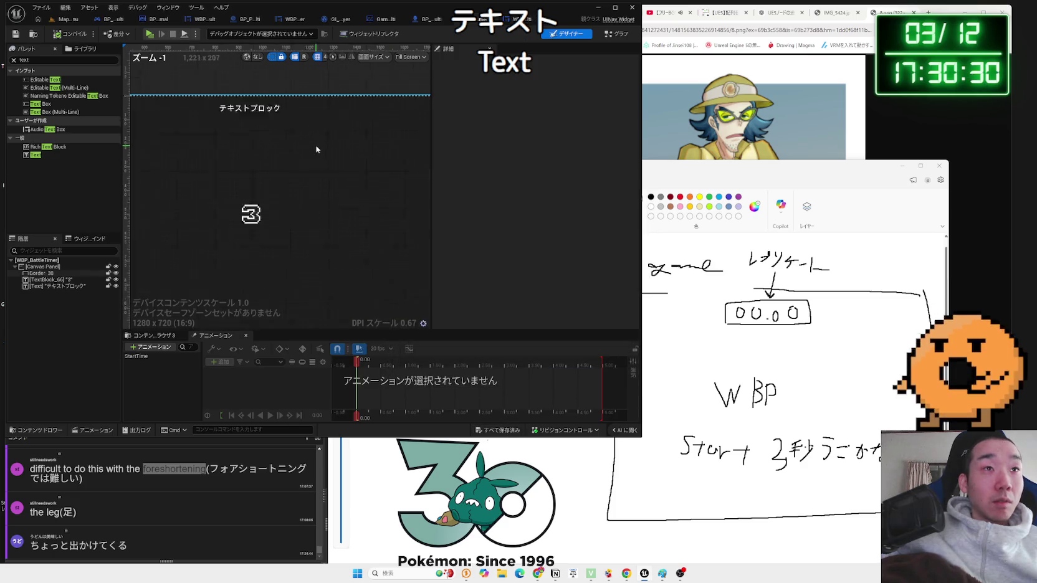
- Set the label's font to x12y20pxScanLine_Font at size 32 and save the widget
{"action": "left_click", "coordinate": [242, 106]}
{"action": "left_click", "coordinate": [548, 215]}
{"action": "left_click", "coordinate": [585, 398]}
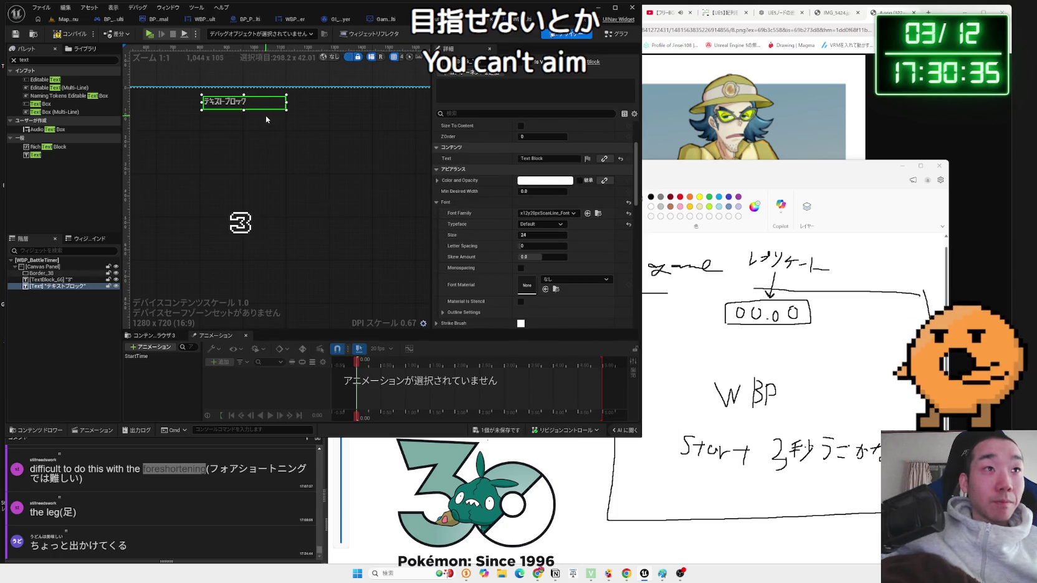
{"action": "left_click_drag", "start_coordinate": [541, 235], "coordinate": [551, 235]}
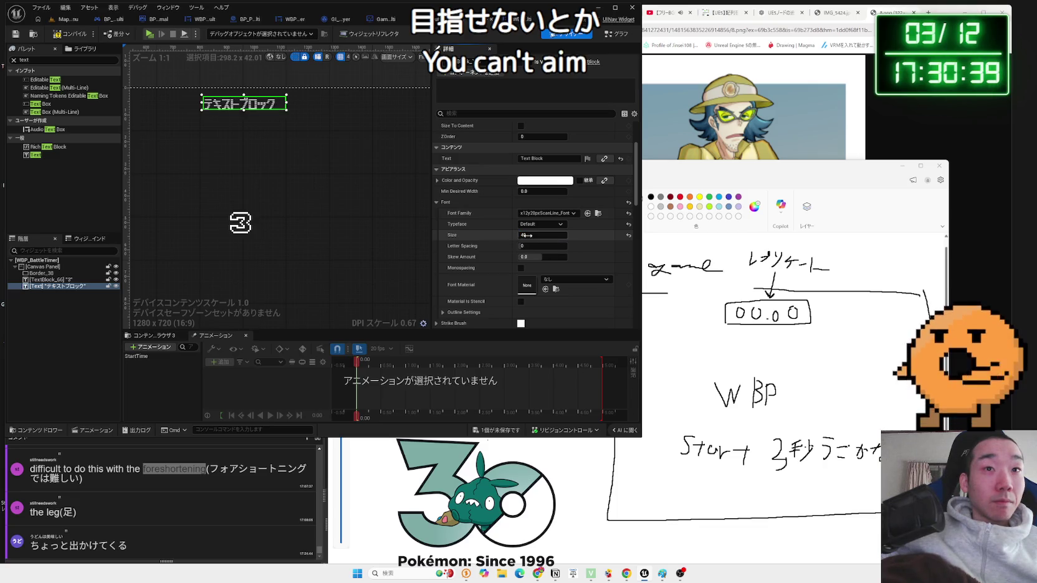
{"action": "left_click", "coordinate": [238, 94]}
{"action": "scroll", "coordinate": [237, 93], "scroll_direction": "down", "scroll_amount": 3}
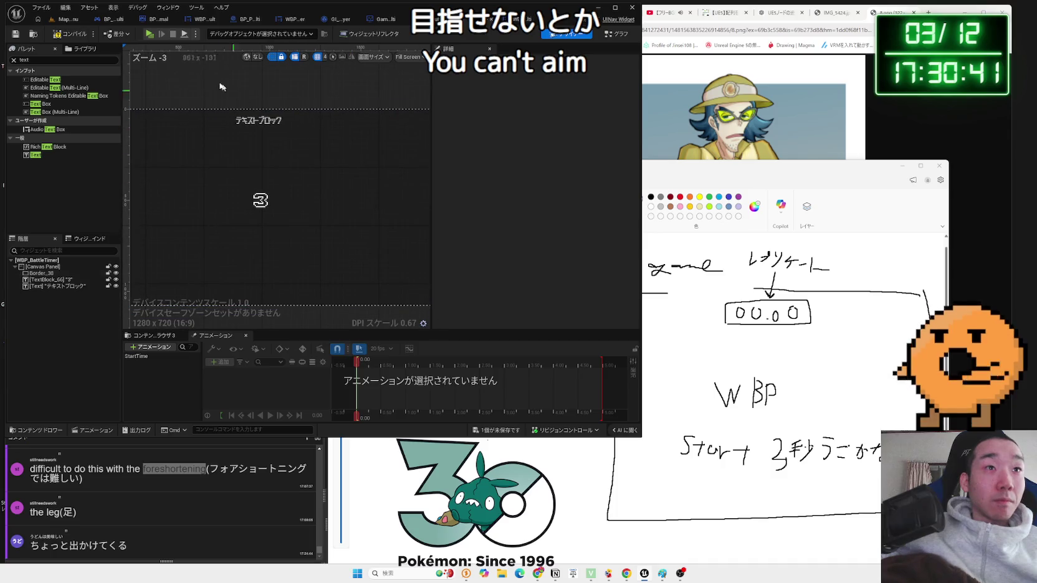
{"action": "left_click", "coordinate": [497, 429]}
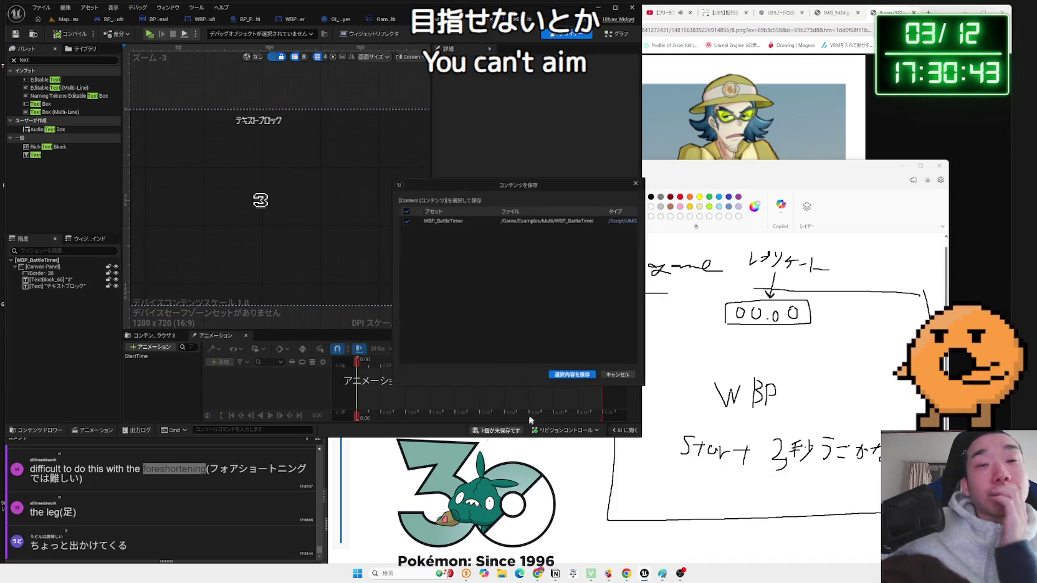
{"action": "left_click", "coordinate": [567, 375]}
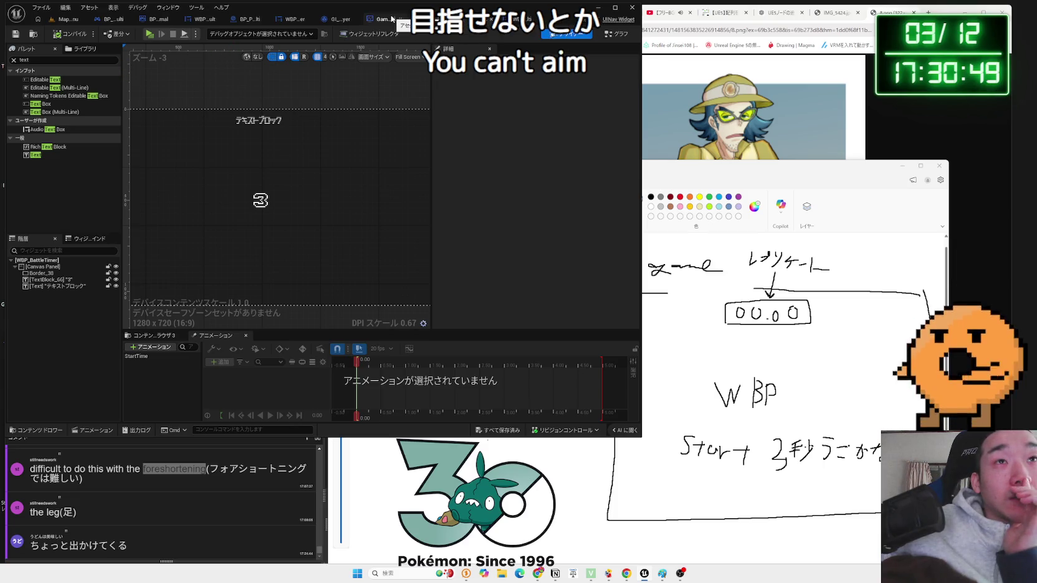
{"action": "left_click", "coordinate": [514, 19]}
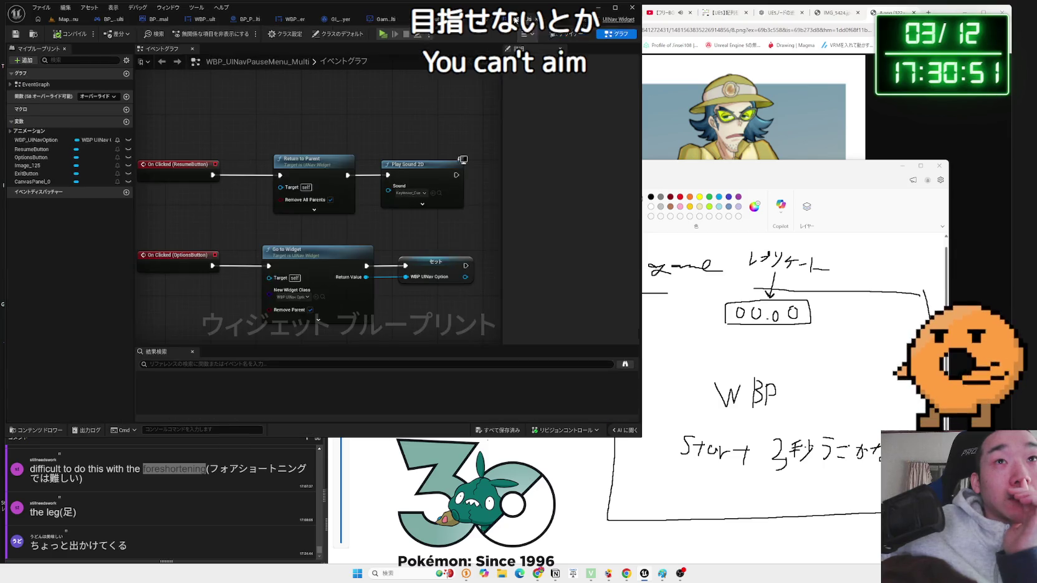
- Add an Event Construct node, found by searching 'begin', followed by a Parent: Construct call
{"action": "right_click", "coordinate": [234, 148]}
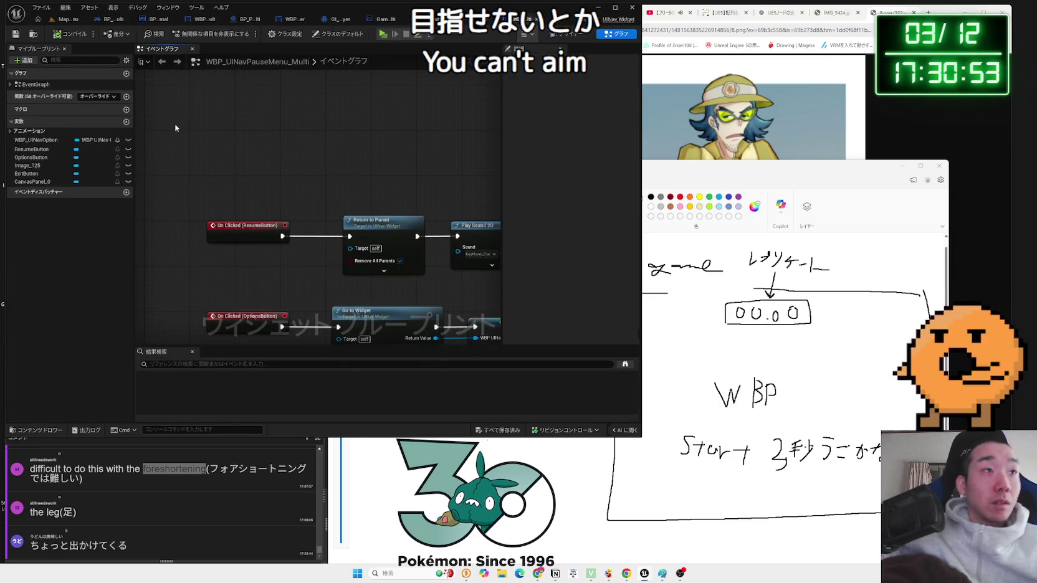
{"action": "left_click", "coordinate": [99, 97]}
{"action": "right_click", "coordinate": [226, 133]}
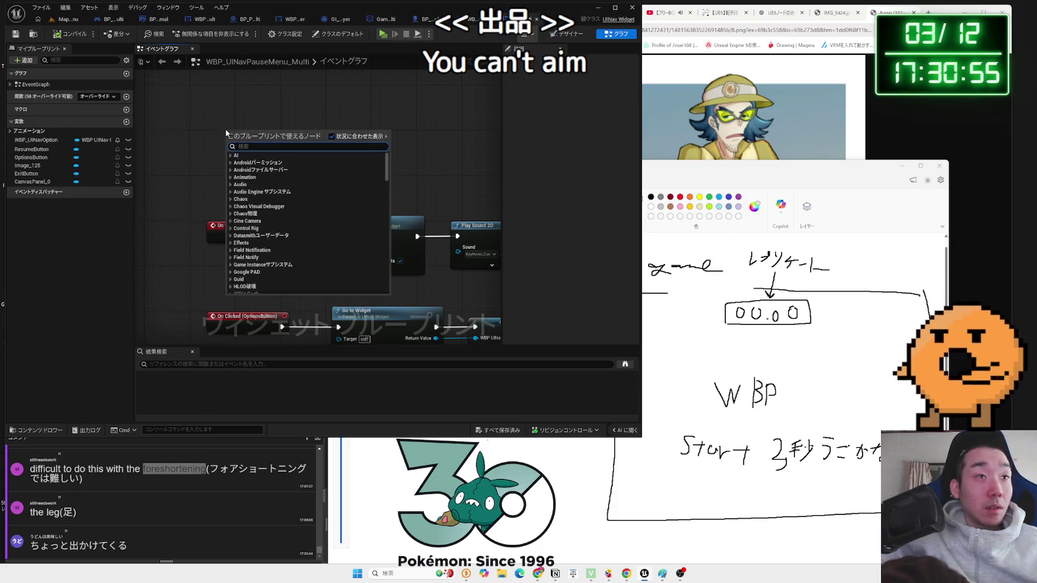
{"action": "type", "text": "begin"}
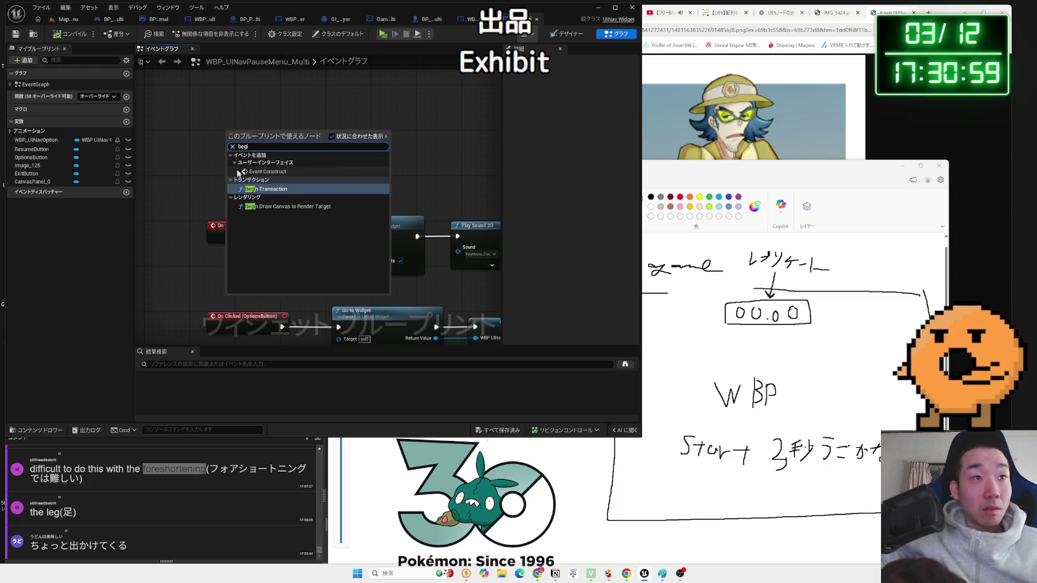
{"action": "left_click", "coordinate": [268, 172]}
{"action": "left_click_drag", "start_coordinate": [271, 143], "coordinate": [272, 141]}
{"action": "right_click", "coordinate": [232, 132]}
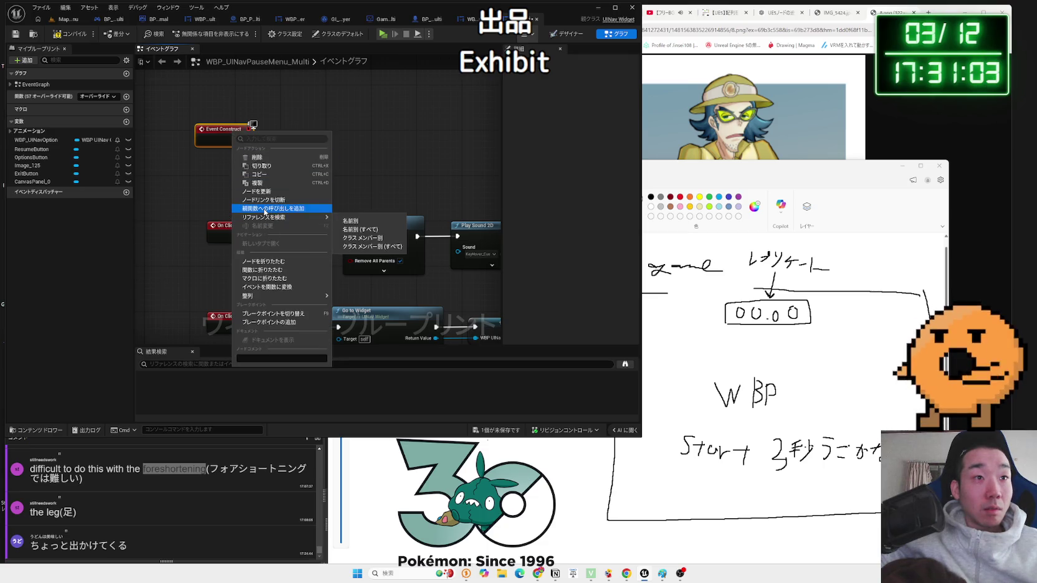
{"action": "left_click", "coordinate": [265, 209]}
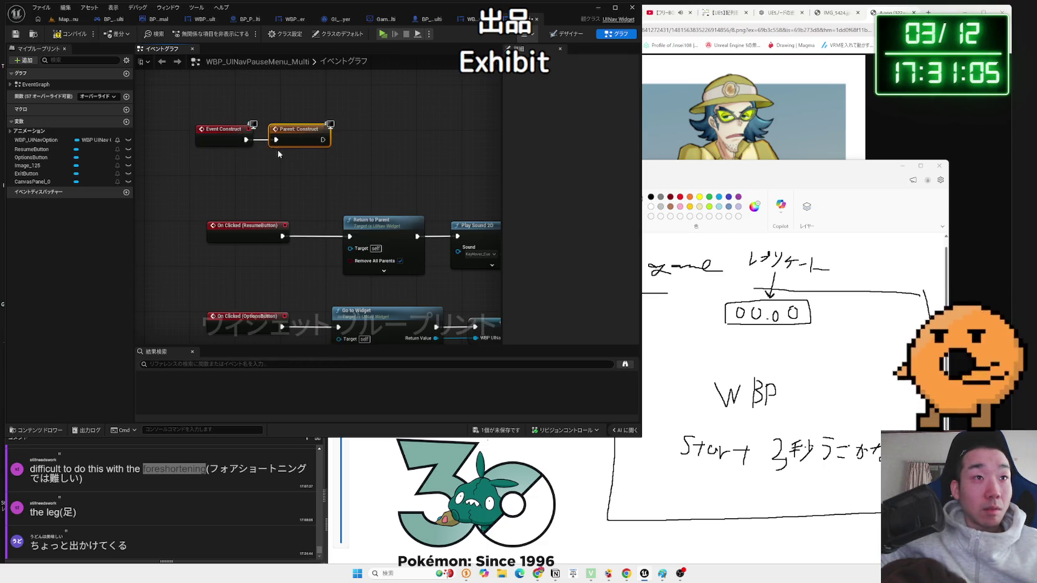
{"action": "scroll", "coordinate": [294, 216], "scroll_direction": "down", "scroll_amount": 4}
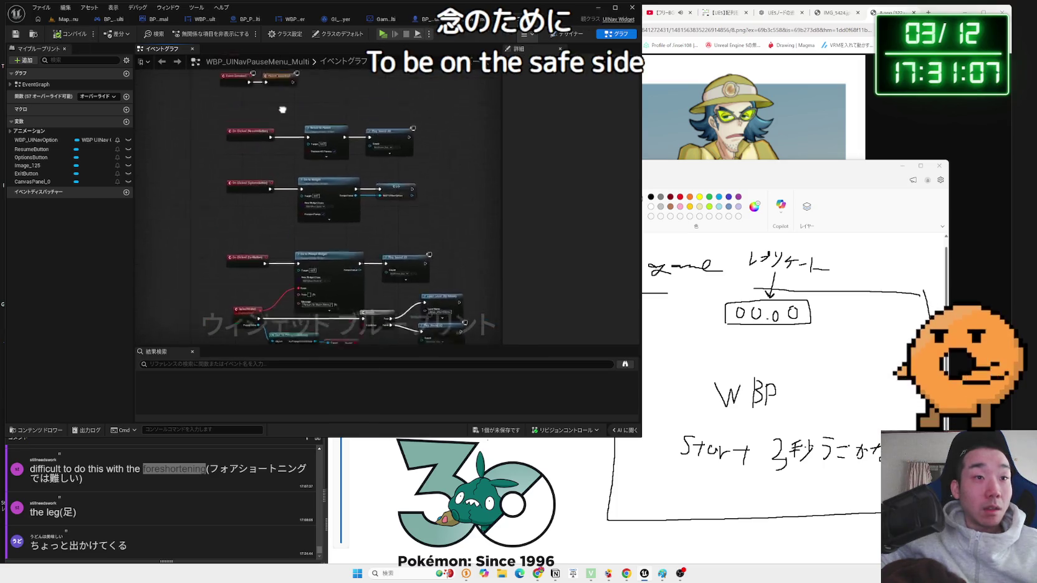
{"action": "scroll", "coordinate": [294, 216], "scroll_direction": "up", "scroll_amount": 3}
{"action": "left_click_drag", "start_coordinate": [342, 195], "coordinate": [340, 191]}
{"action": "left_click", "coordinate": [352, 175]}
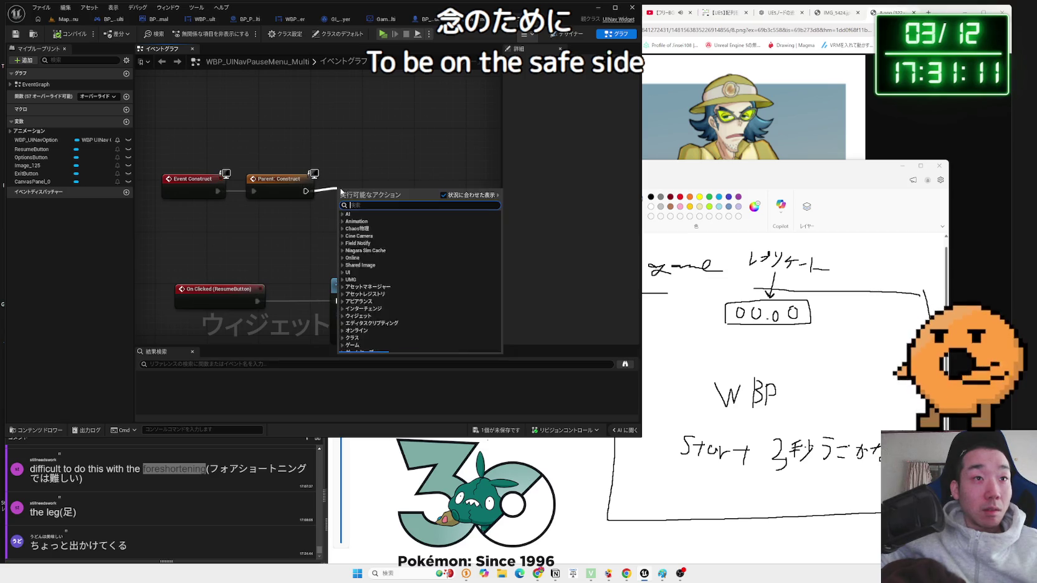
- Add a standalone Get Player Controller node to the pause menu graph
{"action": "type", "text": "show mo"}
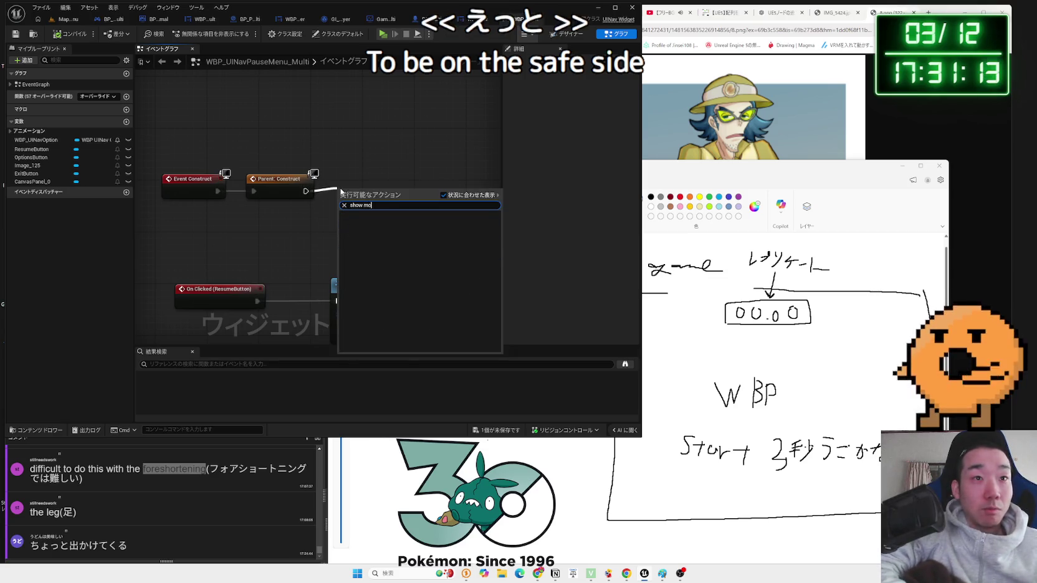
{"action": "key", "text": "BackSpace"}
{"action": "key", "text": "BackSpace"}
{"action": "key", "text": "BackSpace"}
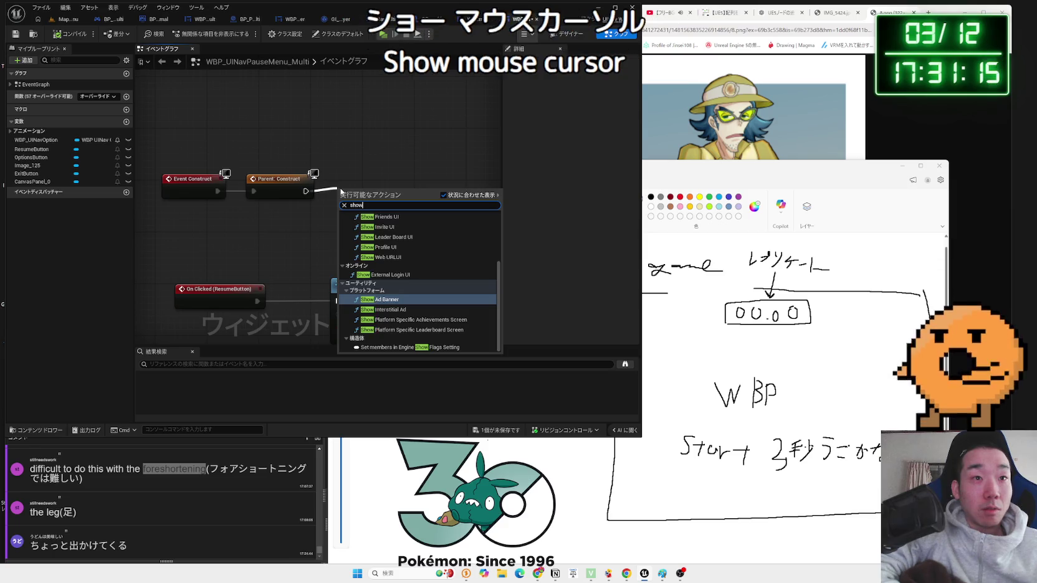
{"action": "key", "text": "BackSpace"}
{"action": "key", "text": "BackSpace"}
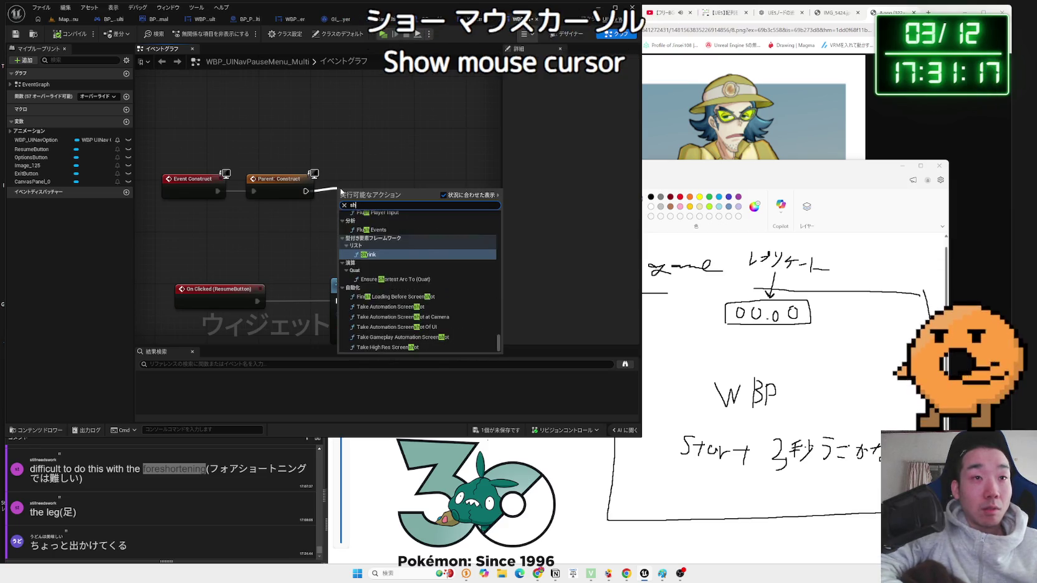
{"action": "right_click", "coordinate": [274, 221]}
{"action": "type", "text": "get"}
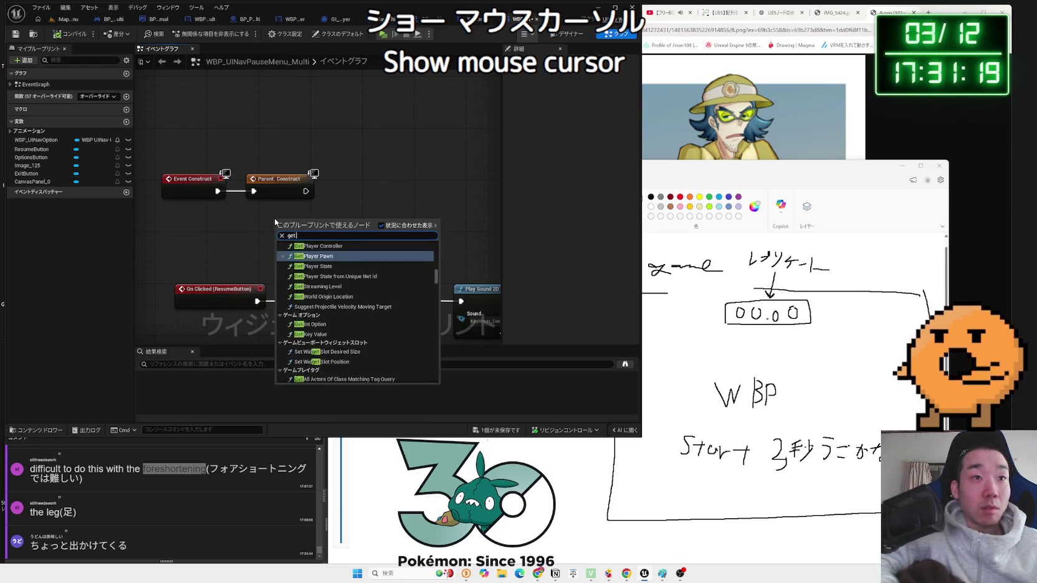
{"action": "type", "text": " player controlle"}
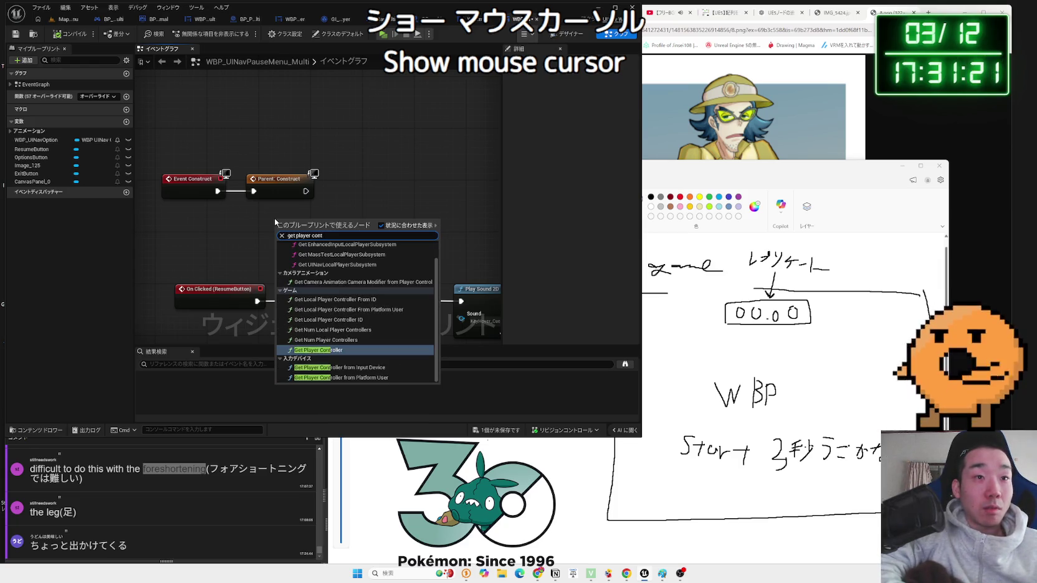
{"action": "key", "text": "Return"}
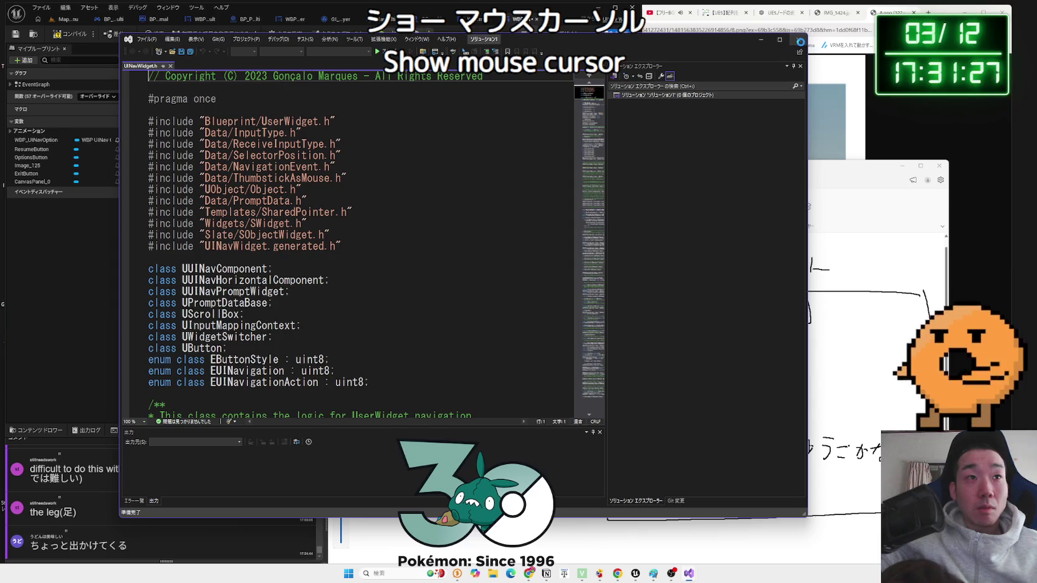
{"action": "left_click", "coordinate": [798, 39]}
- Add Set Show Mouse Cursor from the controller's Return Value and save the blueprint
{"action": "left_click_drag", "start_coordinate": [371, 229], "coordinate": [414, 199]}
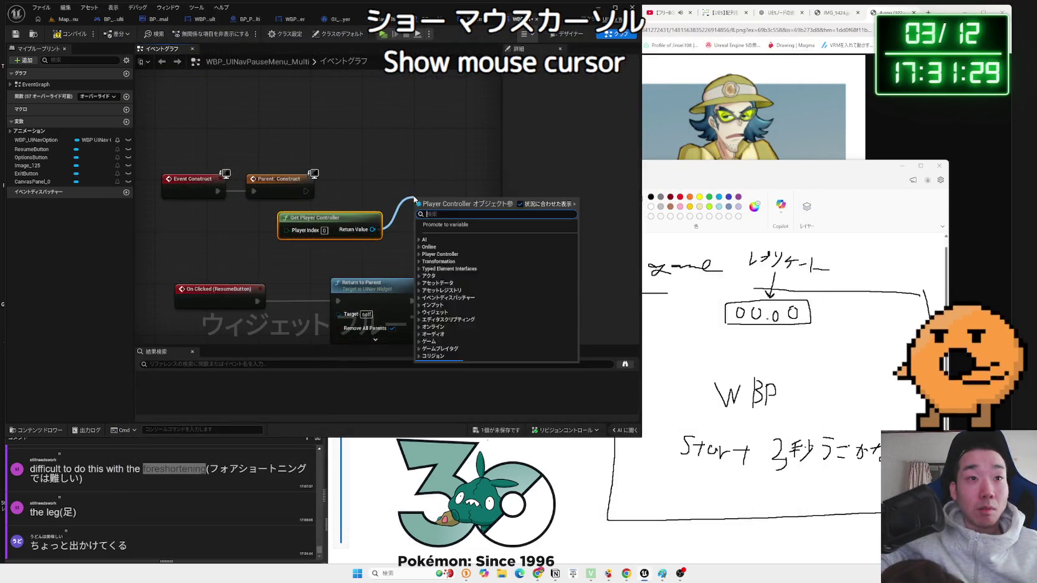
{"action": "type", "text": "show mouse"}
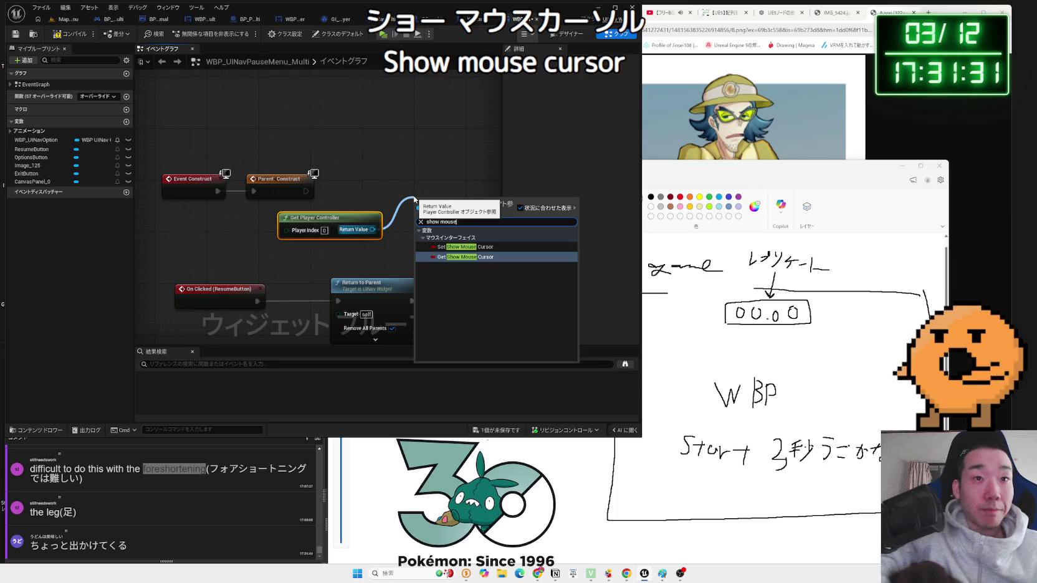
{"action": "left_click", "coordinate": [467, 246]}
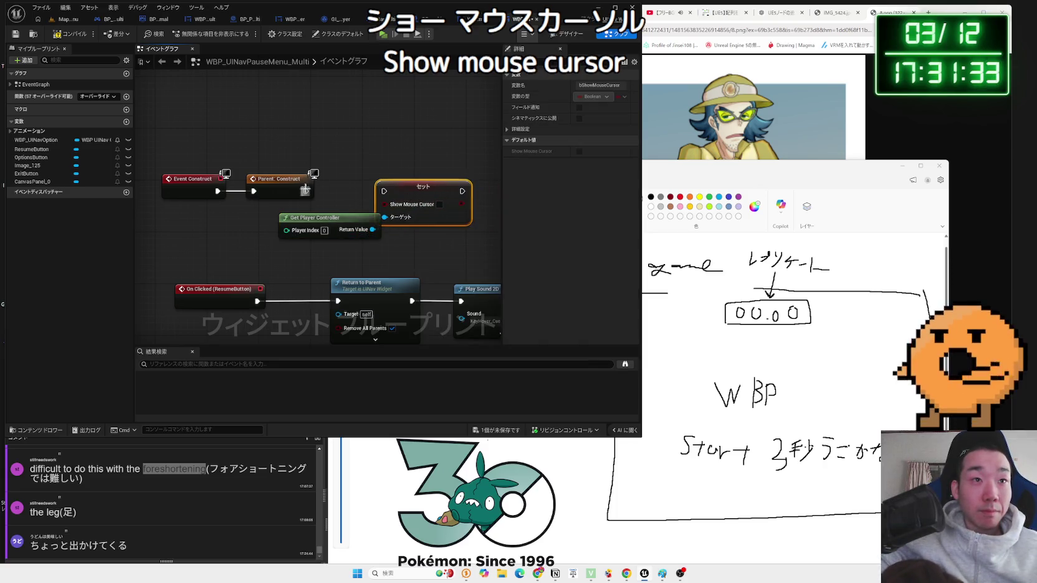
{"action": "left_click_drag", "start_coordinate": [336, 218], "coordinate": [323, 219]}
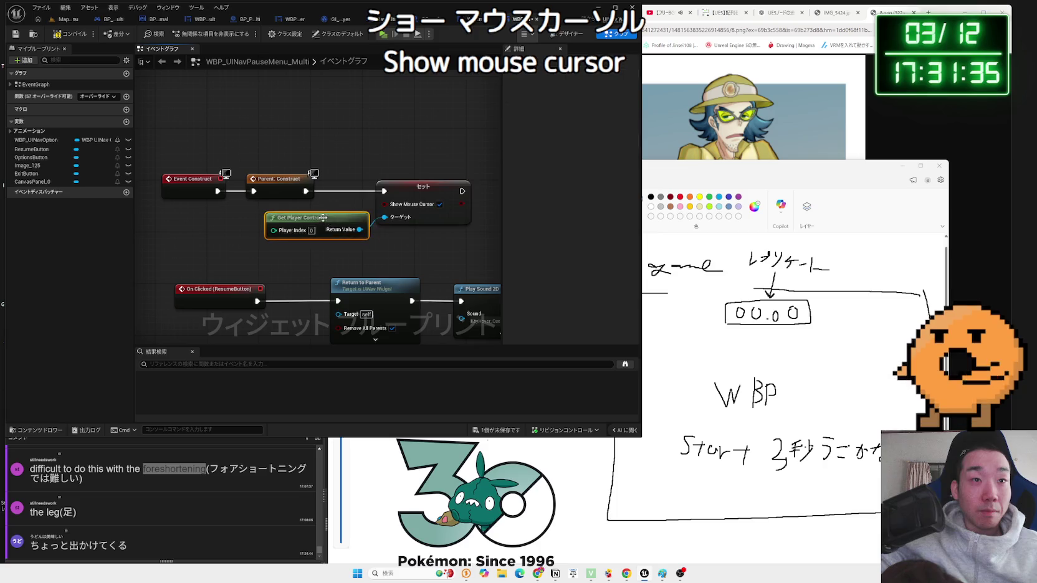
{"action": "mouse_move", "coordinate": [264, 160]}
{"action": "left_mouse_down"}
{"action": "mouse_move", "coordinate": [343, 215]}
{"action": "mouse_move", "coordinate": [368, 305]}
{"action": "left_mouse_up"}
{"action": "left_click", "coordinate": [507, 429]}
{"action": "left_click", "coordinate": [573, 380]}
- Pan the graph to review the OptionsButton and ExitButton handlers and construct nodes
{"action": "mouse_move", "coordinate": [303, 318]}
{"action": "left_mouse_down"}
{"action": "mouse_move", "coordinate": [333, 177]}
{"action": "mouse_move", "coordinate": [362, 129]}
{"action": "left_mouse_up"}
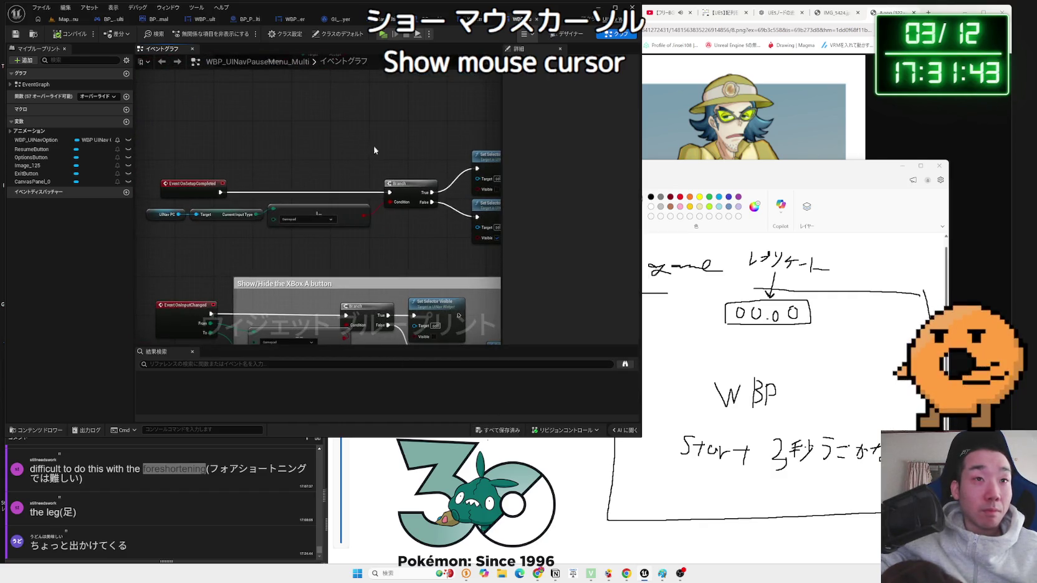
{"action": "left_click_drag", "start_coordinate": [346, 170], "coordinate": [357, 138]}
{"action": "mouse_move", "coordinate": [340, 103]}
{"action": "left_mouse_down"}
{"action": "mouse_move", "coordinate": [335, 68]}
{"action": "mouse_move", "coordinate": [343, 210]}
{"action": "left_mouse_up"}
{"action": "left_click_drag", "start_coordinate": [292, 127], "coordinate": [296, 179]}
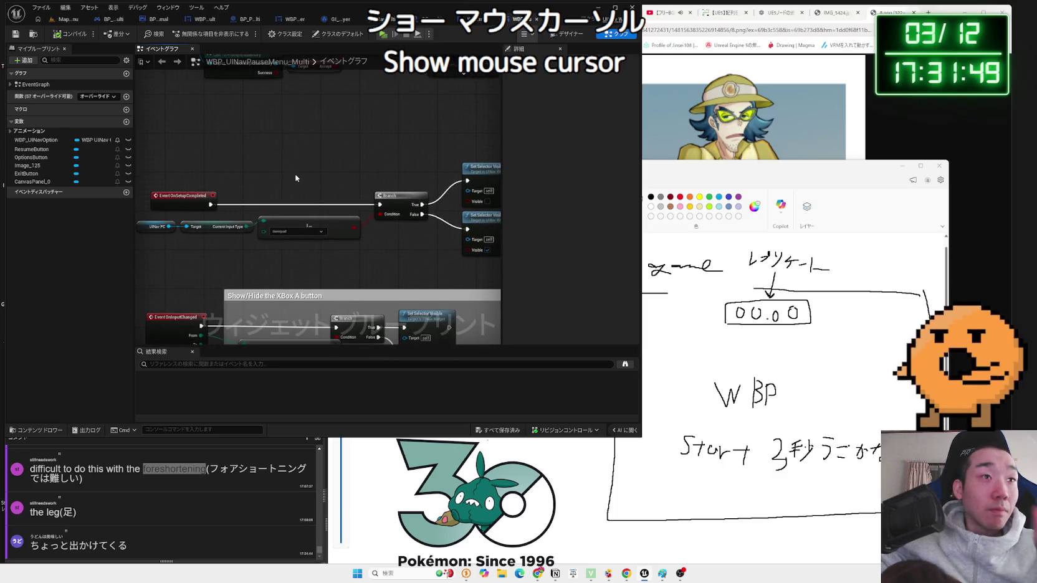
{"action": "mouse_move", "coordinate": [295, 178]}
{"action": "left_mouse_down"}
{"action": "mouse_move", "coordinate": [301, 231]}
{"action": "mouse_move", "coordinate": [278, 273]}
{"action": "mouse_move", "coordinate": [214, 214]}
{"action": "mouse_move", "coordinate": [217, 328]}
{"action": "left_mouse_up"}
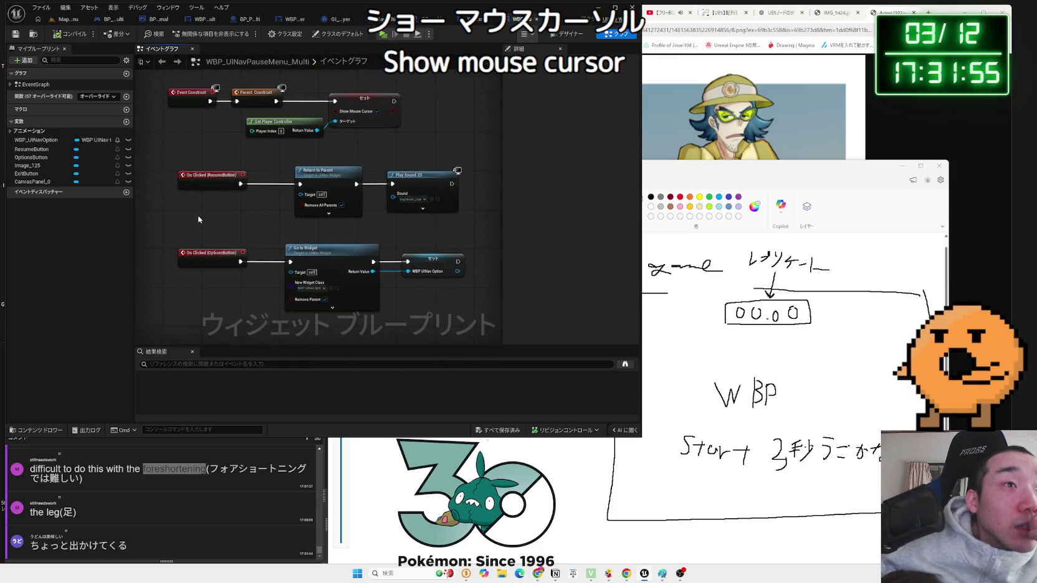
{"action": "left_click_drag", "start_coordinate": [203, 152], "coordinate": [217, 231]}
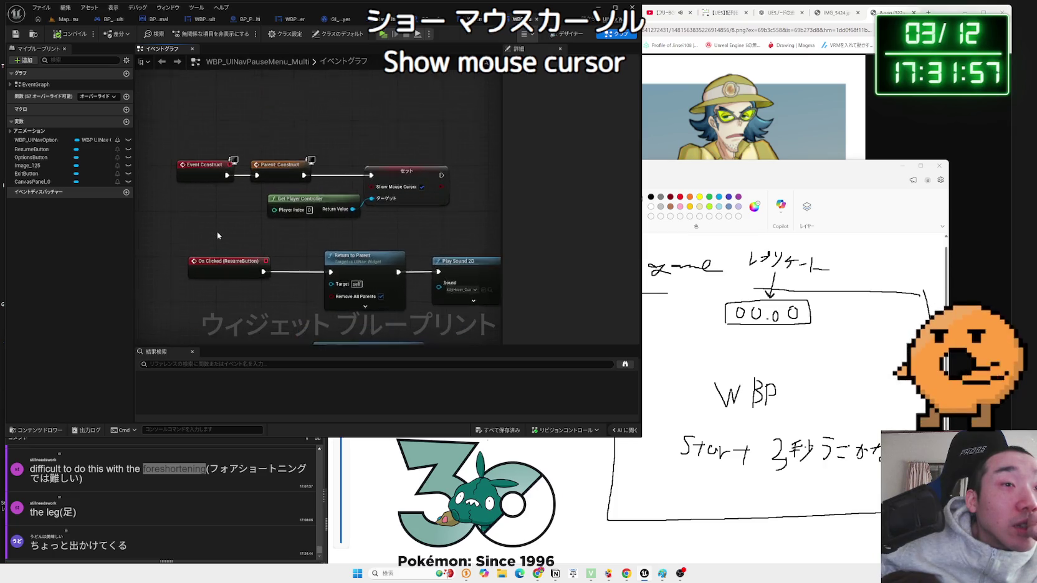
{"action": "scroll", "coordinate": [216, 230], "scroll_direction": "up", "scroll_amount": 1}
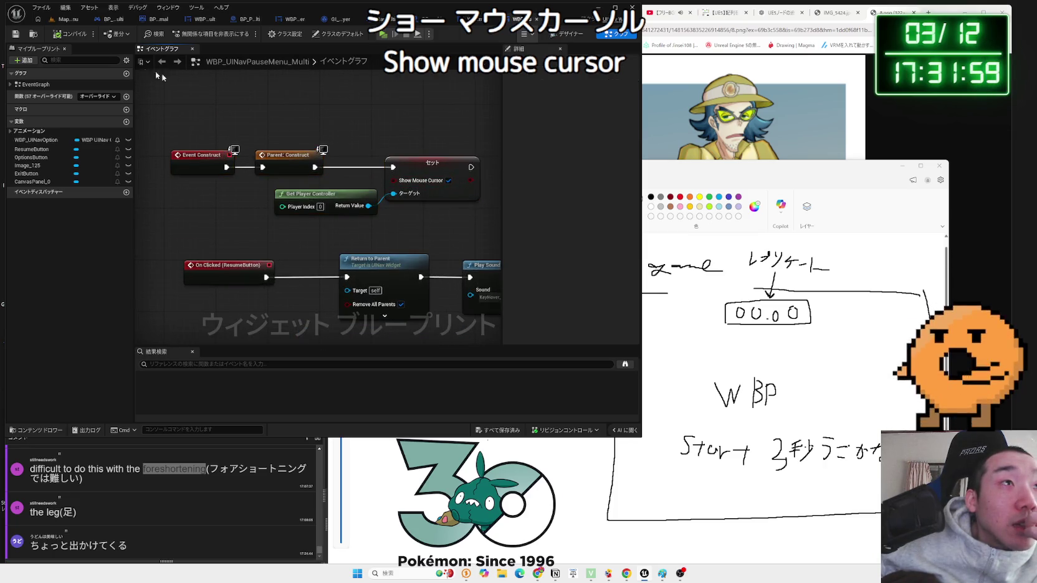
- Play Map_MainMenu and choose Multi Player in all three preview windows
{"action": "left_click", "coordinate": [70, 23]}
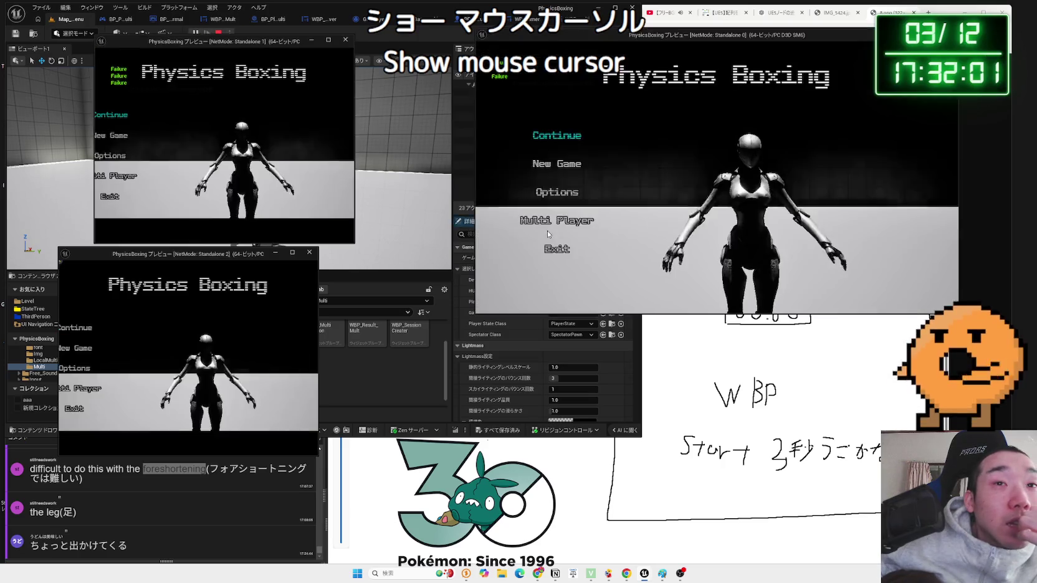
{"action": "left_click", "coordinate": [551, 247]}
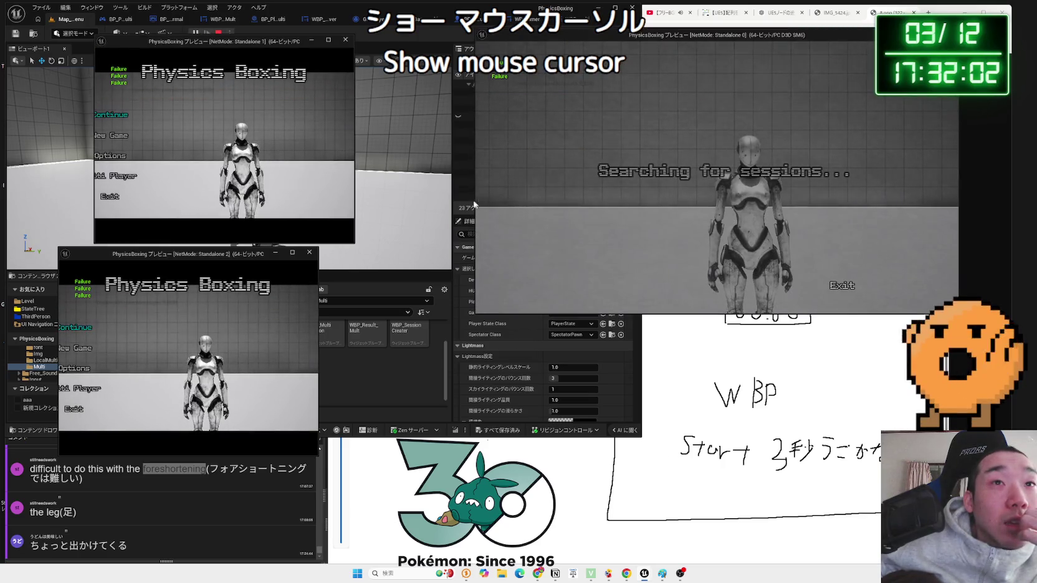
{"action": "left_click", "coordinate": [116, 176]}
{"action": "left_click_drag", "start_coordinate": [354, 142], "coordinate": [447, 143]}
{"action": "left_click_drag", "start_coordinate": [319, 301], "coordinate": [399, 300]}
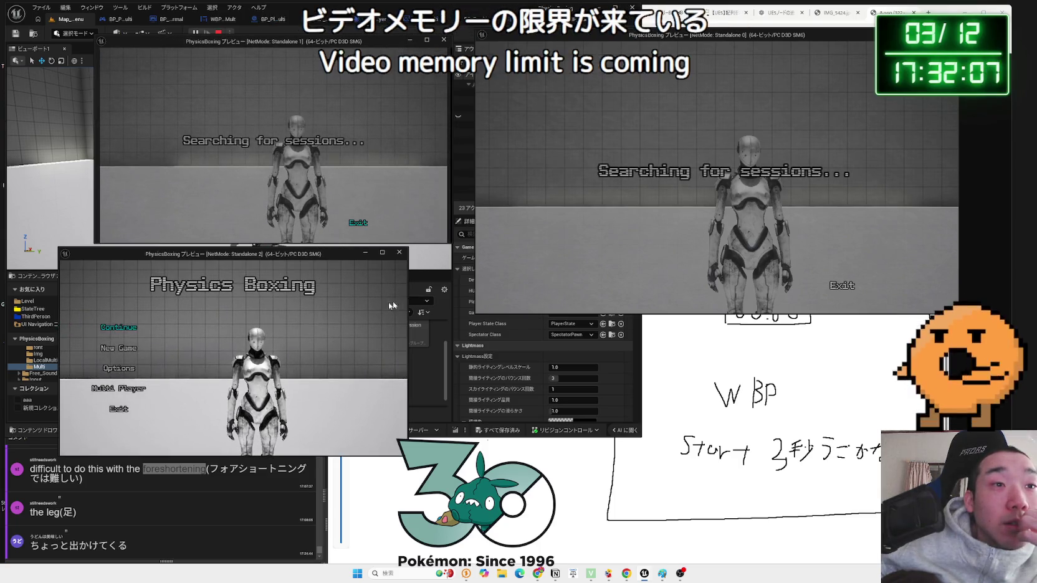
{"action": "left_click", "coordinate": [118, 388]}
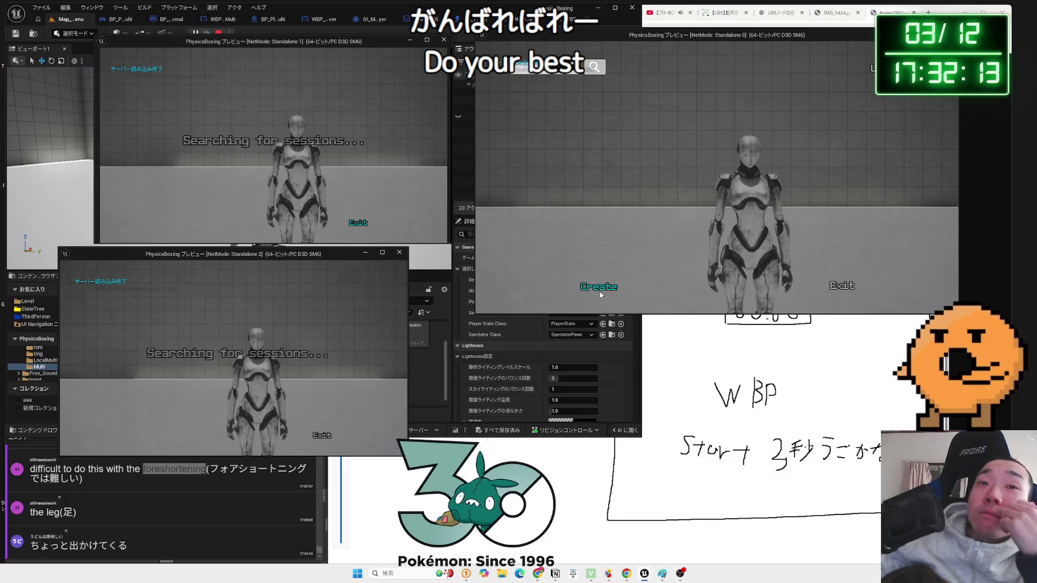
- Create a server lobby from the main window, cancelling server creation in Standalone 1
{"action": "left_click", "coordinate": [601, 286]}
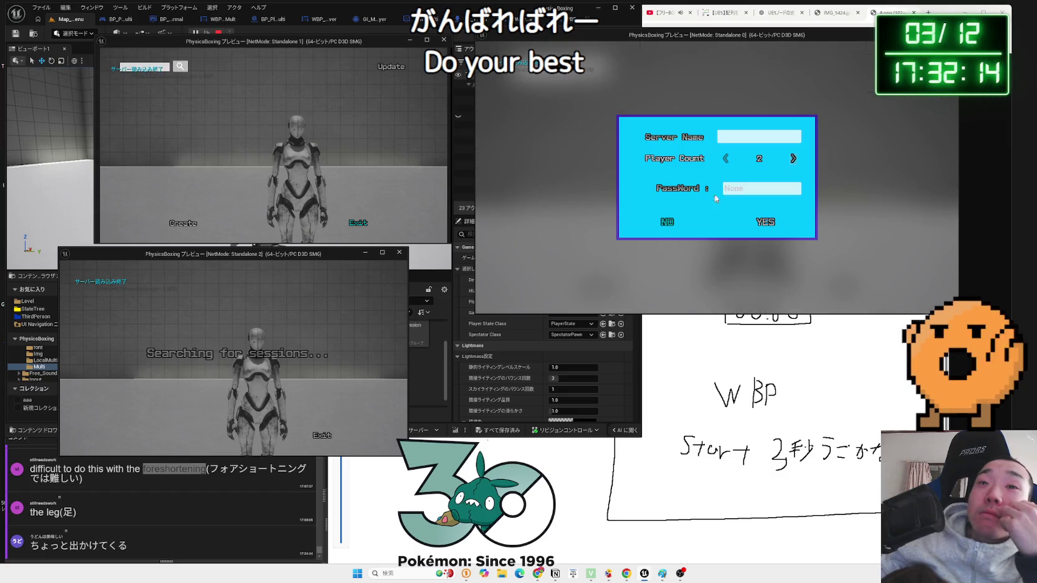
{"action": "left_click", "coordinate": [766, 223]}
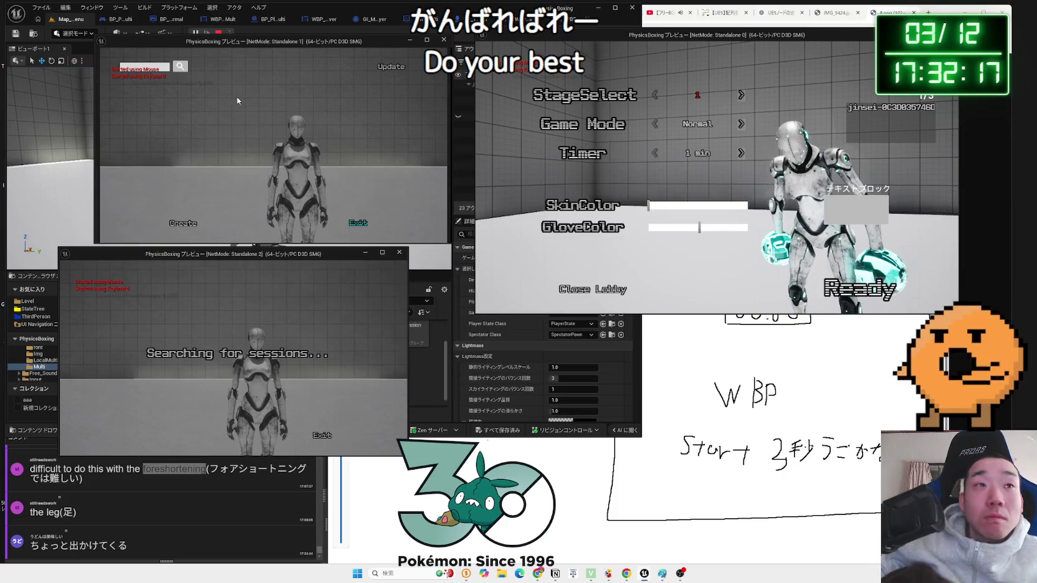
{"action": "left_click", "coordinate": [182, 222]}
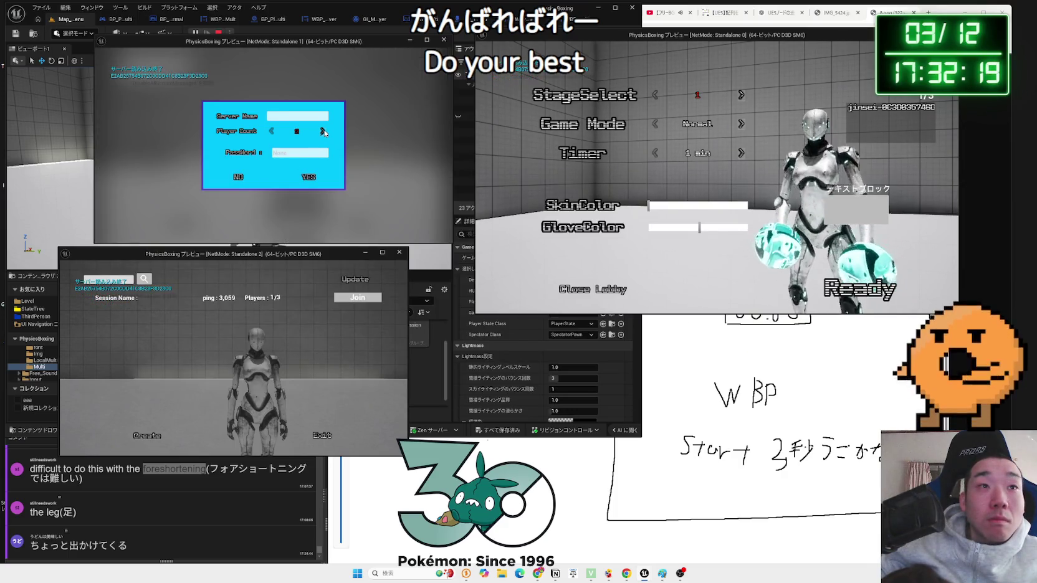
{"action": "left_click", "coordinate": [238, 177]}
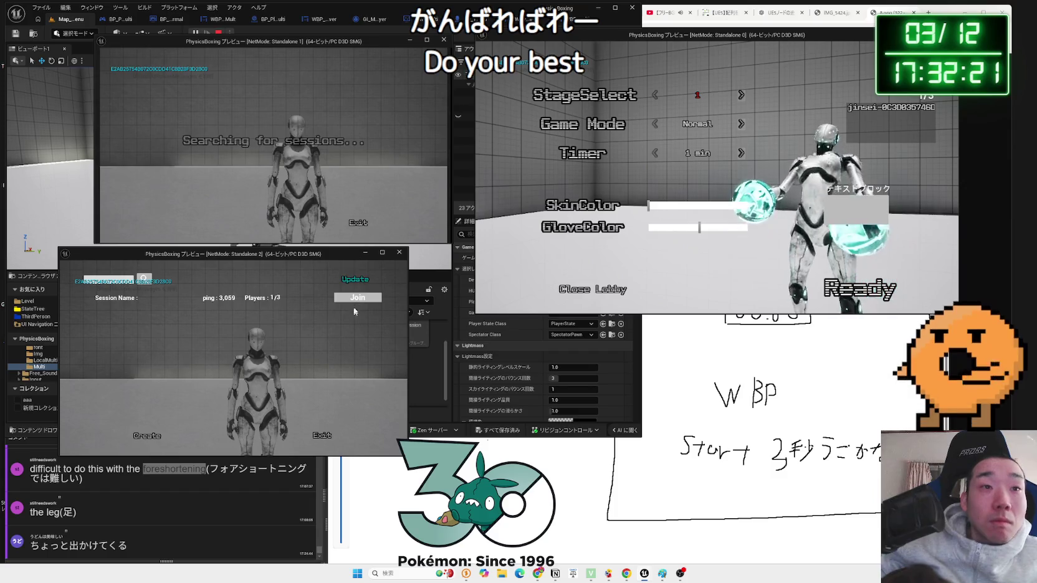
- Set the lobby to One-Punch with a yellow-green boxer, then join from the other clients
{"action": "left_click", "coordinate": [743, 125]}
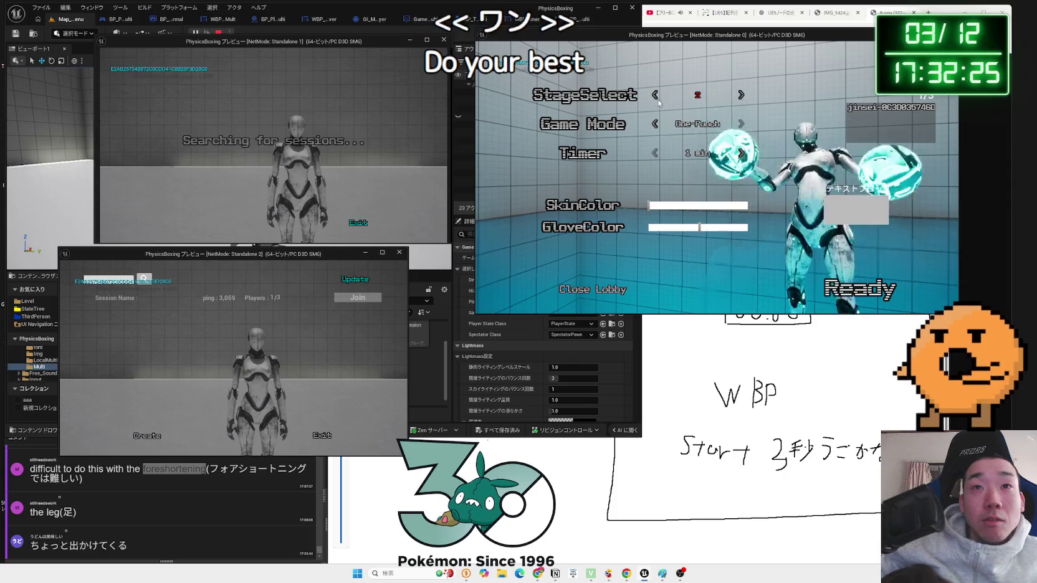
{"action": "left_click", "coordinate": [671, 227]}
{"action": "left_click", "coordinate": [671, 205]}
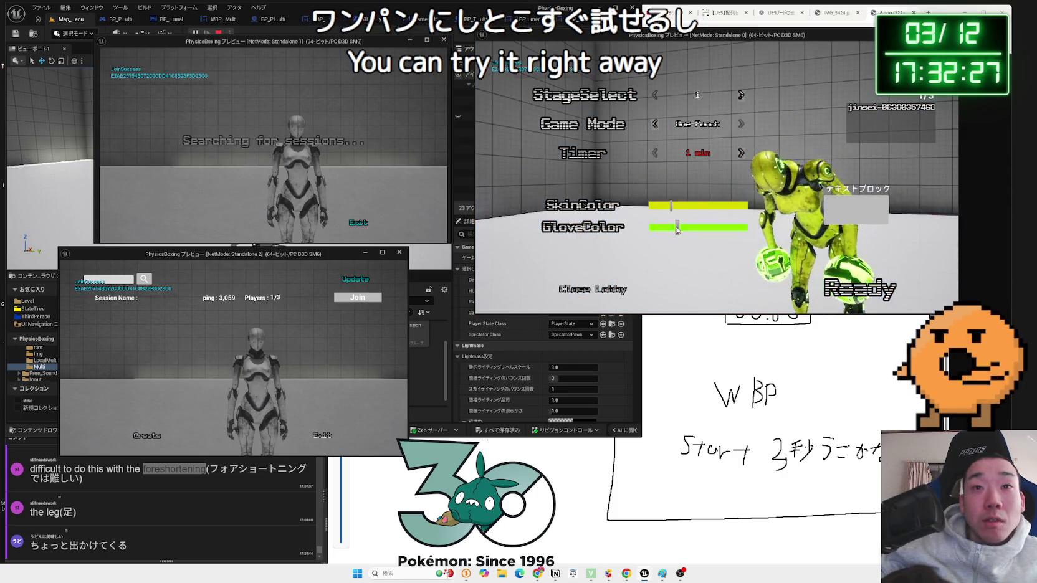
{"action": "left_click", "coordinate": [358, 297]}
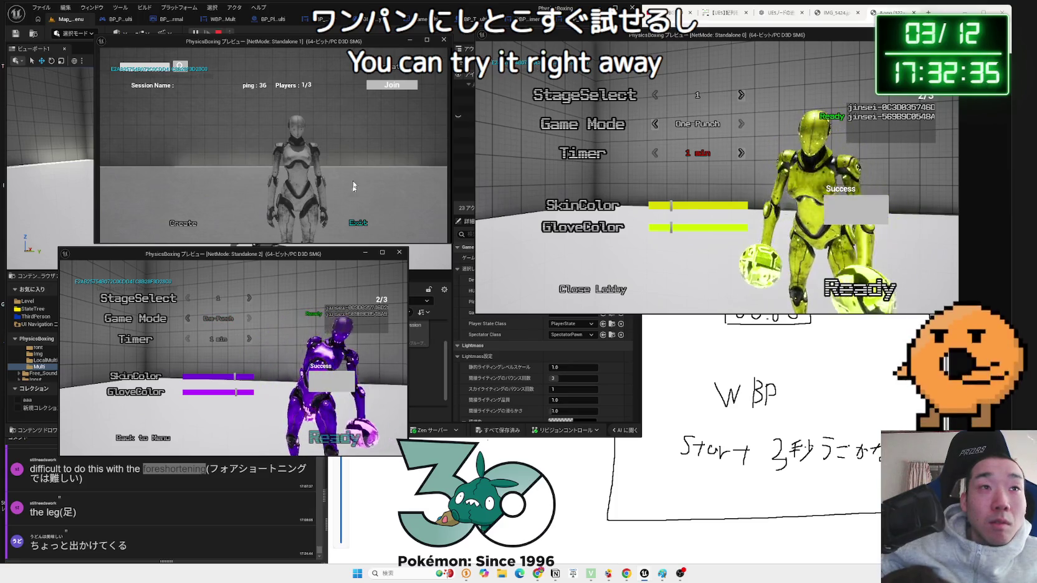
{"action": "left_click", "coordinate": [391, 84]}
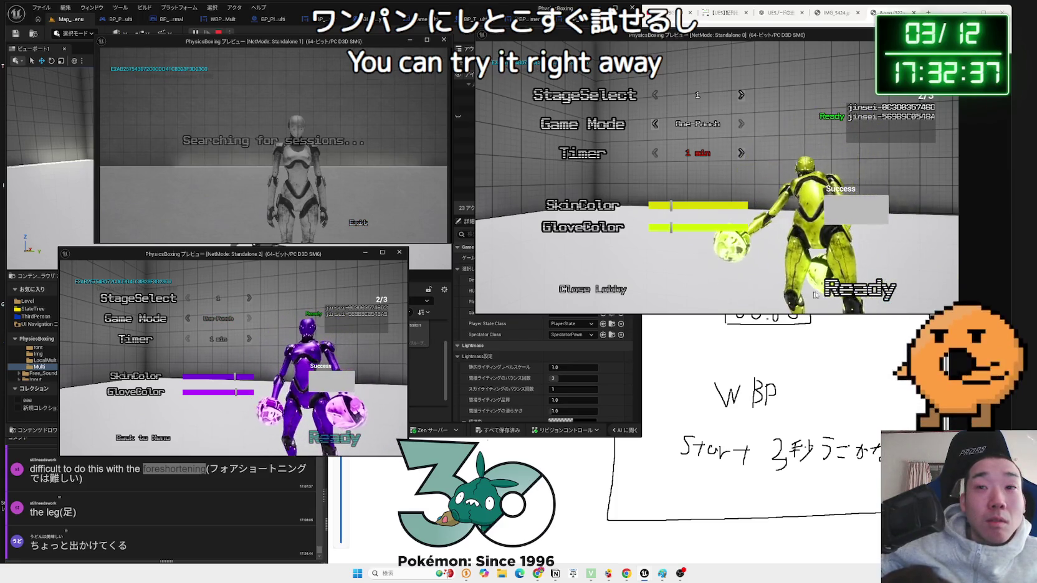
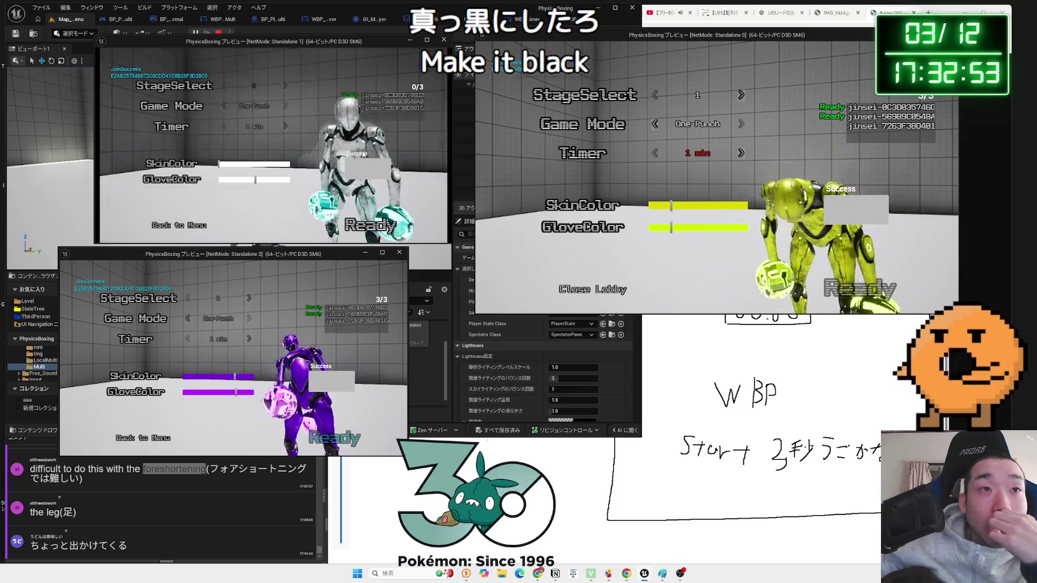
- Give the Standalone 1 fighter black skin and red gloves, ready up, and play Standalone 0 to the results
{"action": "mouse_move", "coordinate": [256, 164]}
{"action": "left_mouse_down"}
{"action": "mouse_move", "coordinate": [290, 164]}
{"action": "mouse_move", "coordinate": [221, 180]}
{"action": "left_mouse_up"}
{"action": "left_click", "coordinate": [386, 229]}
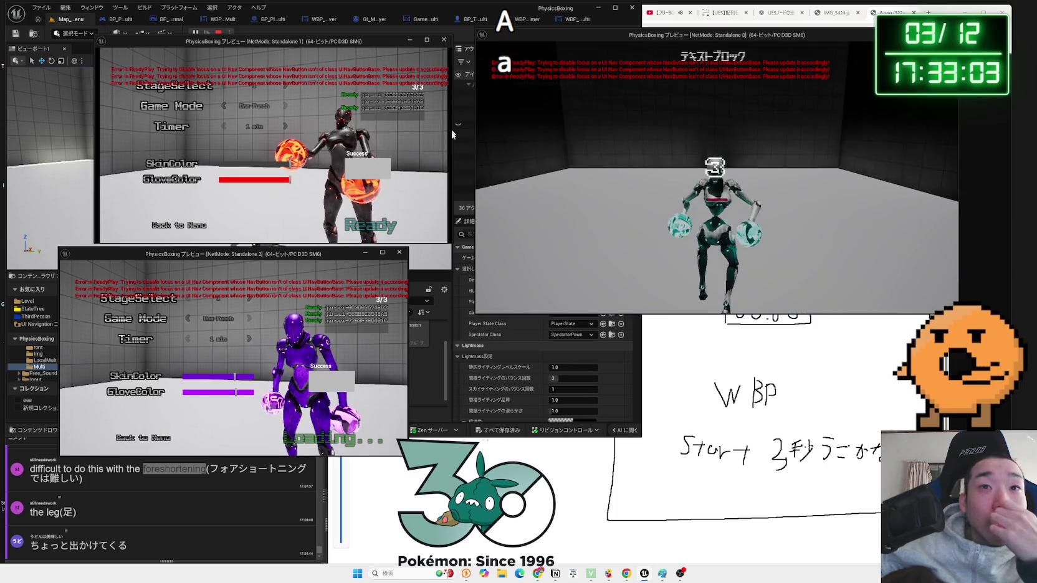
{"action": "key", "text": "alt+Tab"}
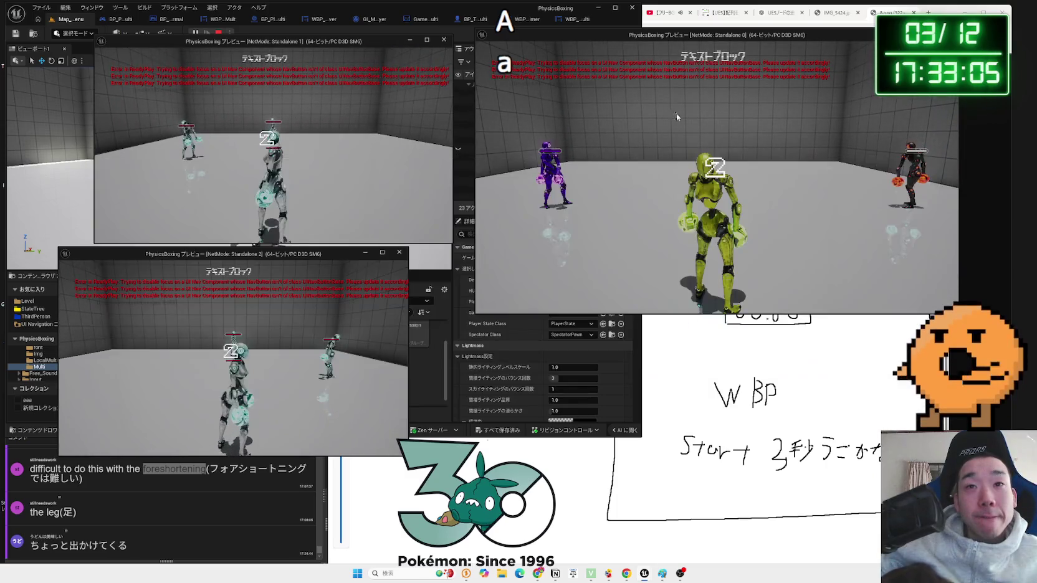
{"action": "left_click", "coordinate": [750, 194]}
{"action": "key", "text": "w"}
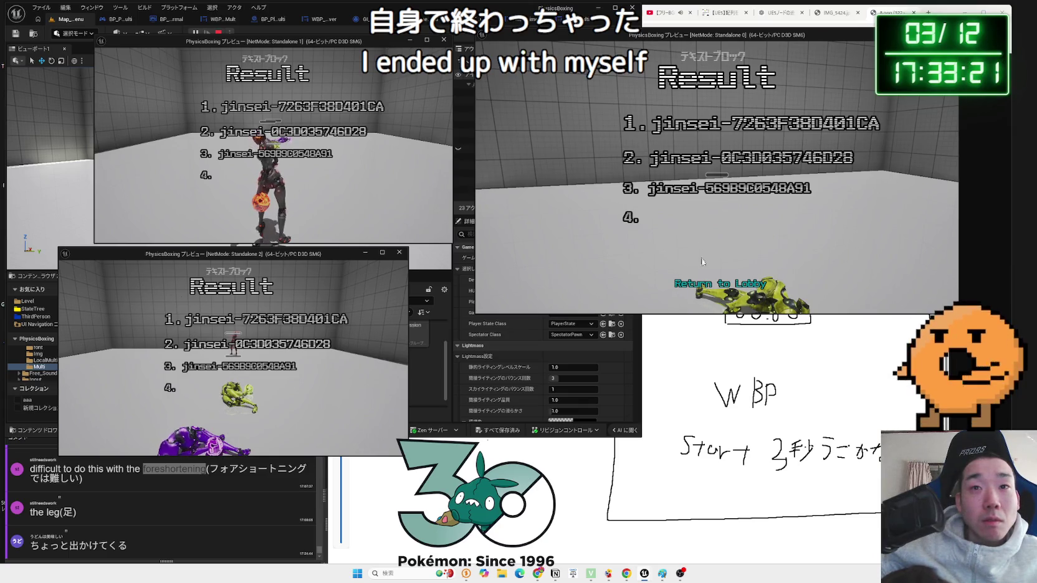
{"action": "left_click", "coordinate": [721, 285]}
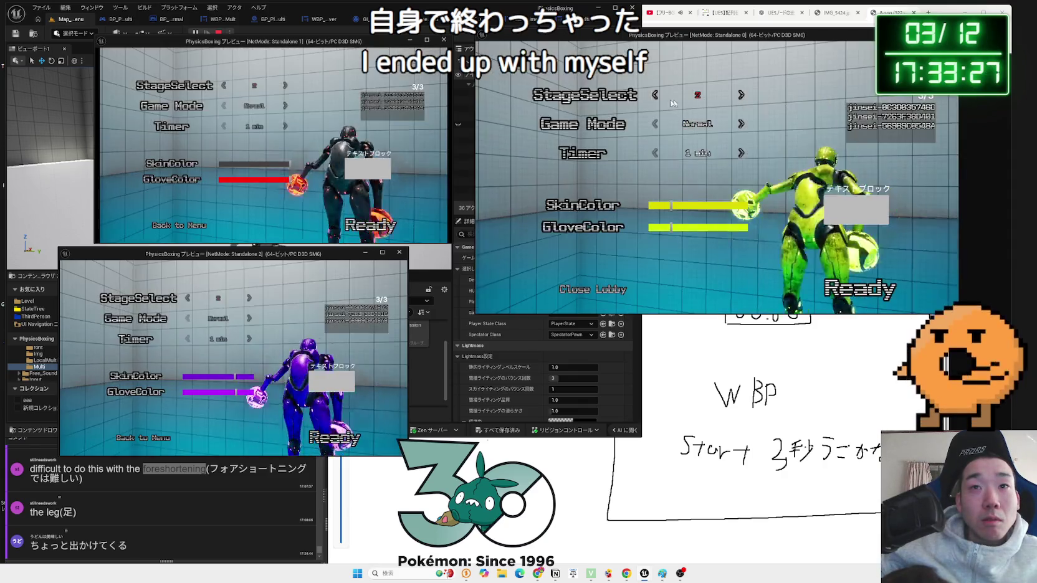
- Mark the Standalone 1, Standalone 2 and host players Ready so the new match starts
{"action": "key", "text": "alt+Tab"}
{"action": "left_click", "coordinate": [371, 225]}
{"action": "left_click", "coordinate": [352, 437]}
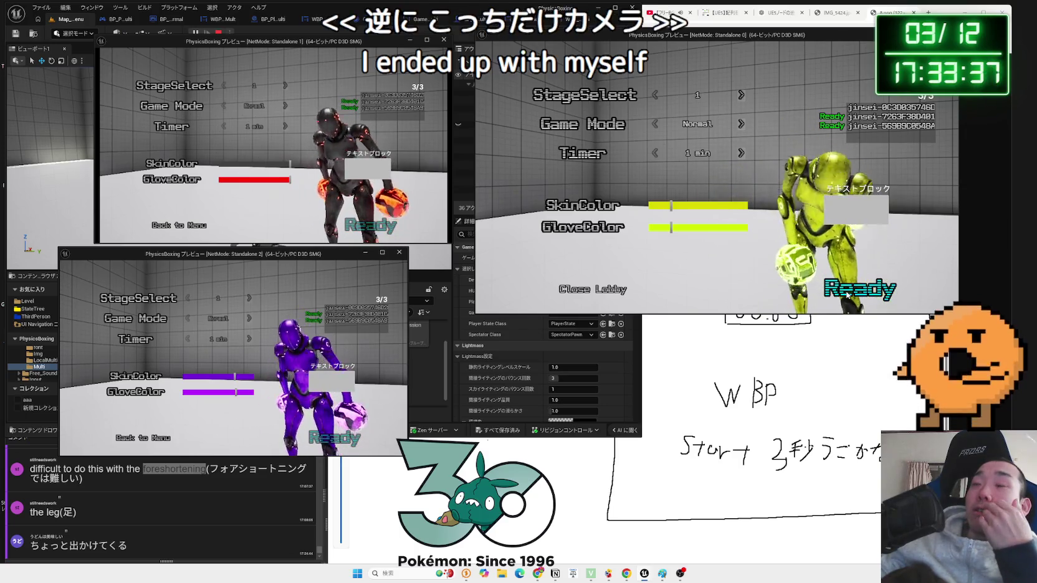
{"action": "left_click", "coordinate": [846, 295]}
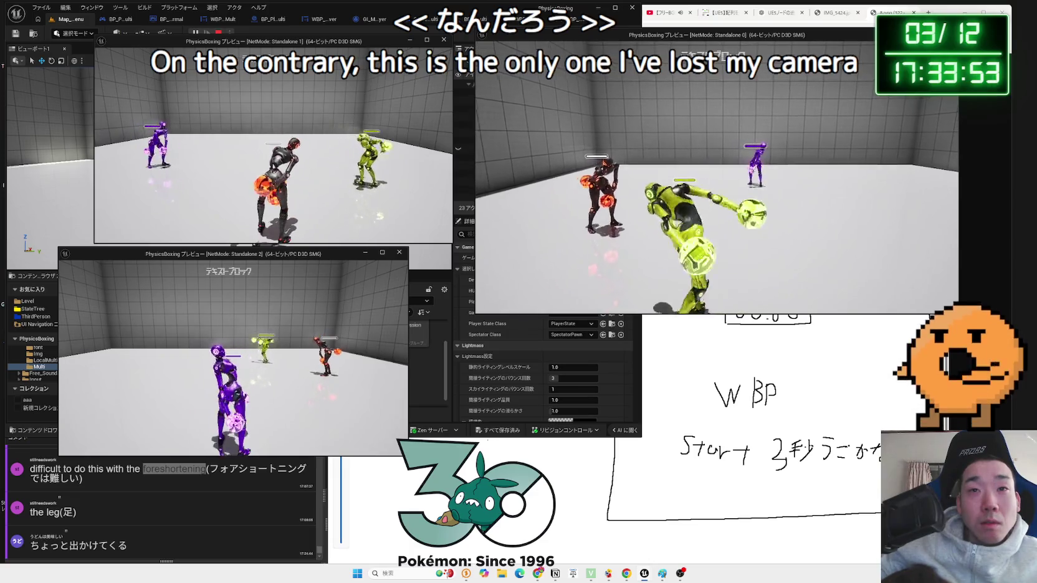
- Pause the Standalone 0 game with Esc, resume it, and toggle the Pause menu several times
{"action": "key", "text": "Escape"}
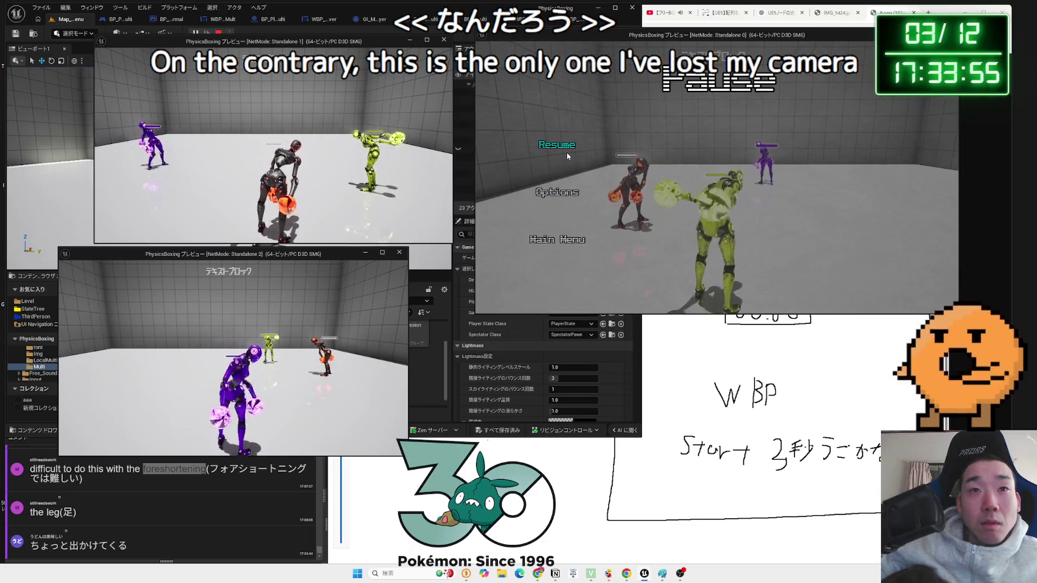
{"action": "left_click", "coordinate": [558, 146]}
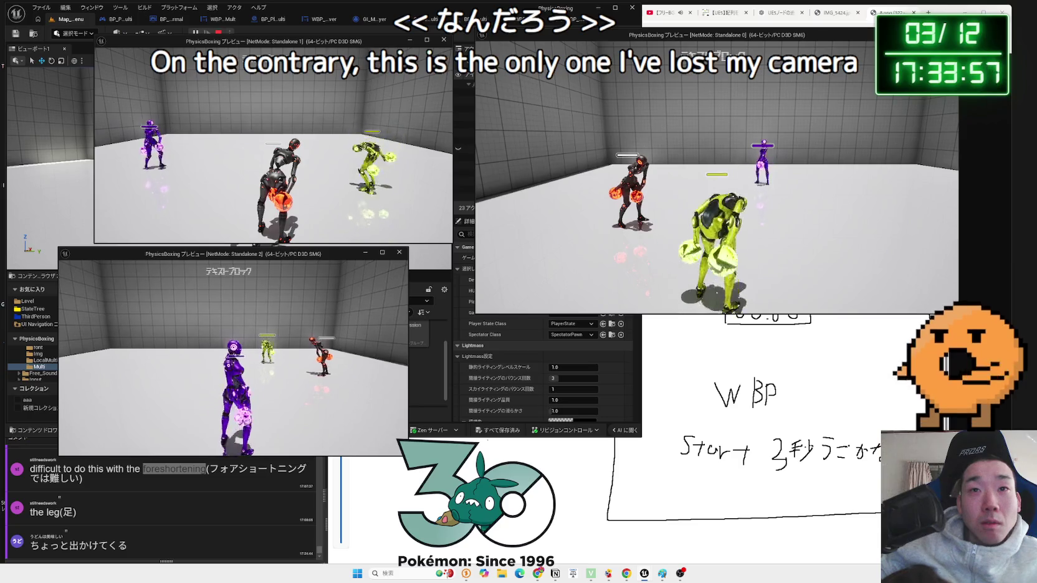
{"action": "key", "text": "Escape"}
{"action": "key", "text": "Escape"}
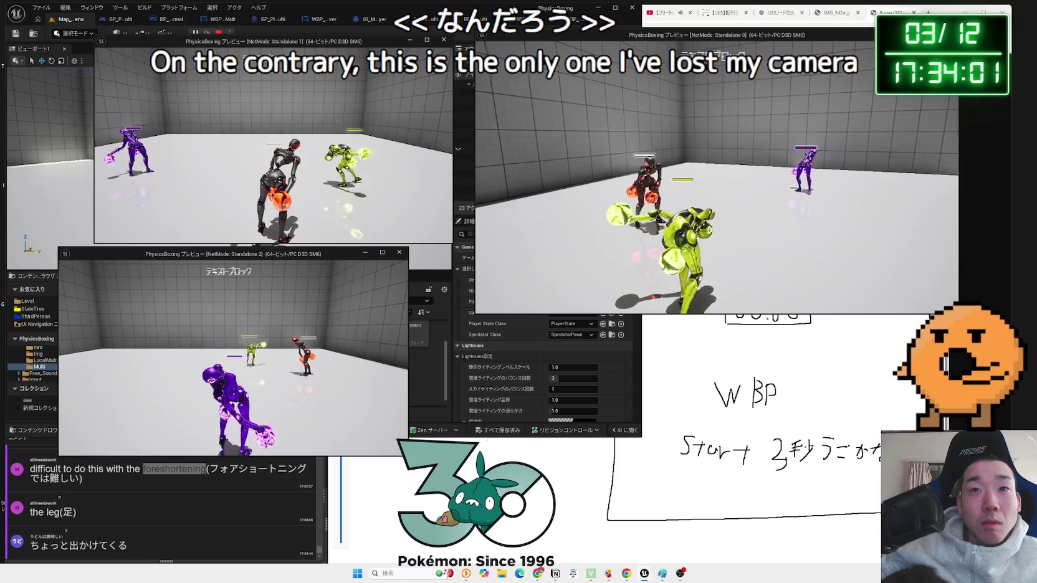
{"action": "key", "text": "Escape"}
{"action": "key", "text": "Escape"}
{"action": "key", "text": "Escape"}
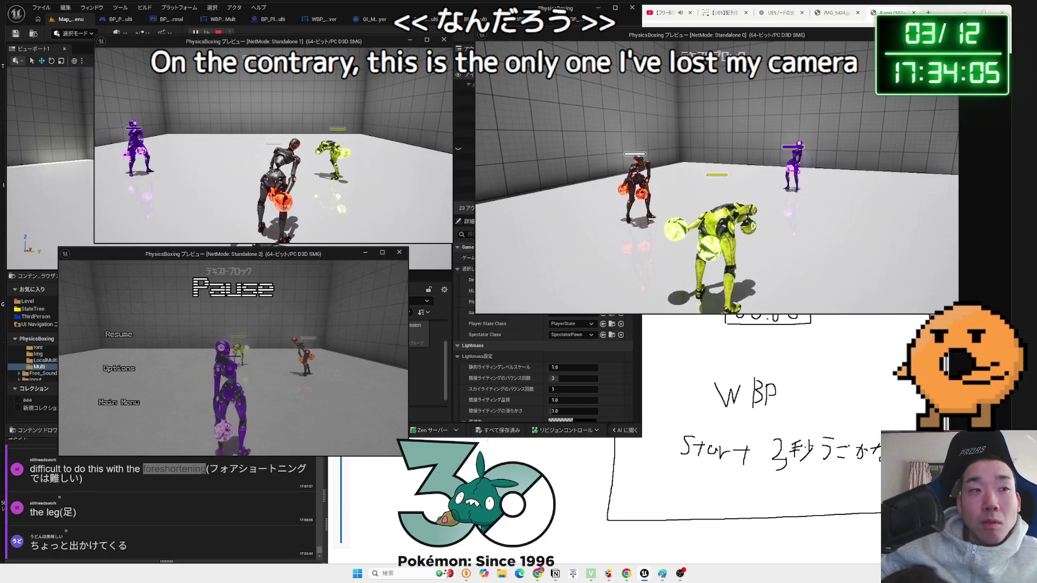
{"action": "key", "text": "Escape"}
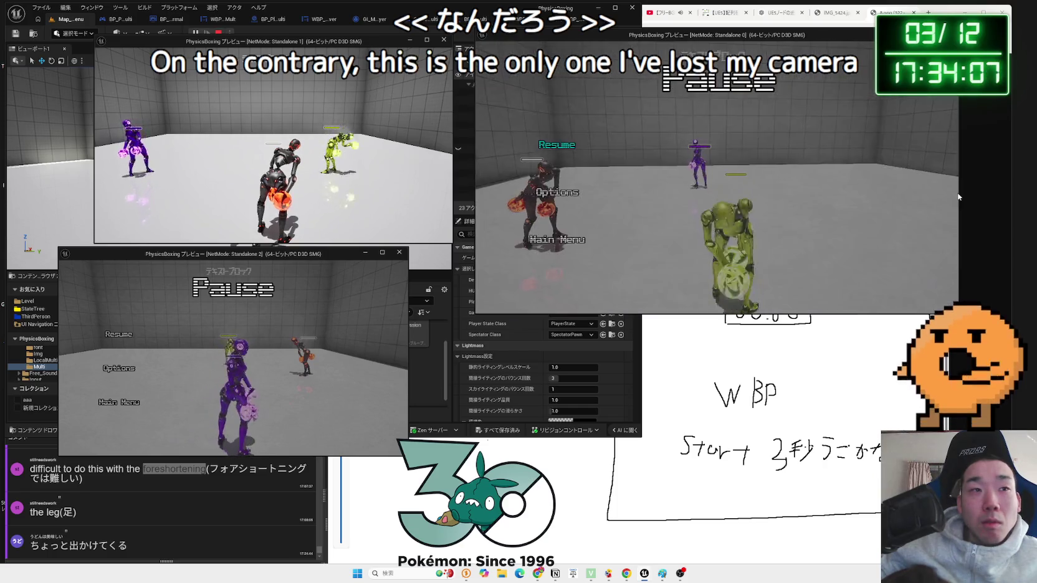
{"action": "key", "text": "Escape"}
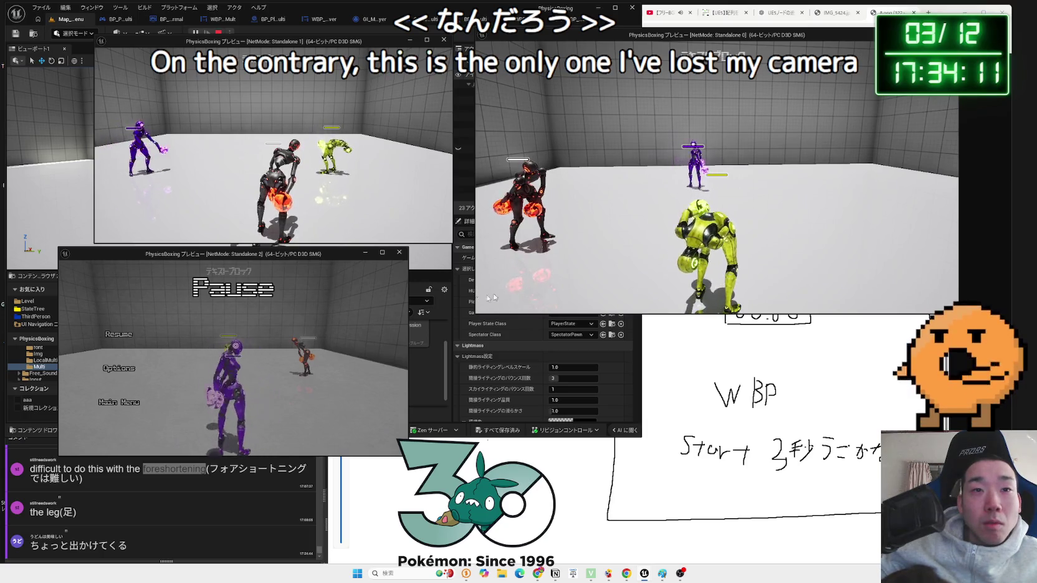
- In Standalone 2, resume the game, move the purple fighter, then pause and resume again
{"action": "key", "text": "alt+Tab"}
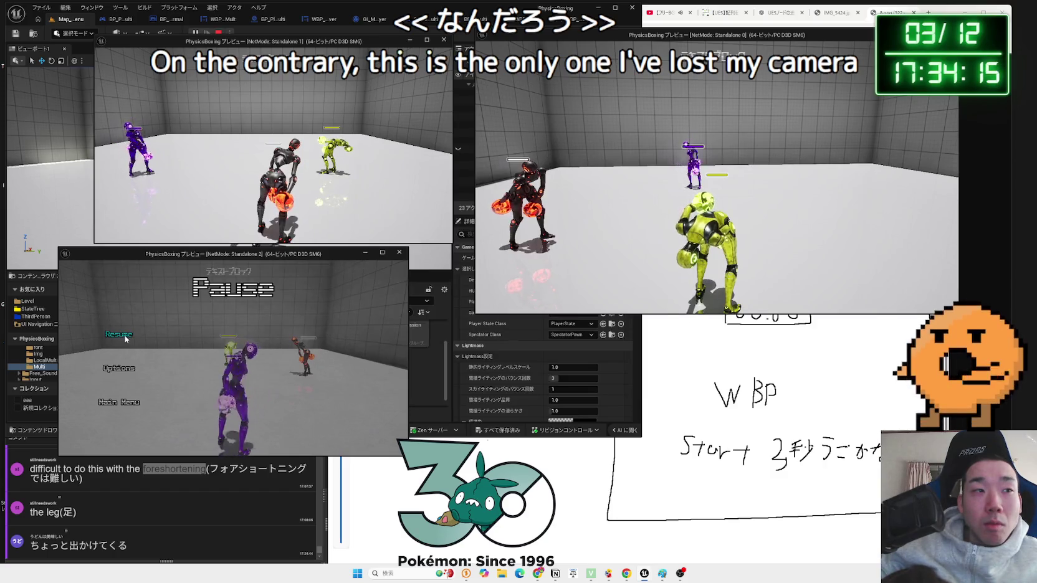
{"action": "left_click", "coordinate": [124, 334]}
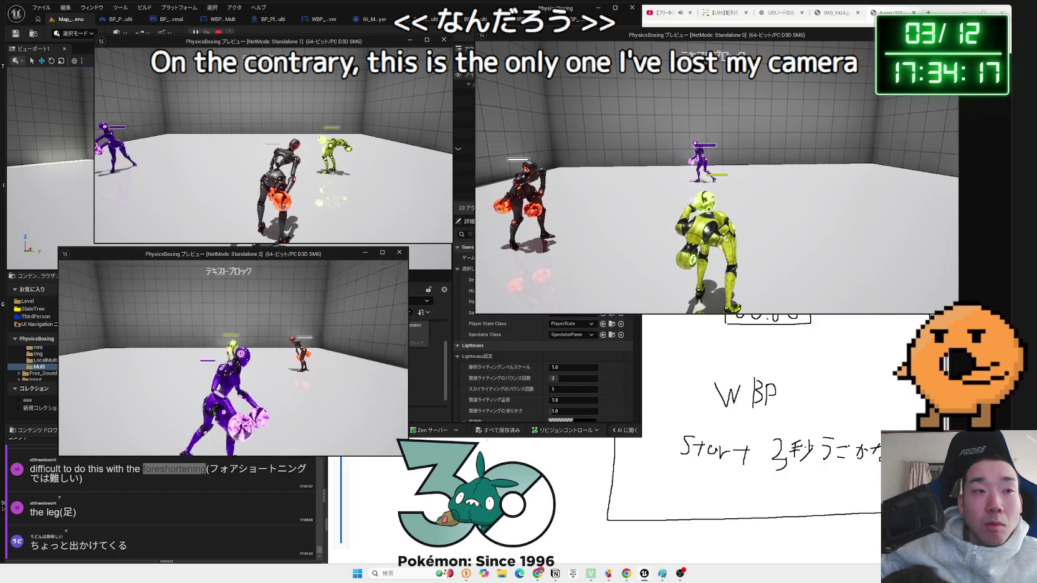
{"action": "key", "text": "w"}
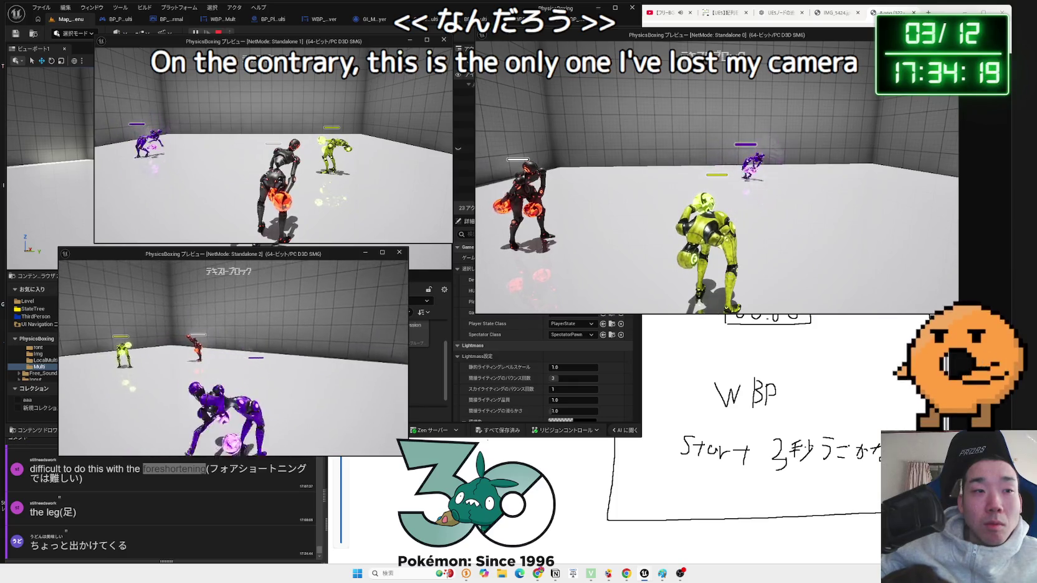
{"action": "key", "text": "p"}
{"action": "left_click", "coordinate": [118, 335]}
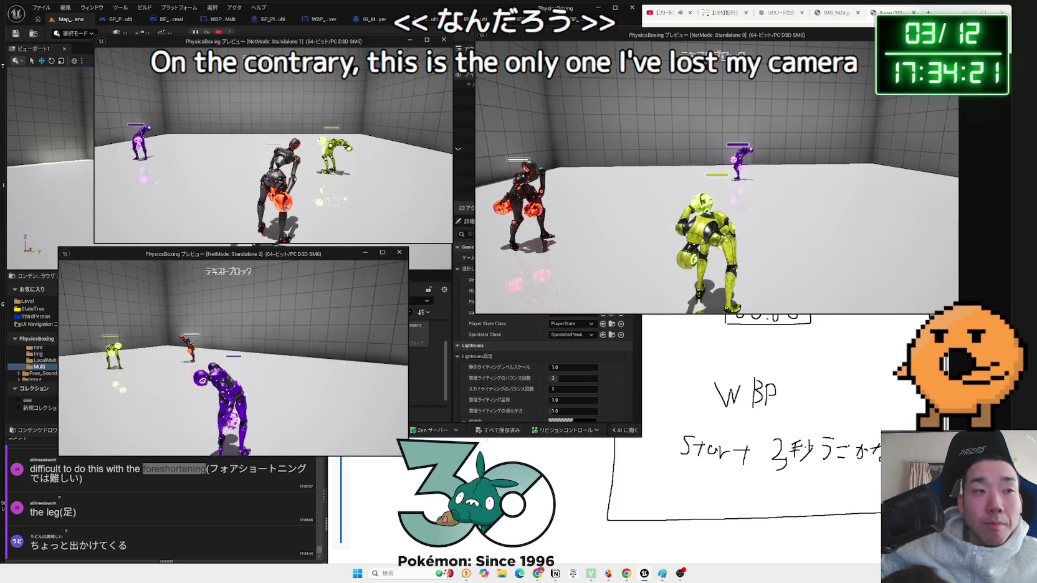
- Fight with the purple fighter, walking and punching at the red and yellow fighters
{"action": "key", "text": "w"}
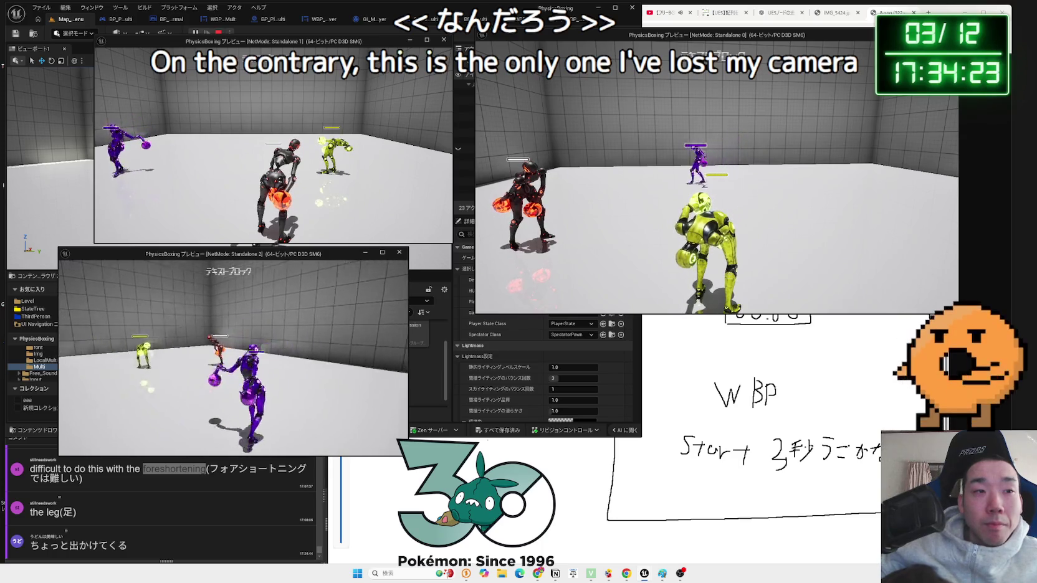
{"action": "key", "text": "w"}
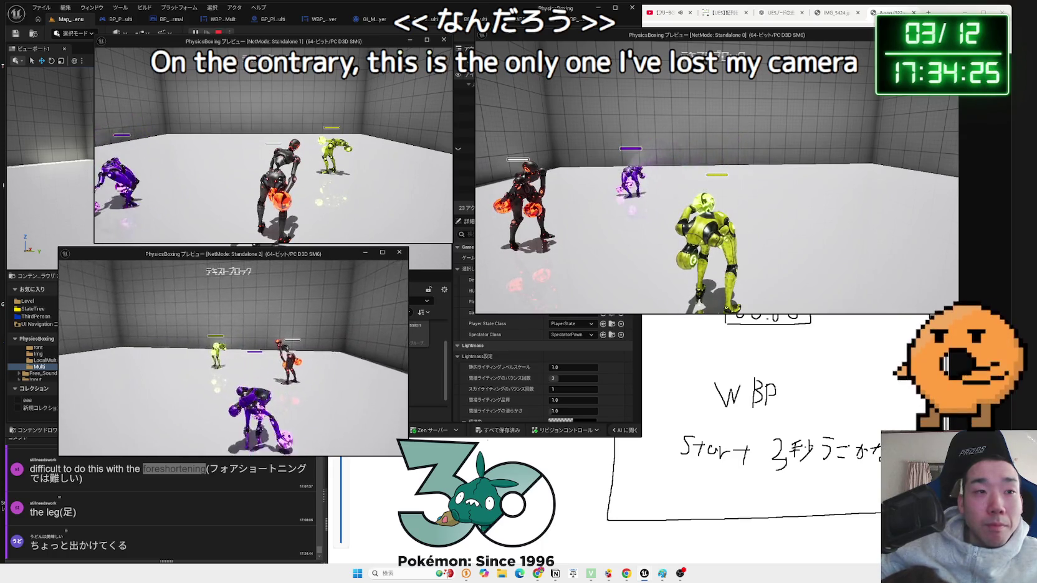
{"action": "key", "text": "w"}
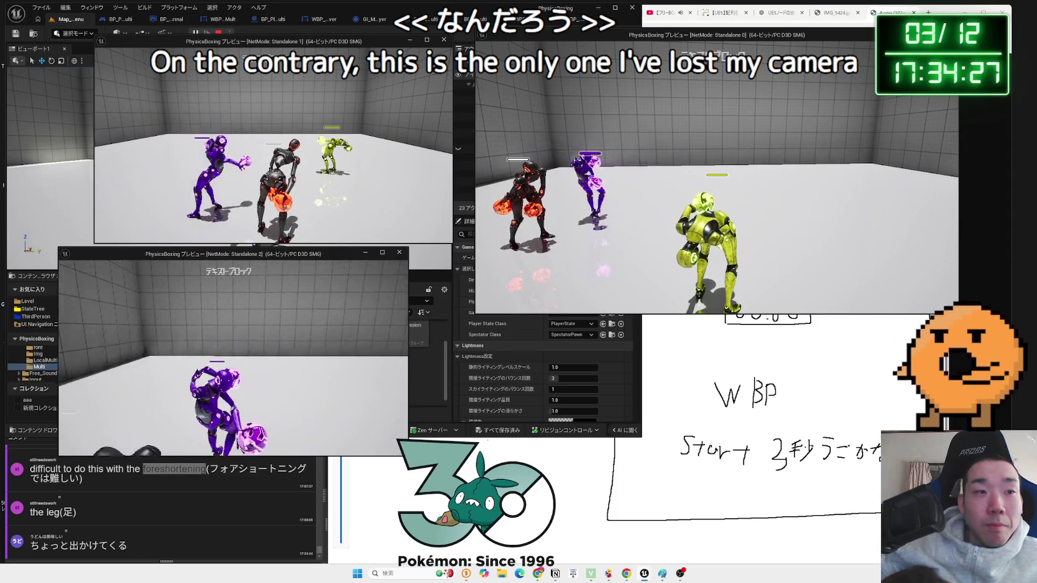
{"action": "key", "text": "w"}
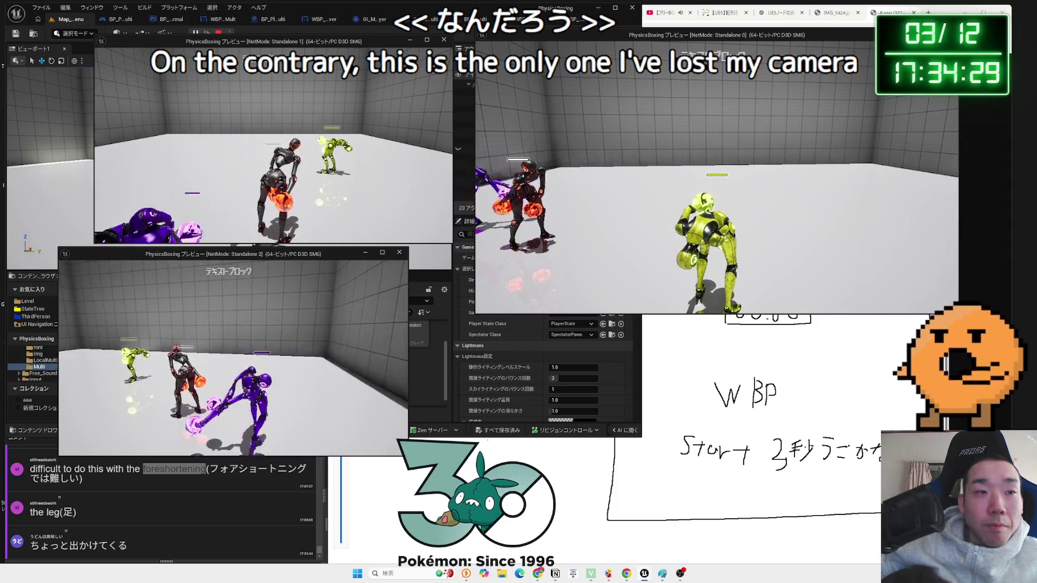
{"action": "key", "text": "w"}
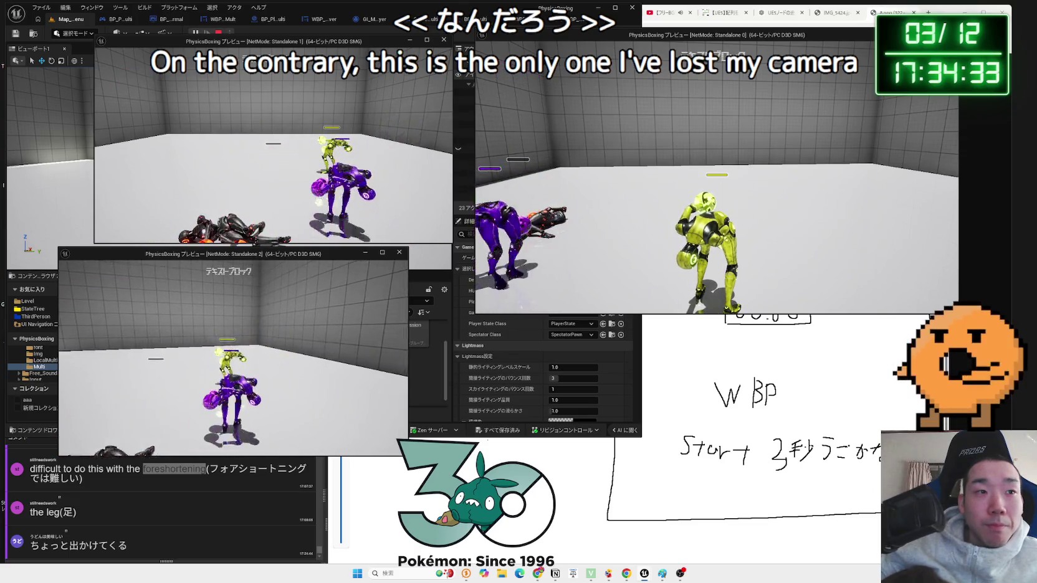
{"action": "key", "text": "w"}
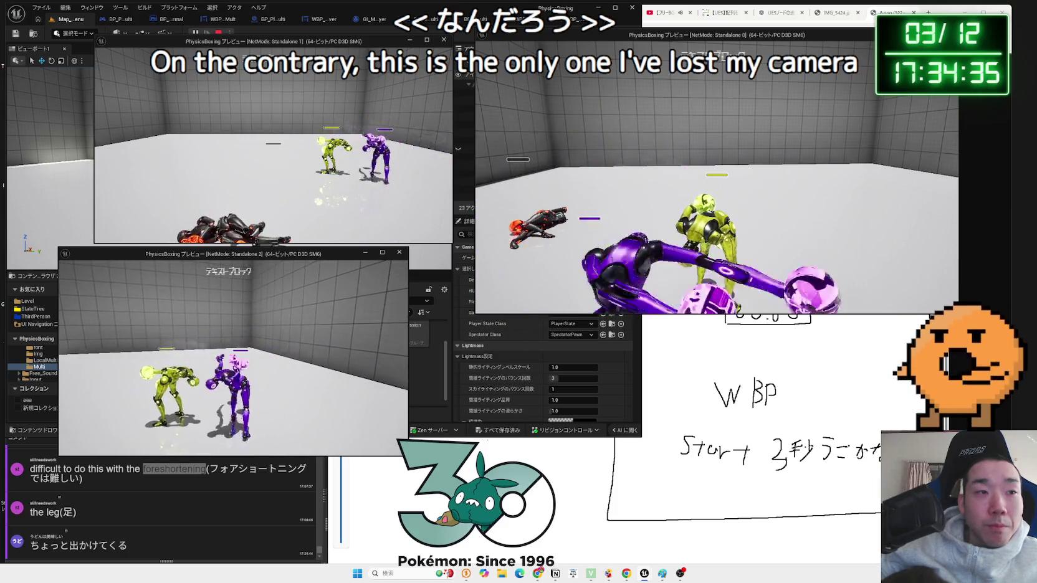
{"action": "key", "text": "w"}
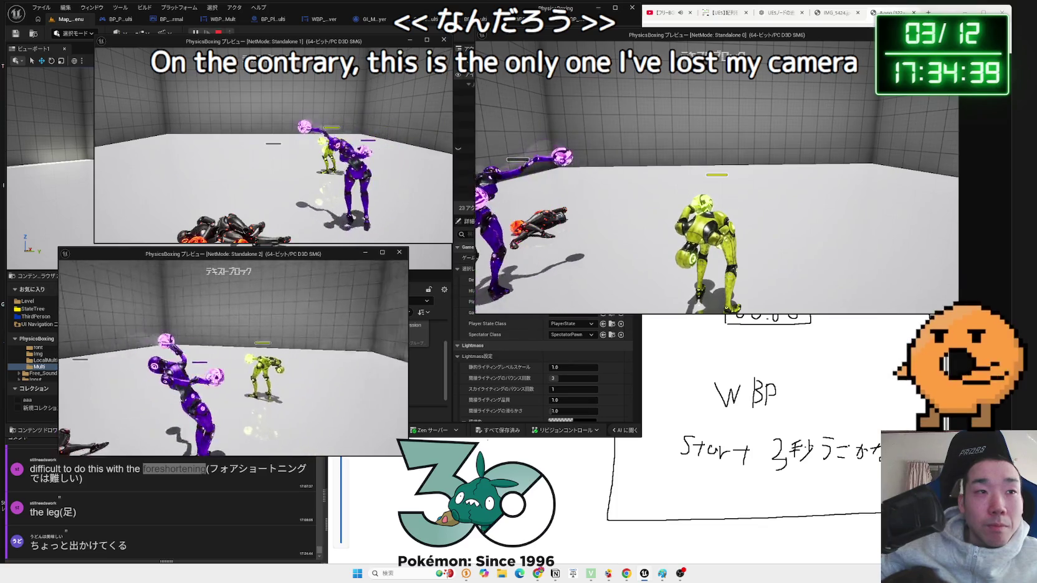
- Repeatedly pause and resume the Standalone 2 game, returning to play each time
{"action": "key", "text": "Escape"}
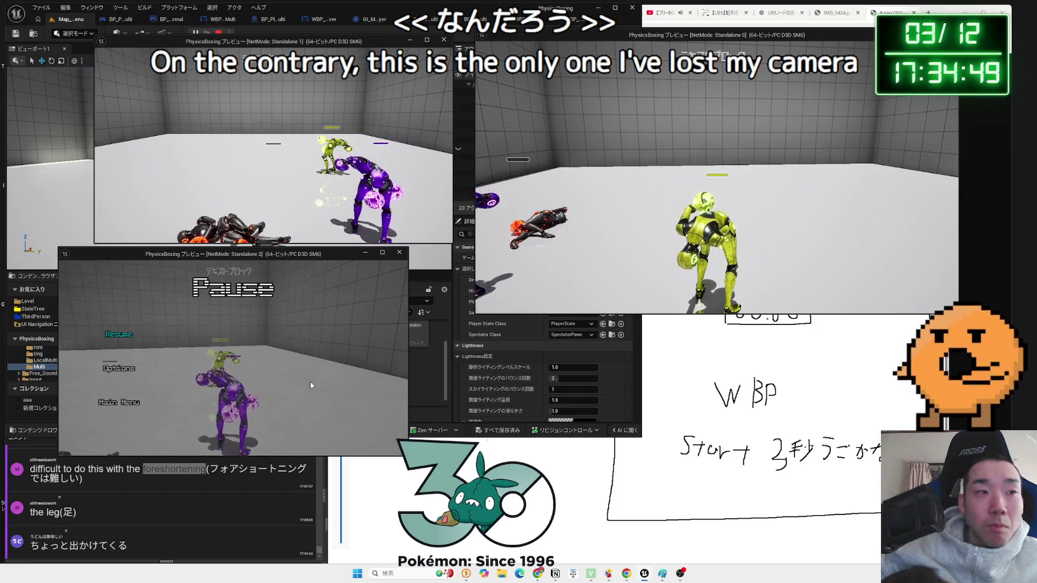
{"action": "key", "text": "Escape"}
{"action": "key", "text": "Escape"}
{"action": "key", "text": "Escape"}
{"action": "key", "text": "Escape"}
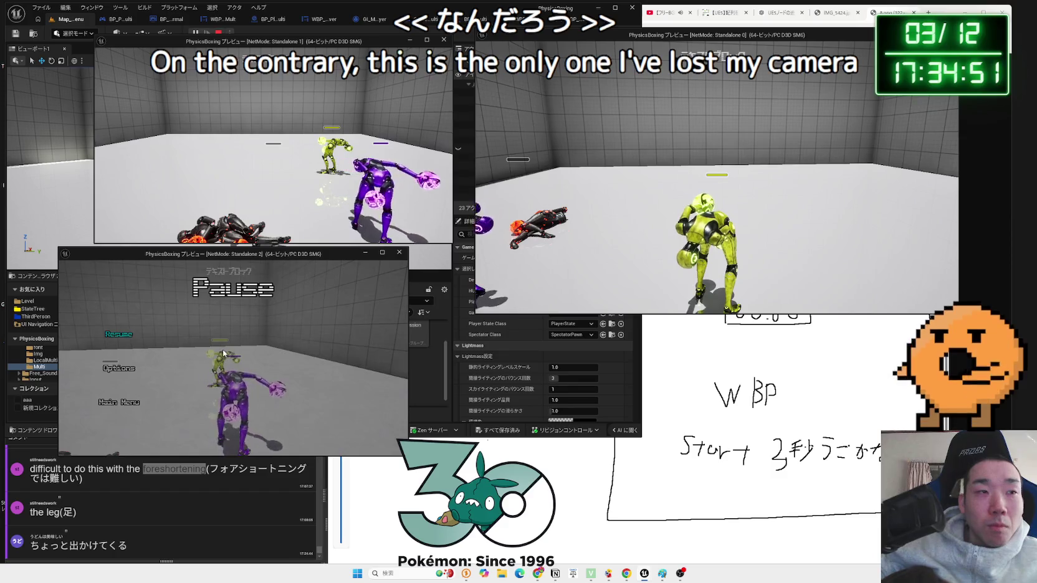
{"action": "key", "text": "Escape"}
{"action": "key", "text": "Escape"}
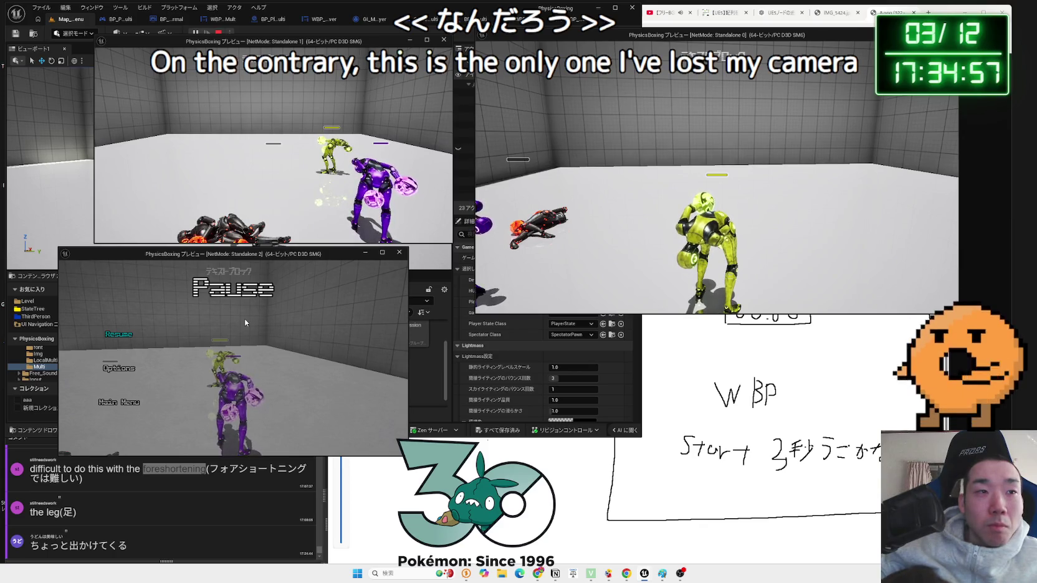
{"action": "key", "text": "Escape"}
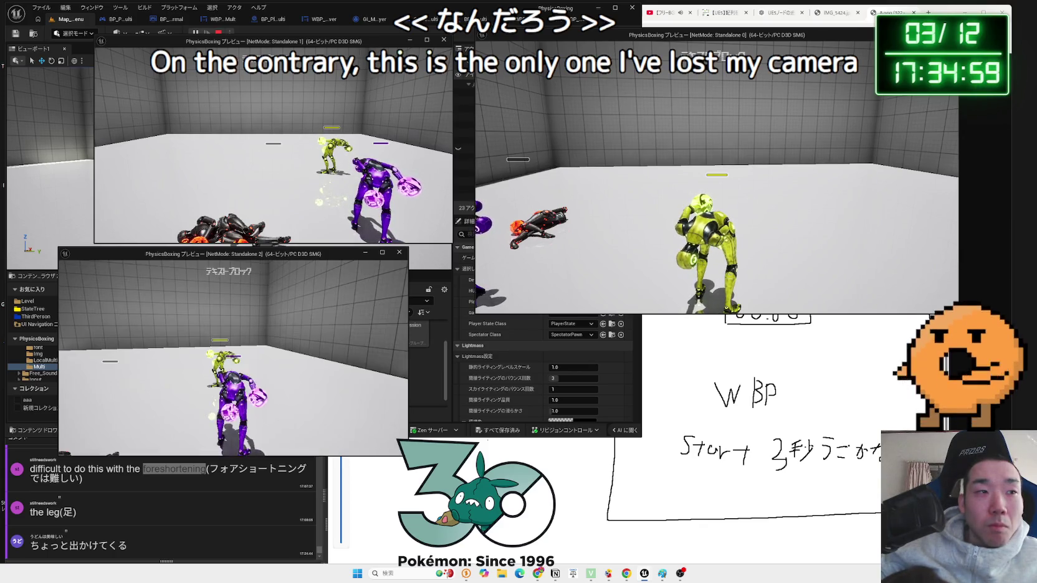
{"action": "key", "text": "Escape"}
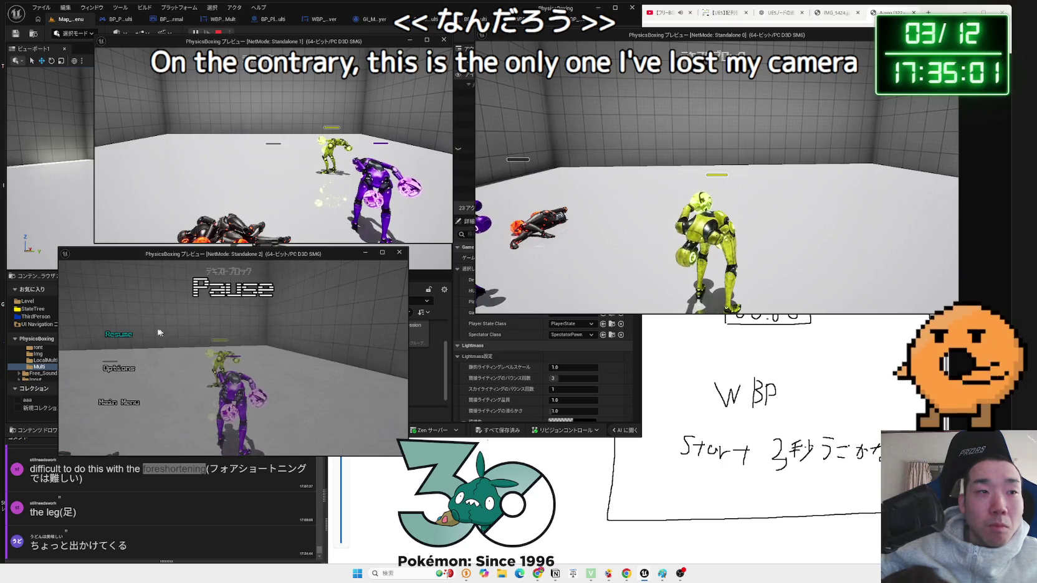
{"action": "left_click", "coordinate": [168, 331]}
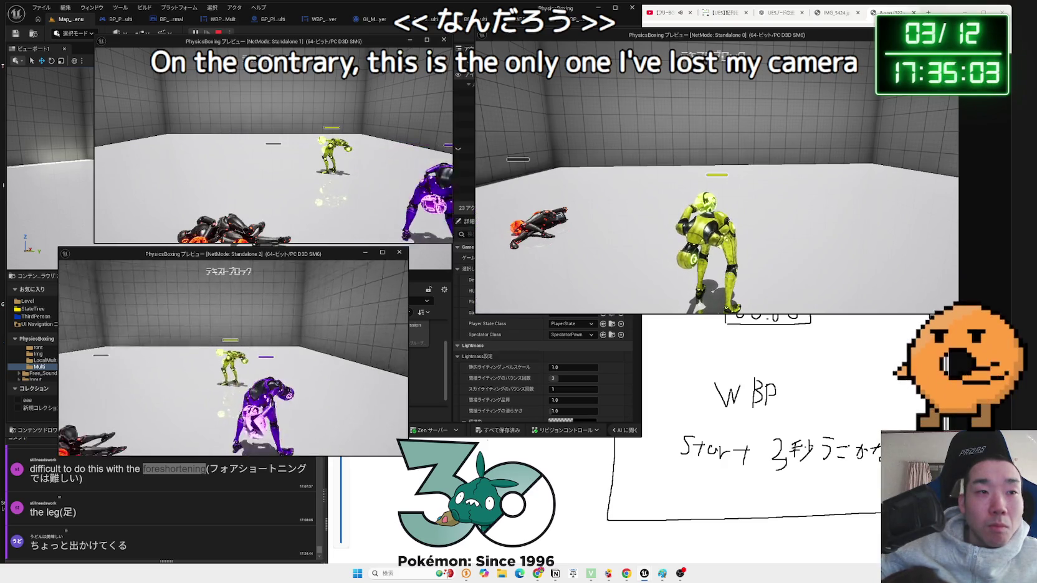
{"action": "key", "text": "Escape"}
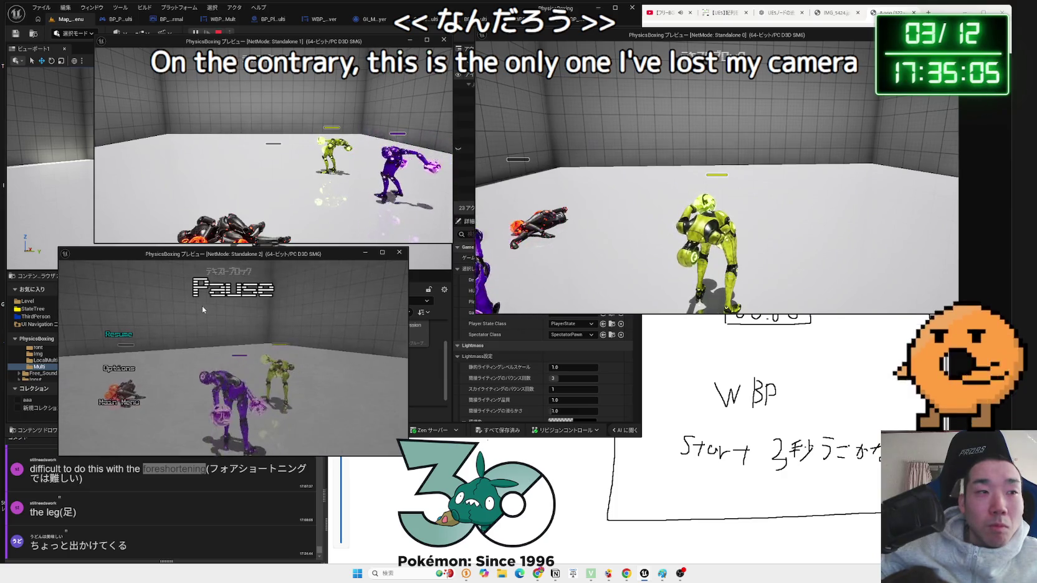
{"action": "left_click", "coordinate": [110, 335]}
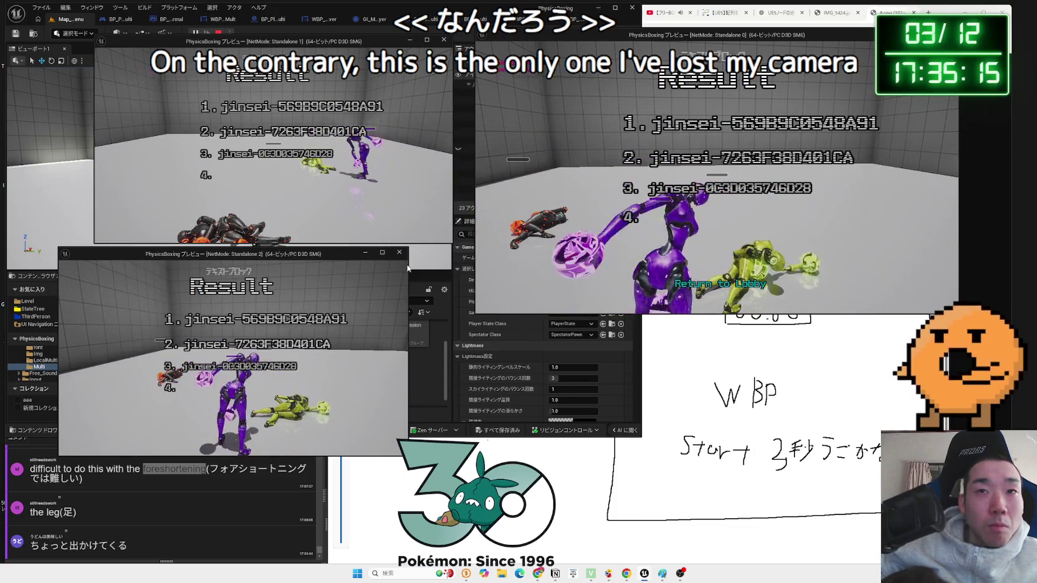
- Step the lobby's StageSelect choice forward twice, then back one stage
{"action": "key", "text": "alt+Tab"}
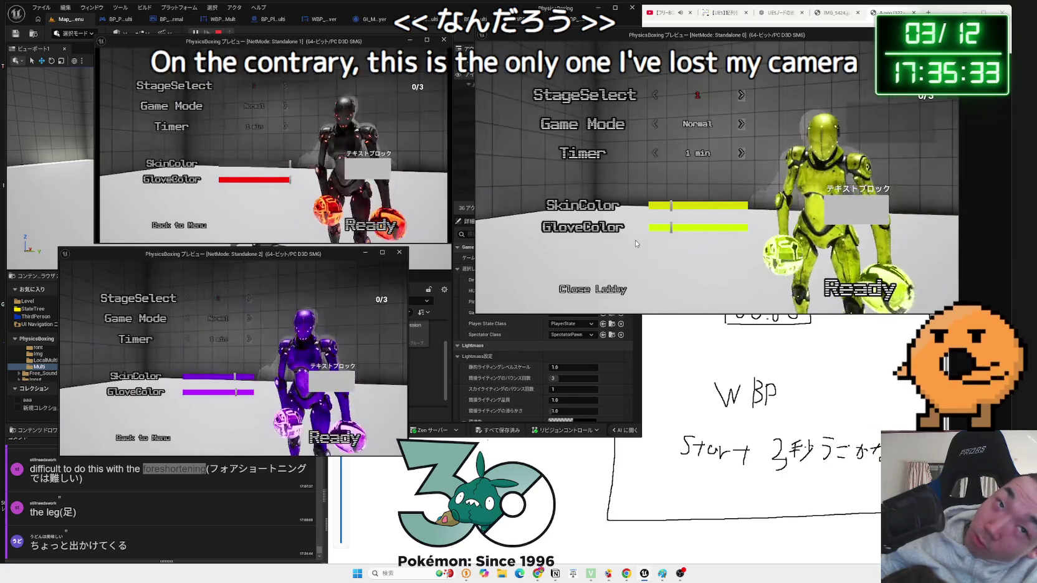
{"action": "left_click", "coordinate": [741, 95]}
{"action": "left_click", "coordinate": [741, 95]}
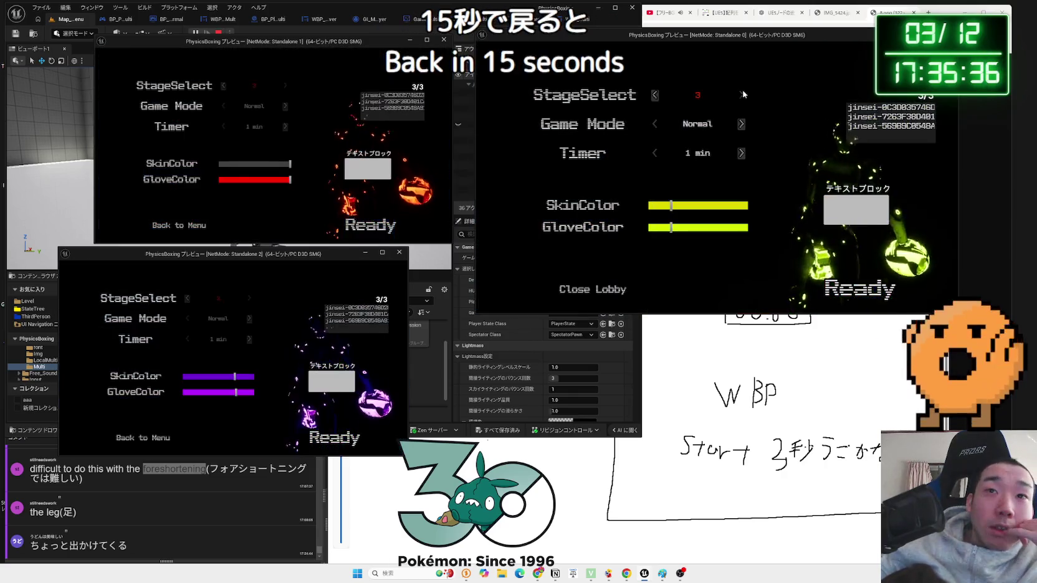
{"action": "left_click", "coordinate": [655, 96]}
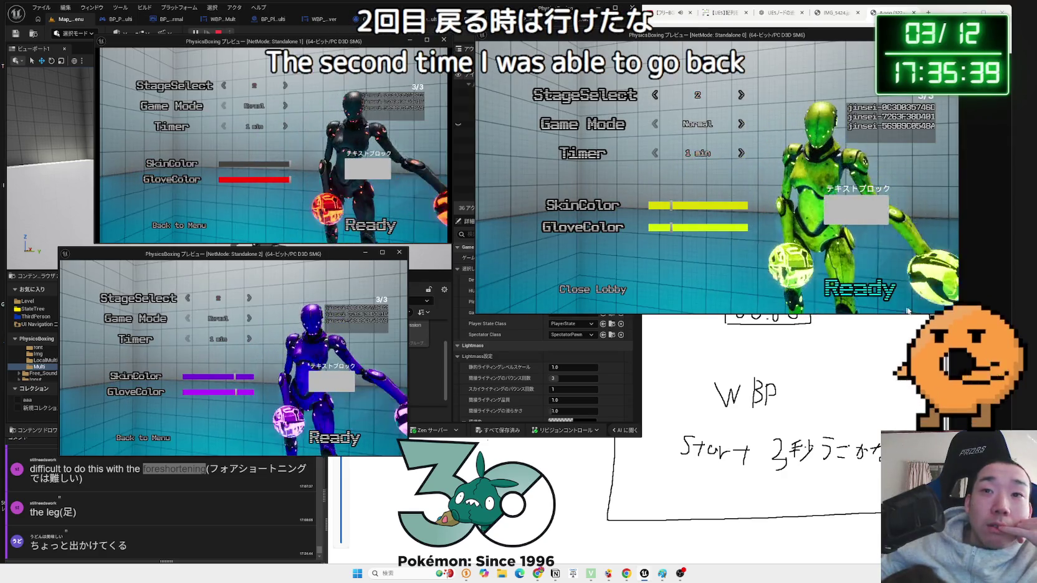
- Mark the host and both standalone players Ready
{"action": "left_click", "coordinate": [850, 278]}
{"action": "left_click", "coordinate": [367, 224]}
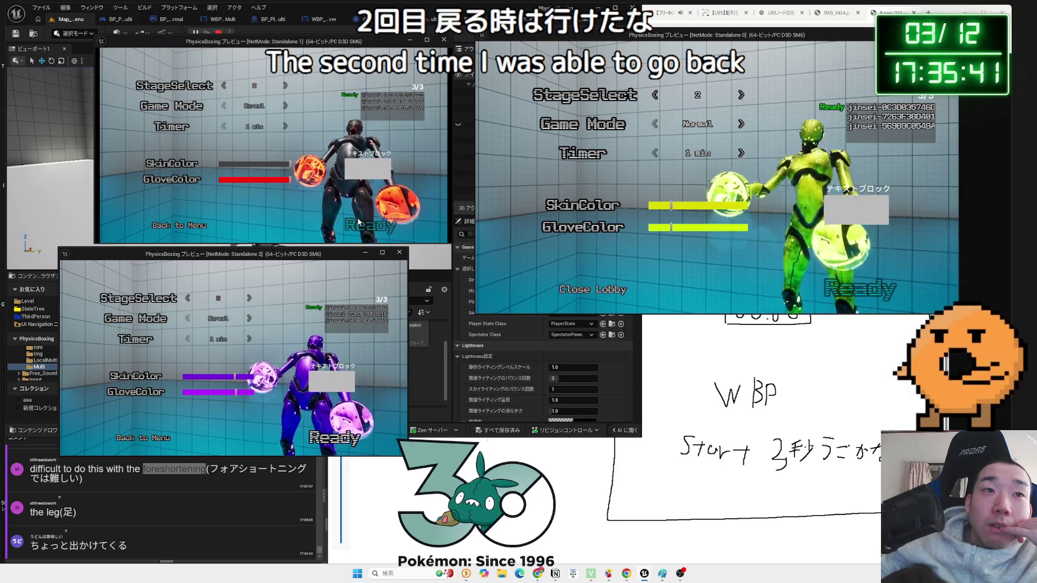
{"action": "left_click", "coordinate": [338, 434]}
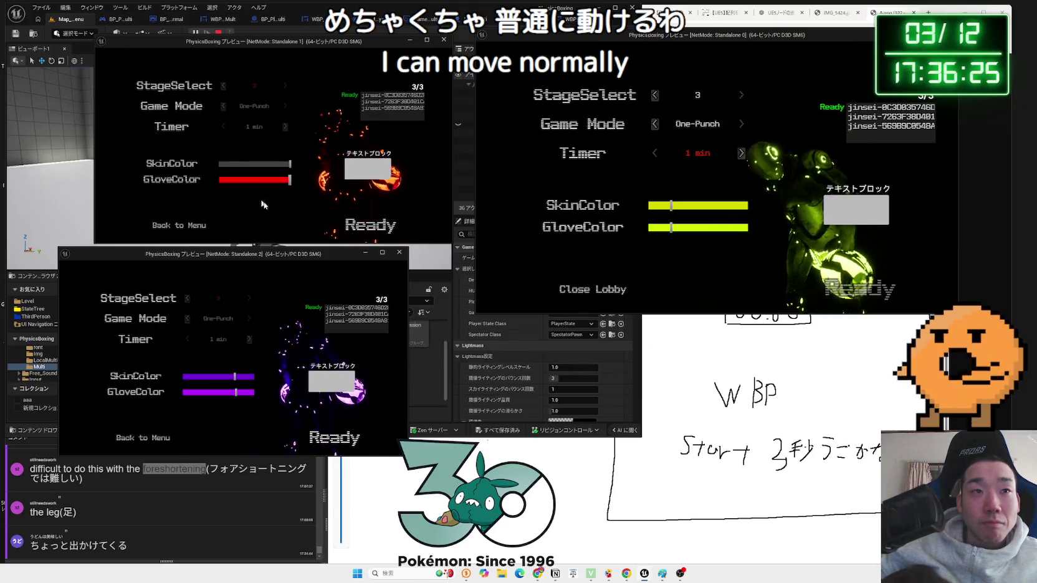
- Ready both standalone players, play the match, and return from the results to the lobby
{"action": "left_click", "coordinate": [371, 225]}
{"action": "left_click", "coordinate": [334, 437]}
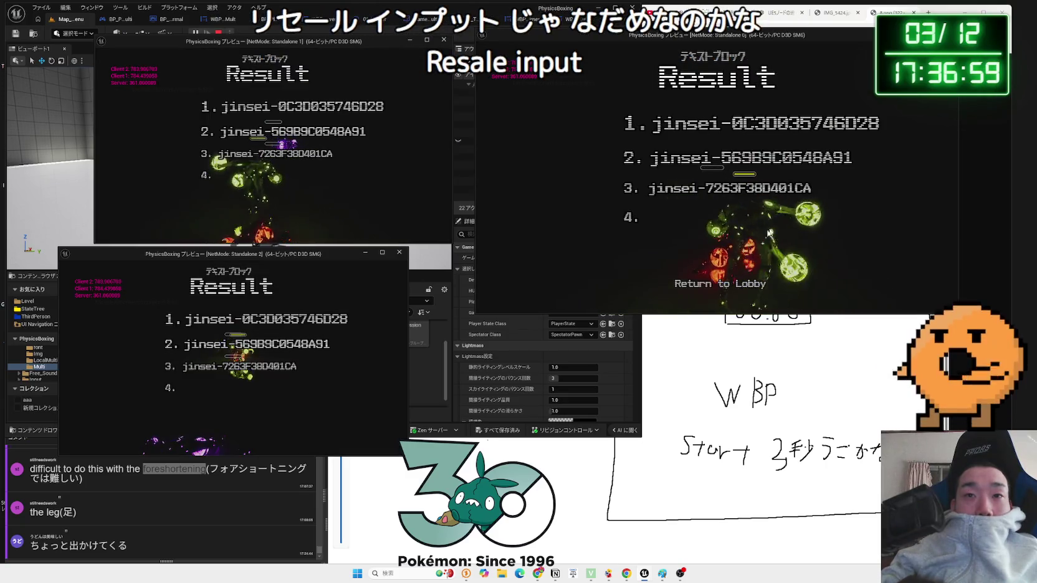
{"action": "left_click", "coordinate": [710, 288]}
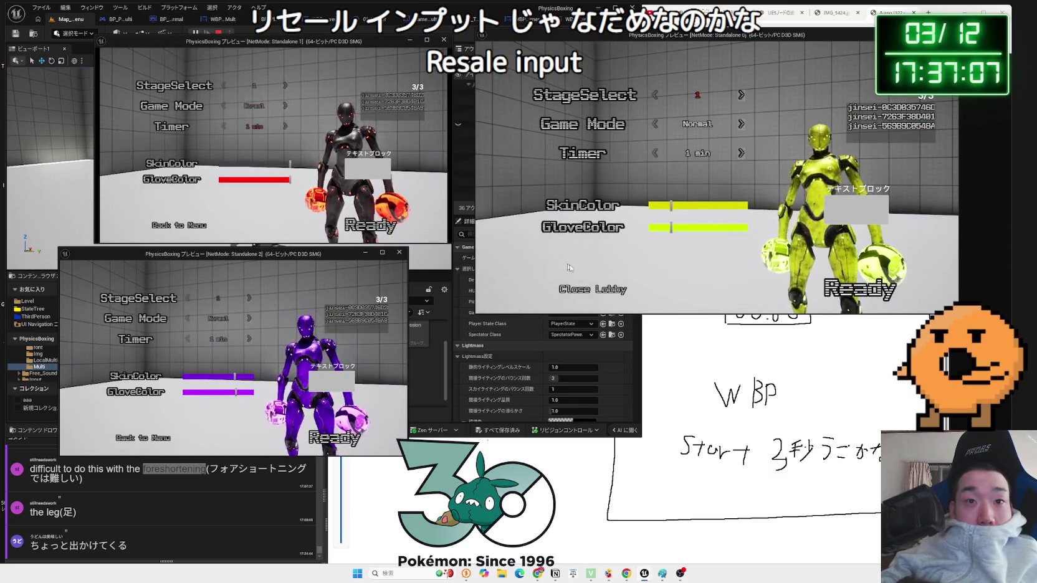
- Close the lobby, exit from the main menu, and confirm to close the preview windows
{"action": "left_click", "coordinate": [606, 294]}
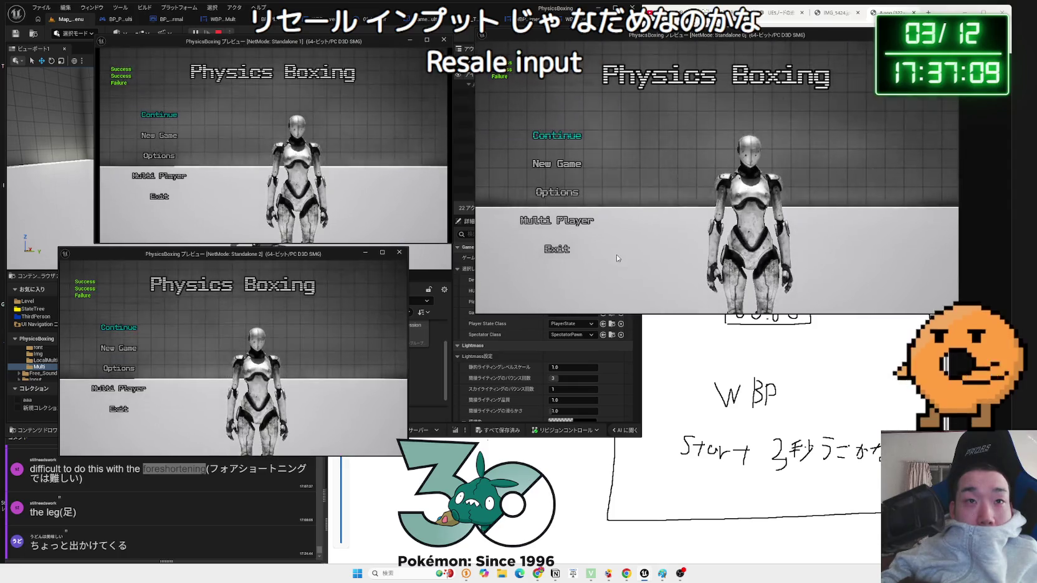
{"action": "left_click", "coordinate": [550, 248]}
{"action": "left_click", "coordinate": [753, 197]}
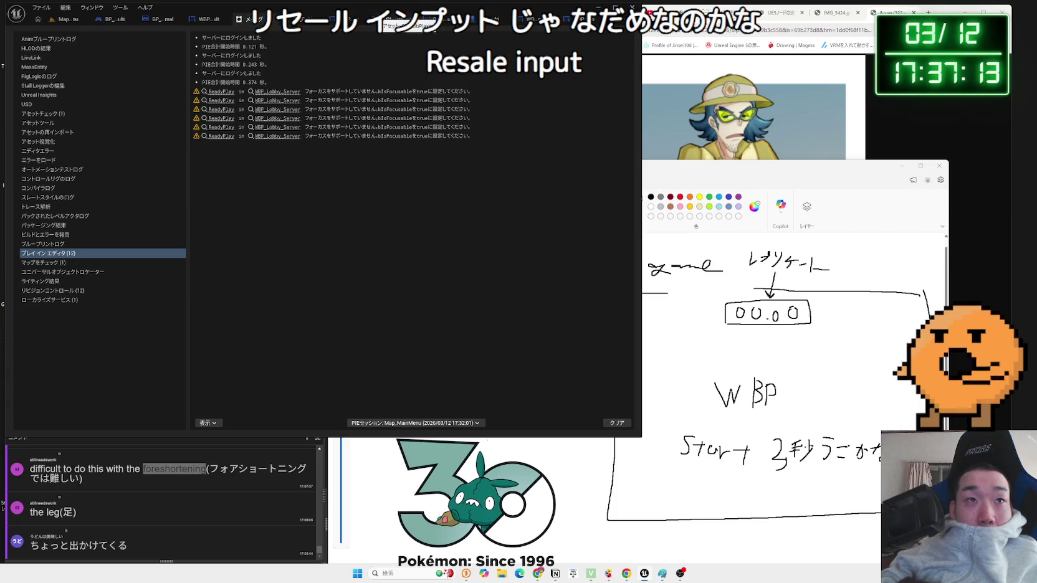
- Open the WBP_BattleTimer event graph and pan to the Play Animation node
{"action": "left_click", "coordinate": [275, 21]}
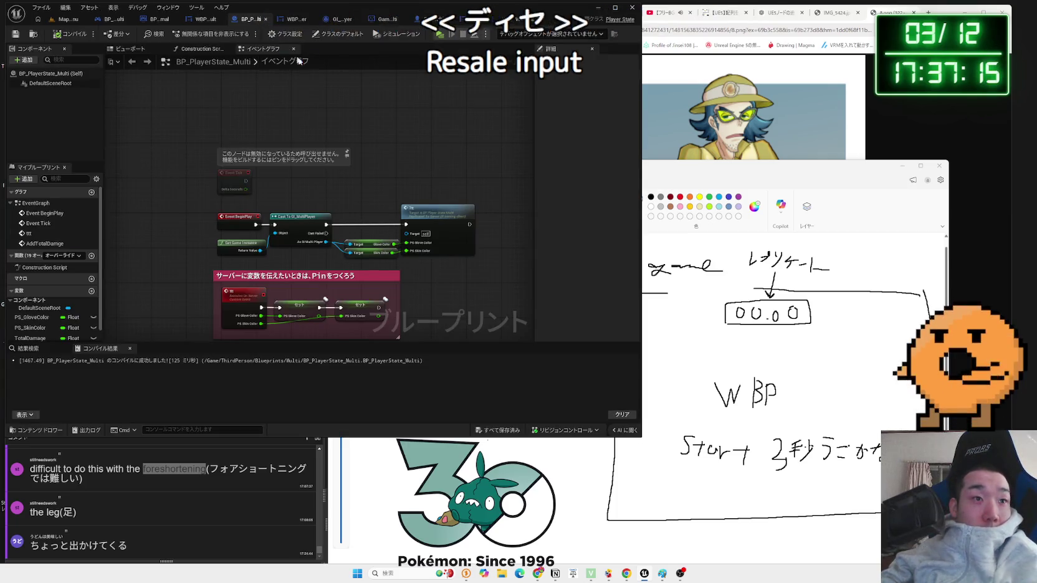
{"action": "left_click", "coordinate": [402, 27]}
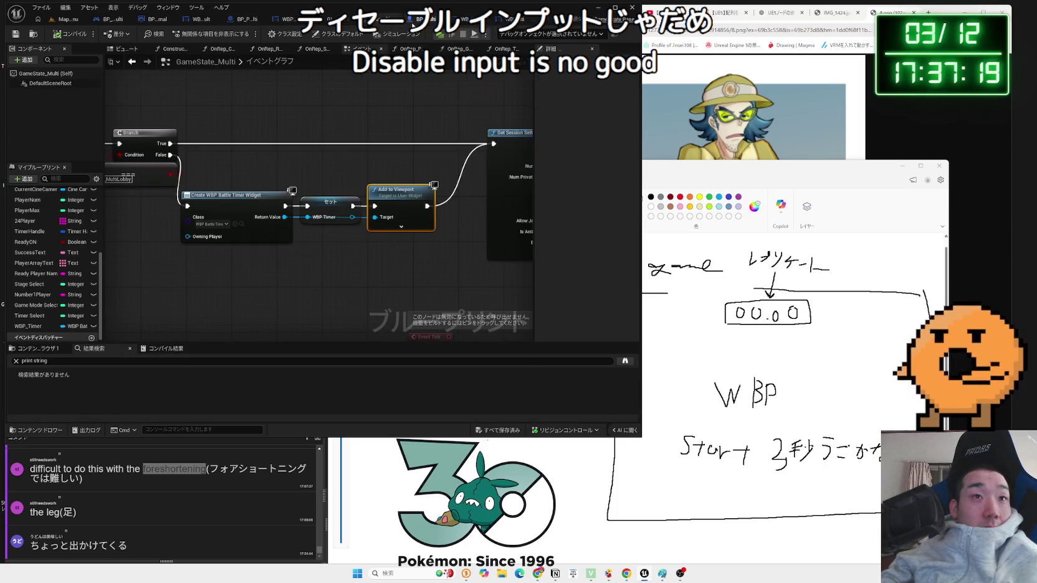
{"action": "left_click", "coordinate": [420, 19]}
{"action": "left_click", "coordinate": [436, 19]}
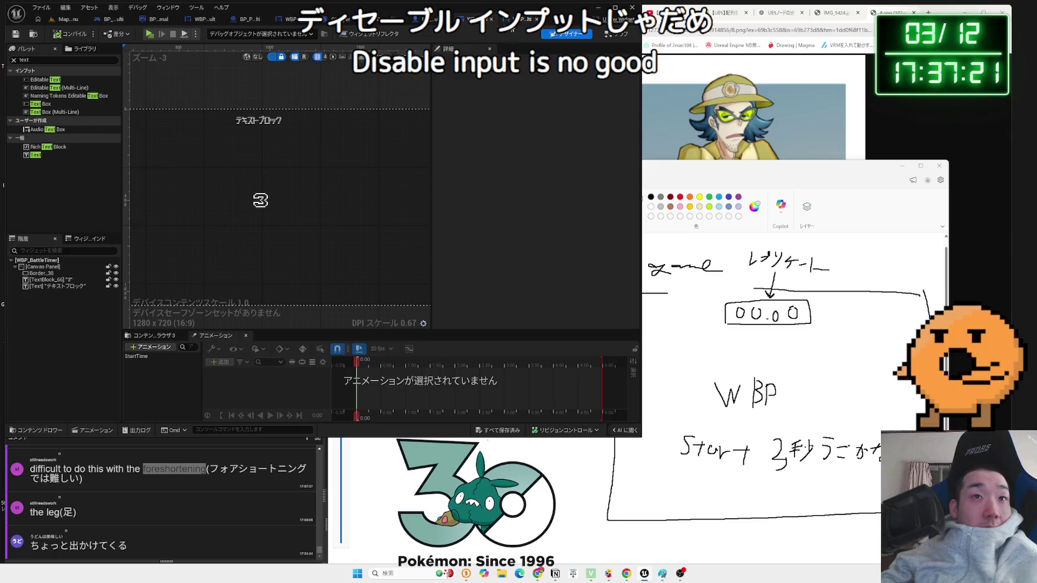
{"action": "left_click", "coordinate": [519, 22]}
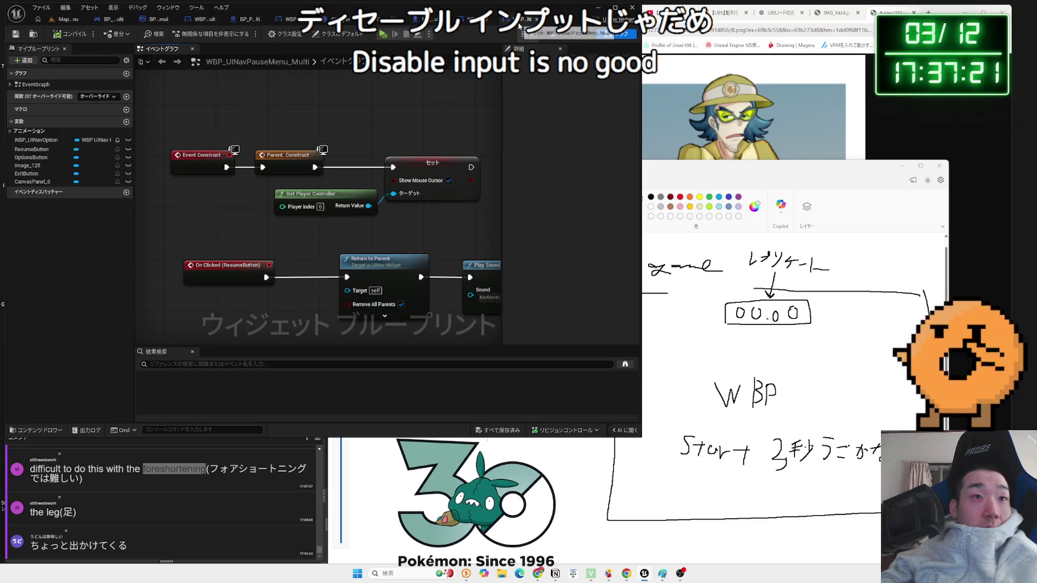
{"action": "left_click", "coordinate": [469, 20]}
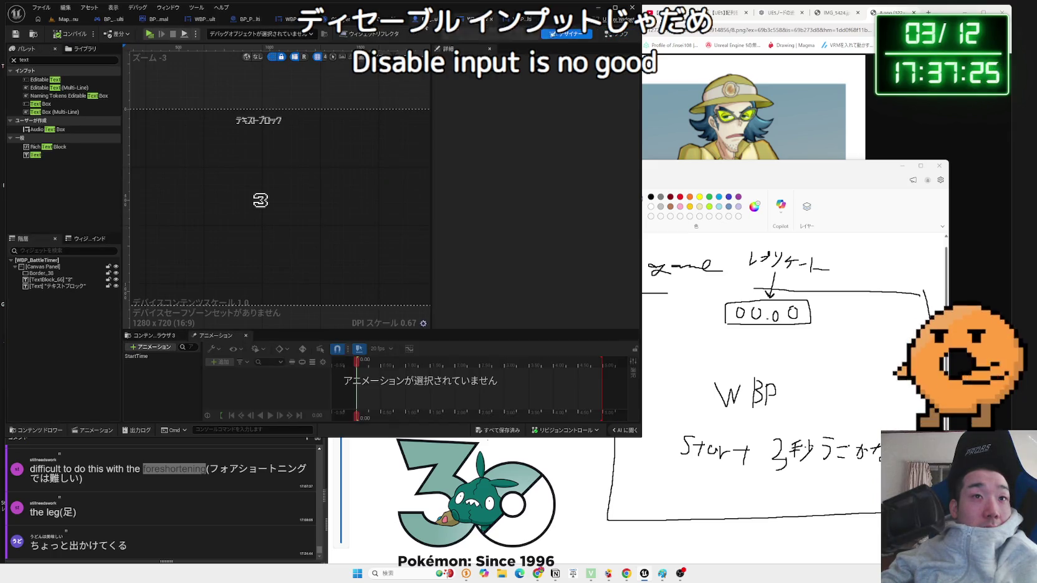
{"action": "left_click", "coordinate": [611, 34]}
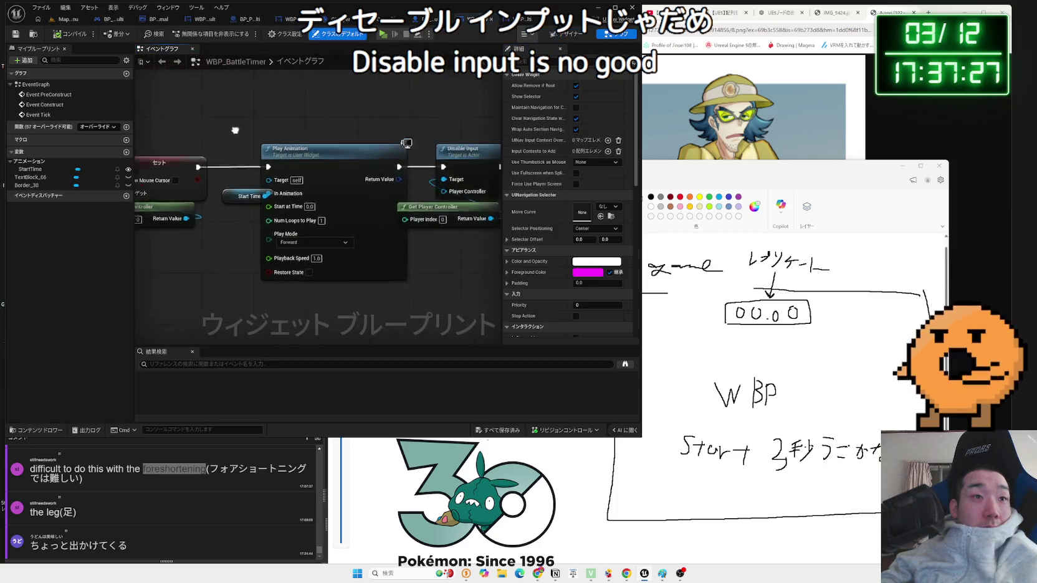
{"action": "left_click_drag", "start_coordinate": [234, 136], "coordinate": [370, 130]}
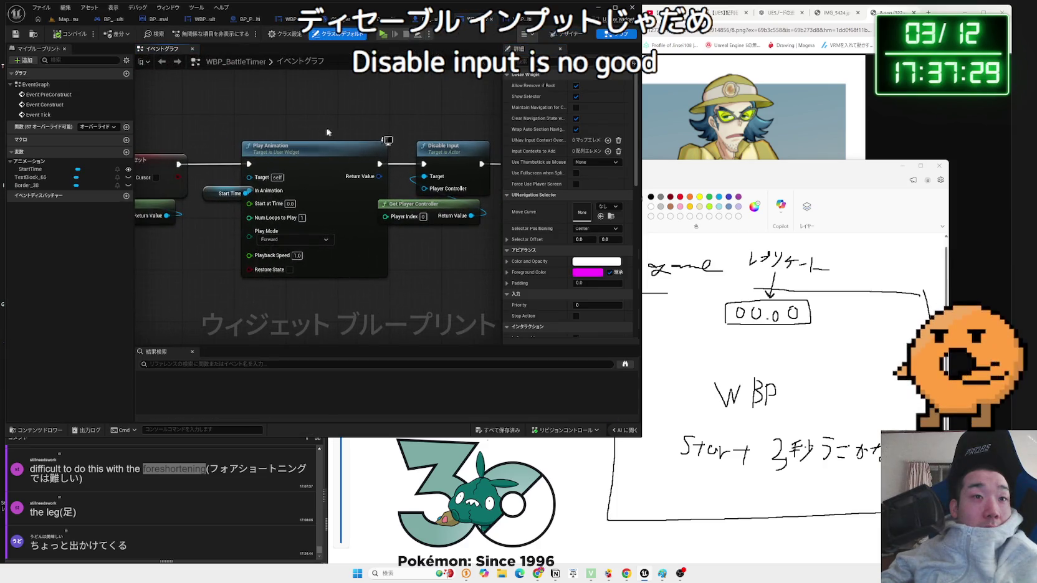
- Tidy the nodes, wire Get Player Controller into Disable Input's Target, and compile
{"action": "left_click_drag", "start_coordinate": [230, 182], "coordinate": [225, 195]}
{"action": "left_click_drag", "start_coordinate": [304, 167], "coordinate": [227, 149]}
{"action": "left_click", "coordinate": [311, 138]}
{"action": "mouse_move", "coordinate": [308, 175]}
{"action": "left_mouse_down"}
{"action": "mouse_move", "coordinate": [330, 218]}
{"action": "mouse_move", "coordinate": [299, 177]}
{"action": "left_mouse_up"}
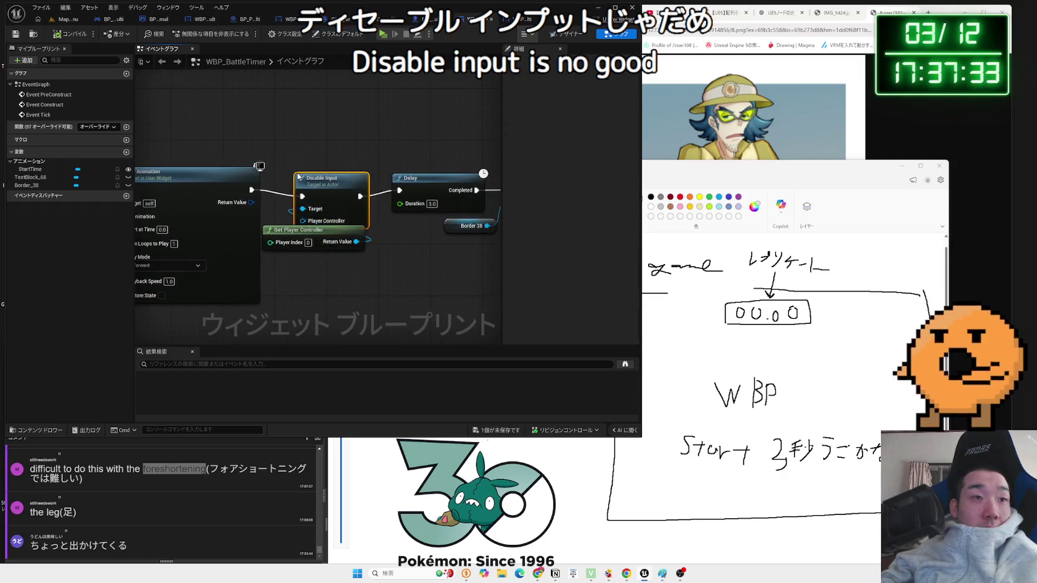
{"action": "left_click", "coordinate": [331, 262]}
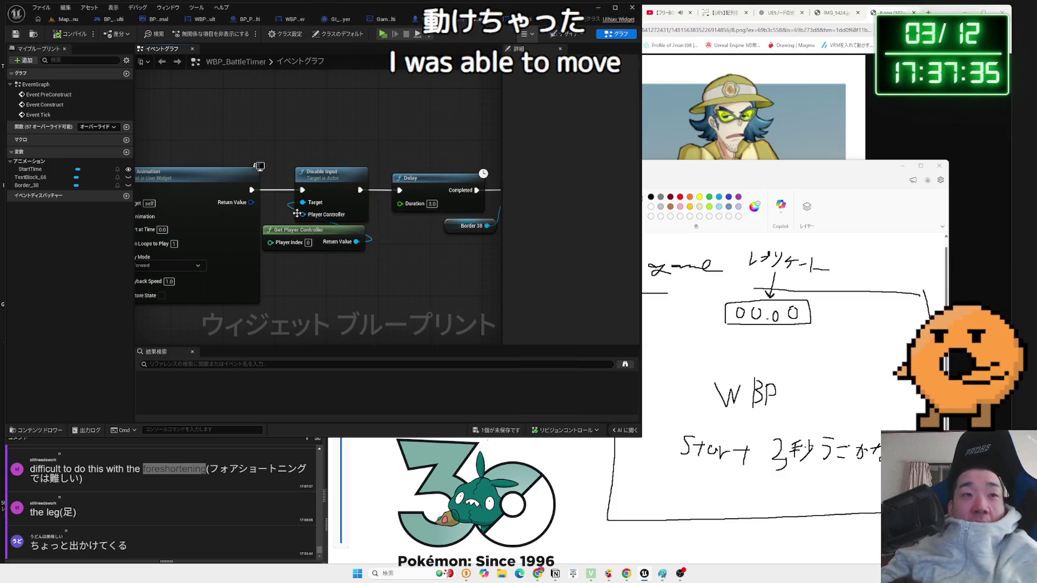
{"action": "left_click_drag", "start_coordinate": [294, 206], "coordinate": [325, 249]}
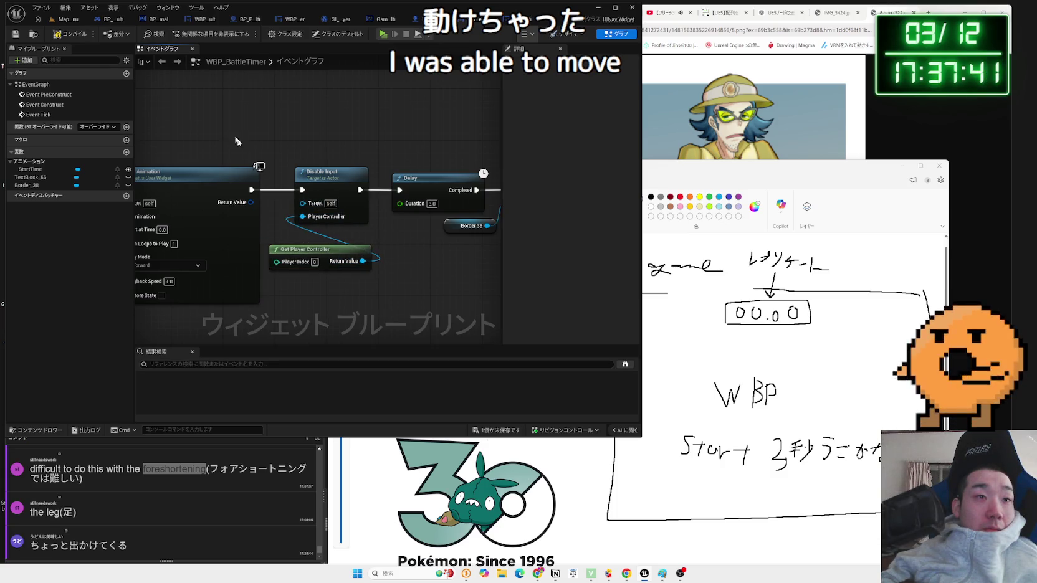
{"action": "left_click", "coordinate": [70, 34]}
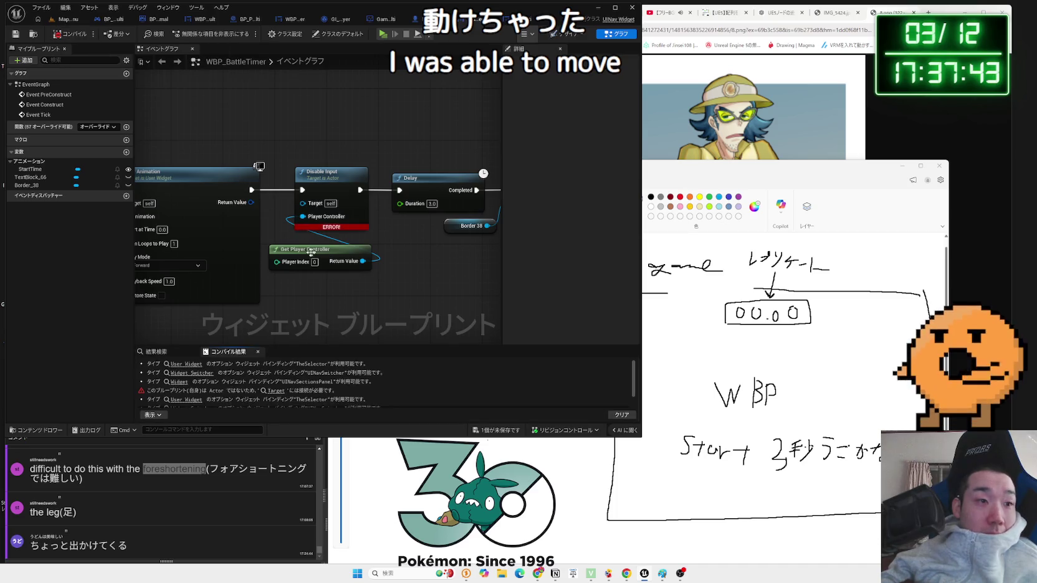
- Add a Get Player Pawn node beside Get Player Controller
{"action": "right_click", "coordinate": [317, 297]}
{"action": "type", "text": "getplayer"}
{"action": "type", "text": "awn"}
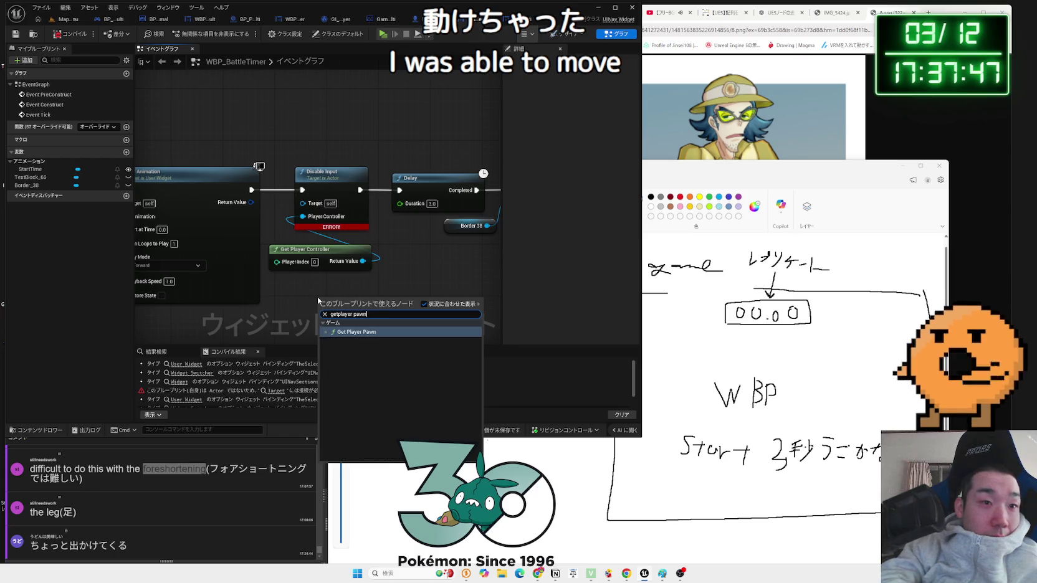
{"action": "key", "text": "Return"}
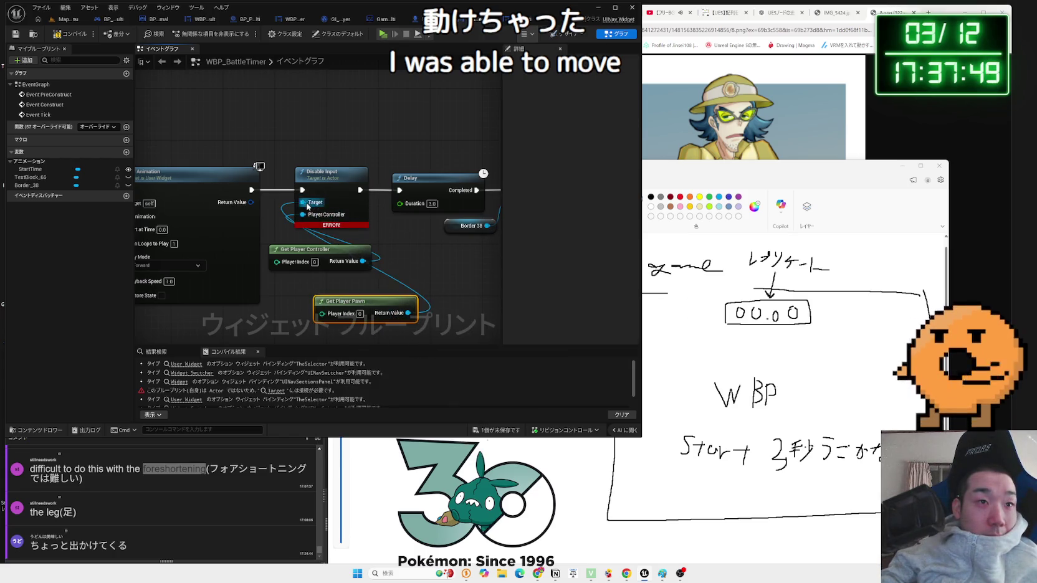
{"action": "left_click", "coordinate": [258, 352]}
{"action": "left_click_drag", "start_coordinate": [359, 302], "coordinate": [320, 231]}
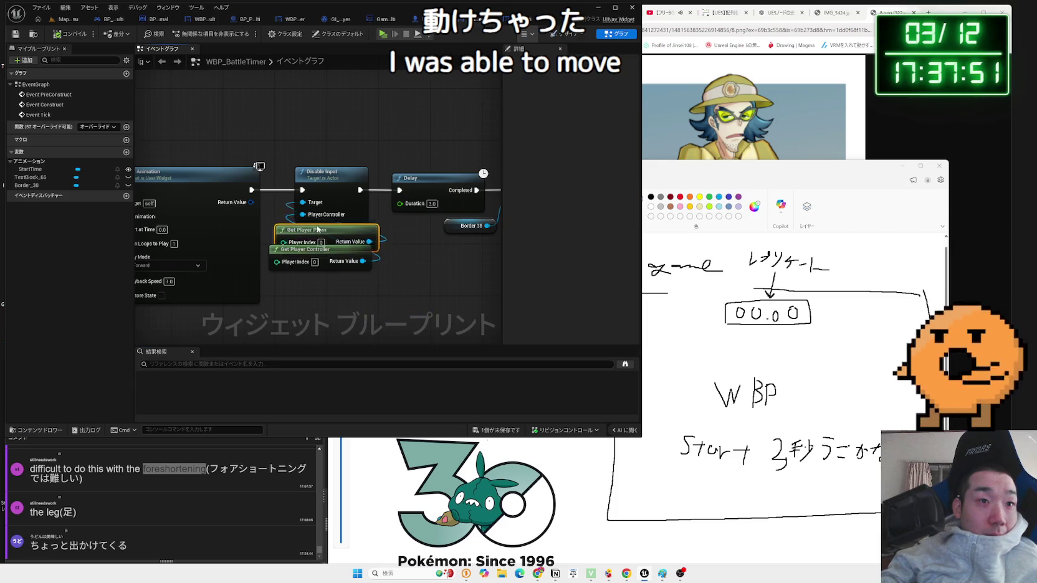
- Place copies of both Get Player nodes beside Enable Input, then return to Map_MainMenu
{"action": "left_click_drag", "start_coordinate": [394, 251], "coordinate": [296, 255]}
{"action": "mouse_move", "coordinate": [387, 272]}
{"action": "left_mouse_down"}
{"action": "mouse_move", "coordinate": [400, 274]}
{"action": "mouse_move", "coordinate": [326, 261]}
{"action": "mouse_move", "coordinate": [351, 188]}
{"action": "left_mouse_up"}
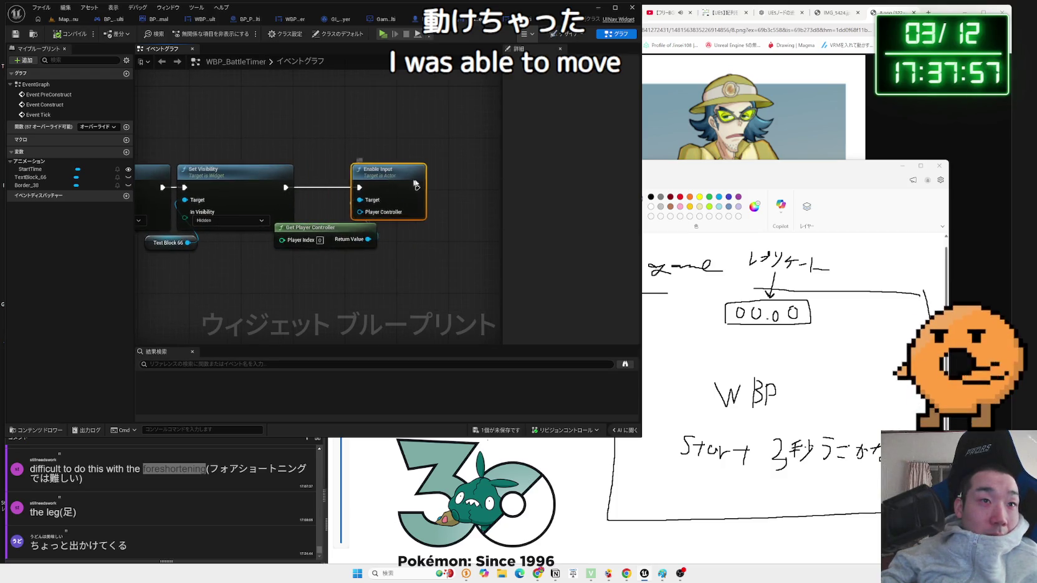
{"action": "key", "text": "ctrl+z"}
{"action": "key", "text": "ctrl+z"}
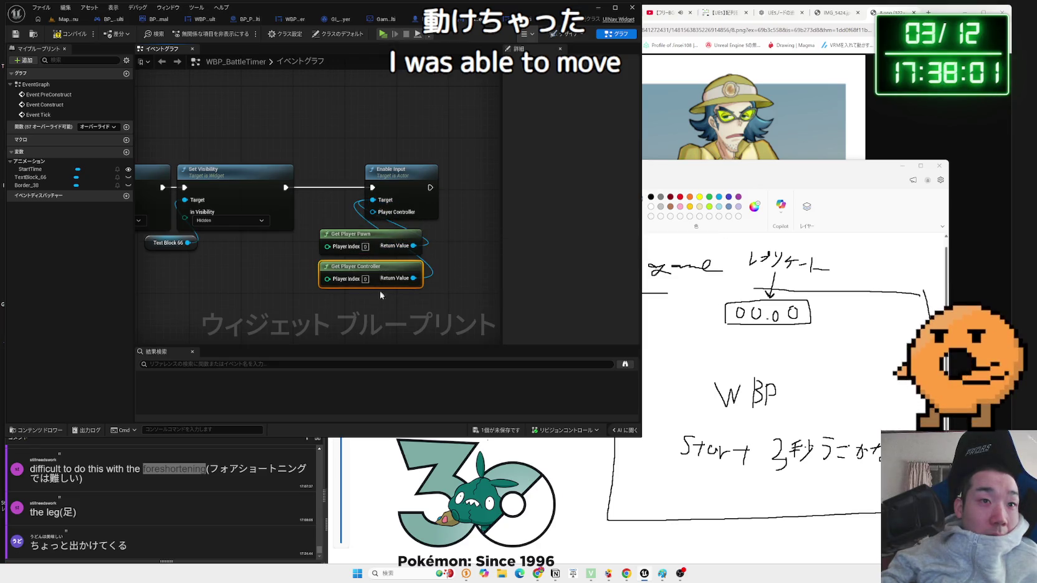
{"action": "left_click_drag", "start_coordinate": [360, 234], "coordinate": [347, 221]}
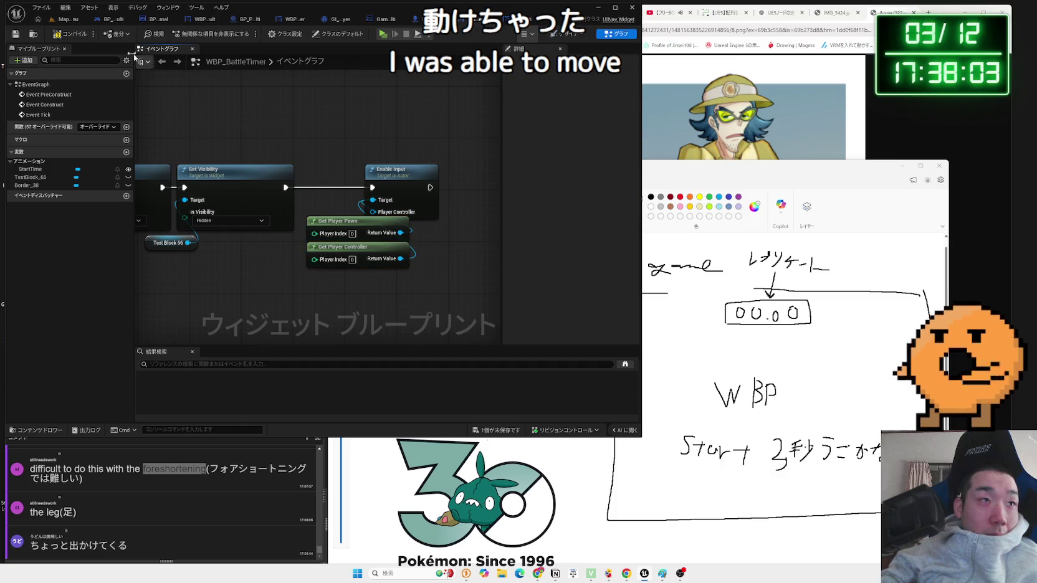
{"action": "left_click", "coordinate": [62, 23]}
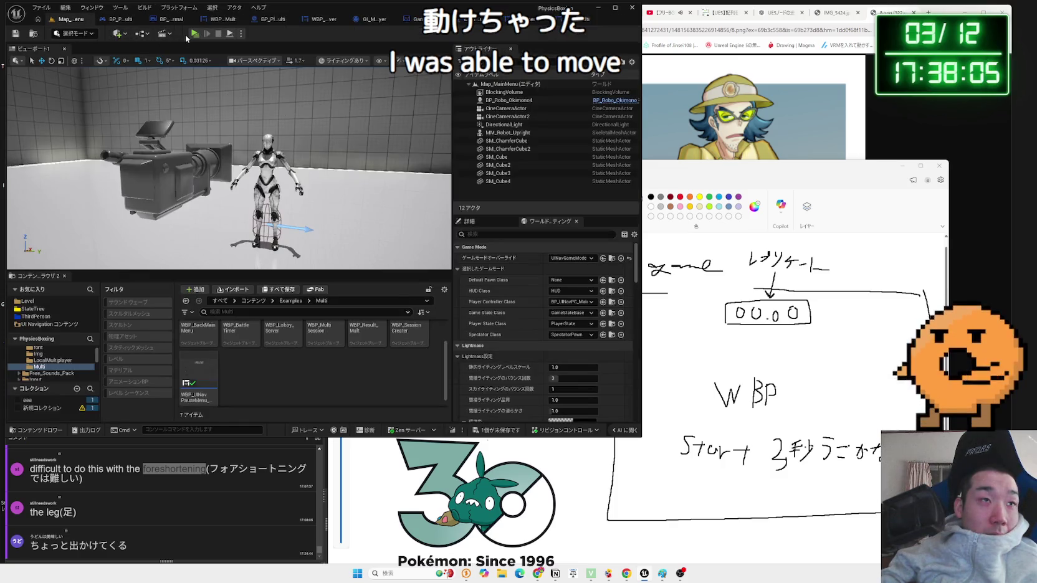
- Launch the three-player play test and create a hosted session from the first preview
{"action": "left_click", "coordinate": [194, 35]}
{"action": "left_click", "coordinate": [559, 223]}
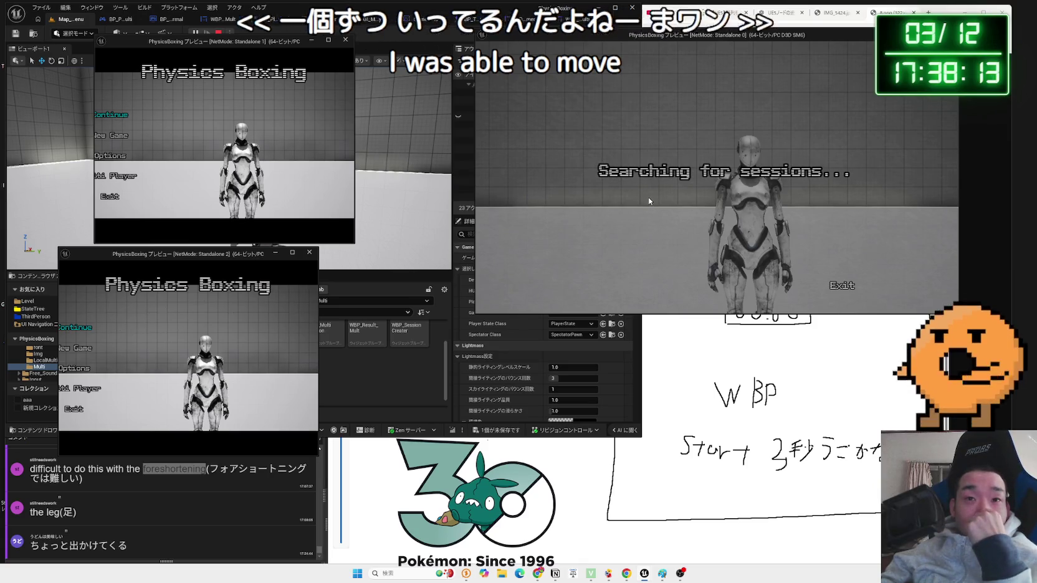
{"action": "left_click", "coordinate": [111, 176]}
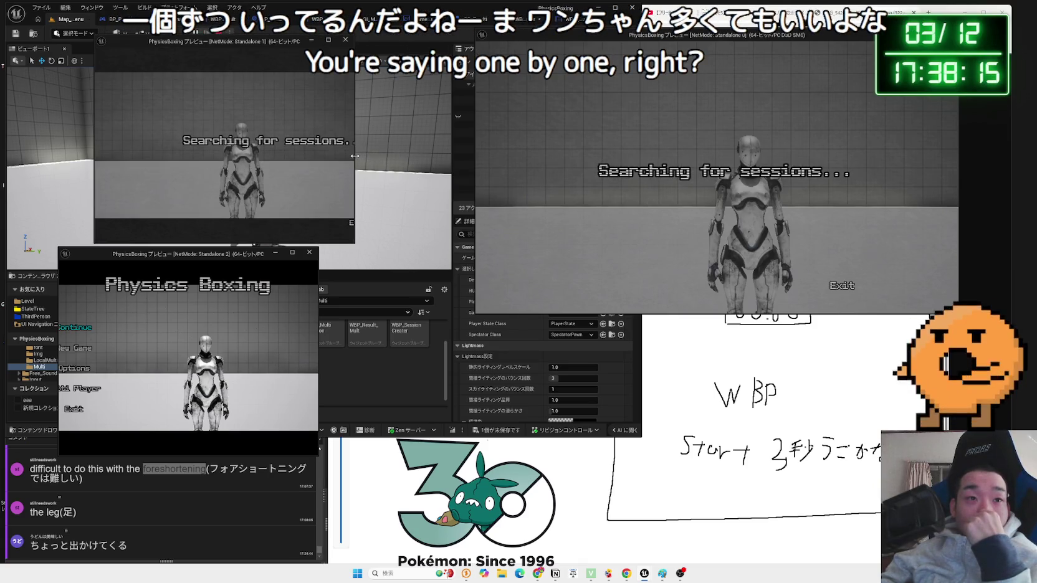
{"action": "left_click_drag", "start_coordinate": [354, 155], "coordinate": [415, 155]}
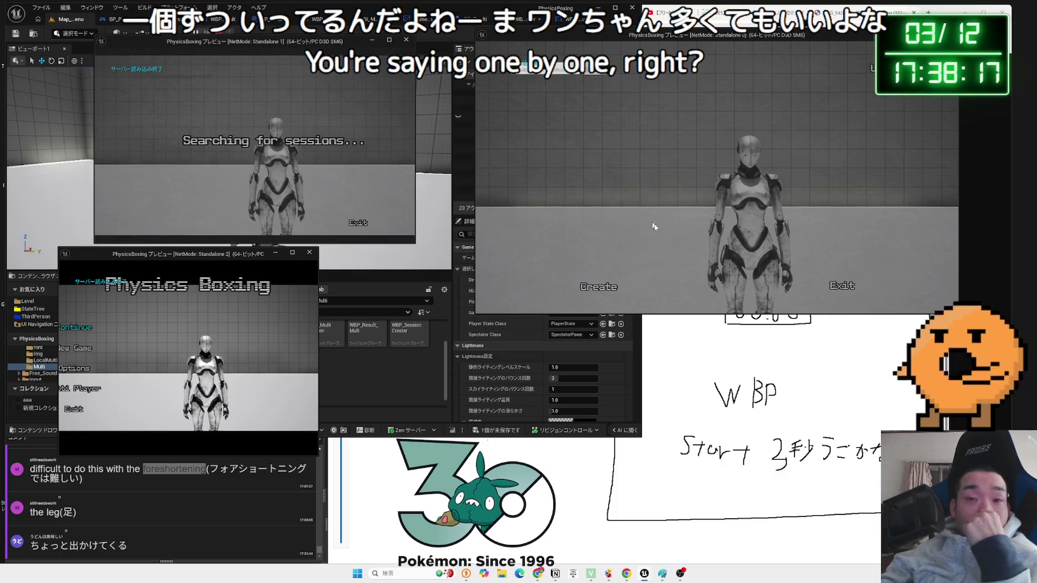
{"action": "left_click", "coordinate": [599, 288]}
{"action": "left_click", "coordinate": [766, 222]}
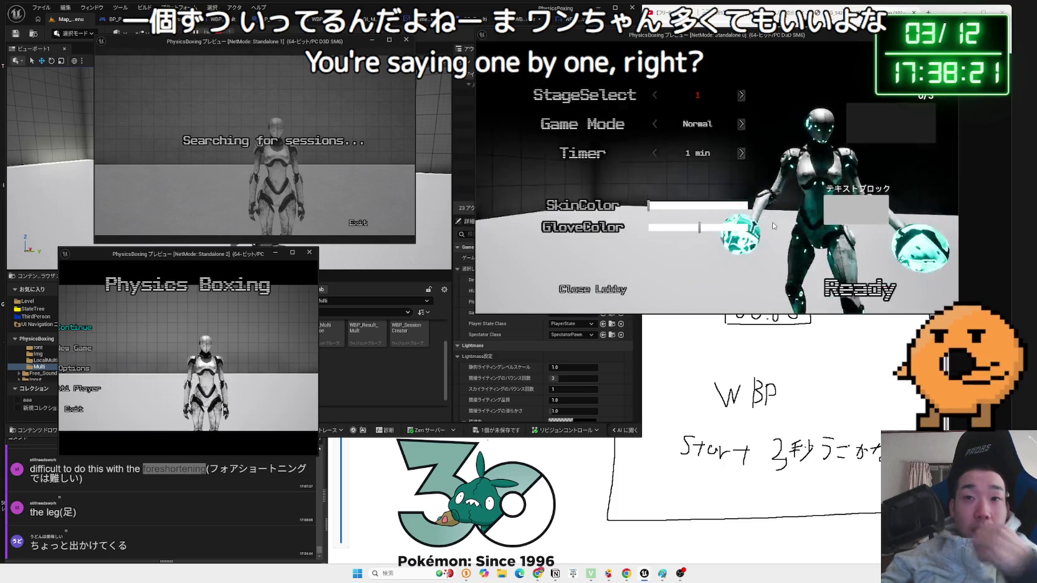
- Set the host's gloves to yellow and start a session search in the second client
{"action": "left_click", "coordinate": [665, 228]}
{"action": "key", "text": "alt+Tab"}
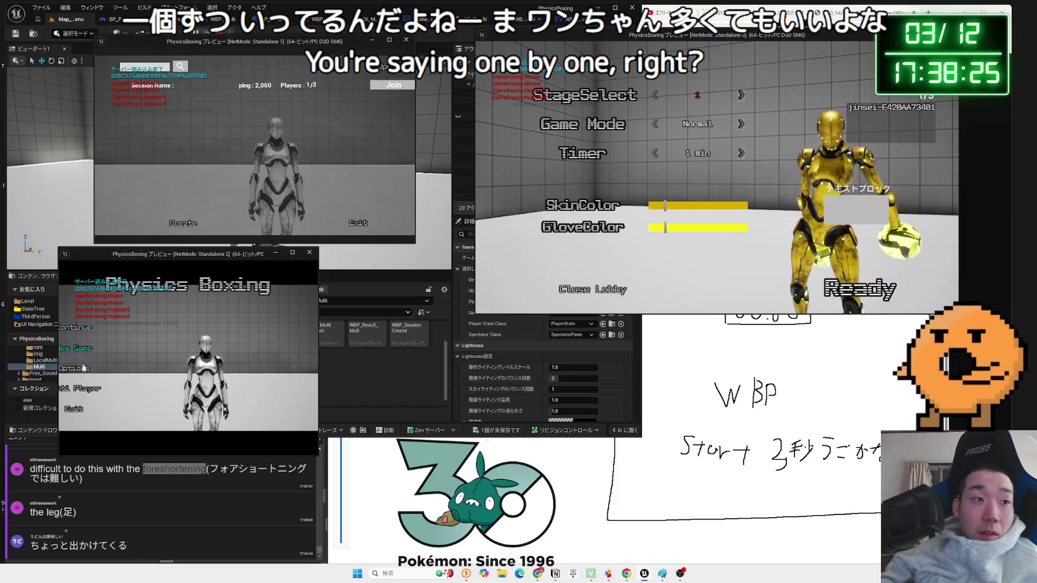
{"action": "left_click", "coordinate": [86, 388]}
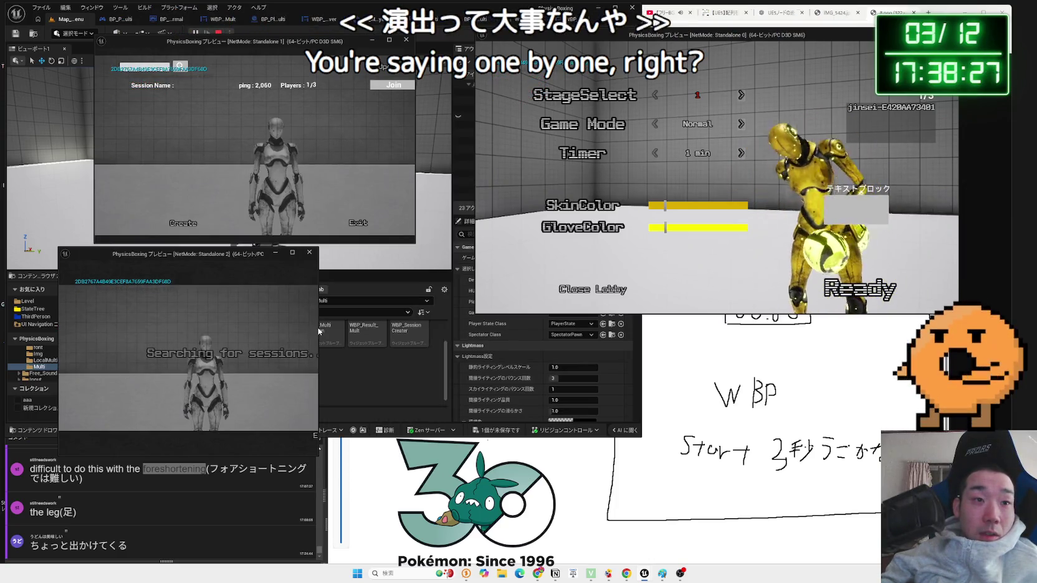
{"action": "mouse_move", "coordinate": [318, 327]}
{"action": "left_mouse_down"}
{"action": "mouse_move", "coordinate": [406, 328]}
{"action": "mouse_move", "coordinate": [411, 318]}
{"action": "left_mouse_up"}
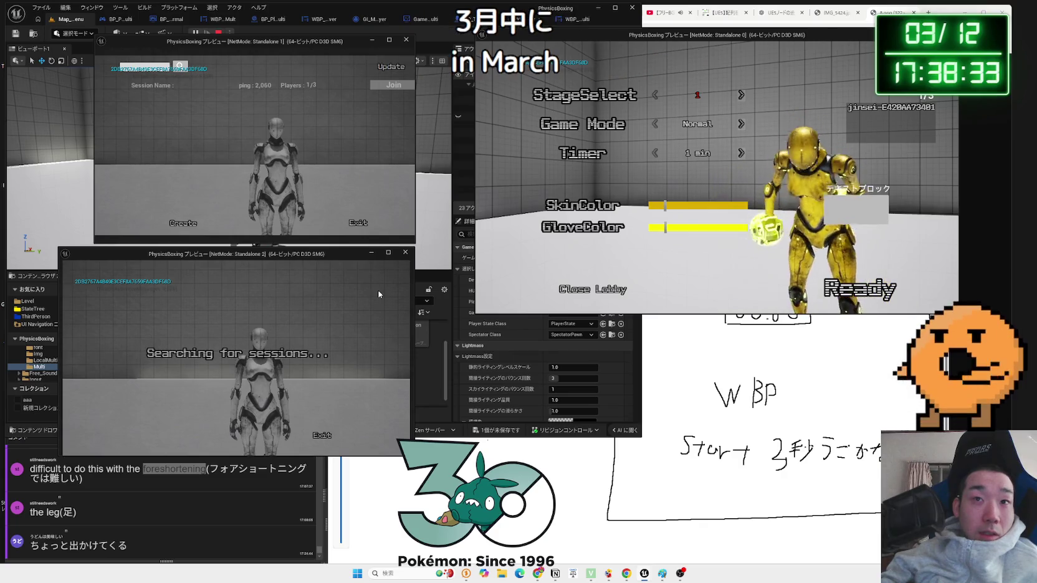
- Set Game Mode to One-Punch and StageSelect to 2, then join the clients to the host
{"action": "left_click", "coordinate": [741, 124]}
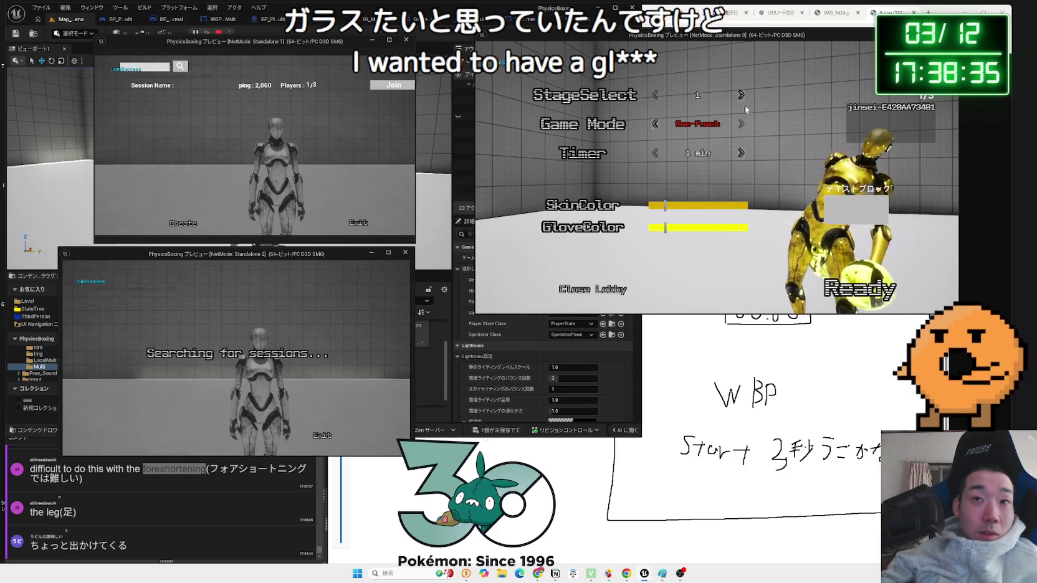
{"action": "left_click", "coordinate": [741, 95]}
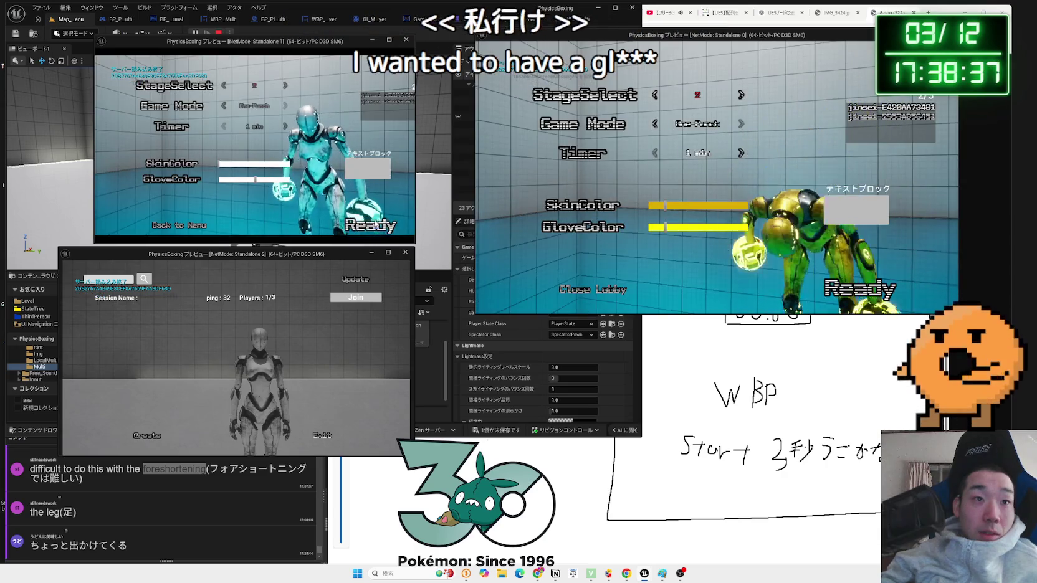
{"action": "left_click", "coordinate": [371, 227]}
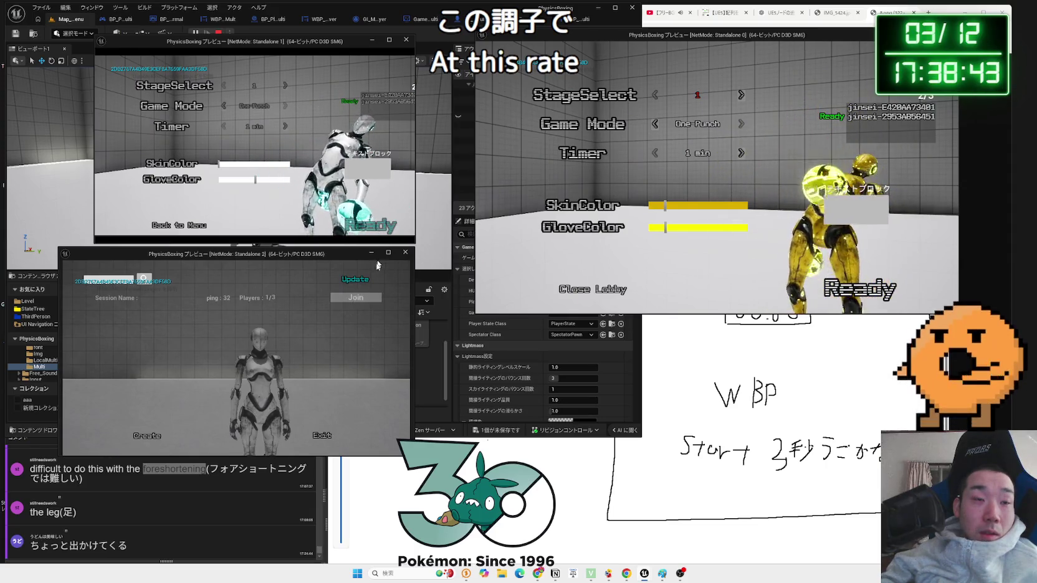
{"action": "left_click_drag", "start_coordinate": [323, 259], "coordinate": [336, 258]}
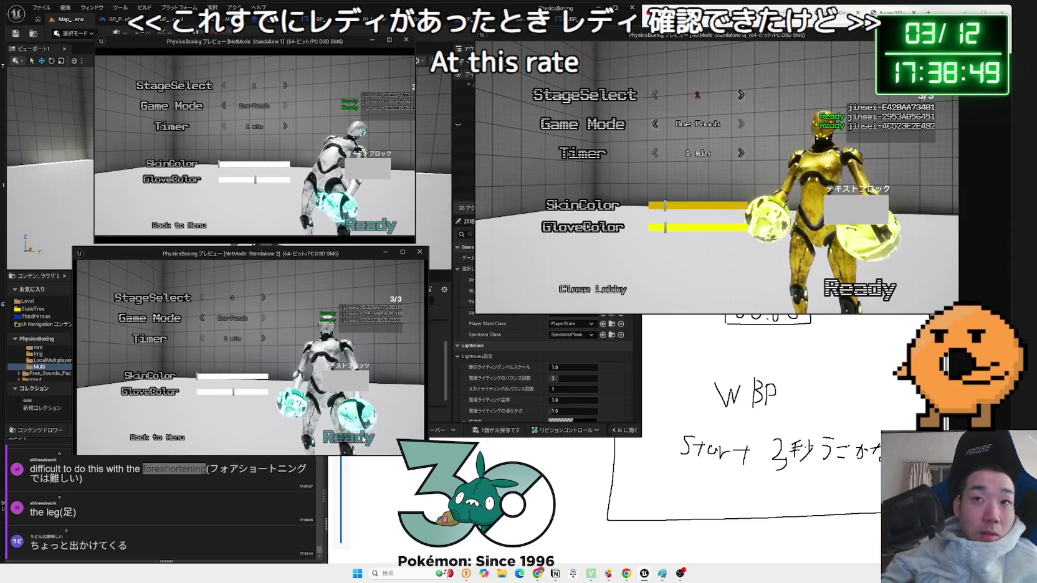
{"action": "key", "text": "alt+Tab"}
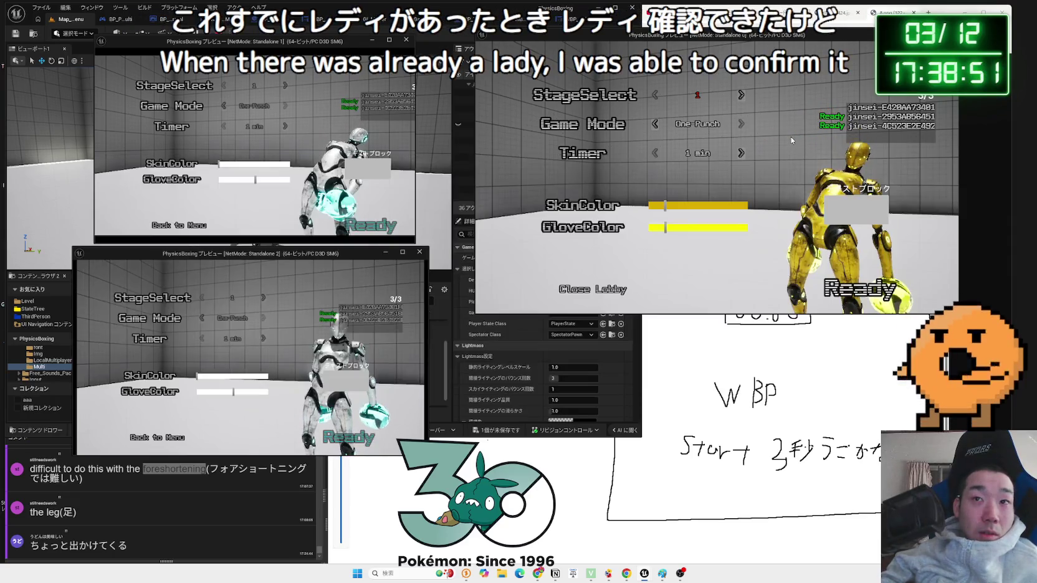
- Ready the host to start the match, return to the lobby from the results, and ready the first client
{"action": "key", "text": "Return"}
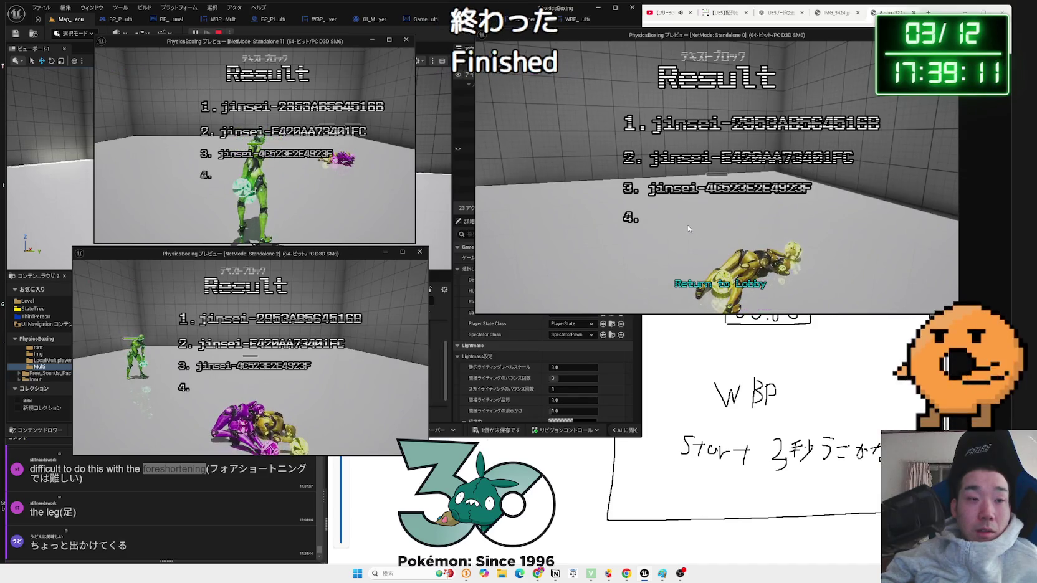
{"action": "left_click", "coordinate": [720, 283]}
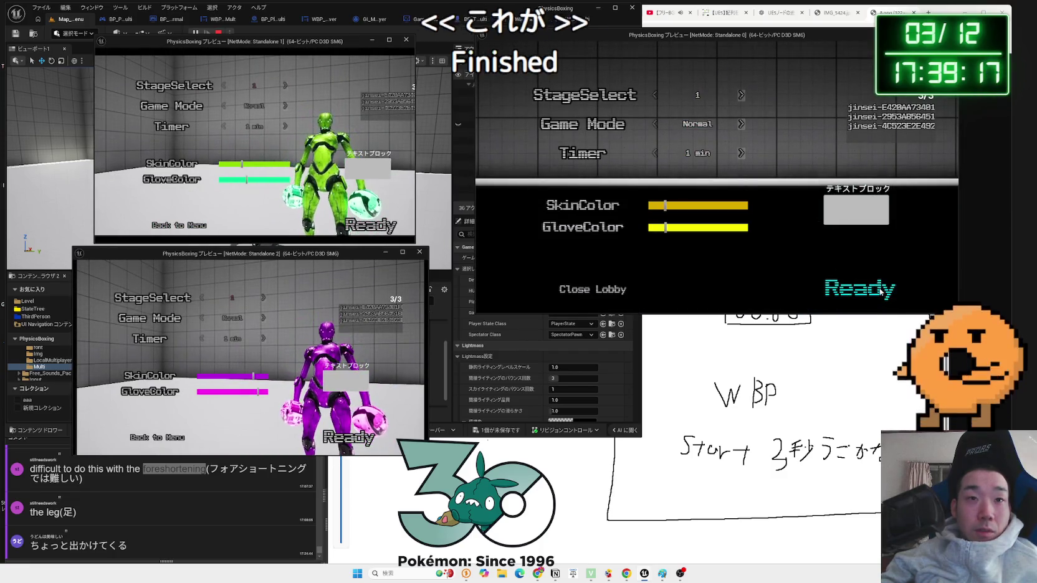
{"action": "left_click", "coordinate": [371, 225]}
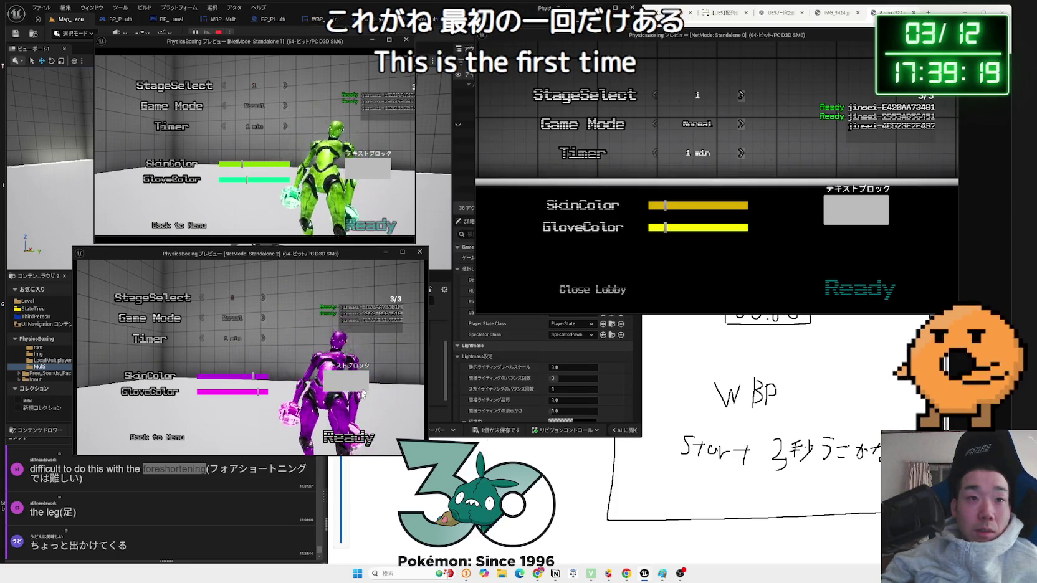
- Ready the last player, then pause the host game with Esc and resume it
{"action": "left_click", "coordinate": [360, 438]}
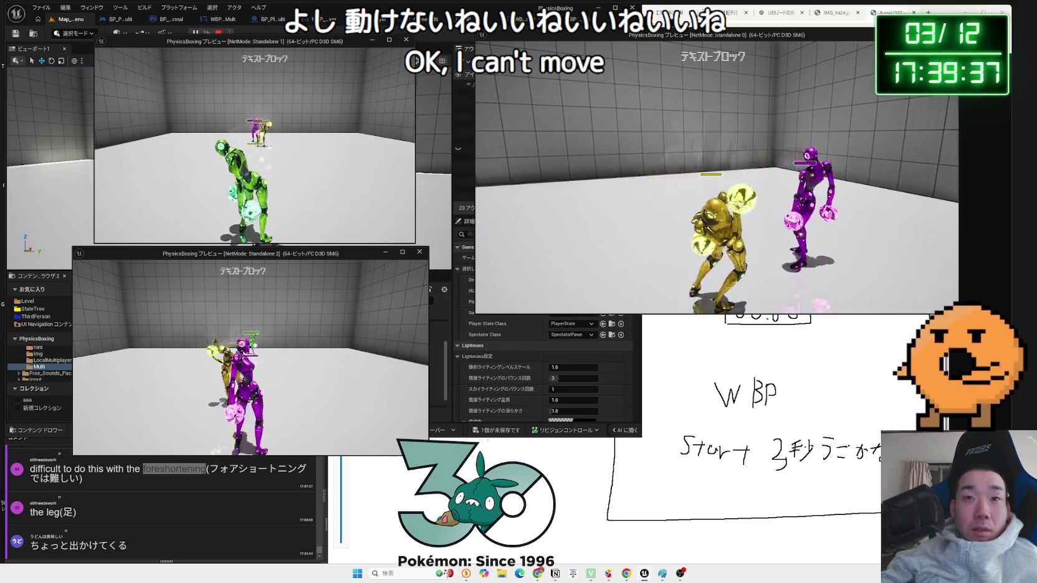
{"action": "key", "text": "Escape"}
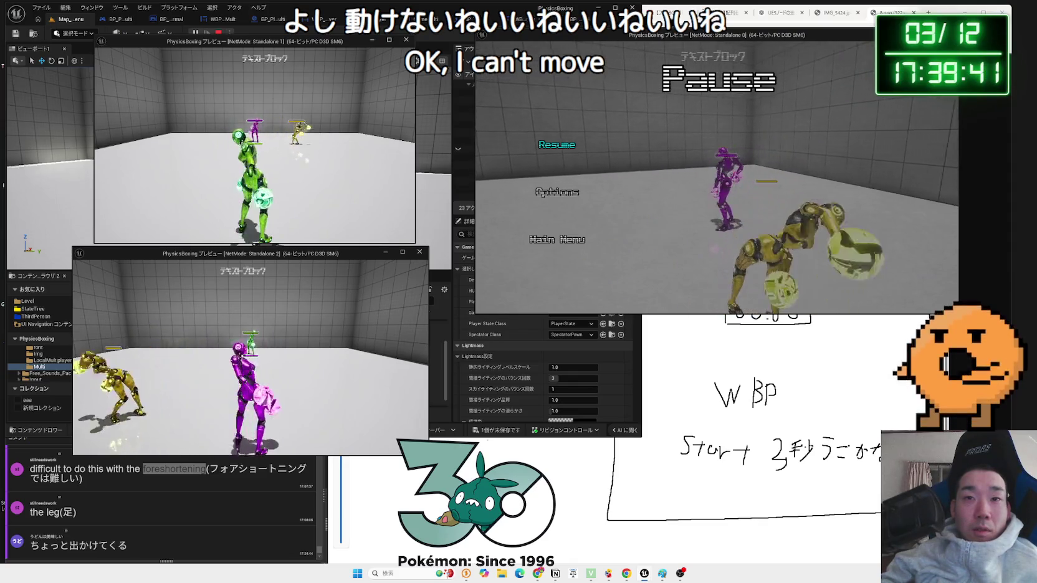
{"action": "key", "text": "alt+Tab"}
{"action": "left_click", "coordinate": [666, 40]}
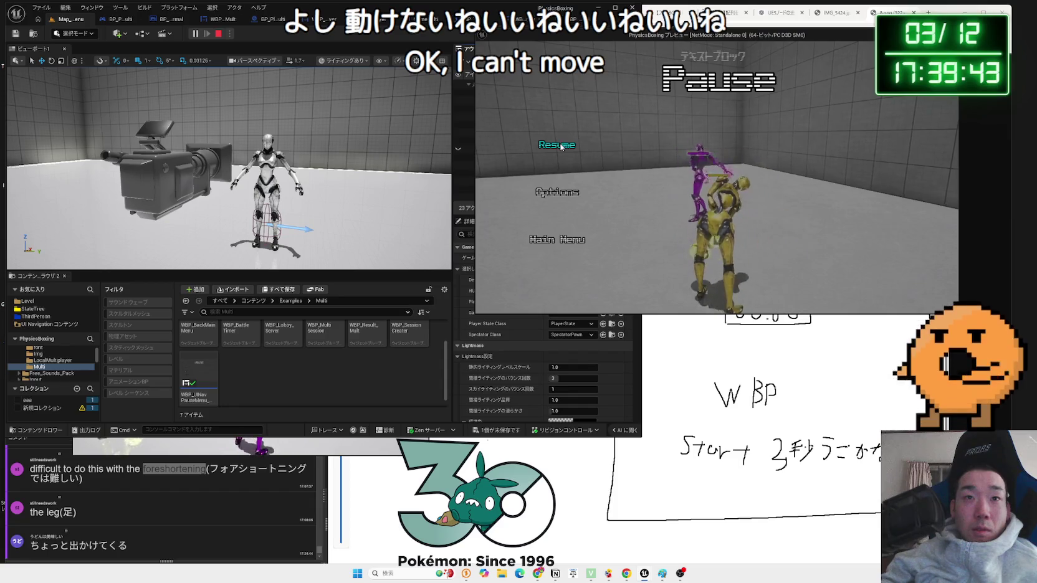
{"action": "left_click", "coordinate": [560, 147]}
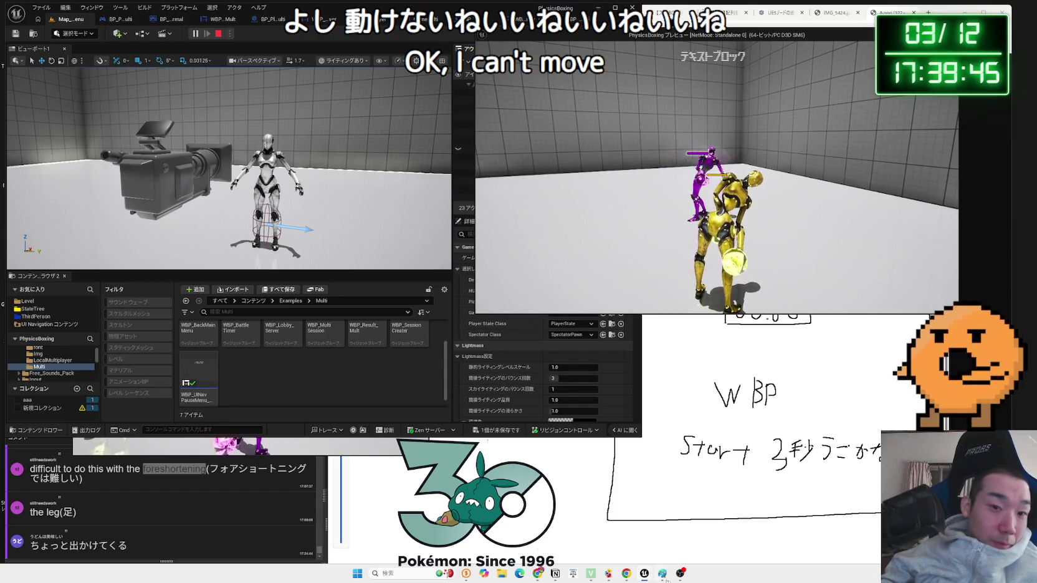
- Bring both client previews forward, then return the host from the results to the lobby
{"action": "mouse_move", "coordinate": [645, 573]}
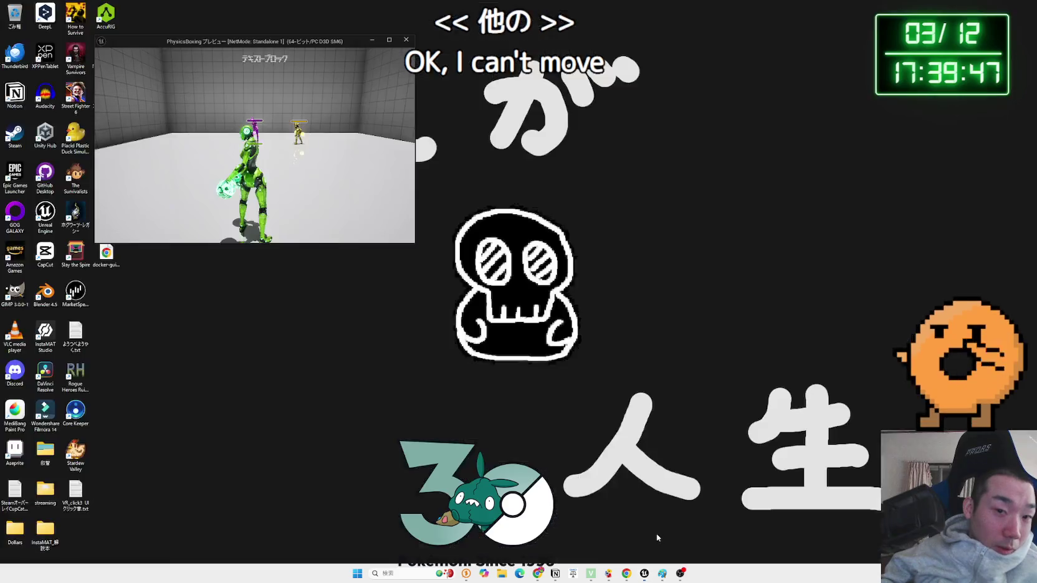
{"action": "left_click", "coordinate": [679, 533]}
{"action": "left_click", "coordinate": [758, 533]}
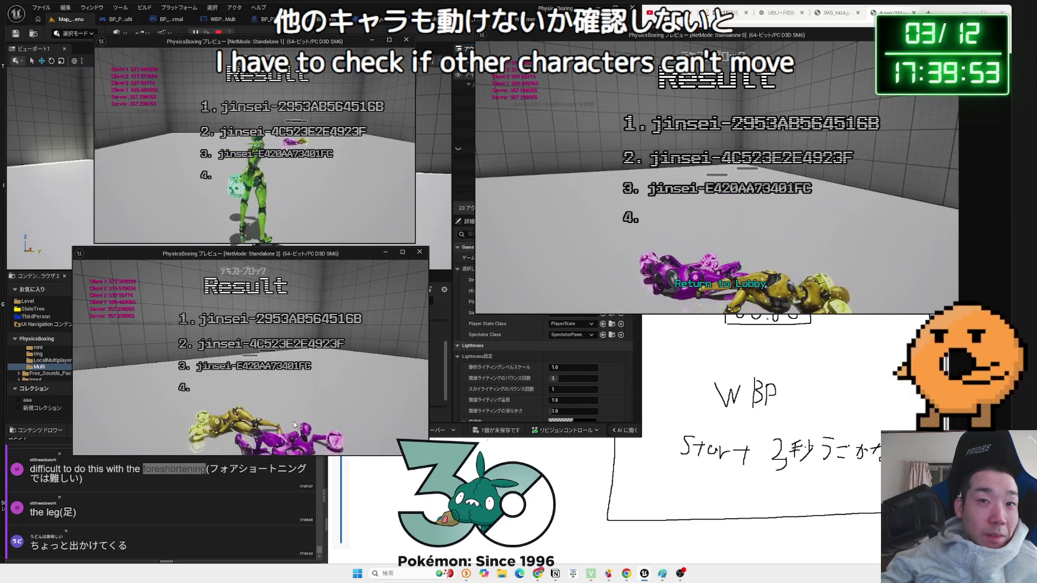
{"action": "key", "text": "alt+Tab"}
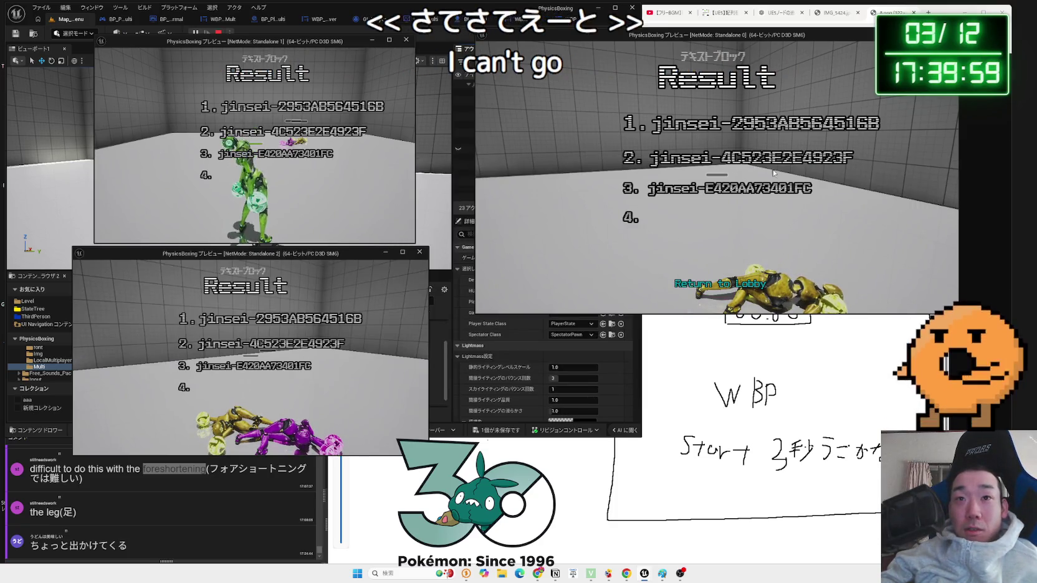
{"action": "left_click", "coordinate": [773, 284]}
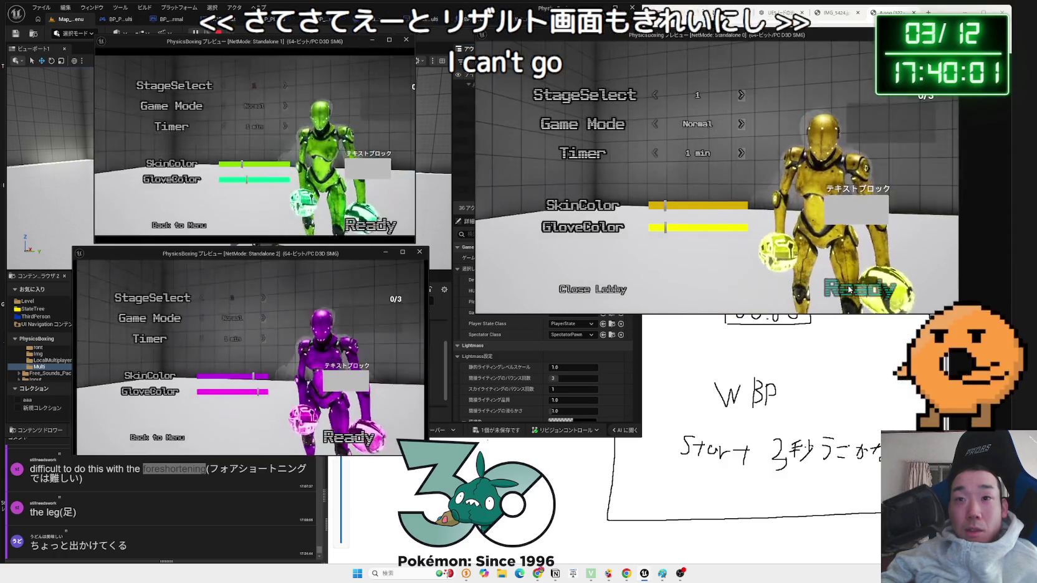
- Ready the second client and play the test match through to the Result screen
{"action": "key", "text": "alt+Tab"}
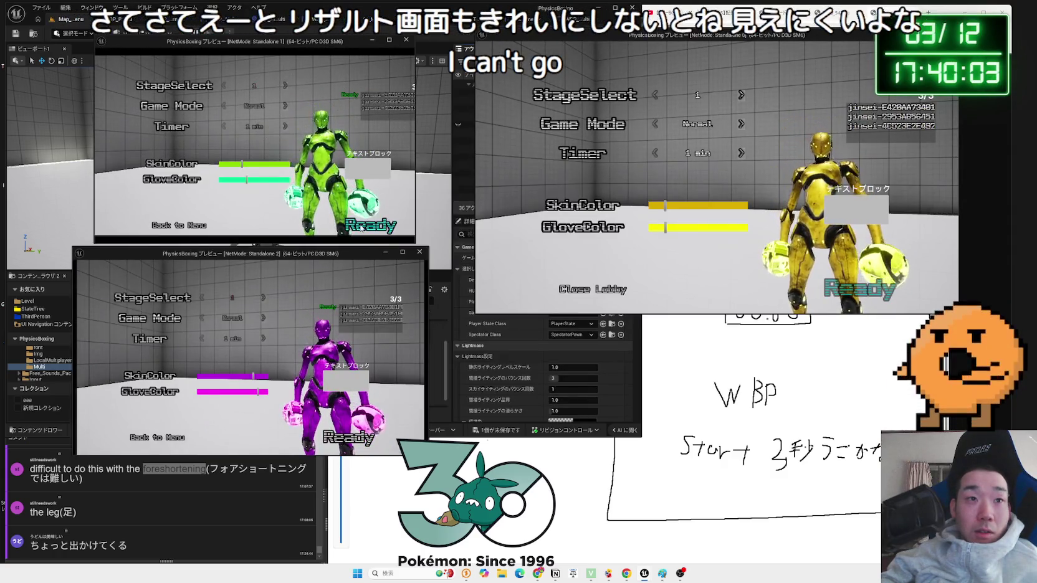
{"action": "left_click", "coordinate": [353, 438]}
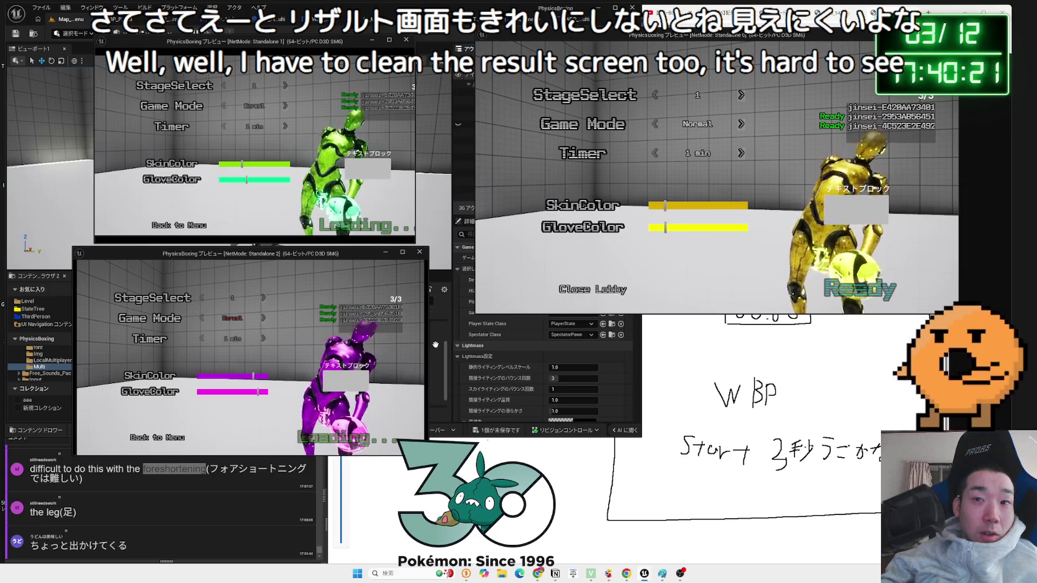
{"action": "key", "text": "alt+Tab"}
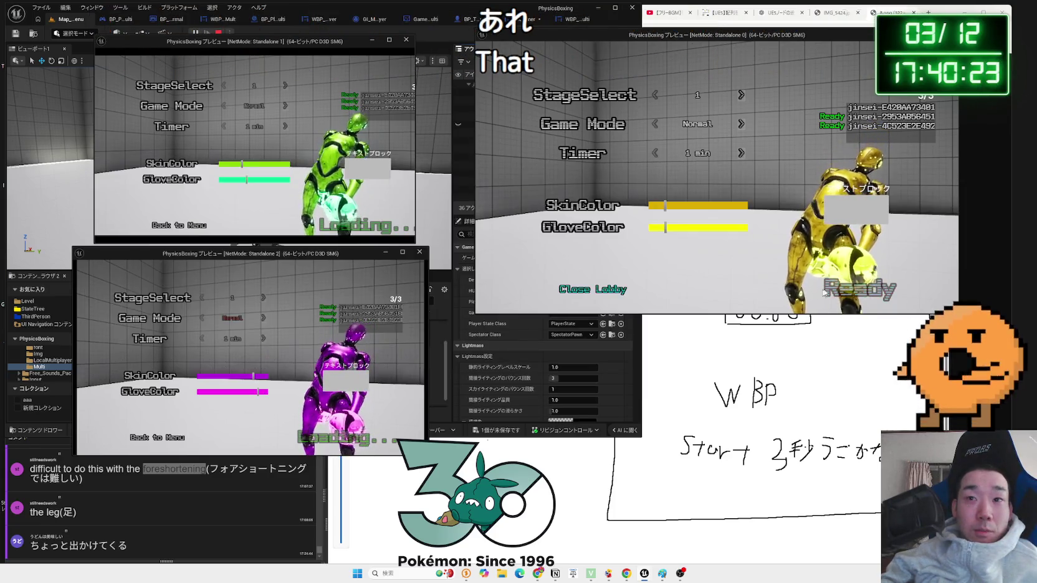
{"action": "key", "text": "alt+Tab"}
{"action": "key", "text": "alt+Tab"}
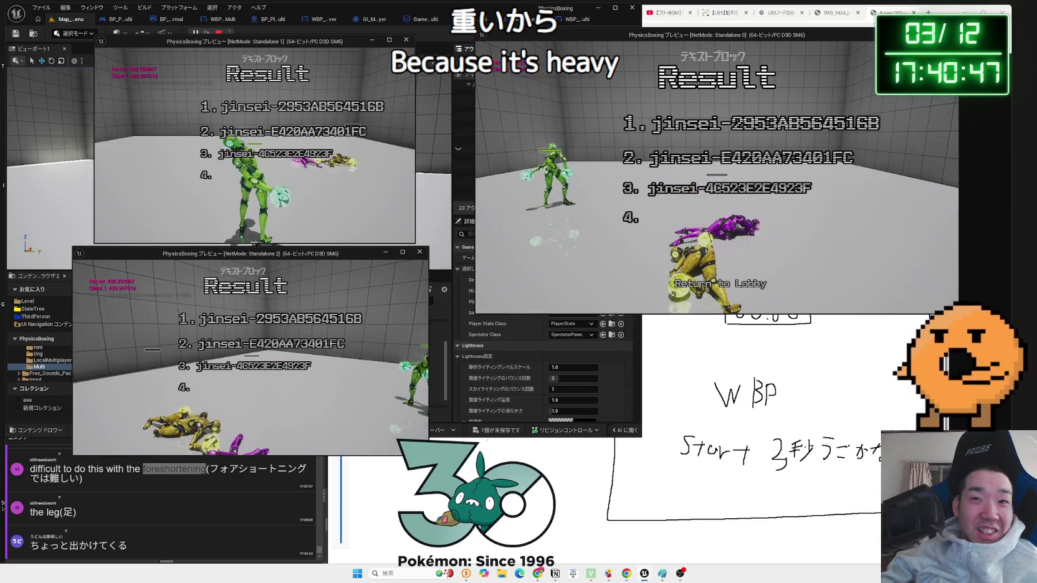
- Return everyone from the Result screen to the lobby and advance StageSelect to 3
{"action": "key", "text": "alt+Tab"}
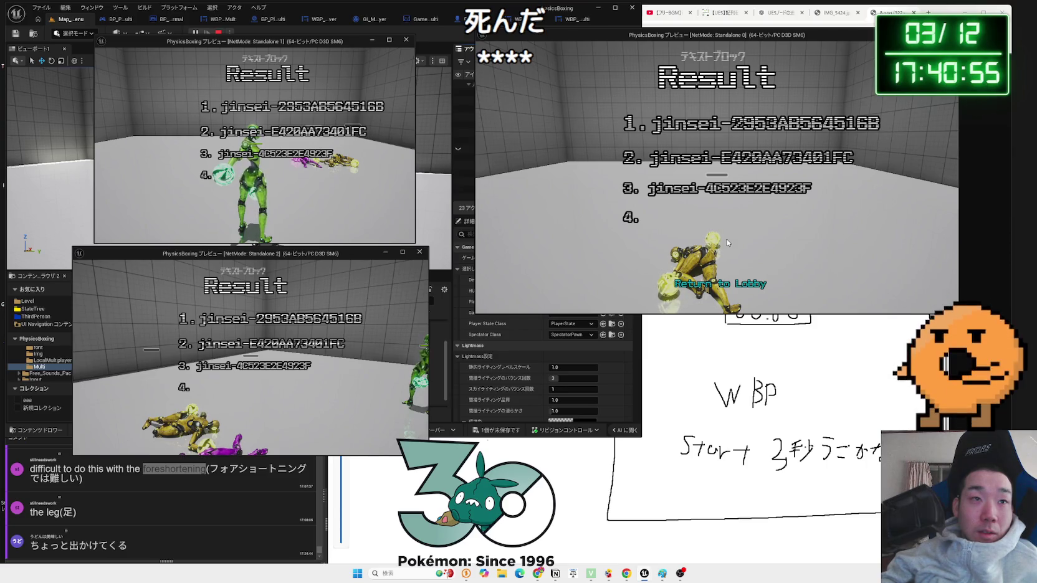
{"action": "left_click", "coordinate": [719, 283]}
{"action": "left_click", "coordinate": [741, 94]}
{"action": "left_click", "coordinate": [740, 95]}
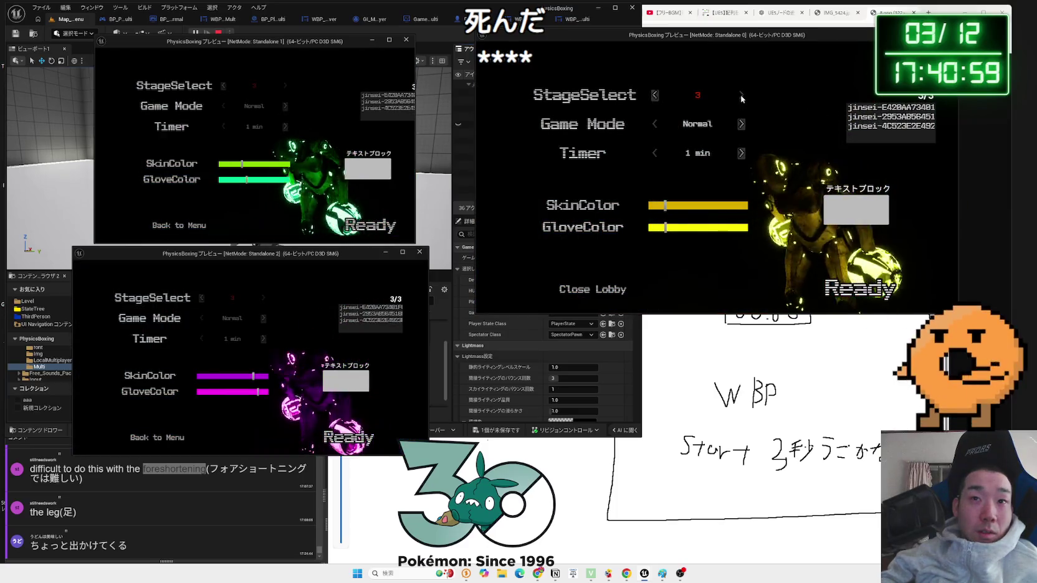
- Give the host blue skin and gloves, ready all players, and recolour the second client orange-red
{"action": "left_click", "coordinate": [712, 205]}
{"action": "left_click", "coordinate": [712, 227]}
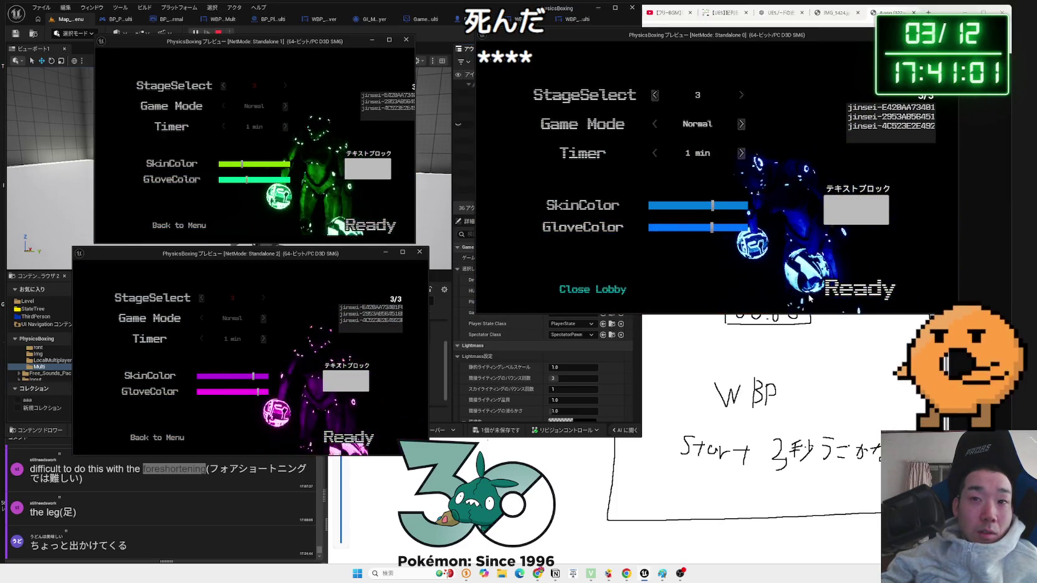
{"action": "left_click", "coordinate": [834, 297]}
{"action": "left_click", "coordinate": [370, 225]}
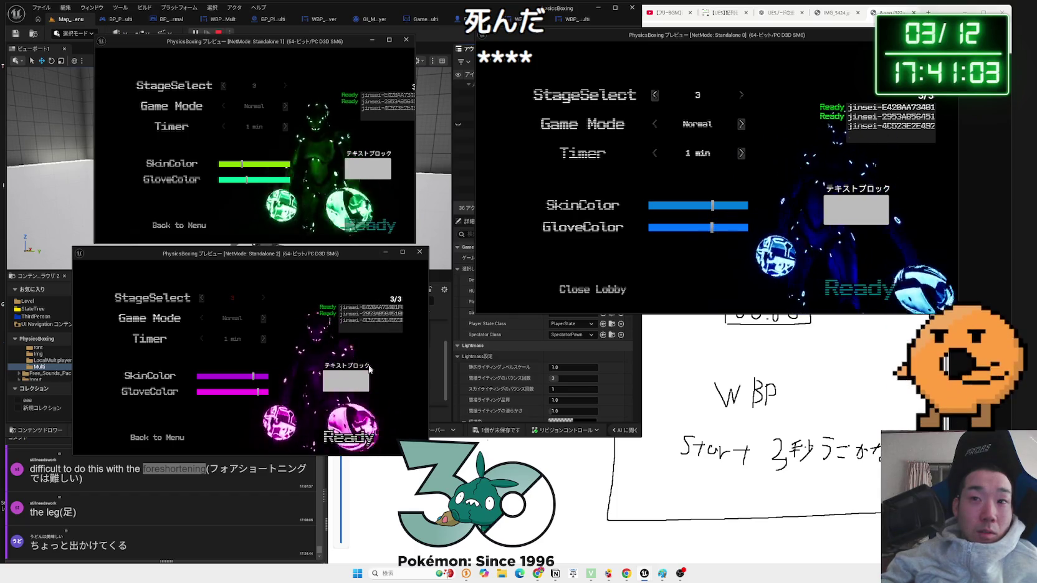
{"action": "left_click", "coordinate": [341, 441]}
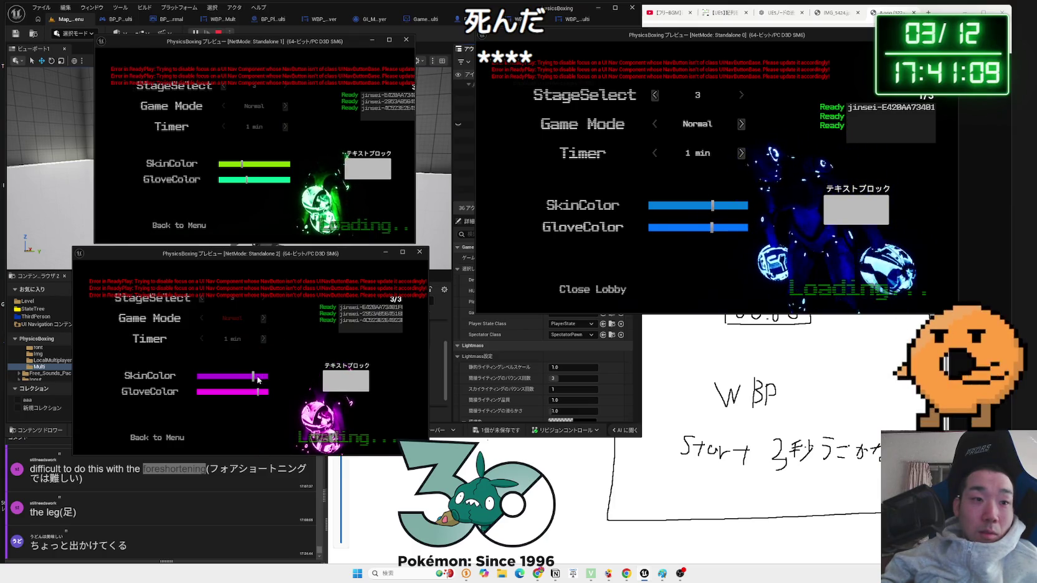
{"action": "mouse_move", "coordinate": [258, 377]}
{"action": "left_mouse_down"}
{"action": "mouse_move", "coordinate": [274, 376]}
{"action": "mouse_move", "coordinate": [277, 392]}
{"action": "left_mouse_up"}
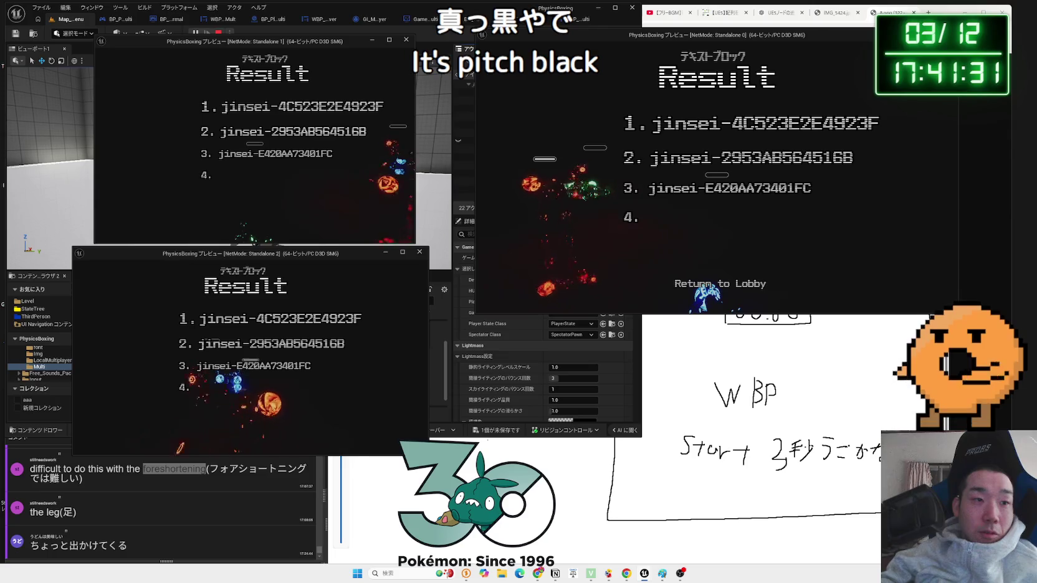
- Leave the Result screen for the main menu, then exit and confirm quitting the game
{"action": "key", "text": "alt+Tab"}
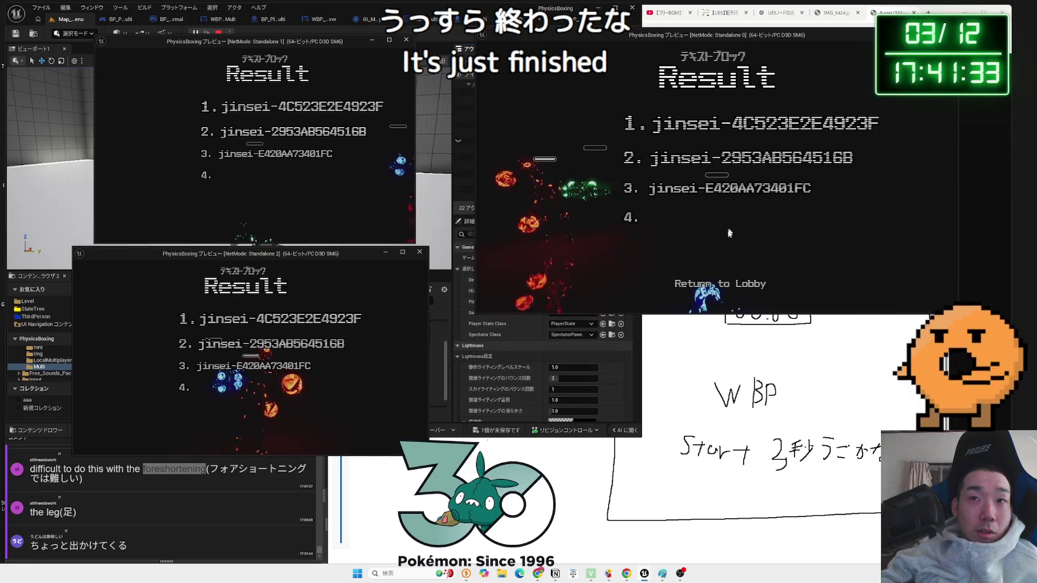
{"action": "left_click", "coordinate": [725, 287]}
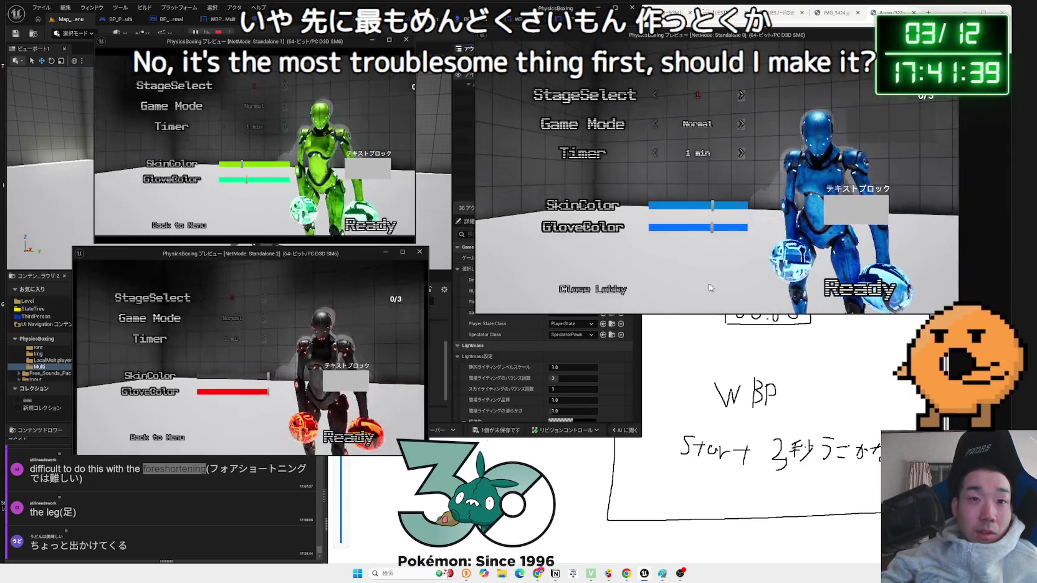
{"action": "left_click", "coordinate": [592, 289]}
{"action": "left_click", "coordinate": [557, 248]}
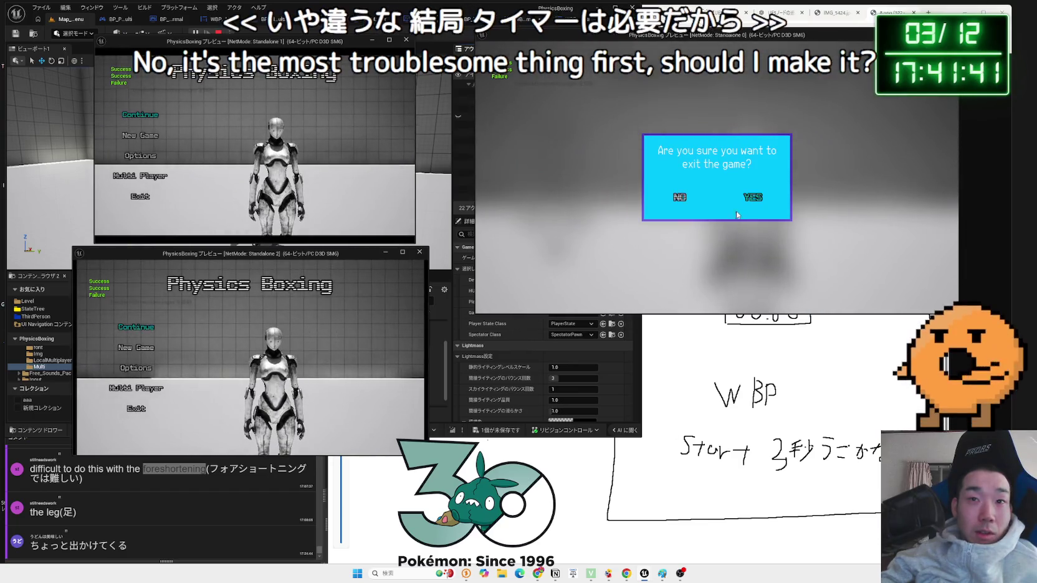
{"action": "left_click", "coordinate": [685, 195]}
- Bring the browser forward and switch to the ChatGPT conversation tab
{"action": "left_click", "coordinate": [785, 13]}
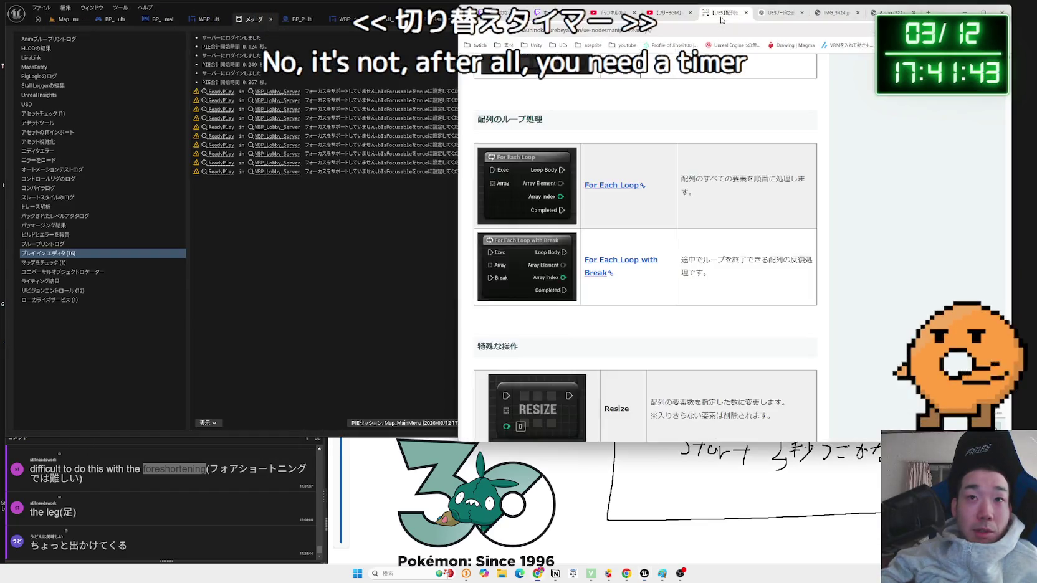
{"action": "left_click", "coordinate": [667, 12]}
{"action": "left_click", "coordinate": [784, 15]}
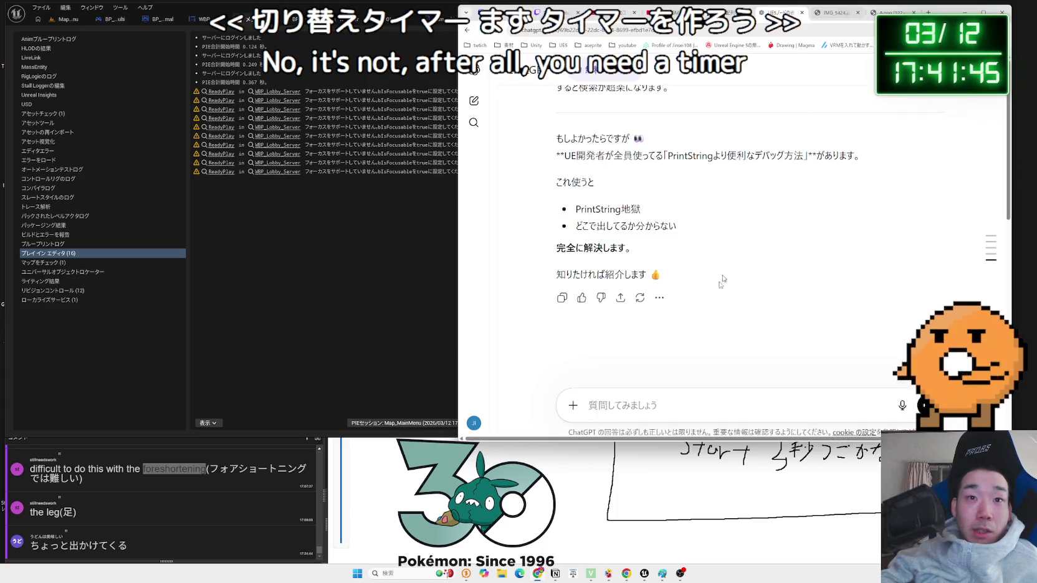
- Type and send a Japanese question on making a UE5 timer widget where 1:00 means one minute
{"action": "type", "text": "UE5"}
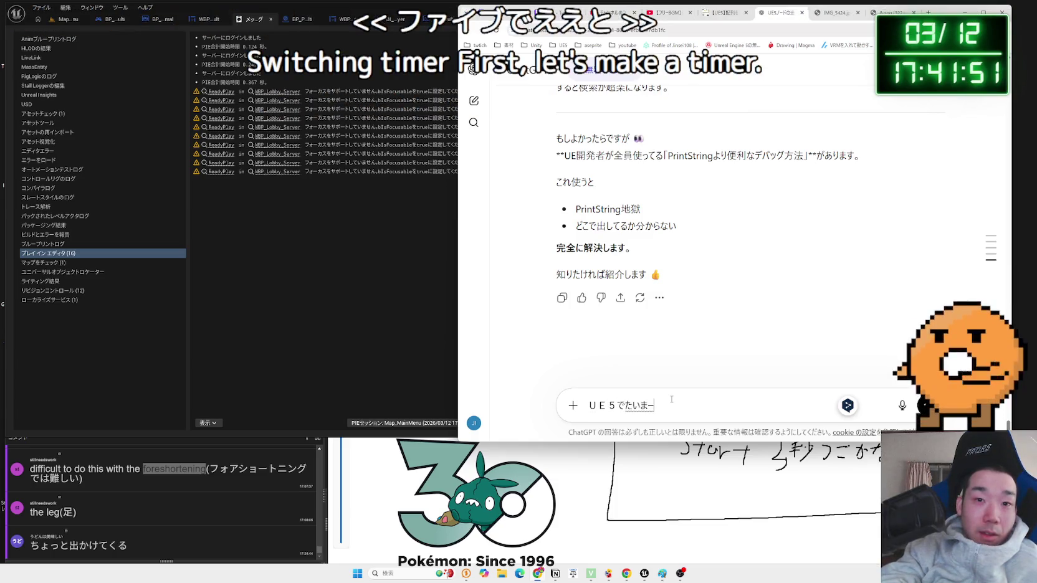
{"action": "type", "text": "aima-"}
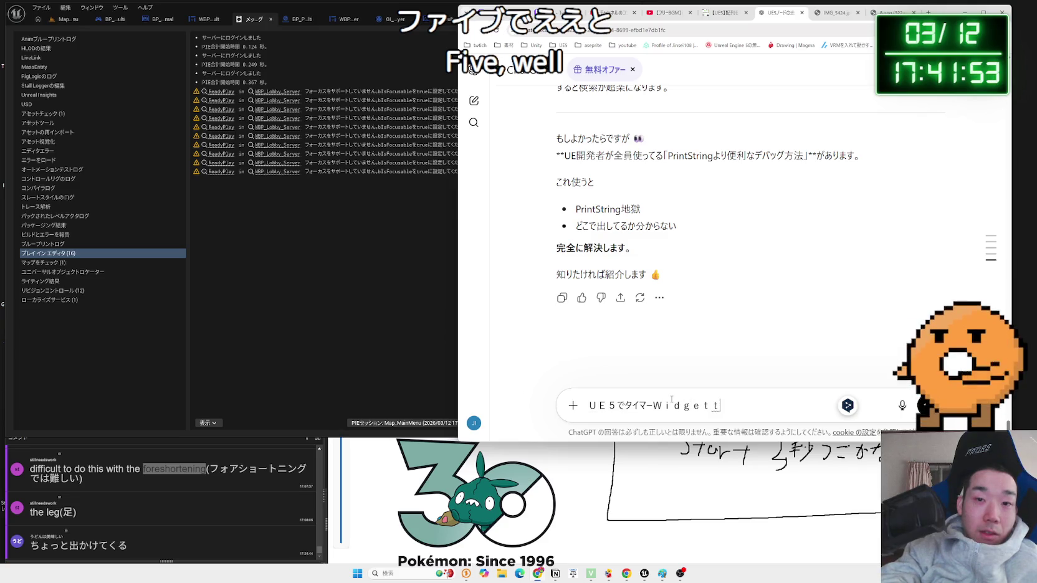
{"action": "type", "text": "kuritaidesu."}
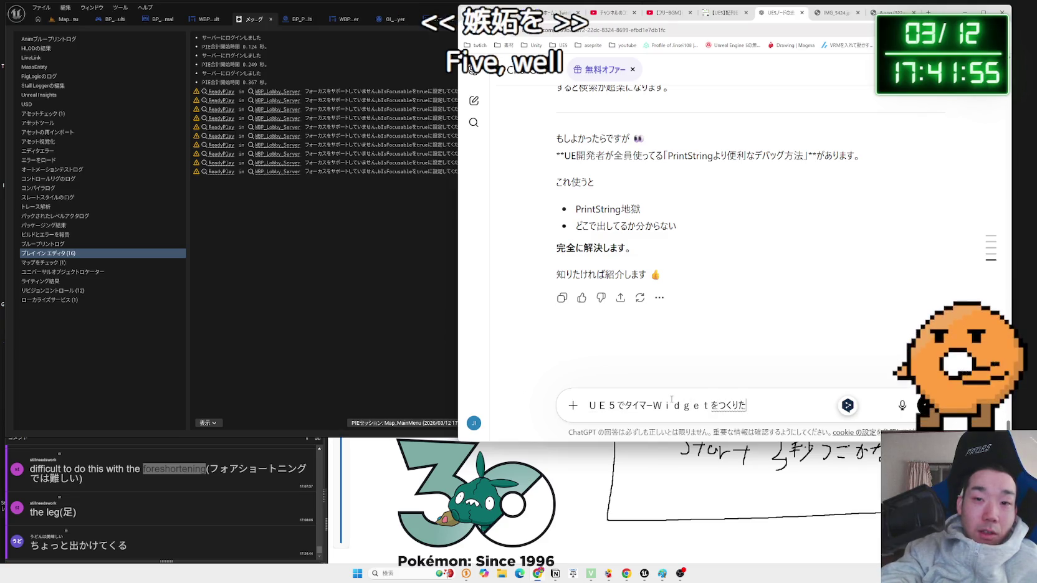
{"action": "key", "text": "space"}
{"action": "key", "text": "Return"}
{"action": "type", "text": "shiyou"}
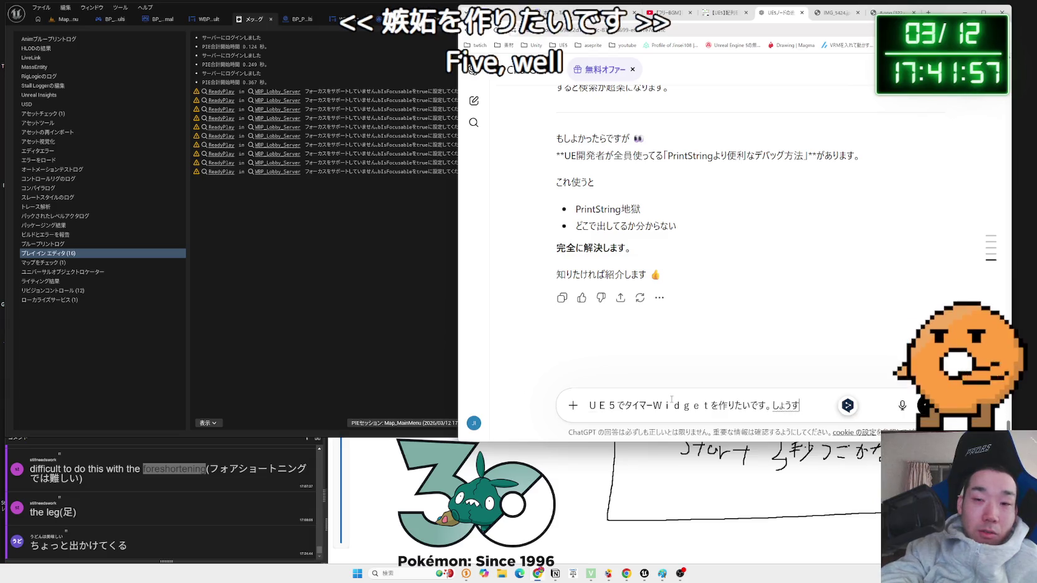
{"action": "type", "text": "n"}
{"action": "key", "text": "space"}
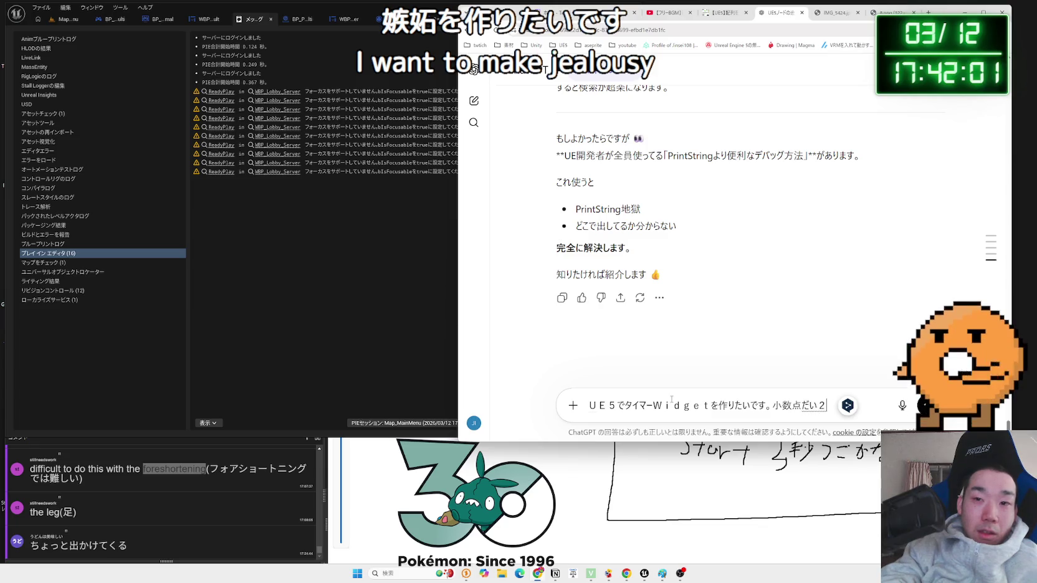
{"action": "type", "text": "madea"}
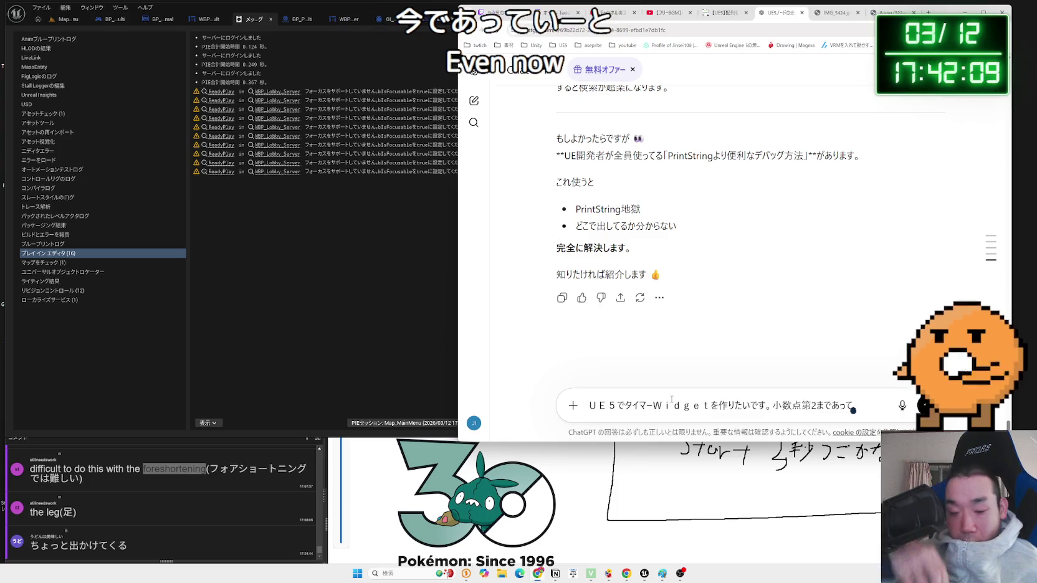
{"action": "key", "text": "BackSpace"}
{"action": "key", "text": "BackSpace"}
{"action": "key", "text": "BackSpace"}
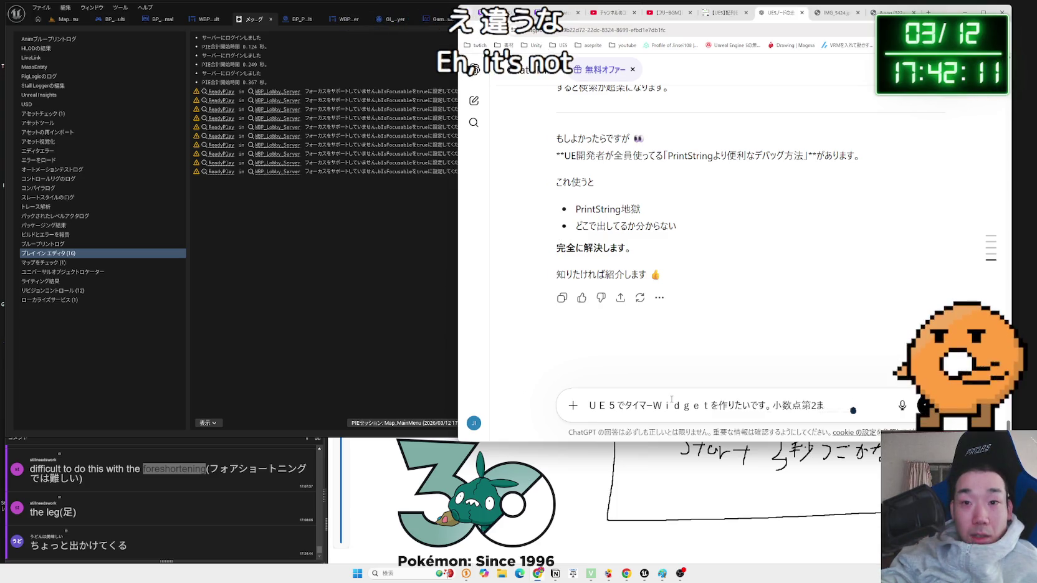
{"action": "type", "text": "1:00"}
{"action": "key", "text": "Zenkaku_Hankaku"}
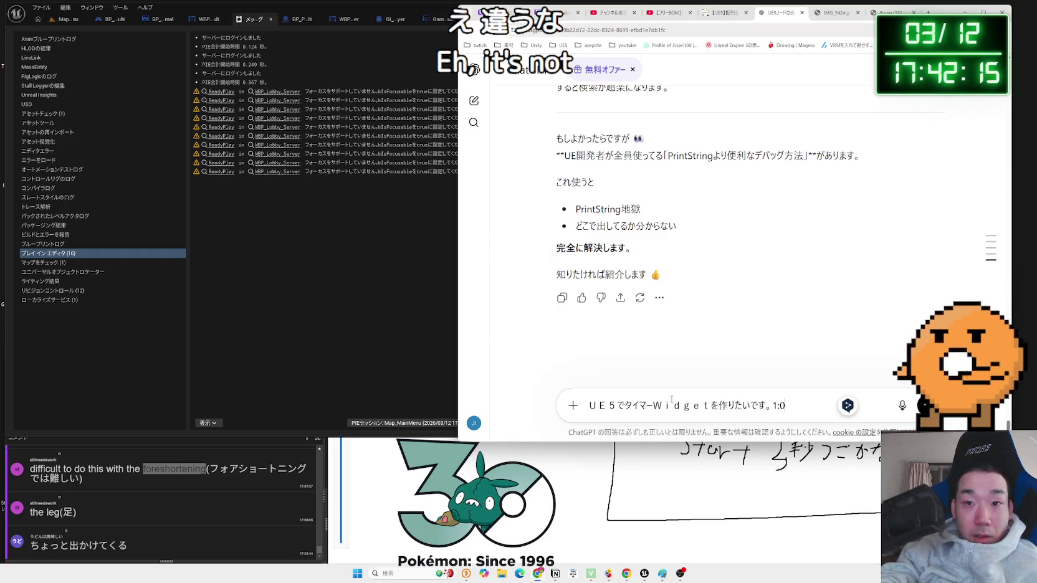
{"action": "key", "text": "Zenkaku_Hankaku"}
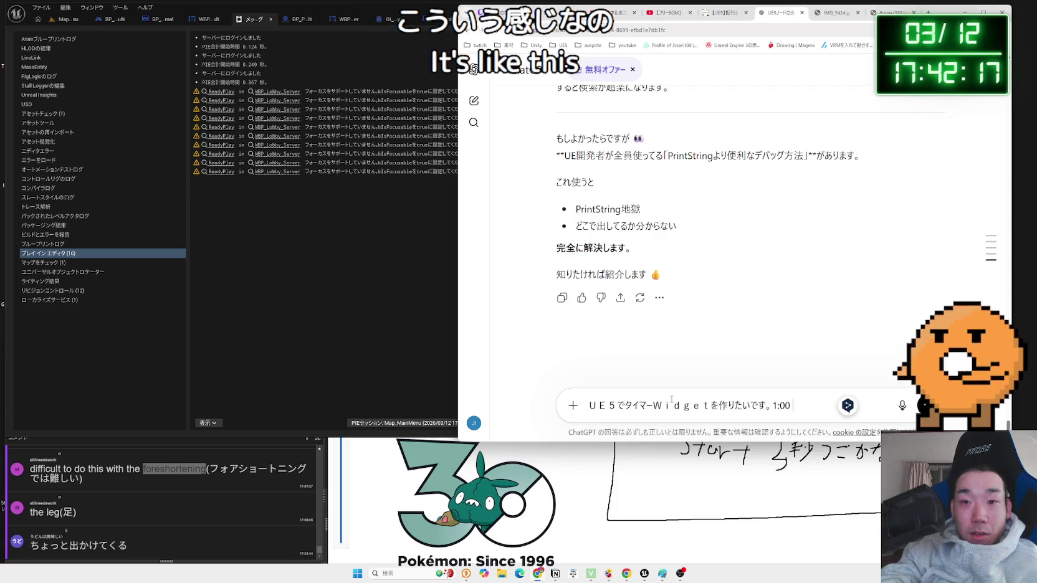
{"action": "type", "text": "←"}
{"action": "key", "text": "Return"}
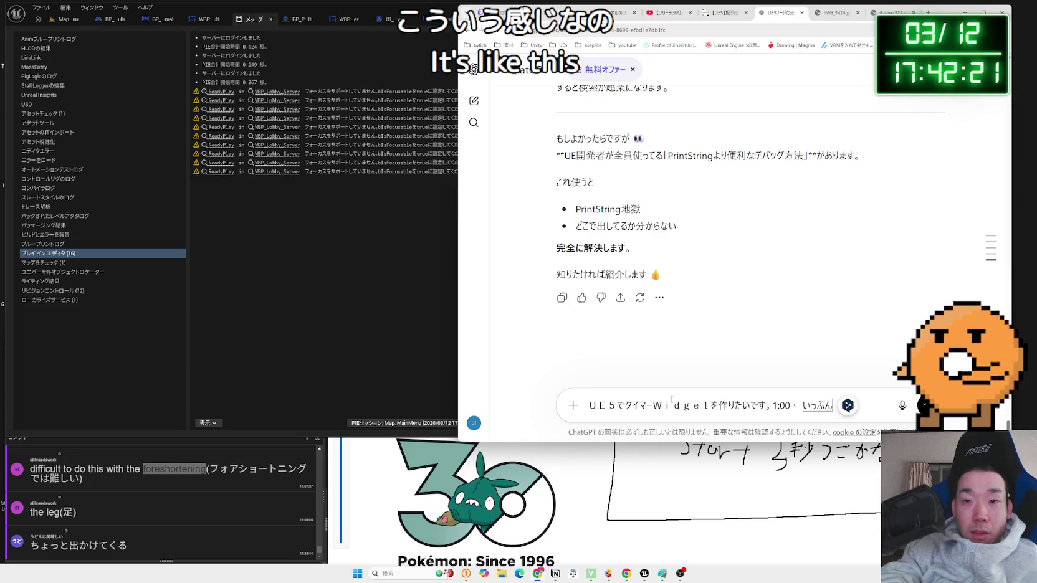
{"action": "type", "text": "お"}
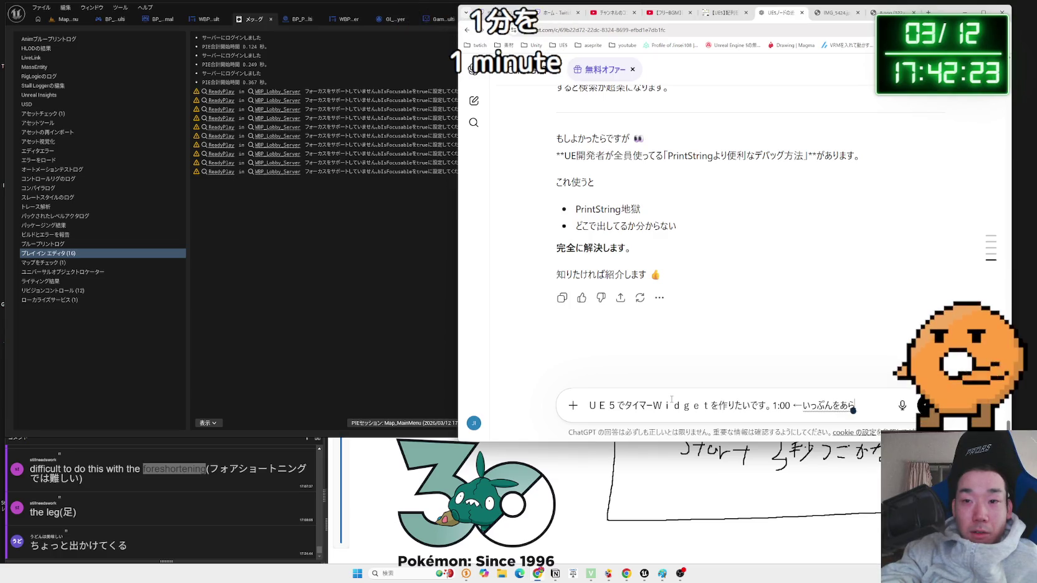
{"action": "type", "text": "ています。"}
{"action": "key", "text": "space"}
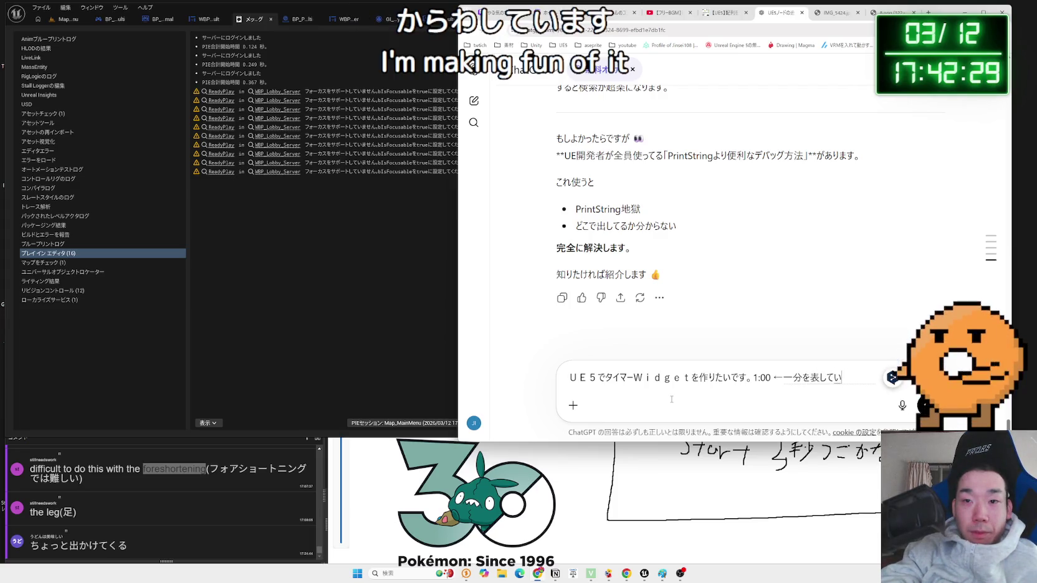
{"action": "key", "text": "Return"}
{"action": "key", "text": "Return"}
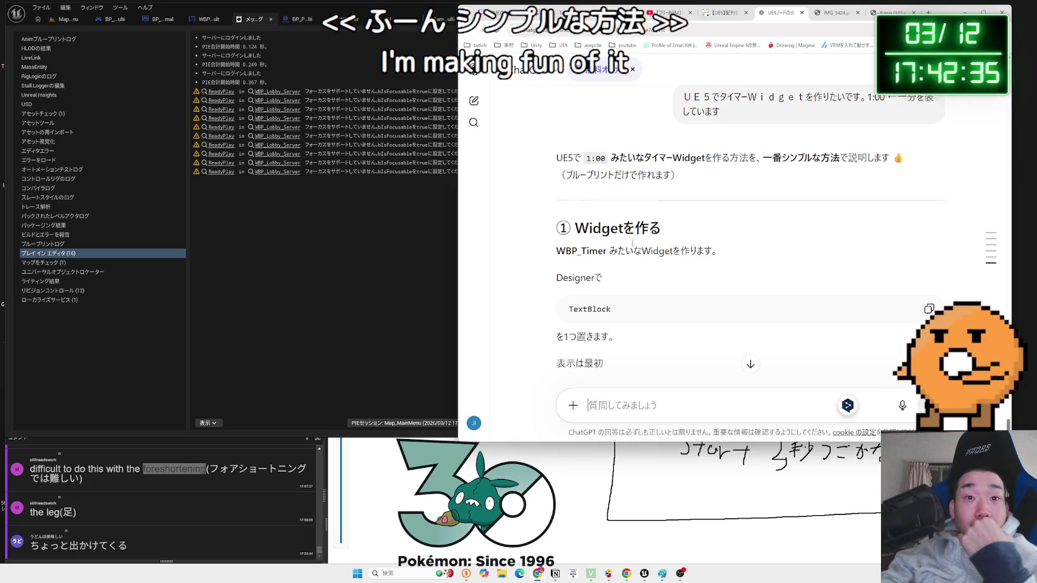
- Read ChatGPT's reply, highlighting the Minimum Integral Digits tip, the Modulo step and the value 60
{"action": "scroll", "coordinate": [633, 250], "scroll_direction": "down", "scroll_amount": 3}
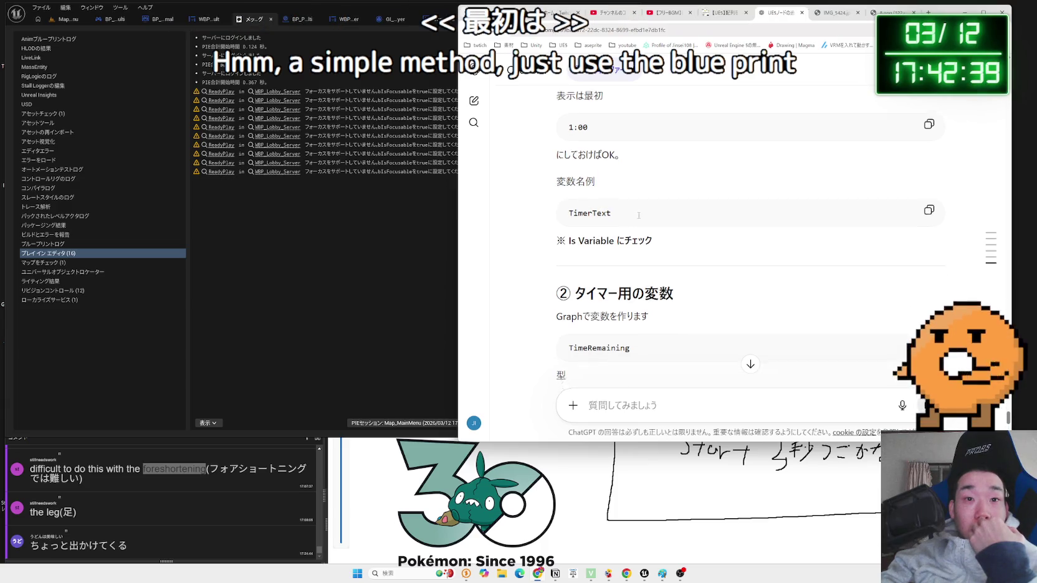
{"action": "scroll", "coordinate": [637, 236], "scroll_direction": "down", "scroll_amount": 2}
{"action": "left_click_drag", "start_coordinate": [572, 184], "coordinate": [648, 207]}
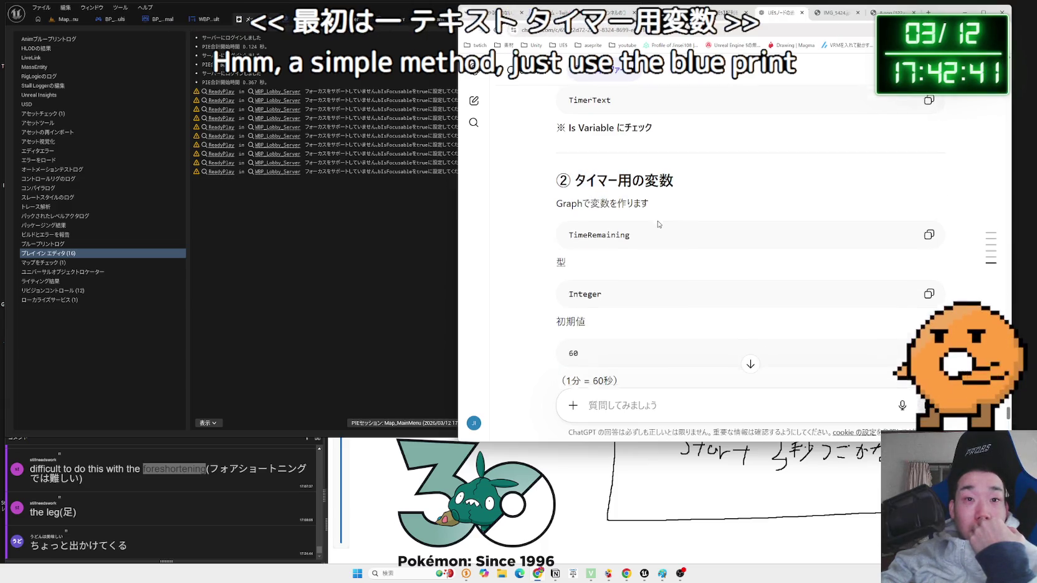
{"action": "scroll", "coordinate": [658, 225], "scroll_direction": "down", "scroll_amount": 2}
{"action": "scroll", "coordinate": [659, 224], "scroll_direction": "down", "scroll_amount": 1}
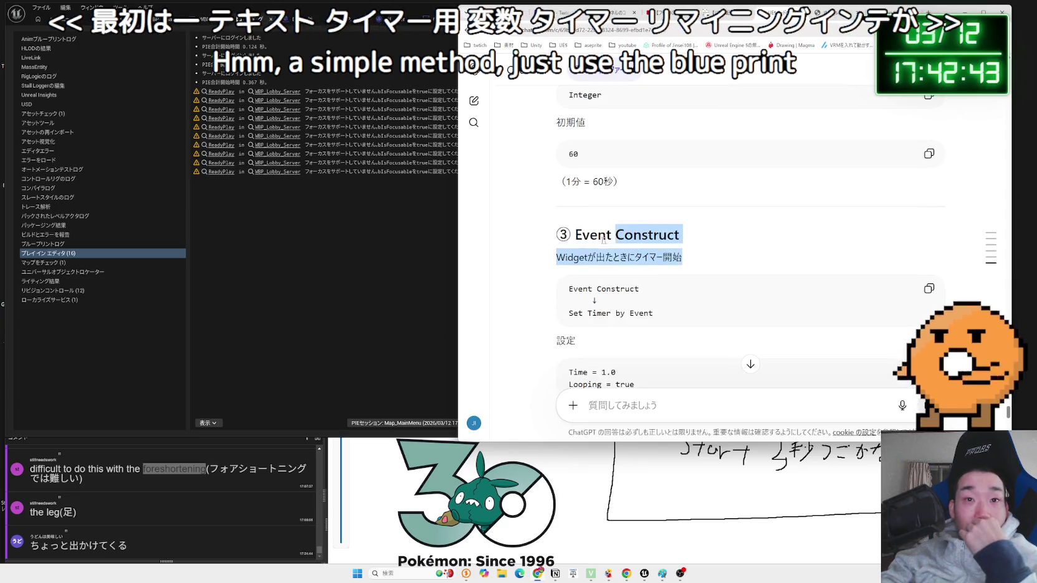
{"action": "scroll", "coordinate": [689, 269], "scroll_direction": "down", "scroll_amount": 2}
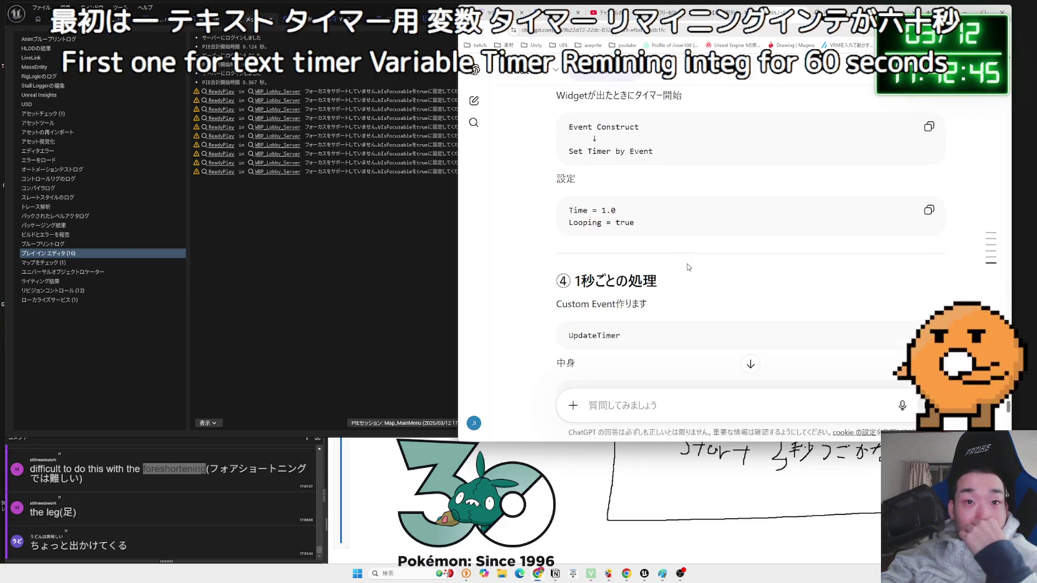
{"action": "scroll", "coordinate": [688, 267], "scroll_direction": "down", "scroll_amount": 2}
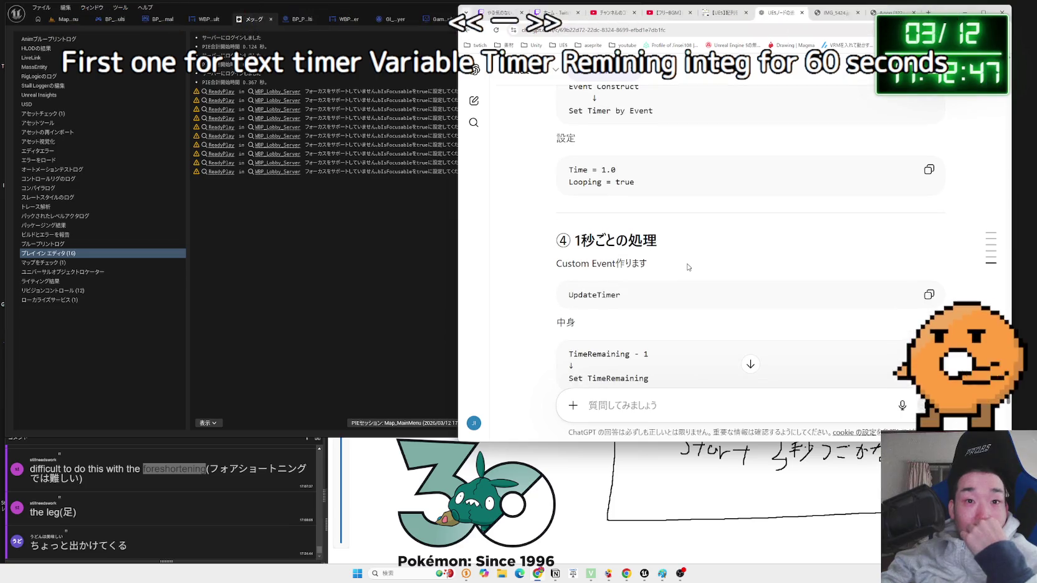
{"action": "scroll", "coordinate": [688, 266], "scroll_direction": "down", "scroll_amount": 2}
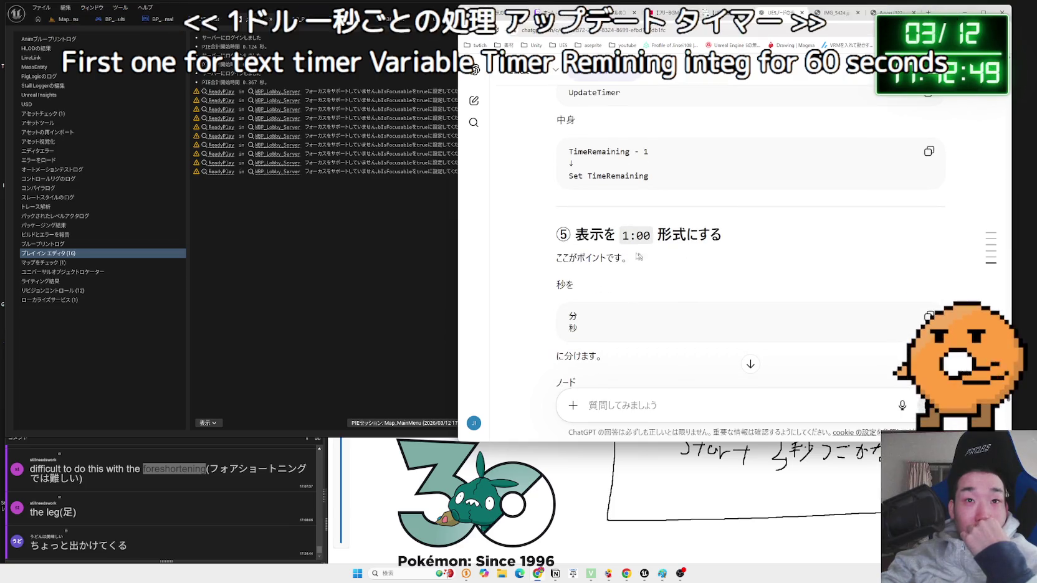
{"action": "left_click_drag", "start_coordinate": [630, 259], "coordinate": [573, 243]}
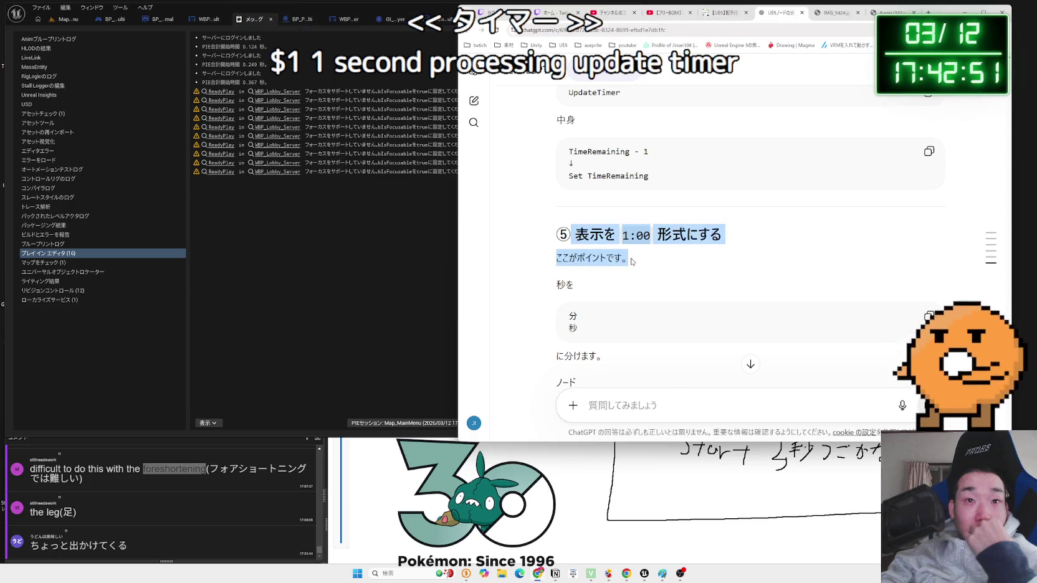
{"action": "left_click", "coordinate": [665, 261]}
{"action": "scroll", "coordinate": [665, 261], "scroll_direction": "down", "scroll_amount": 2}
{"action": "scroll", "coordinate": [665, 261], "scroll_direction": "down", "scroll_amount": 1}
{"action": "mouse_move", "coordinate": [643, 252]}
{"action": "left_mouse_down"}
{"action": "mouse_move", "coordinate": [565, 250]}
{"action": "mouse_move", "coordinate": [632, 253]}
{"action": "left_mouse_up"}
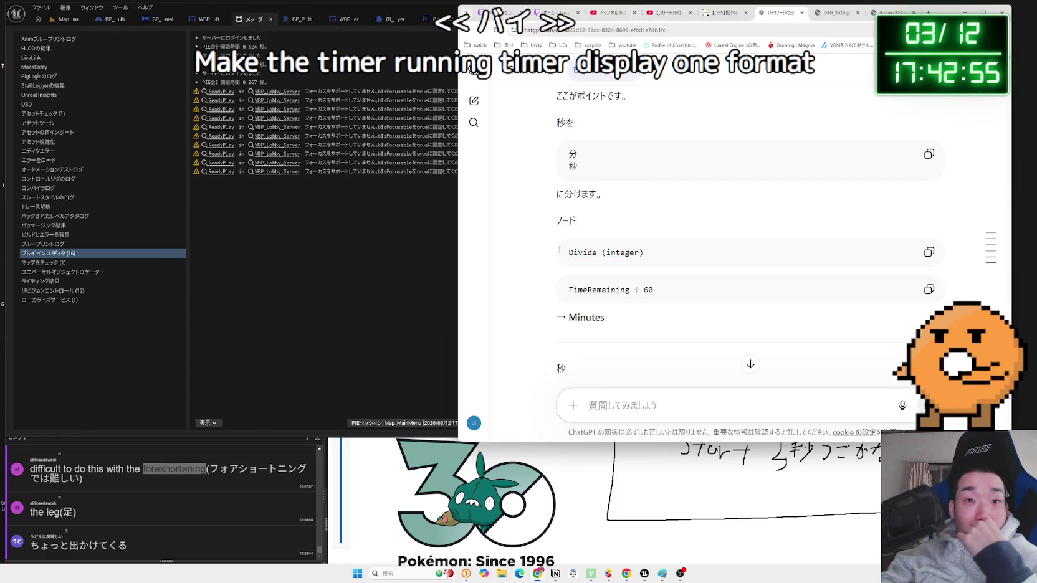
{"action": "scroll", "coordinate": [623, 253], "scroll_direction": "down", "scroll_amount": 2}
{"action": "scroll", "coordinate": [597, 252], "scroll_direction": "down", "scroll_amount": 1}
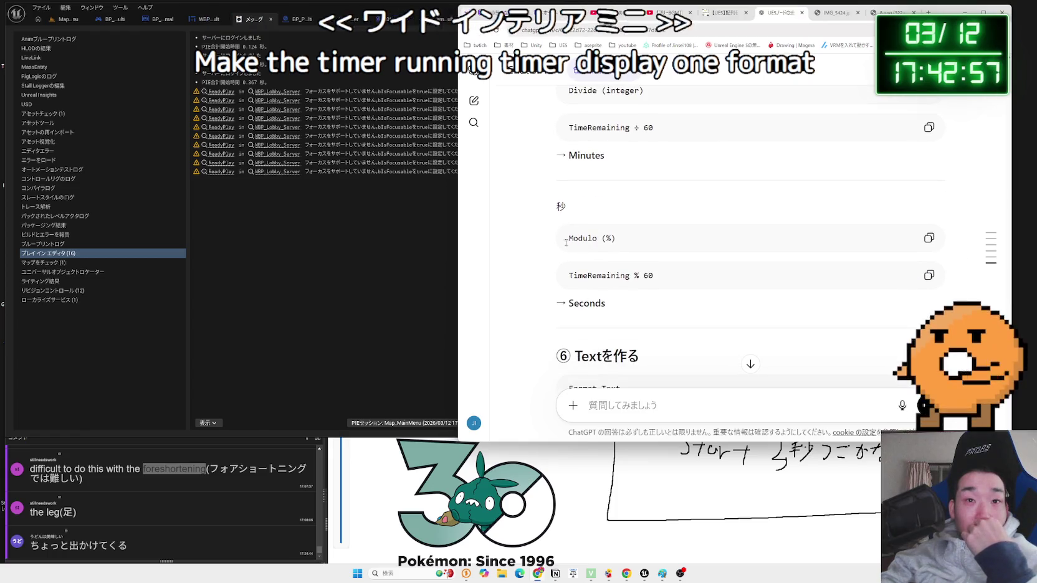
{"action": "left_click_drag", "start_coordinate": [616, 238], "coordinate": [557, 239]}
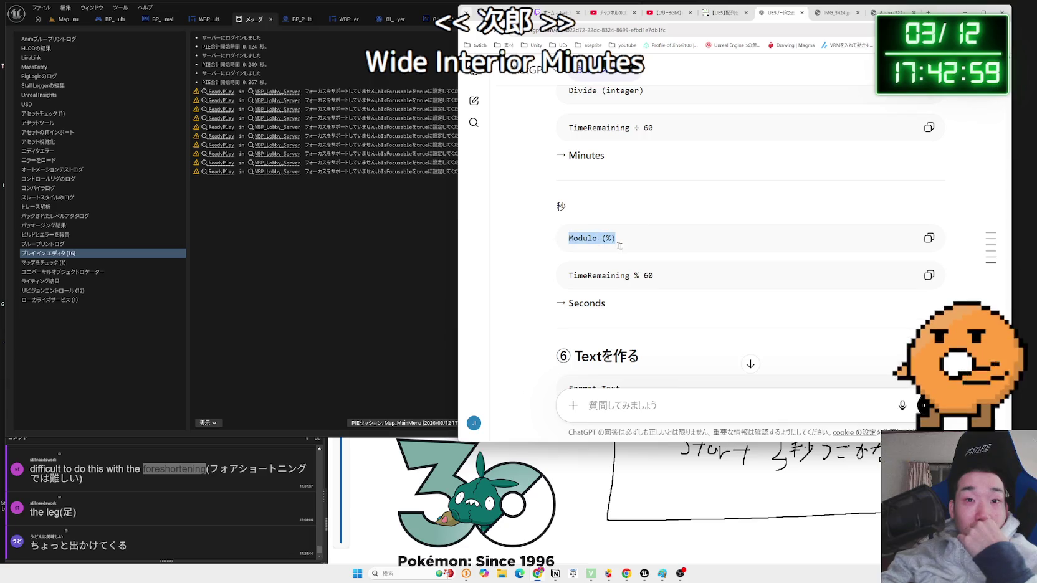
{"action": "left_click", "coordinate": [653, 276], "text": "shift"}
{"action": "scroll", "coordinate": [654, 244], "scroll_direction": "down", "scroll_amount": 2}
{"action": "left_click_drag", "start_coordinate": [640, 235], "coordinate": [575, 235]}
{"action": "left_click", "coordinate": [580, 236]}
{"action": "left_click", "coordinate": [590, 236]}
{"action": "scroll", "coordinate": [641, 242], "scroll_direction": "down", "scroll_amount": 2}
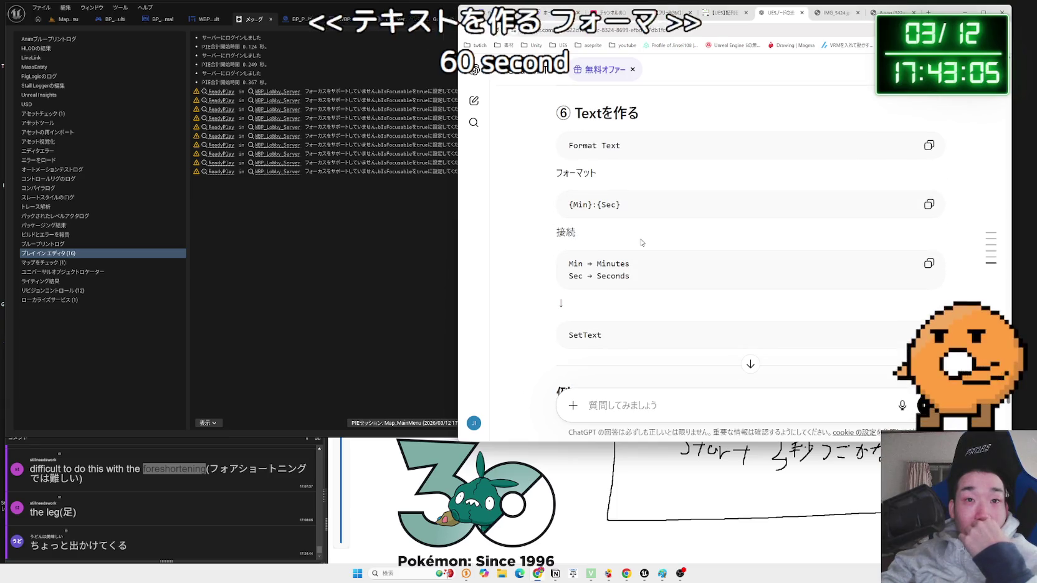
{"action": "scroll", "coordinate": [642, 243], "scroll_direction": "down", "scroll_amount": 1}
{"action": "left_click_drag", "start_coordinate": [630, 236], "coordinate": [564, 223]}
{"action": "scroll", "coordinate": [646, 237], "scroll_direction": "down", "scroll_amount": 3}
{"action": "double_click", "coordinate": [648, 225]}
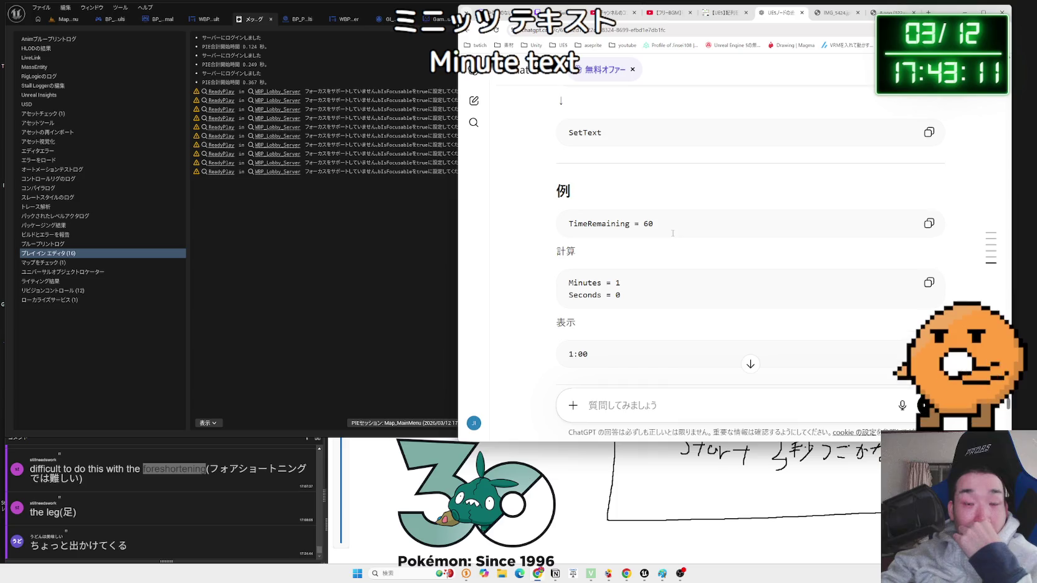
- Review the finished 1:00-to-0:57 countdown example, then return to the Unreal editor
{"action": "scroll", "coordinate": [672, 233], "scroll_direction": "down", "scroll_amount": 2}
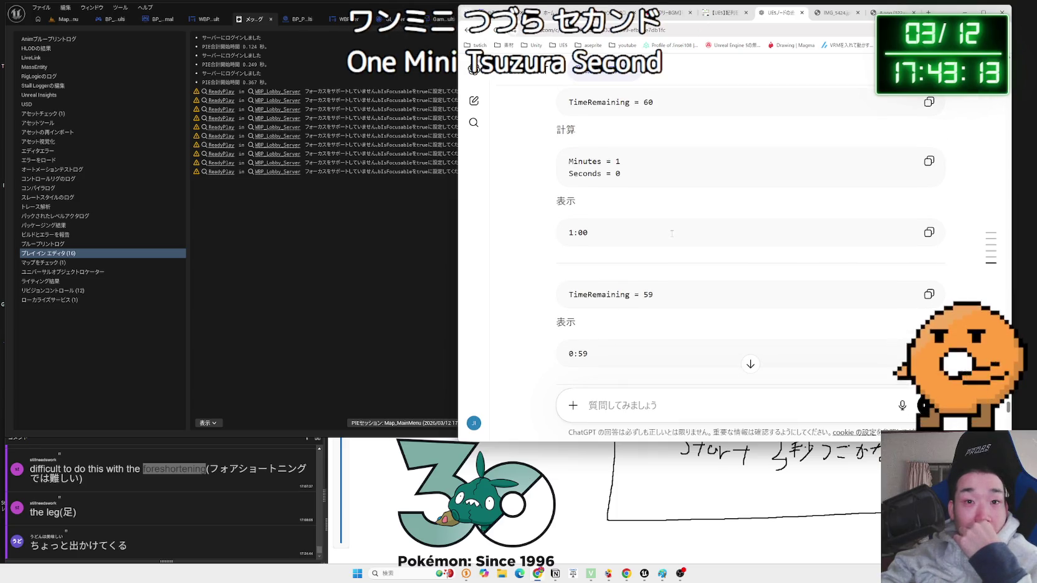
{"action": "scroll", "coordinate": [672, 233], "scroll_direction": "down", "scroll_amount": 1}
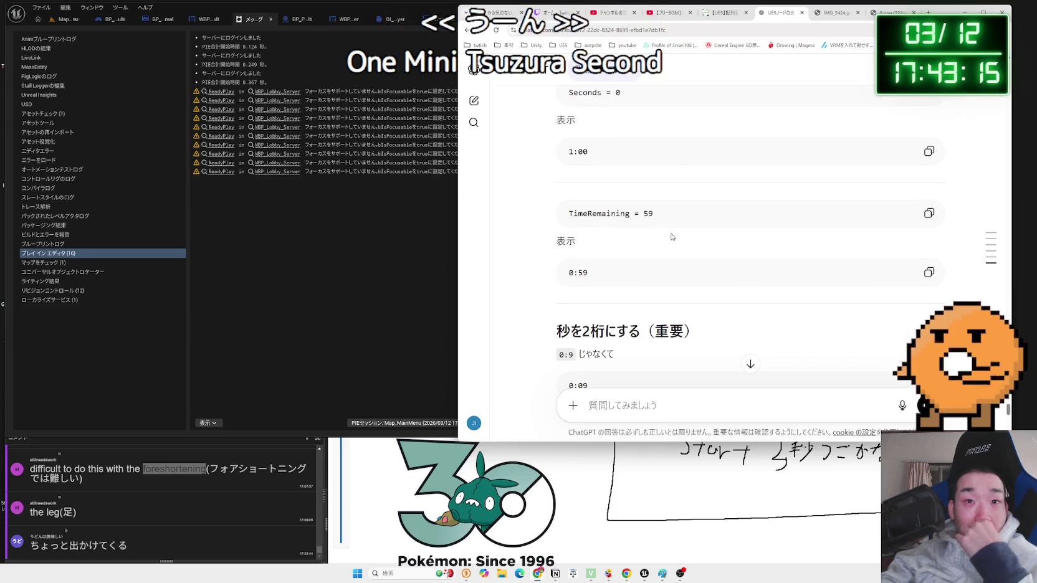
{"action": "scroll", "coordinate": [672, 237], "scroll_direction": "down", "scroll_amount": 2}
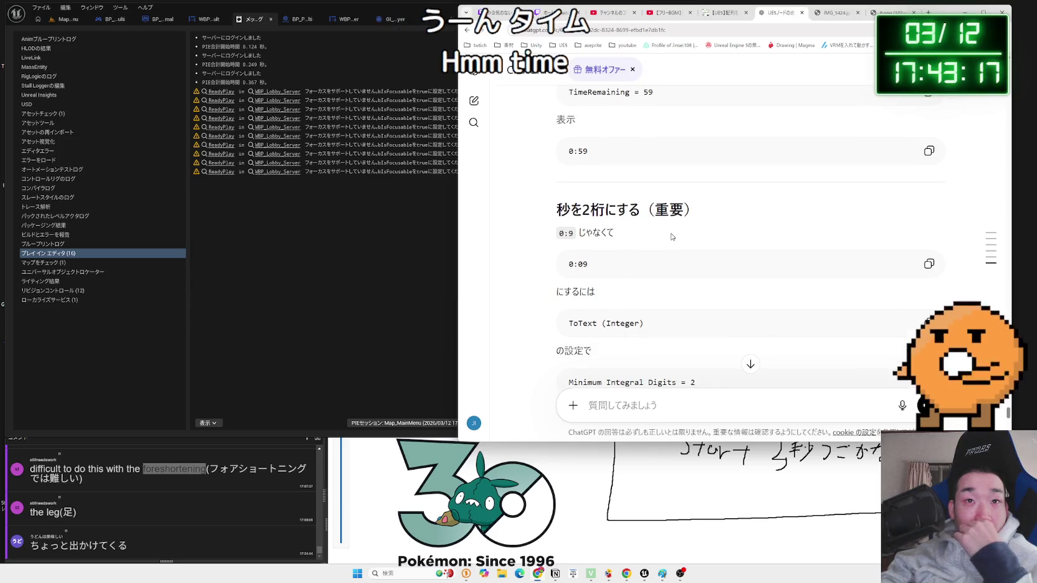
{"action": "scroll", "coordinate": [672, 237], "scroll_direction": "up", "scroll_amount": 4}
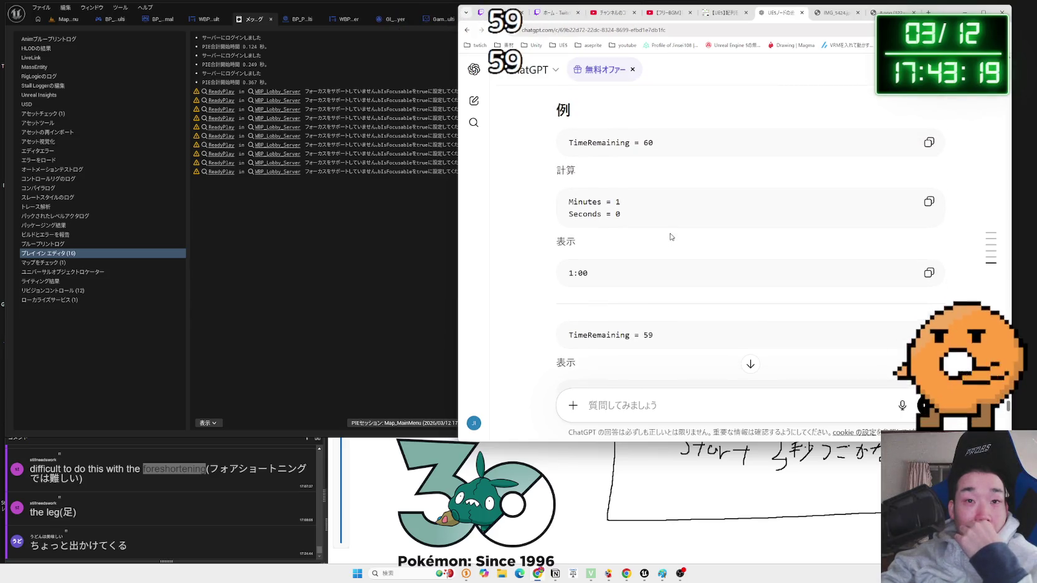
{"action": "scroll", "coordinate": [670, 237], "scroll_direction": "down", "scroll_amount": 5}
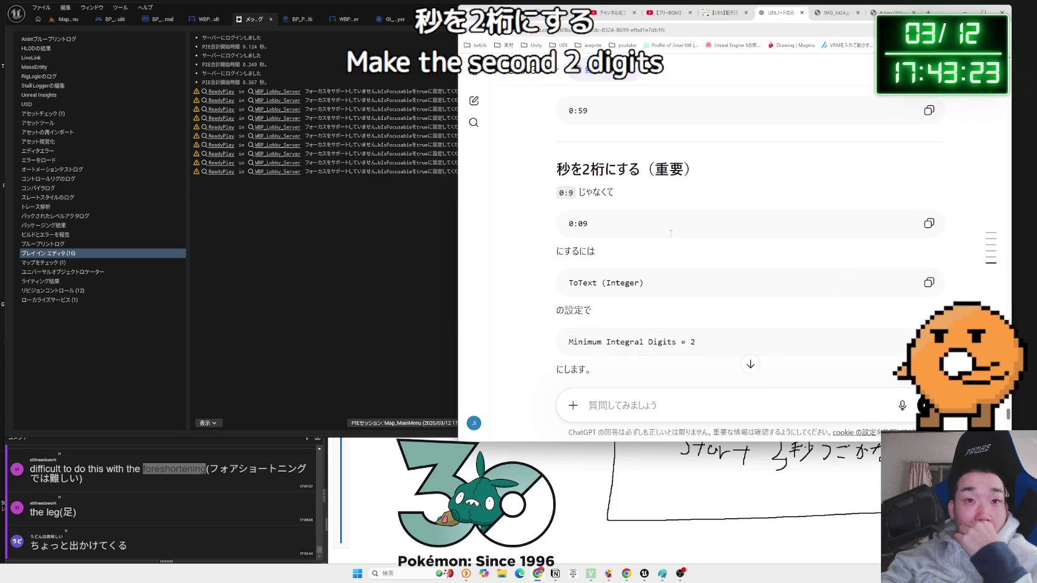
{"action": "scroll", "coordinate": [670, 234], "scroll_direction": "down", "scroll_amount": 1}
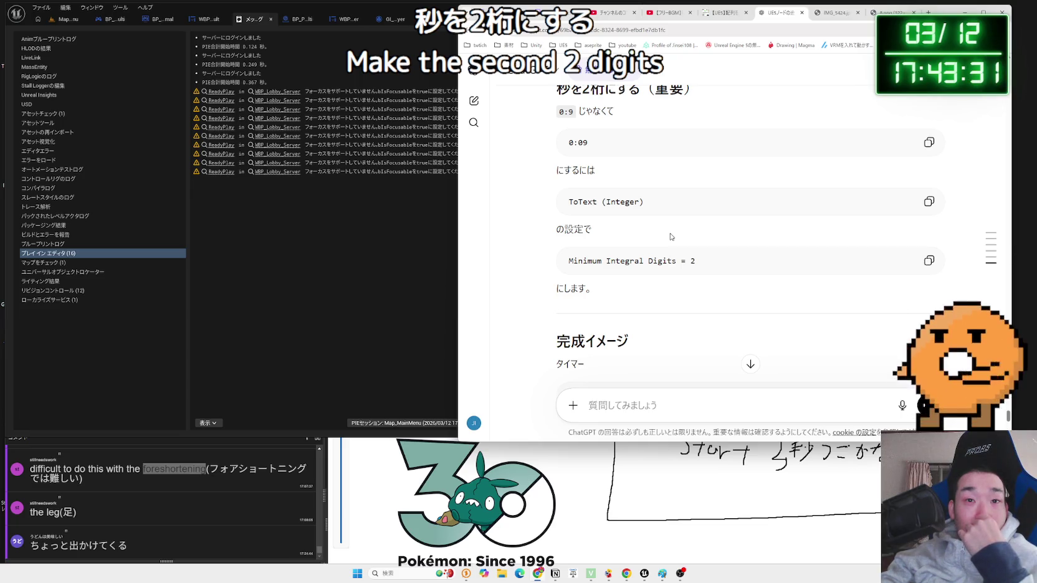
{"action": "scroll", "coordinate": [670, 237], "scroll_direction": "down", "scroll_amount": 1}
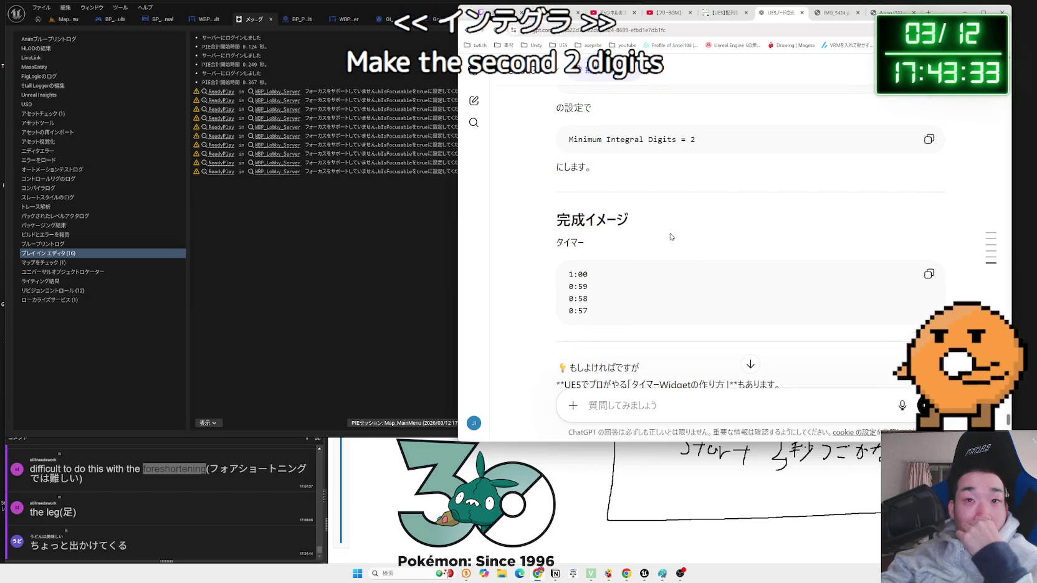
{"action": "scroll", "coordinate": [670, 237], "scroll_direction": "down", "scroll_amount": 1}
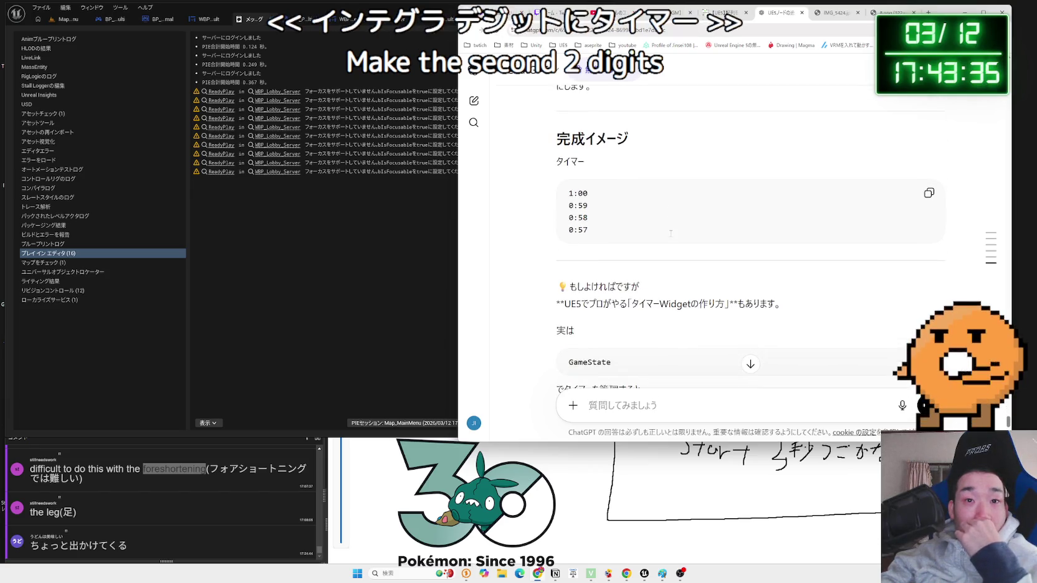
{"action": "scroll", "coordinate": [670, 236], "scroll_direction": "down", "scroll_amount": 1}
{"action": "scroll", "coordinate": [670, 237], "scroll_direction": "down", "scroll_amount": 1}
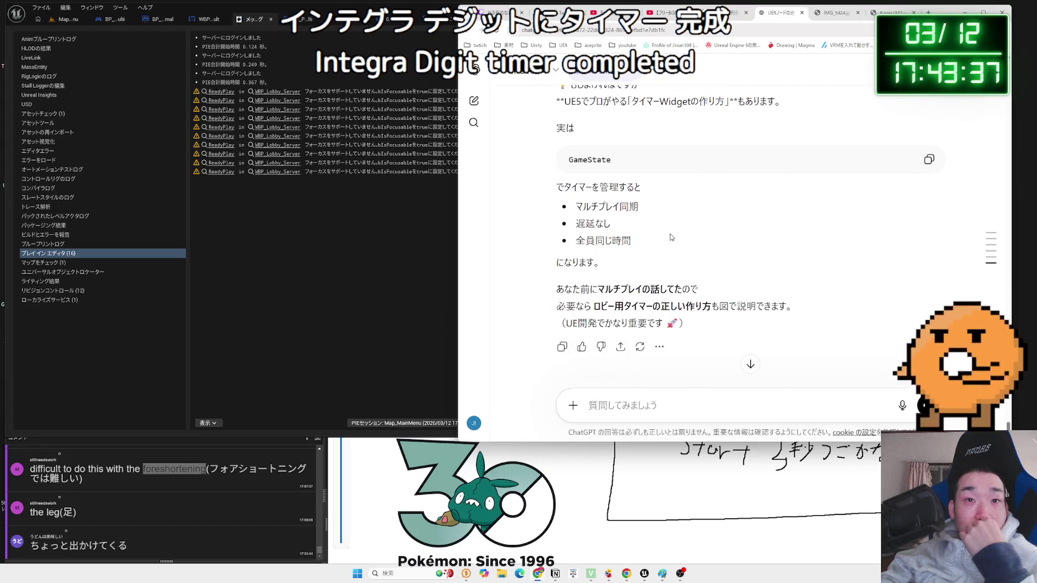
{"action": "scroll", "coordinate": [670, 236], "scroll_direction": "up", "scroll_amount": 1}
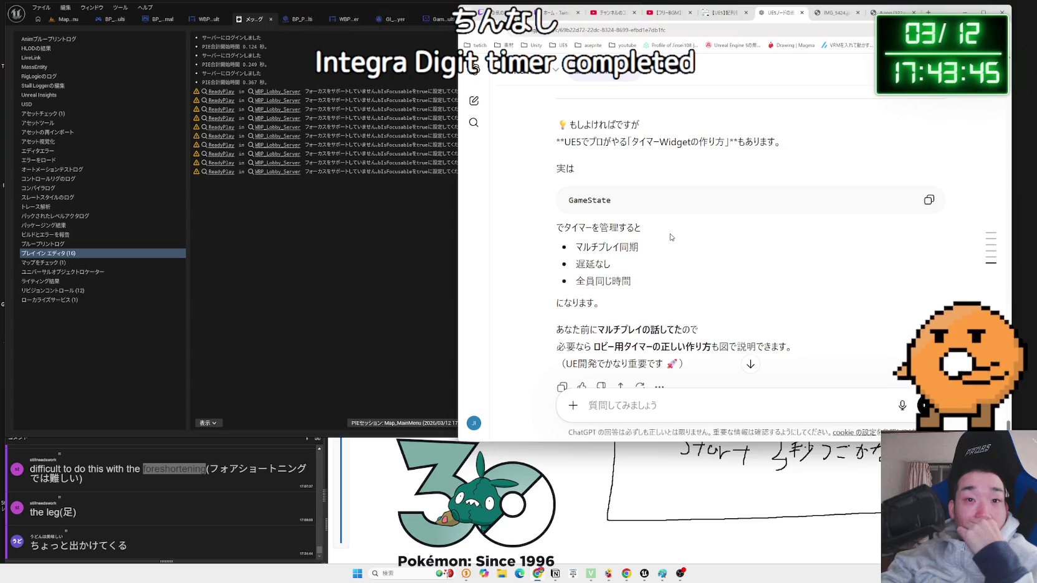
{"action": "scroll", "coordinate": [670, 237], "scroll_direction": "down", "scroll_amount": 1}
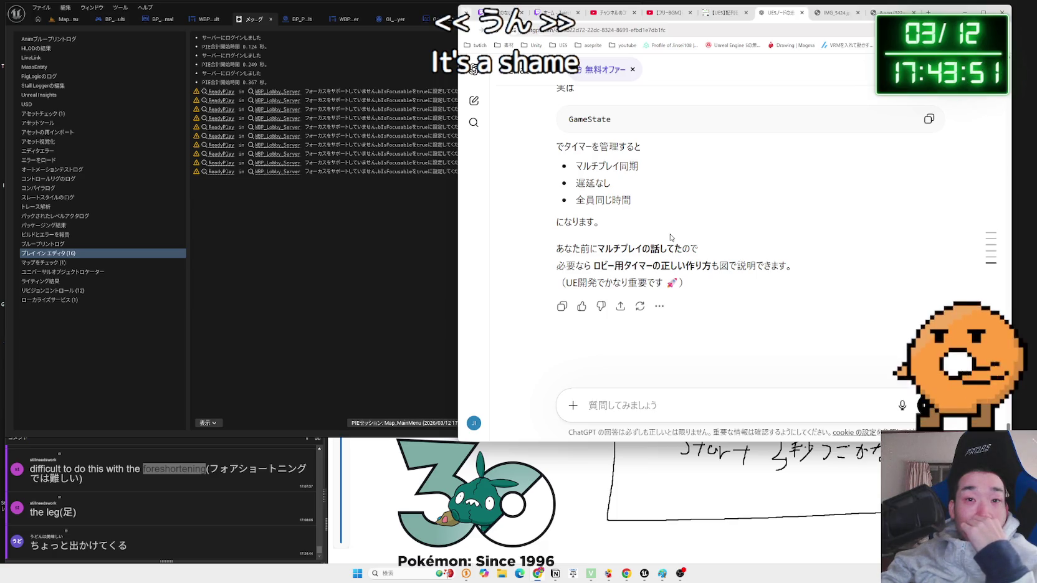
{"action": "scroll", "coordinate": [671, 237], "scroll_direction": "up", "scroll_amount": 2}
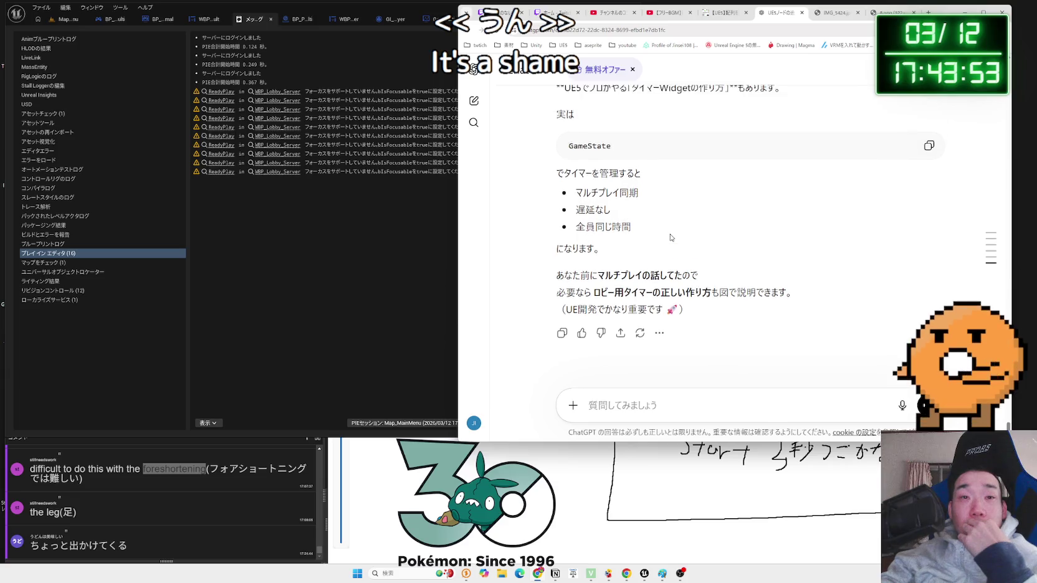
{"action": "left_click", "coordinate": [451, 161]}
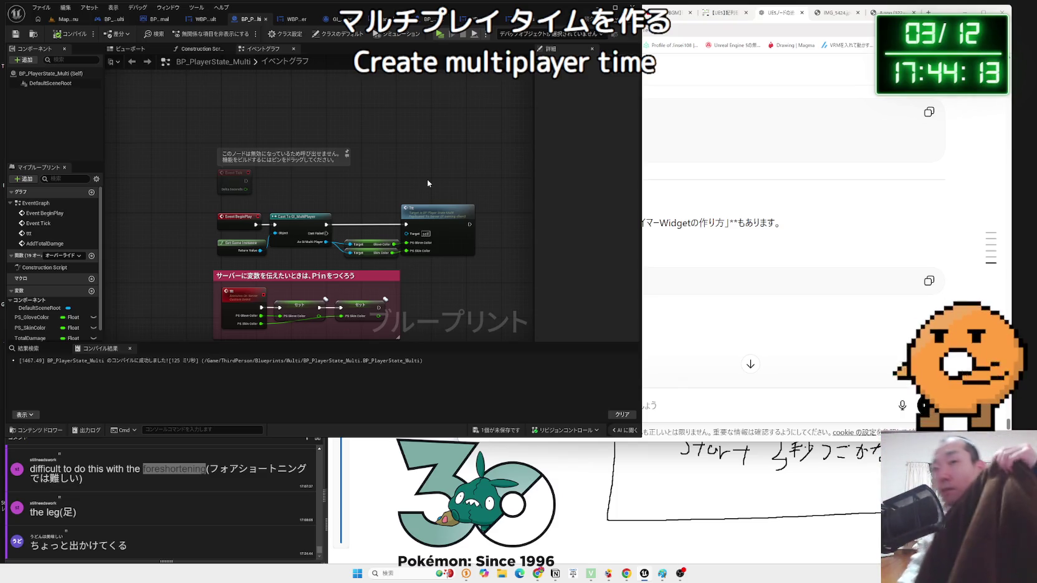
- Bring the ChatGPT timer conversation back in front of the editor
{"action": "left_click", "coordinate": [790, 198]}
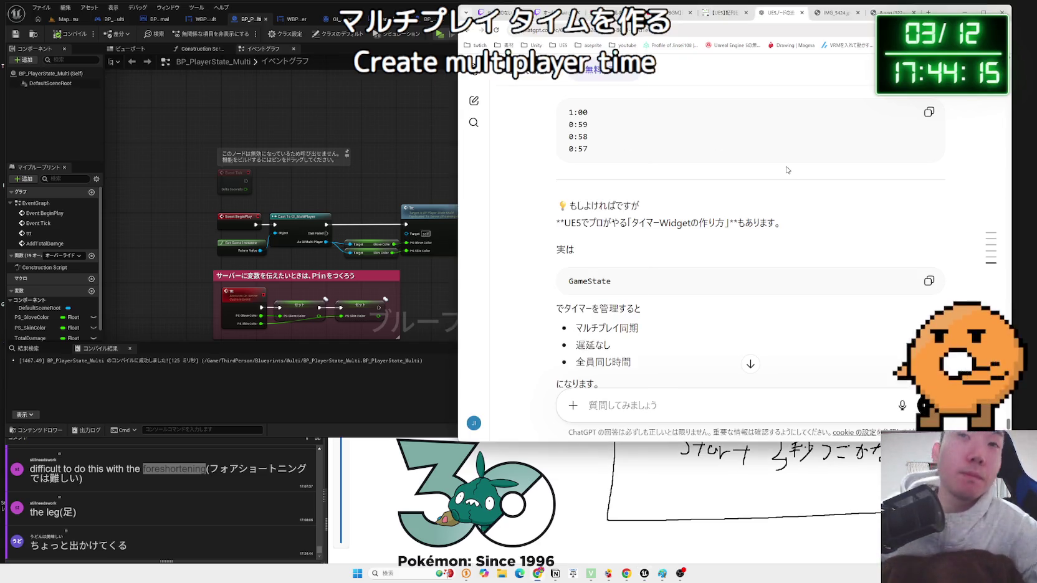
{"action": "scroll", "coordinate": [789, 203], "scroll_direction": "down", "scroll_amount": 2}
{"action": "scroll", "coordinate": [691, 227], "scroll_direction": "up", "scroll_amount": 3}
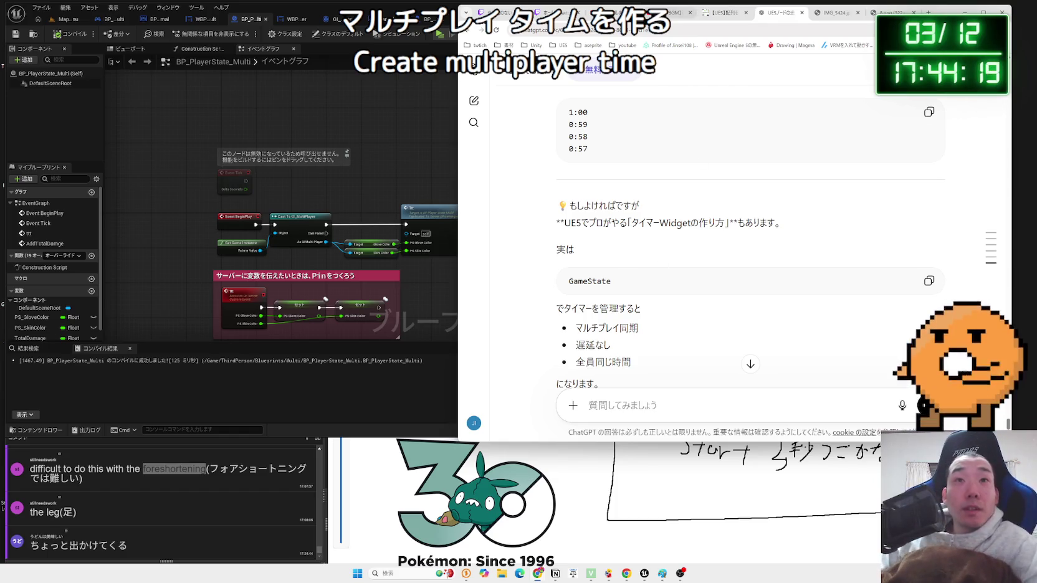
- Cycle through the BGM video, illustration, UE5 docs and channel tabs, ending on ChatGPT
{"action": "left_click", "coordinate": [670, 12]}
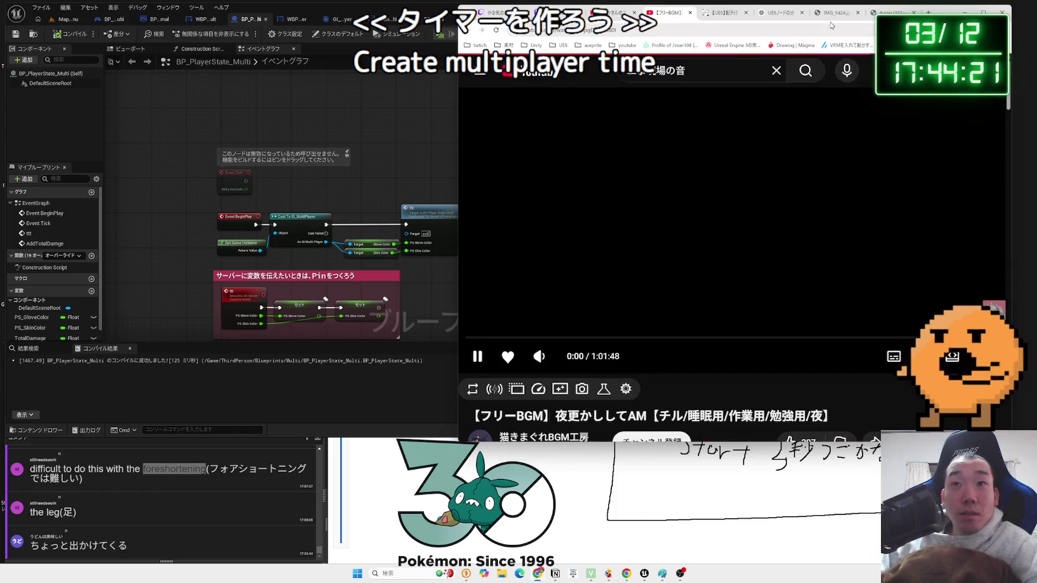
{"action": "left_click", "coordinate": [835, 14]}
{"action": "key", "text": "ctrl+Tab"}
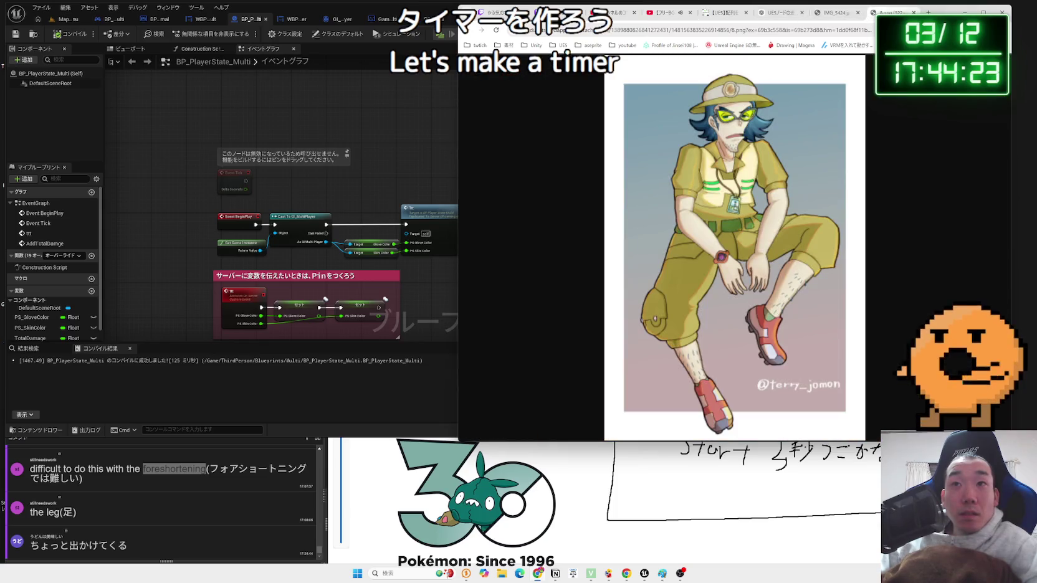
{"action": "left_click", "coordinate": [779, 12]}
{"action": "left_click", "coordinate": [723, 12]}
{"action": "left_click", "coordinate": [670, 13]}
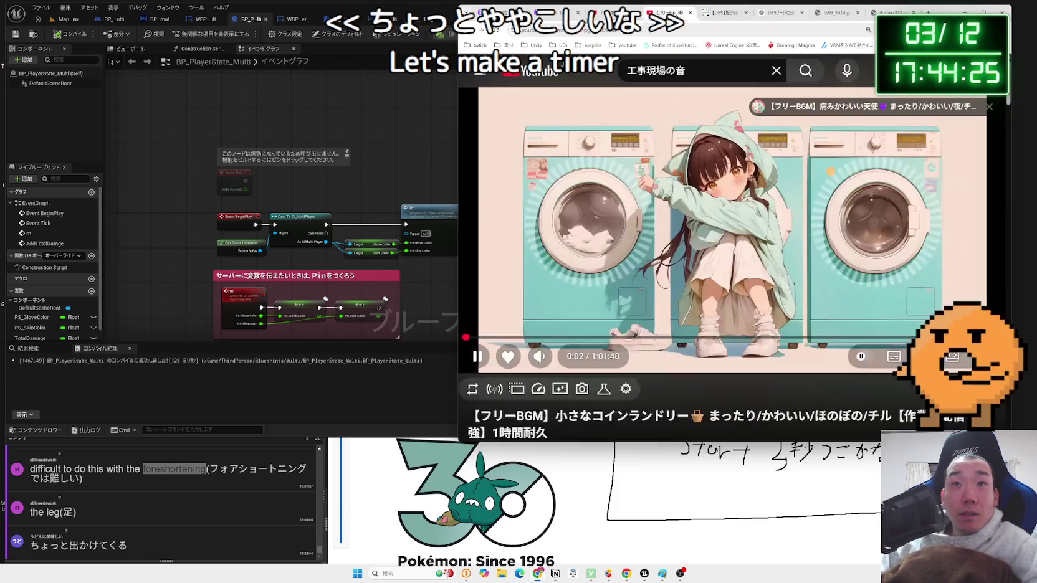
{"action": "left_click", "coordinate": [607, 13]}
{"action": "left_click", "coordinate": [723, 12]}
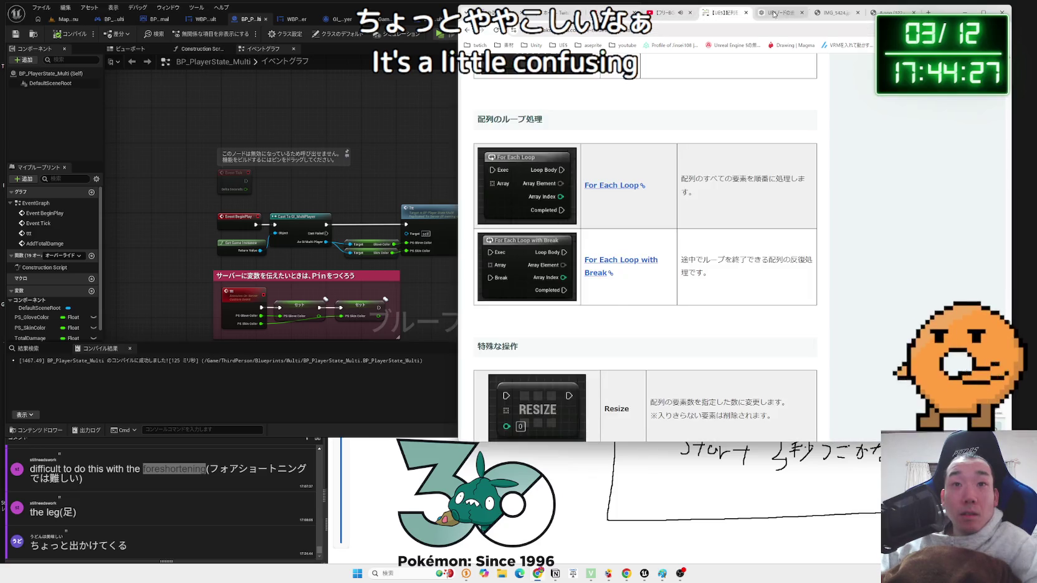
{"action": "left_click", "coordinate": [779, 12]}
{"action": "scroll", "coordinate": [721, 212], "scroll_direction": "down", "scroll_amount": 3}
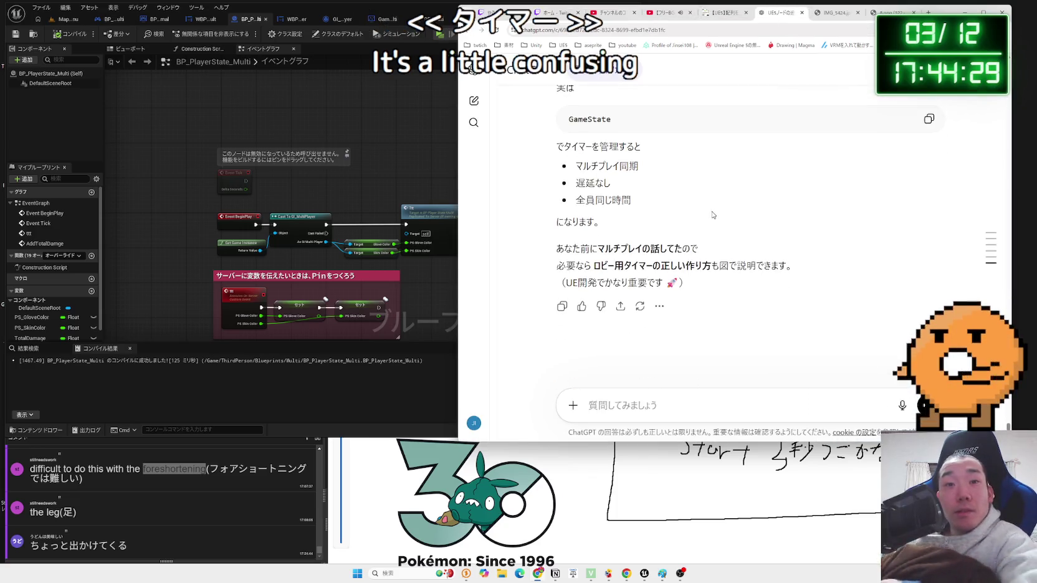
- Highlight the TimeRemaining = 59 line in ChatGPT's reply
{"action": "scroll", "coordinate": [717, 218], "scroll_direction": "up", "scroll_amount": 15}
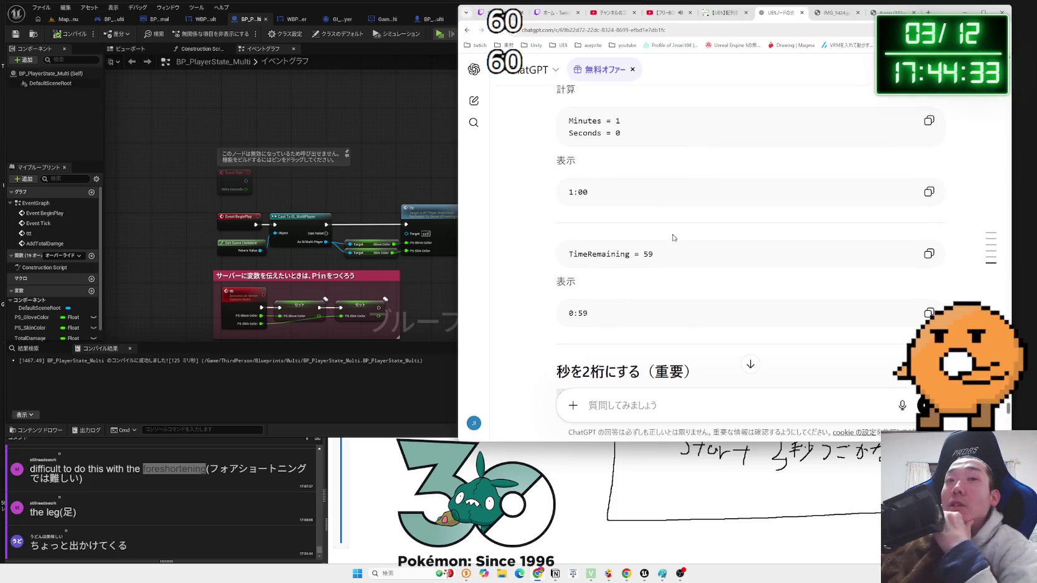
{"action": "left_click_drag", "start_coordinate": [601, 258], "coordinate": [568, 255]}
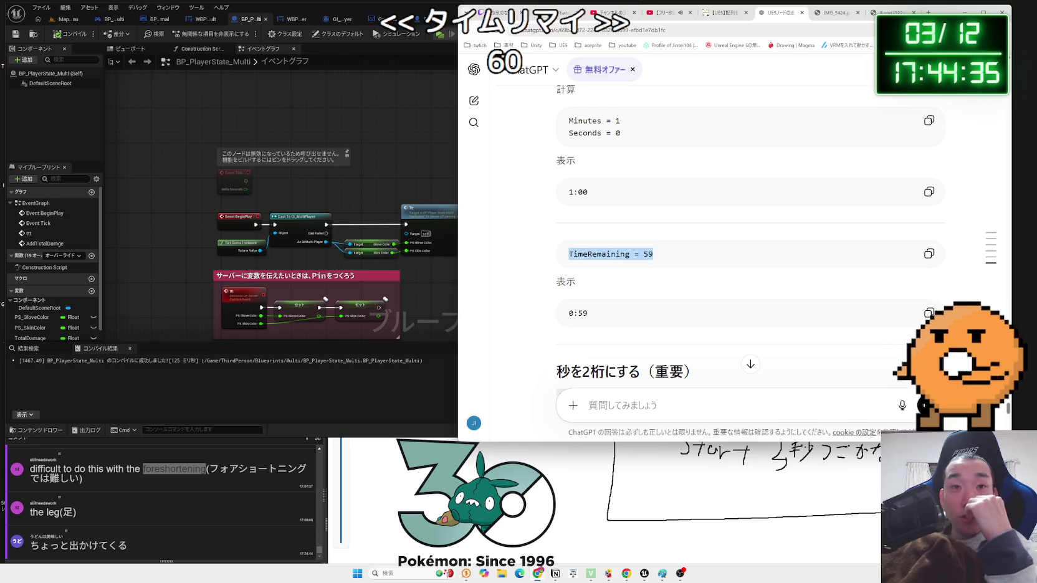
{"action": "left_click", "coordinate": [623, 252]}
- Scroll back to sections ① and ② on TimerText and the TimeRemaining Integer, then return to Unreal
{"action": "scroll", "coordinate": [648, 251], "scroll_direction": "up", "scroll_amount": 3}
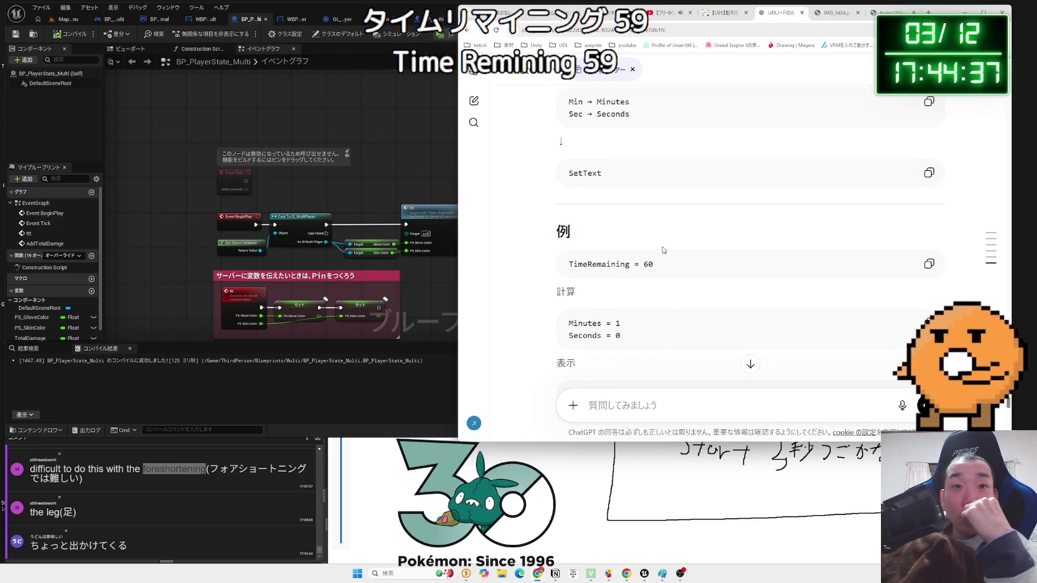
{"action": "scroll", "coordinate": [663, 250], "scroll_direction": "up", "scroll_amount": 5}
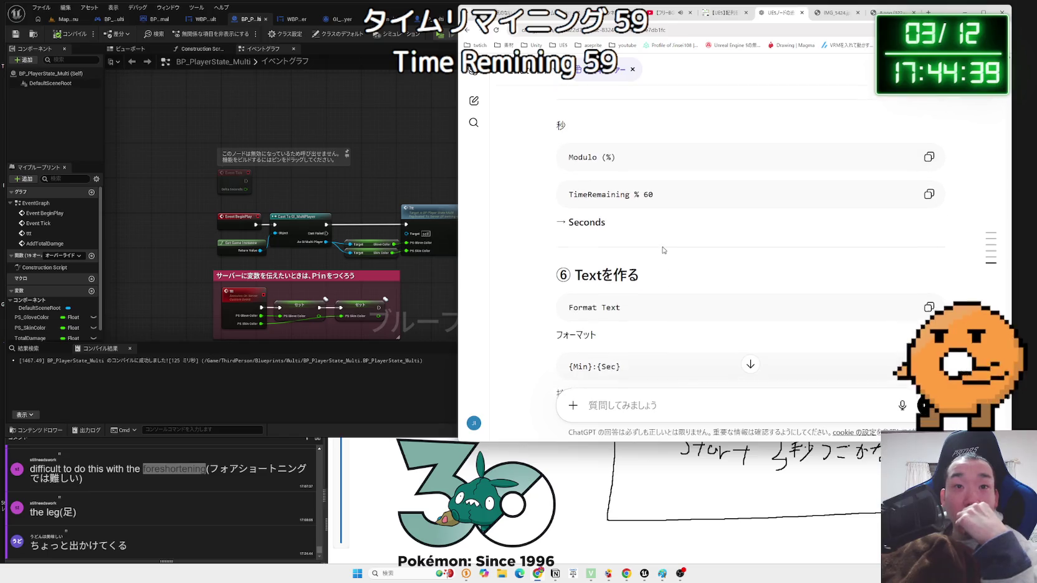
{"action": "scroll", "coordinate": [664, 250], "scroll_direction": "up", "scroll_amount": 10}
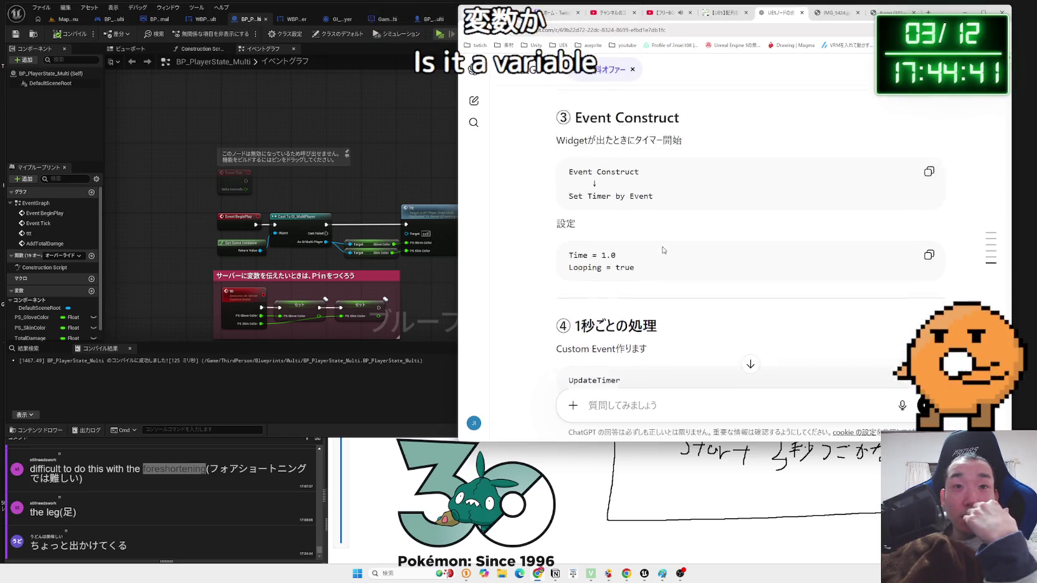
{"action": "scroll", "coordinate": [664, 250], "scroll_direction": "up", "scroll_amount": 3}
{"action": "scroll", "coordinate": [664, 250], "scroll_direction": "up", "scroll_amount": 6}
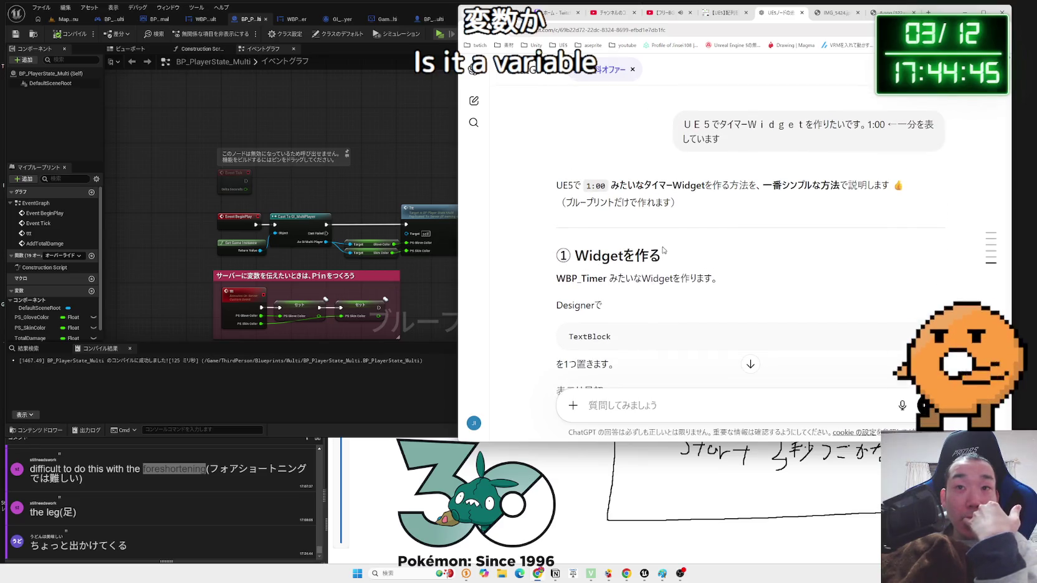
{"action": "scroll", "coordinate": [664, 250], "scroll_direction": "down", "scroll_amount": 2}
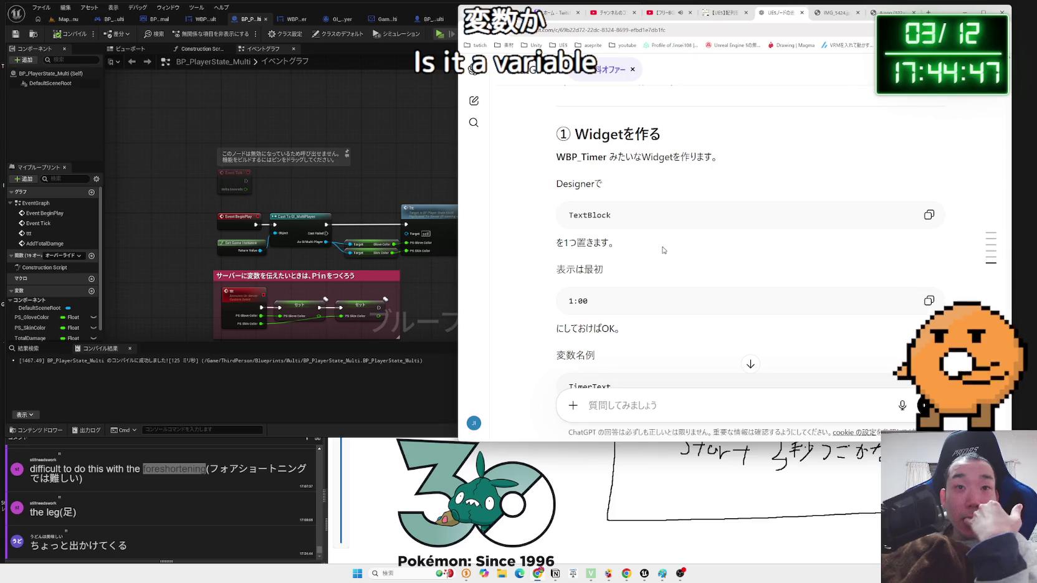
{"action": "scroll", "coordinate": [664, 249], "scroll_direction": "down", "scroll_amount": 2}
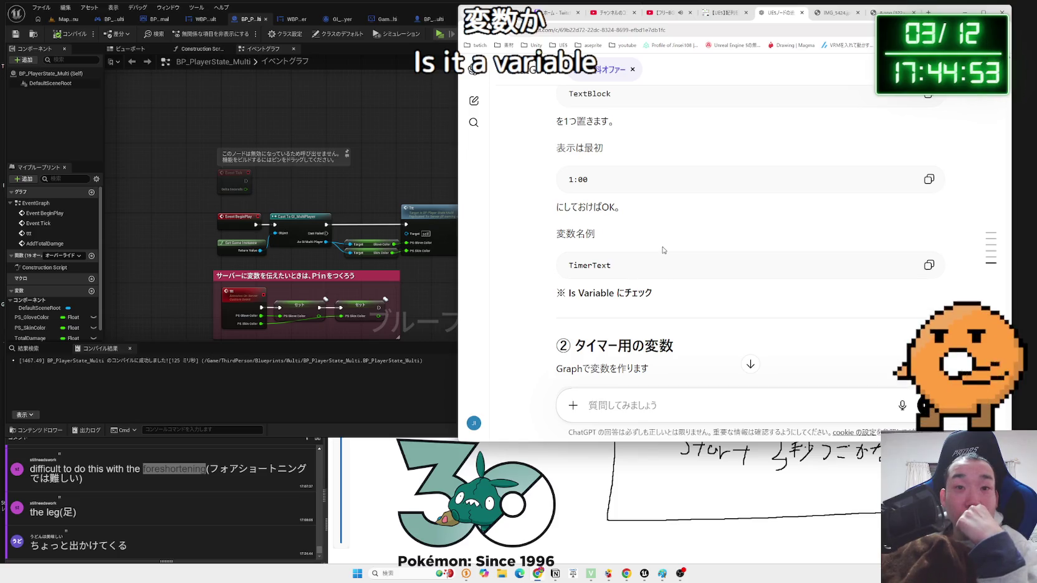
{"action": "scroll", "coordinate": [663, 250], "scroll_direction": "up", "scroll_amount": 3}
{"action": "scroll", "coordinate": [663, 250], "scroll_direction": "down", "scroll_amount": 7}
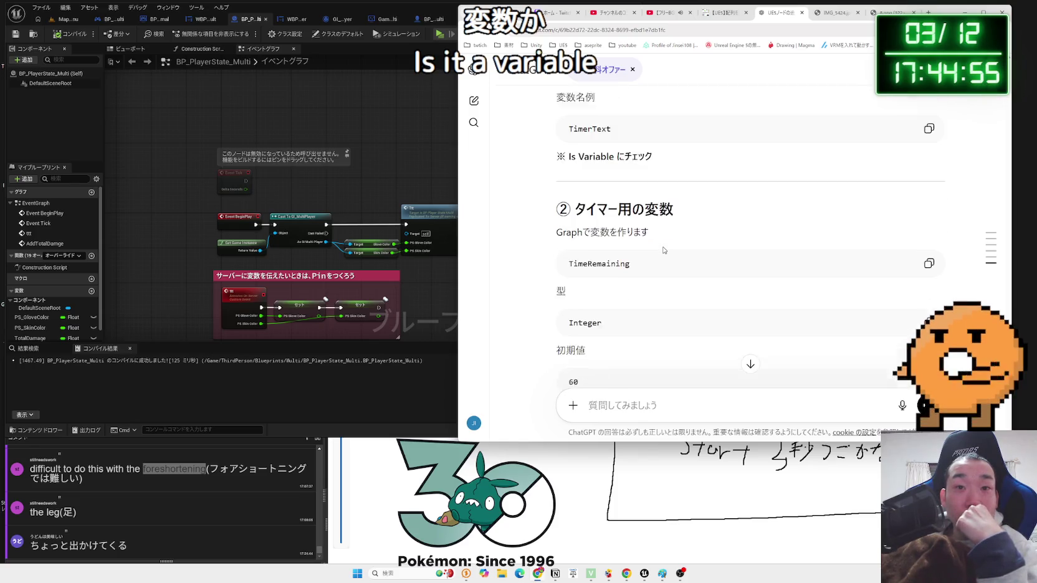
{"action": "scroll", "coordinate": [664, 247], "scroll_direction": "up", "scroll_amount": 3}
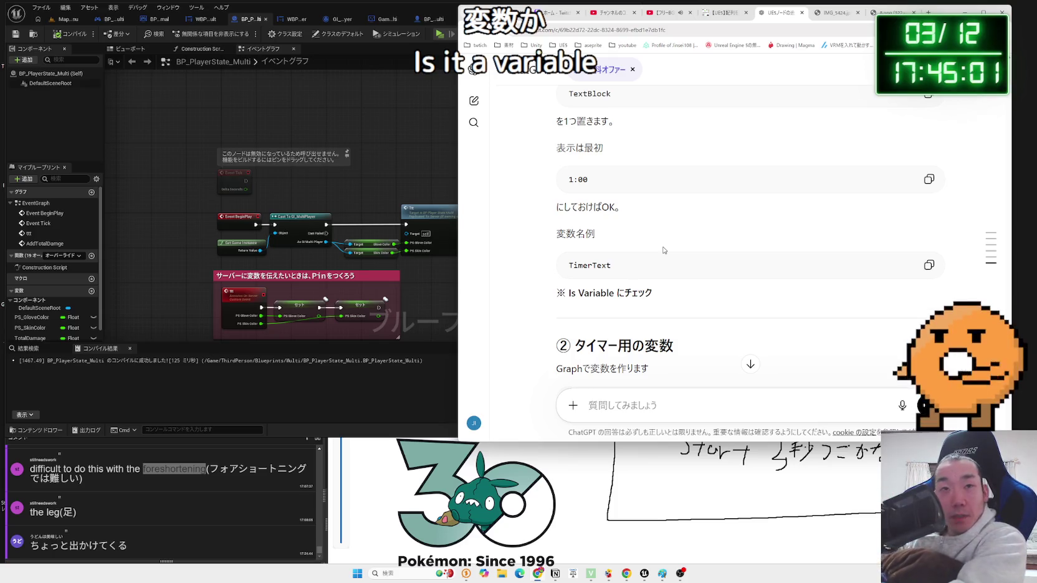
{"action": "left_click", "coordinate": [410, 147]}
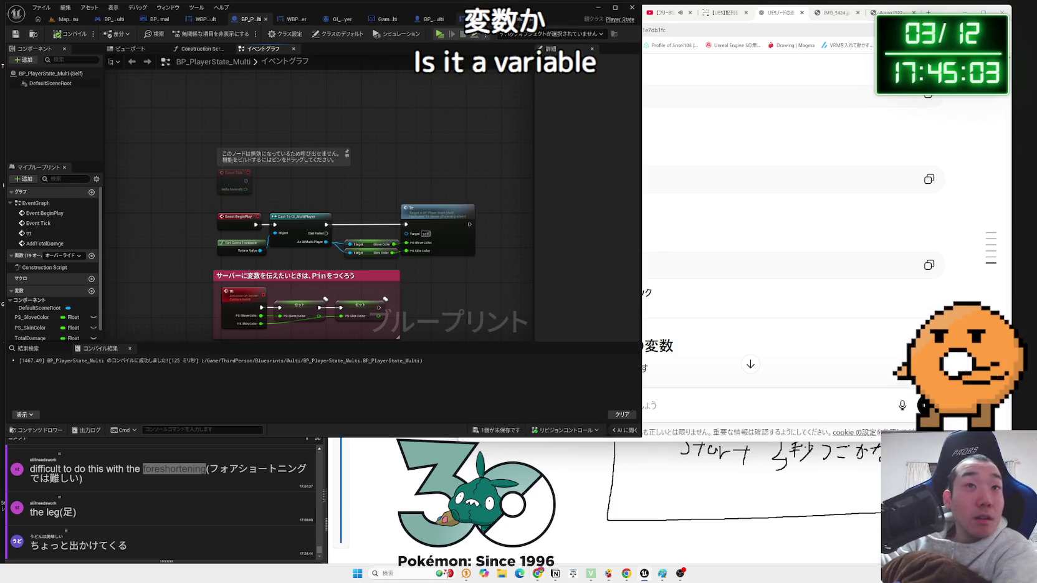
- In WBP_BattleTimer's designer, set the text block's text to 1:00
{"action": "left_click", "coordinate": [518, 19]}
{"action": "left_click", "coordinate": [568, 35]}
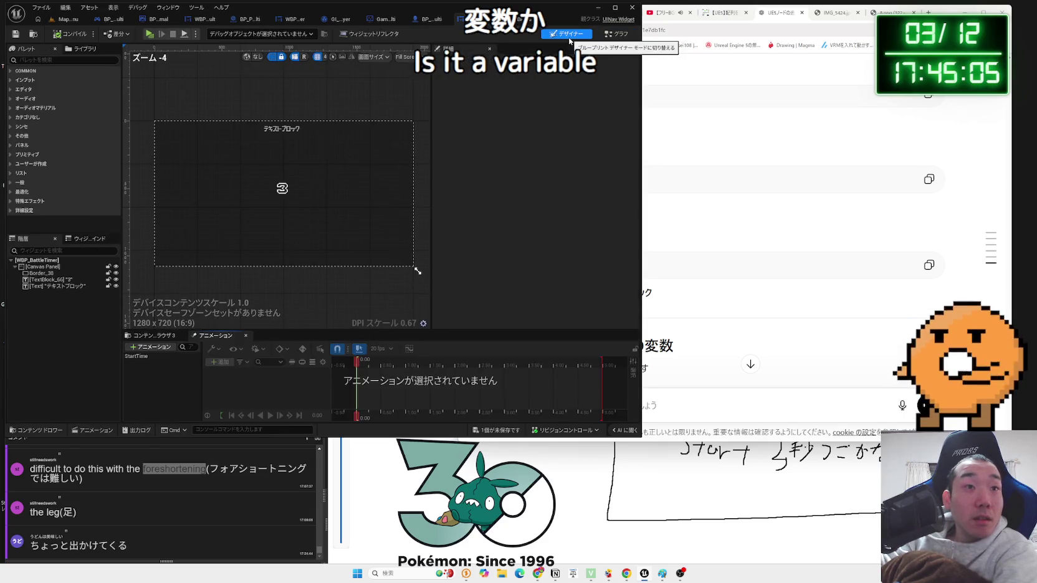
{"action": "left_click", "coordinate": [270, 131]}
{"action": "scroll", "coordinate": [270, 130], "scroll_direction": "up", "scroll_amount": 3}
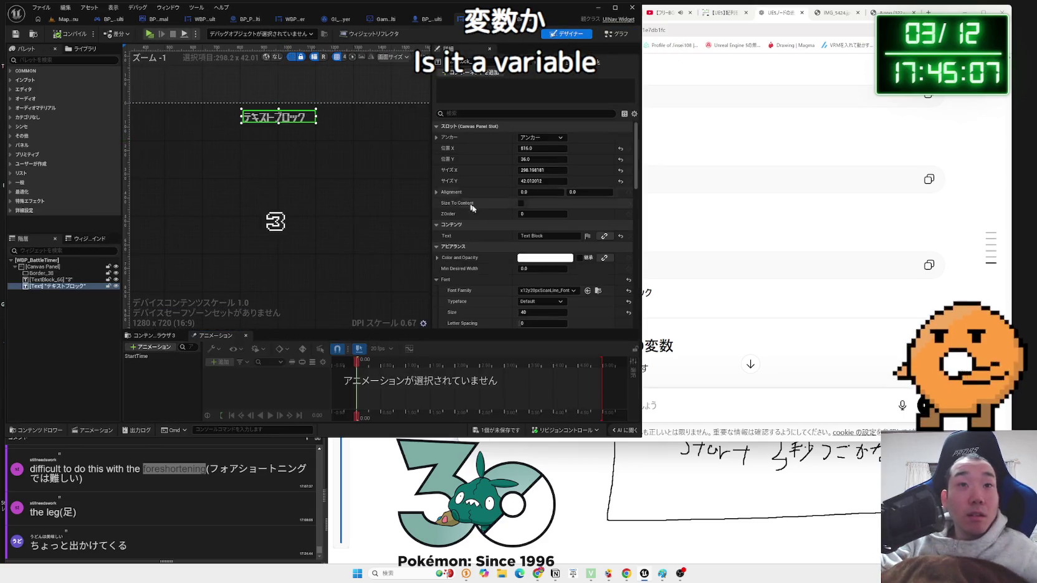
{"action": "left_click", "coordinate": [512, 236]}
{"action": "key", "text": "BackSpace"}
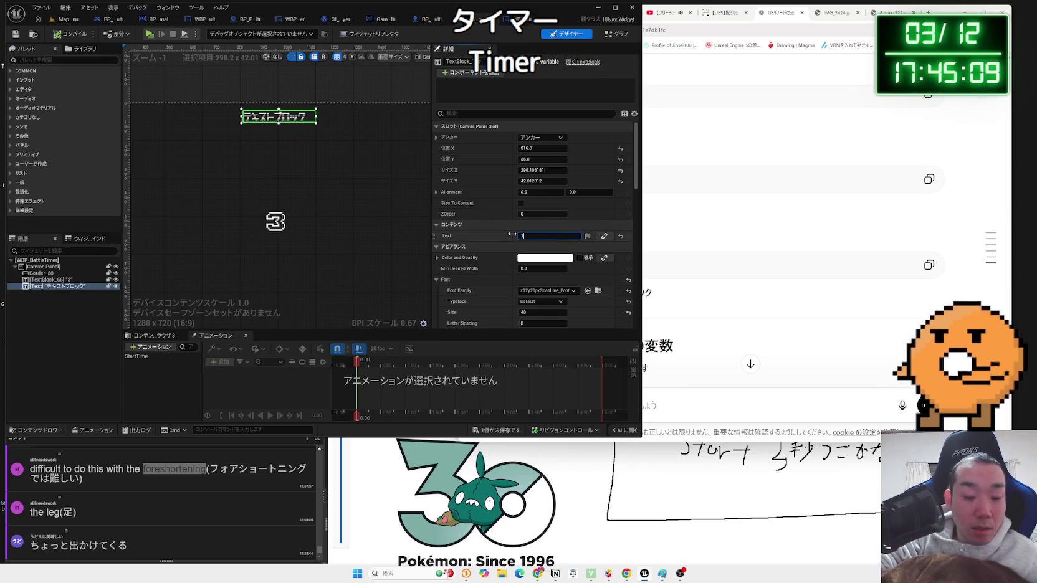
{"action": "type", "text": "1"}
{"action": "key", "text": "Return"}
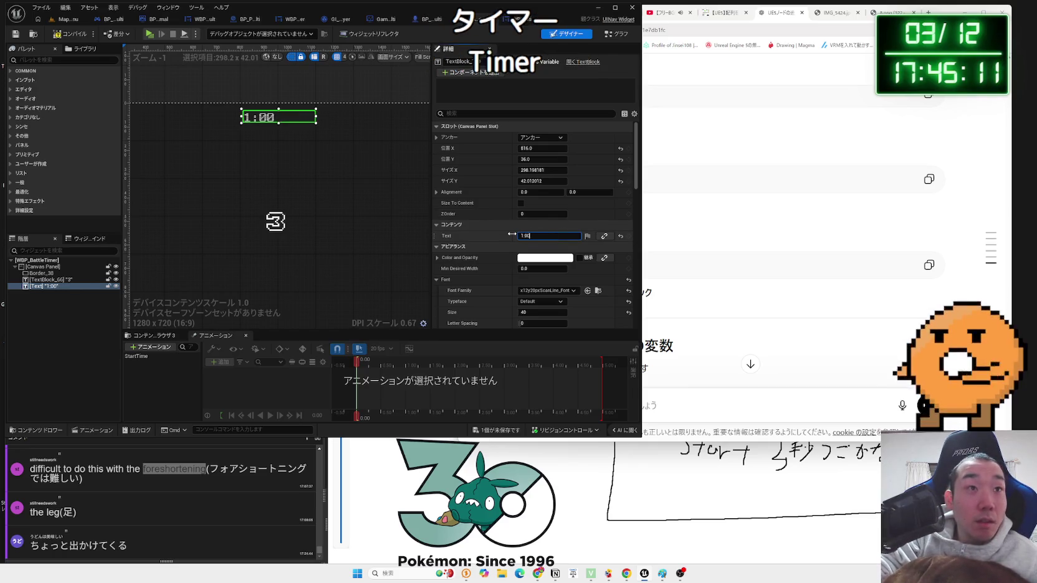
- Move the 1:00 text to the top centre and save the widget
{"action": "scroll", "coordinate": [289, 187], "scroll_direction": "down", "scroll_amount": 3}
{"action": "left_click_drag", "start_coordinate": [291, 127], "coordinate": [301, 128]}
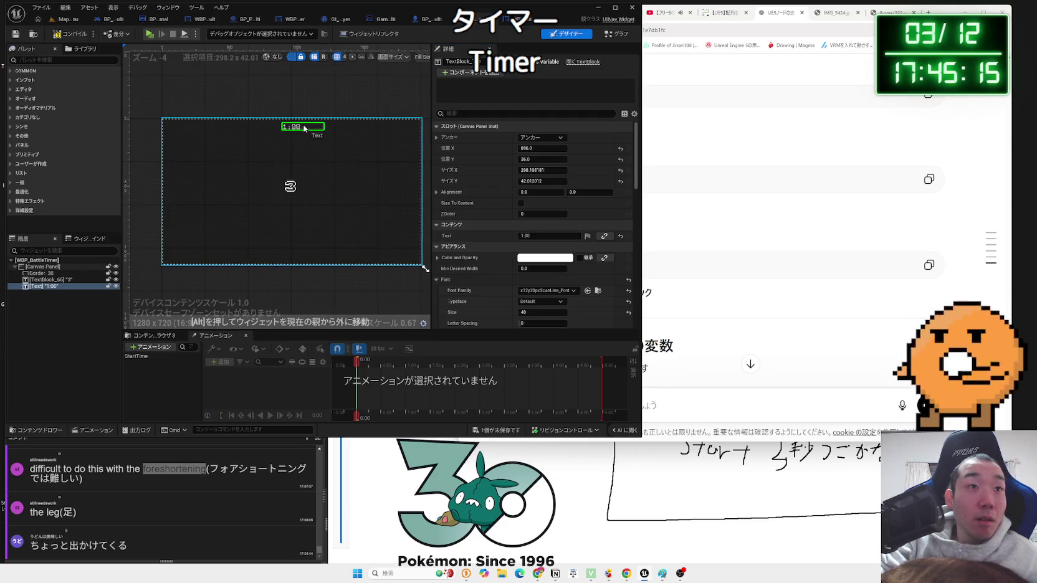
{"action": "left_click_drag", "start_coordinate": [303, 129], "coordinate": [303, 128]}
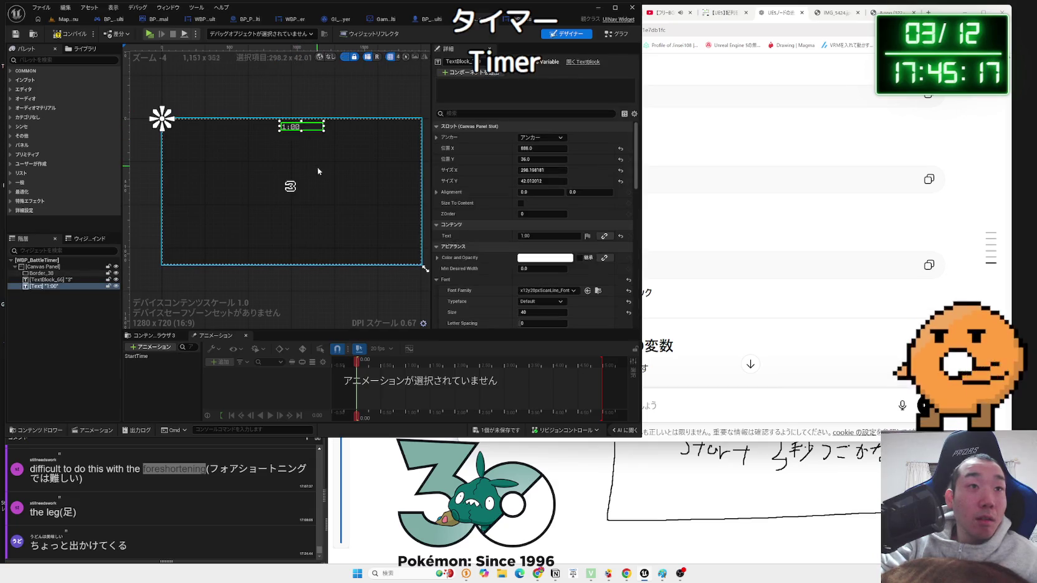
{"action": "left_click", "coordinate": [496, 431]}
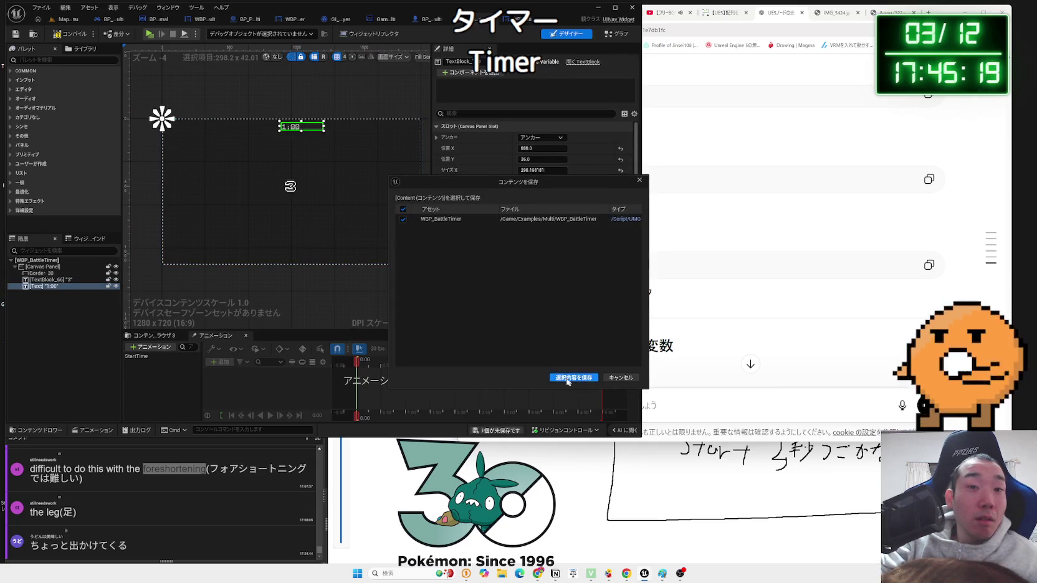
{"action": "left_click", "coordinate": [549, 374]}
- Tick Size To Content, nudge the 1:00 text slightly higher, and save all changes
{"action": "scroll", "coordinate": [288, 145], "scroll_direction": "up", "scroll_amount": 6}
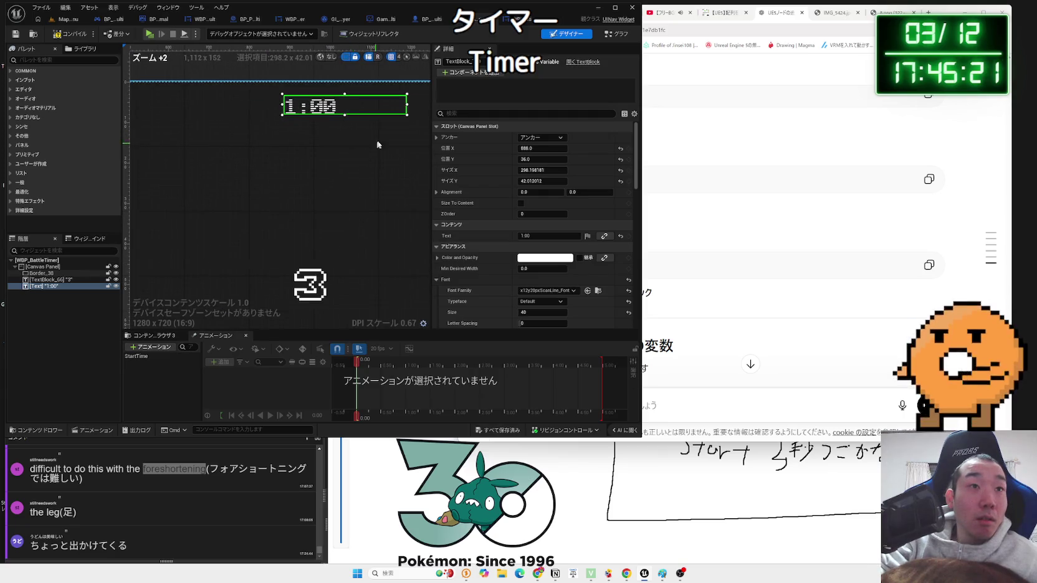
{"action": "left_click", "coordinate": [520, 203]}
{"action": "left_click_drag", "start_coordinate": [320, 117], "coordinate": [319, 110]}
{"action": "left_click", "coordinate": [331, 133]}
{"action": "scroll", "coordinate": [317, 149], "scroll_direction": "down", "scroll_amount": 6}
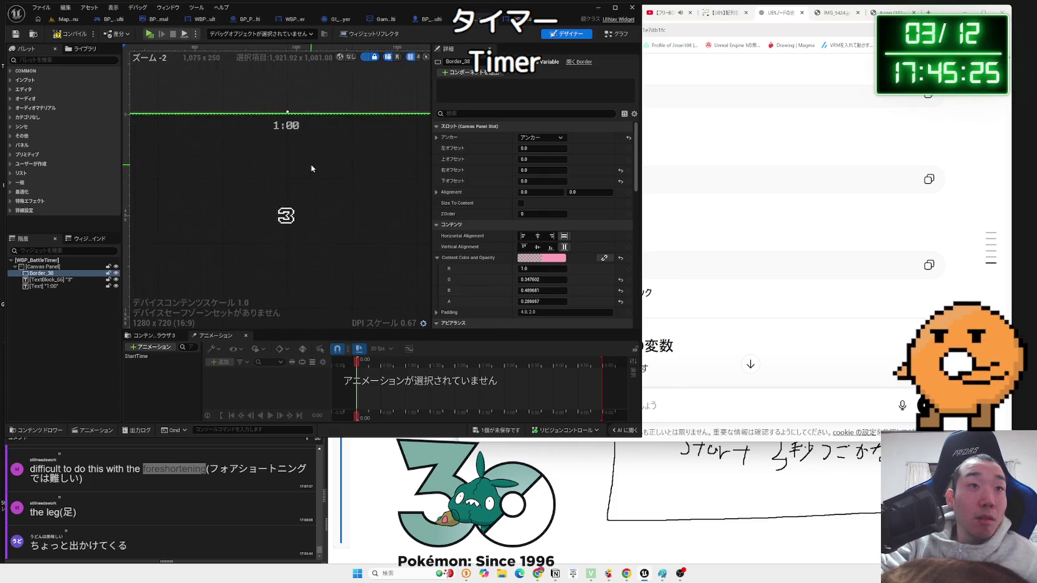
{"action": "scroll", "coordinate": [312, 164], "scroll_direction": "up", "scroll_amount": 2}
{"action": "scroll", "coordinate": [307, 151], "scroll_direction": "down", "scroll_amount": 3}
{"action": "scroll", "coordinate": [308, 150], "scroll_direction": "up", "scroll_amount": 3}
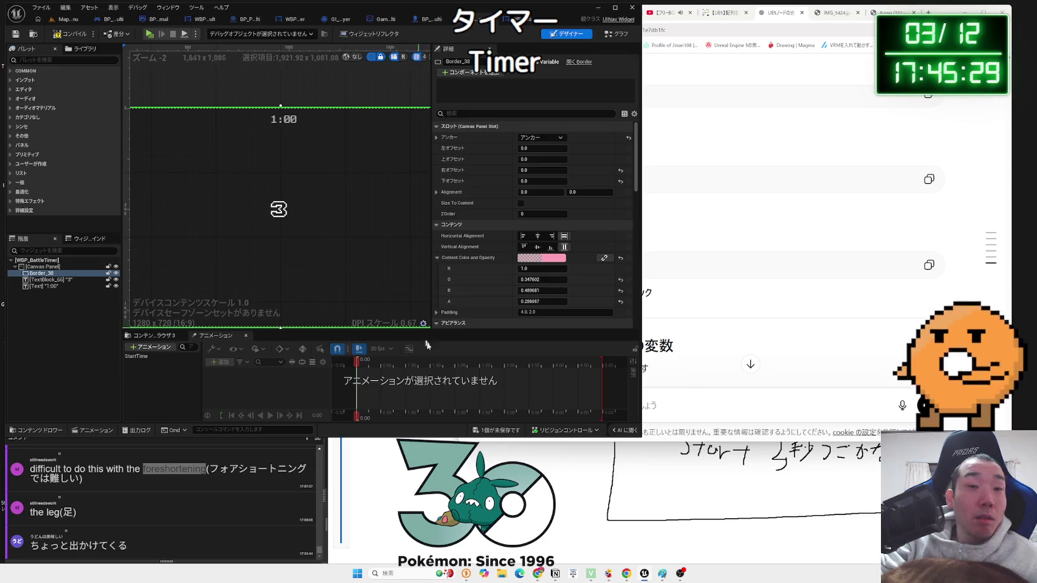
{"action": "left_click", "coordinate": [497, 435]}
{"action": "left_click", "coordinate": [567, 383]}
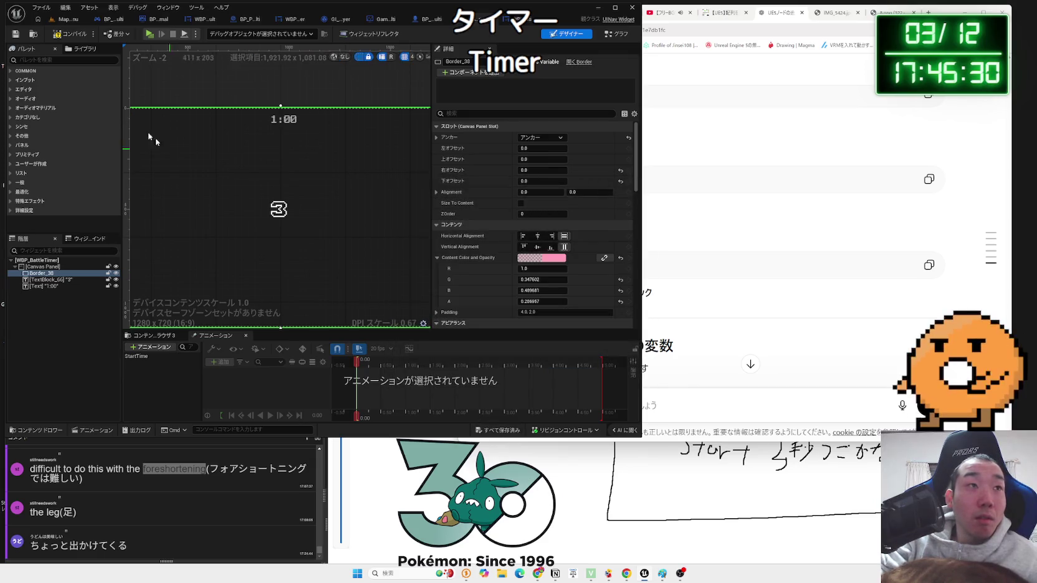
- Compile the widget, rename the 1:00 text block to Timer, and save
{"action": "left_click", "coordinate": [74, 37]}
{"action": "left_click", "coordinate": [284, 119]}
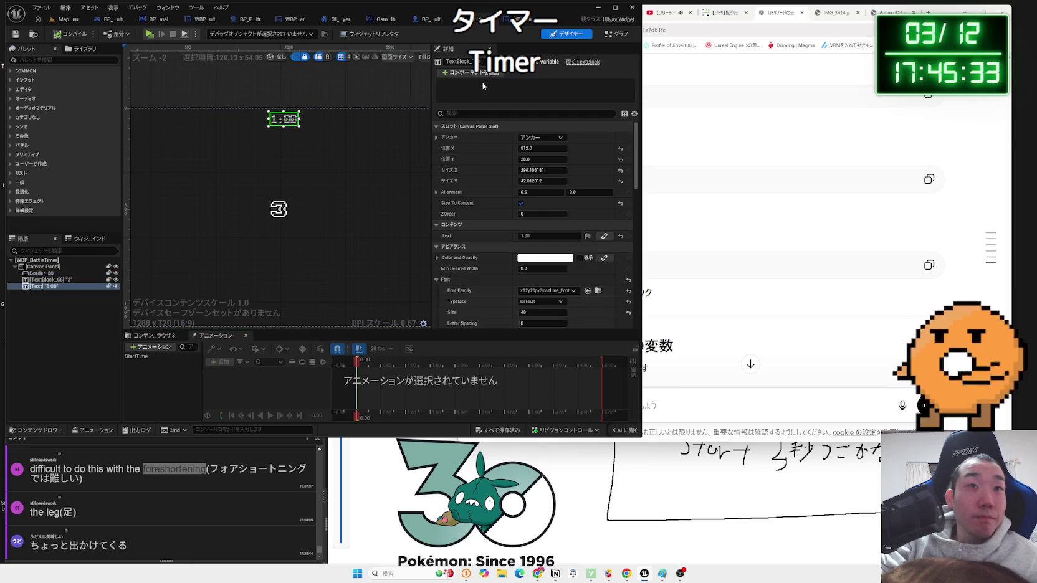
{"action": "type", "text": "Timer"}
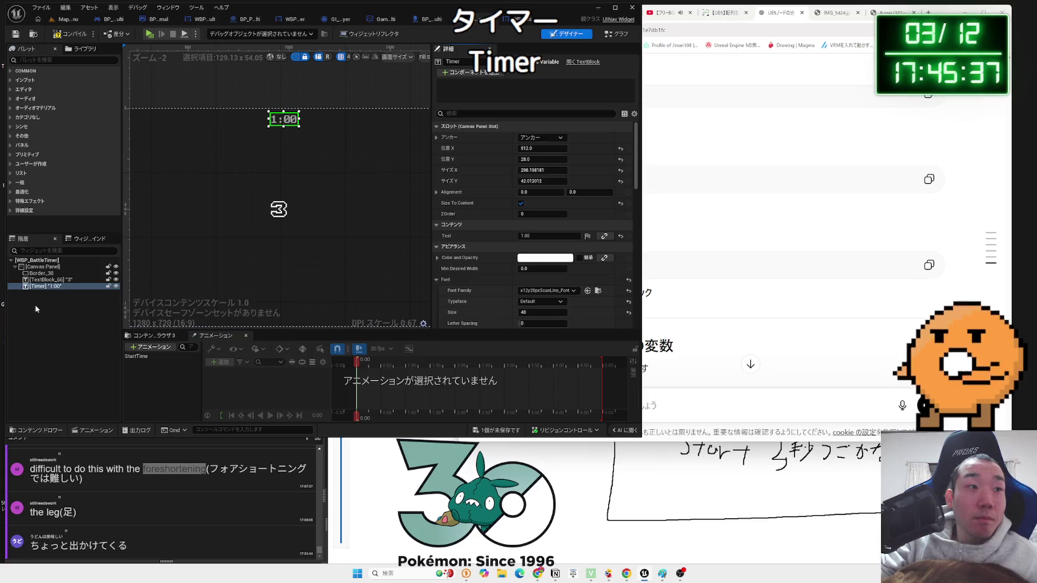
{"action": "left_click", "coordinate": [357, 294]}
{"action": "left_click", "coordinate": [499, 430]}
{"action": "left_click", "coordinate": [574, 377]}
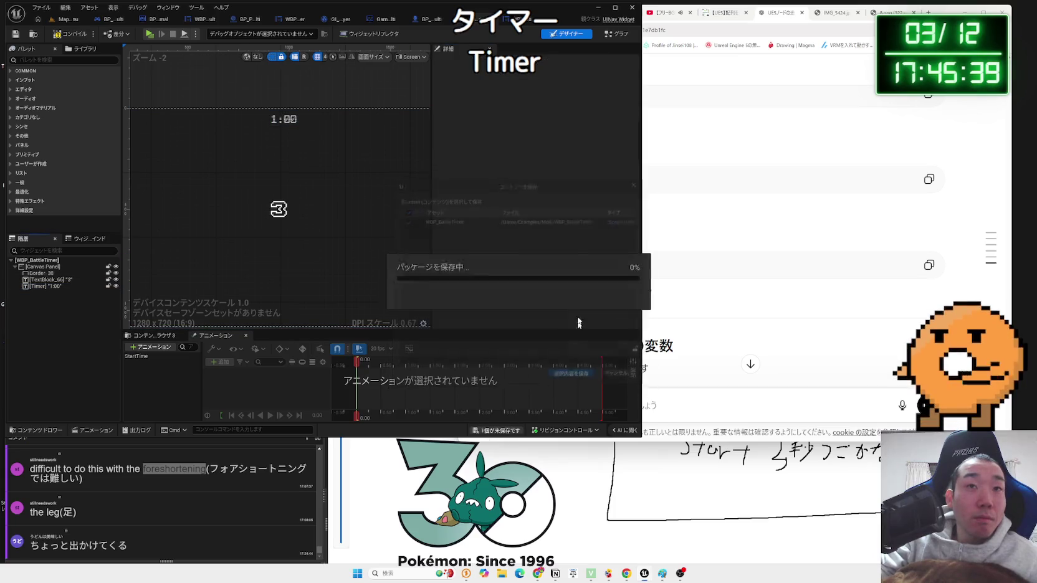
- Select the Timer text and bring ChatGPT's timer instructions back up
{"action": "left_click", "coordinate": [283, 119]}
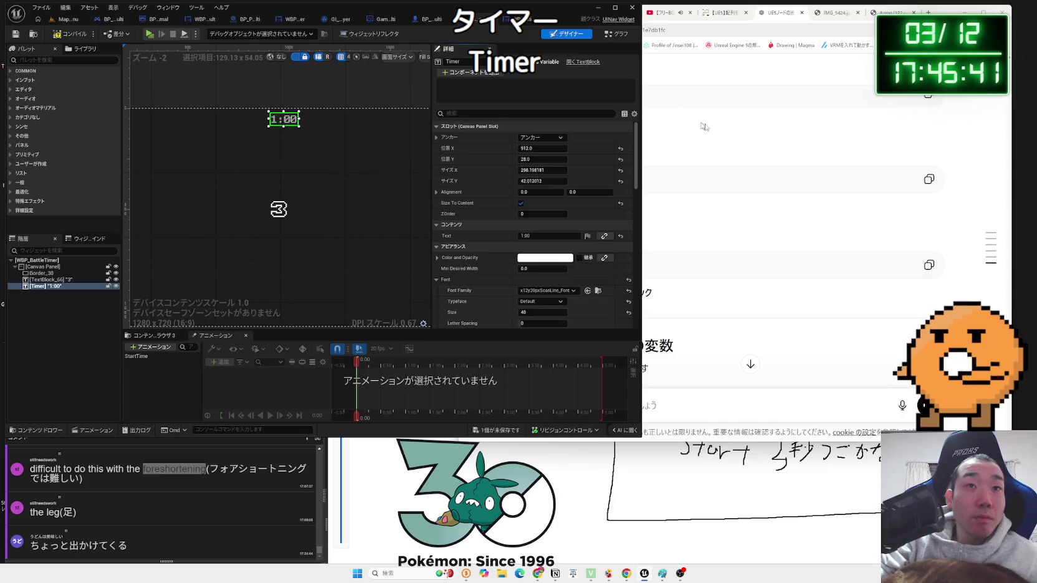
{"action": "left_click", "coordinate": [705, 177]}
{"action": "scroll", "coordinate": [706, 177], "scroll_direction": "up", "scroll_amount": 3}
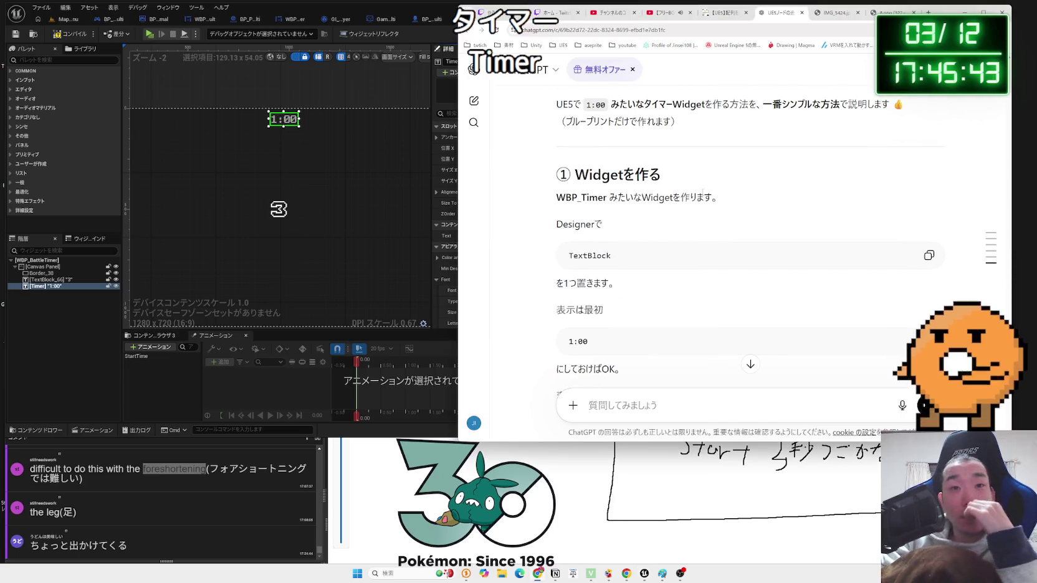
{"action": "scroll", "coordinate": [700, 191], "scroll_direction": "down", "scroll_amount": 3}
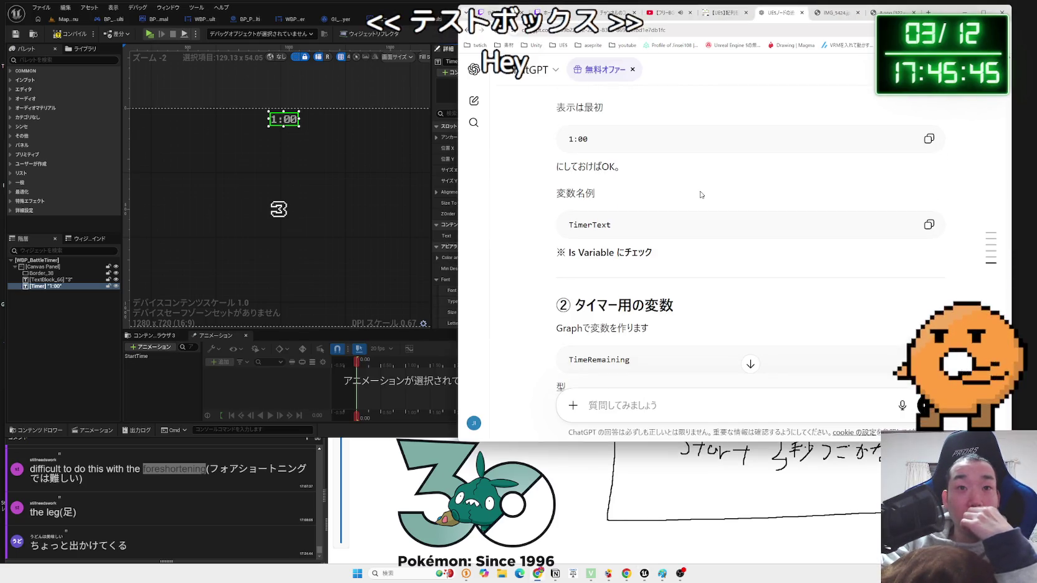
{"action": "scroll", "coordinate": [700, 195], "scroll_direction": "down", "scroll_amount": 3}
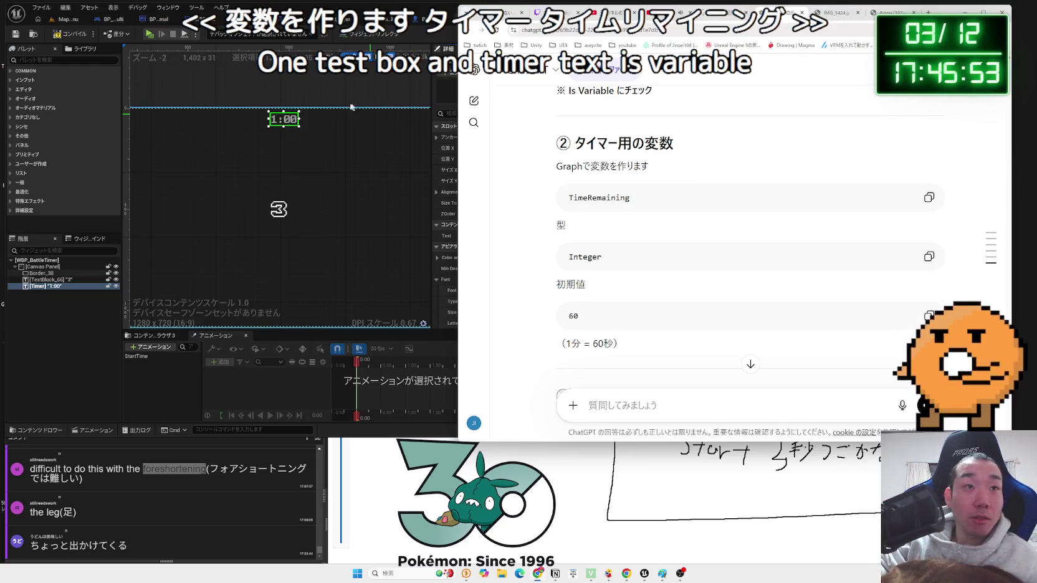
{"action": "left_click", "coordinate": [313, 90]}
- In the WBP_BattleTimer graph, add a new variable of type Integer
{"action": "left_click", "coordinate": [298, 118]}
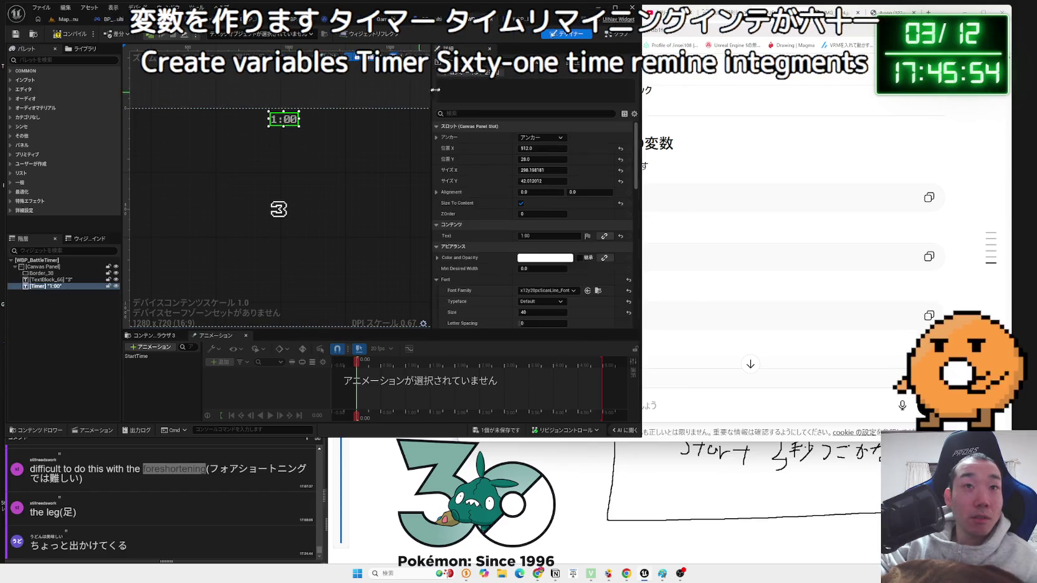
{"action": "left_click", "coordinate": [615, 36]}
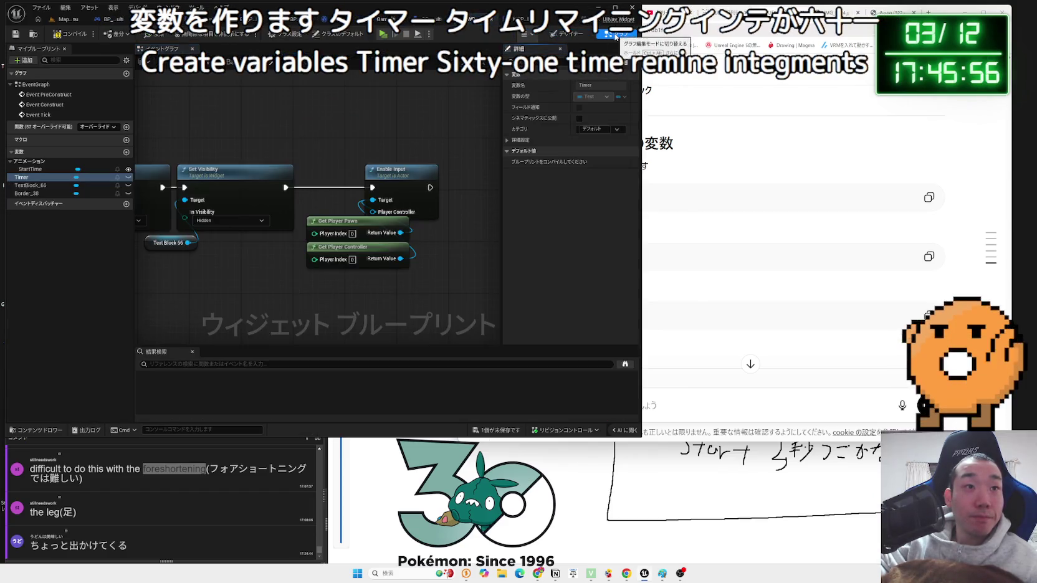
{"action": "left_click", "coordinate": [127, 152]}
{"action": "left_click", "coordinate": [90, 203]}
{"action": "left_click", "coordinate": [102, 246]}
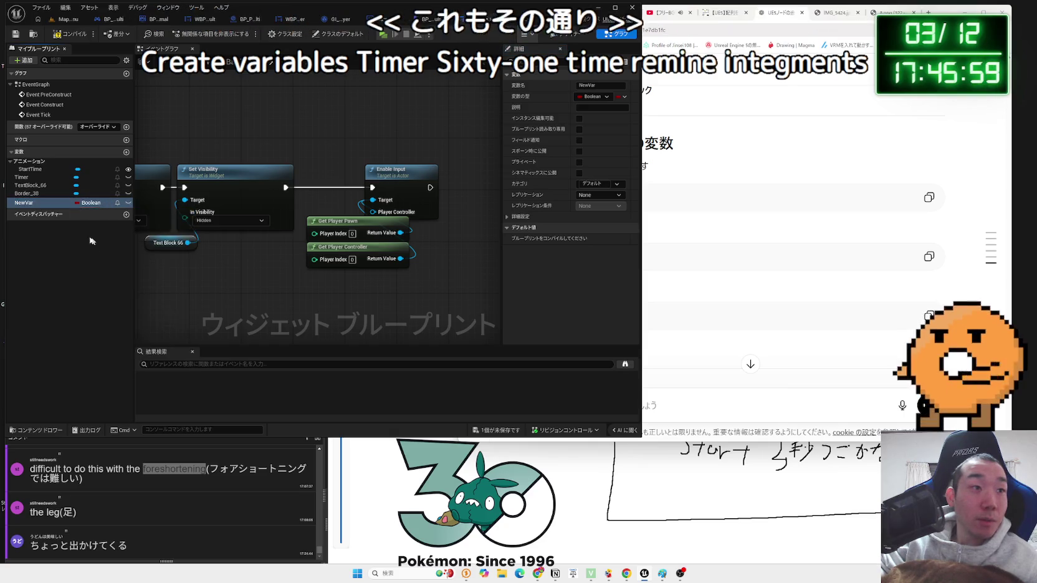
{"action": "left_click", "coordinate": [38, 205]}
{"action": "type", "text": "Time"}
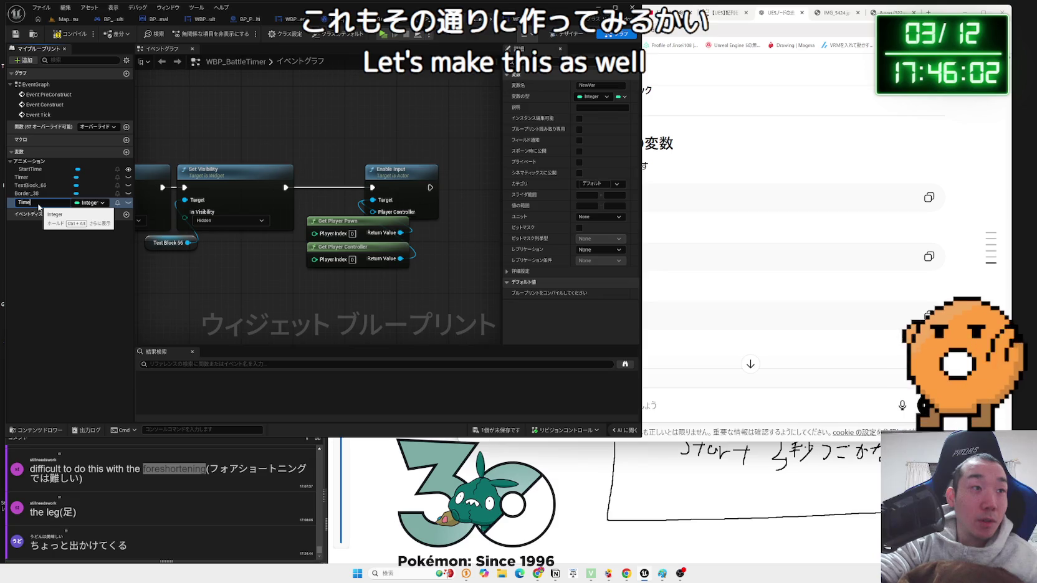
- Name the Integer variable TimeRemaining, correcting the misspelling, and compile the blueprint
{"action": "type", "text": "r"}
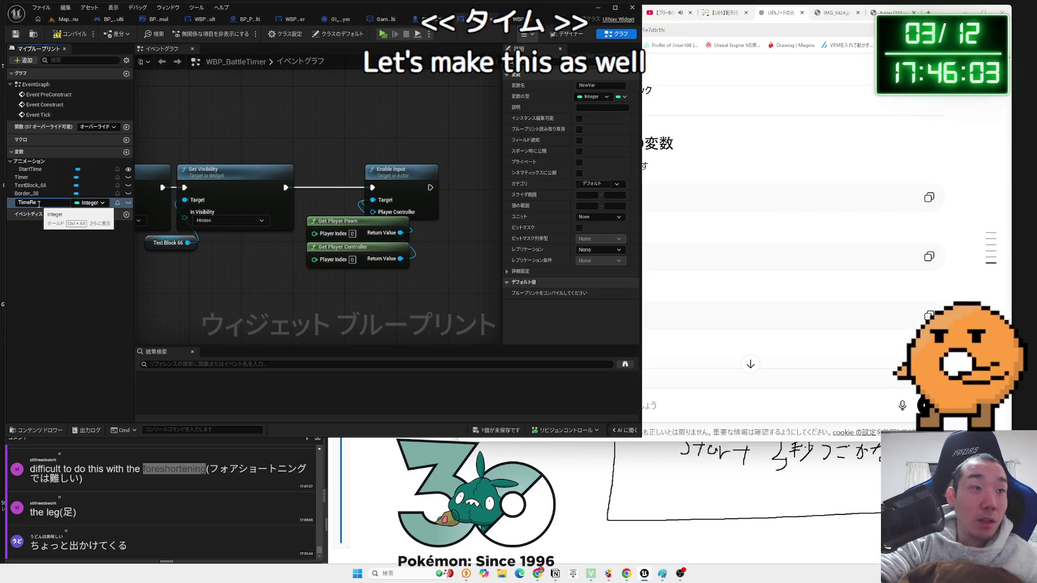
{"action": "type", "text": "ingne"}
{"action": "key", "text": "Return"}
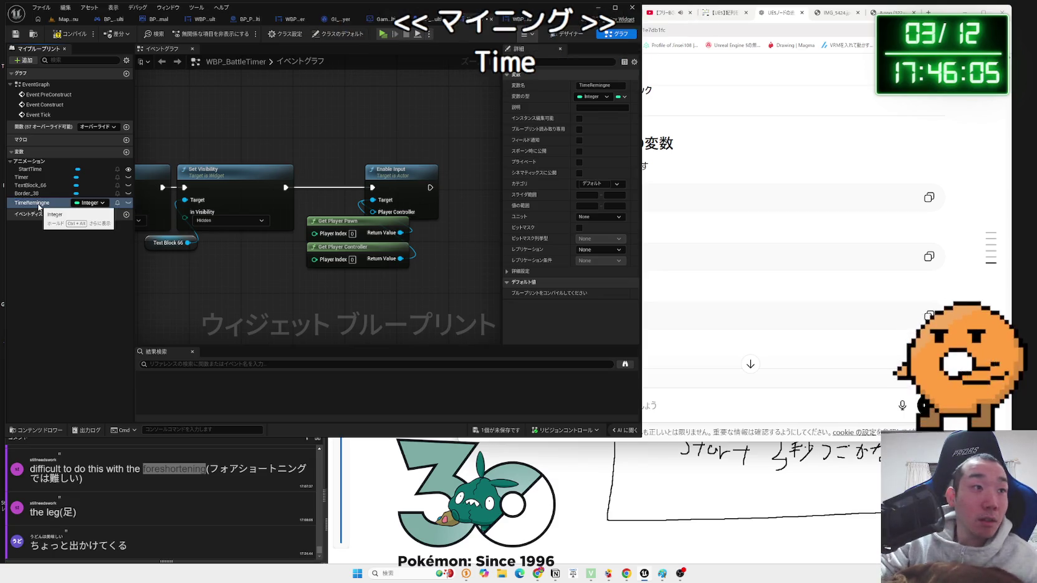
{"action": "key", "text": "alt+Tab"}
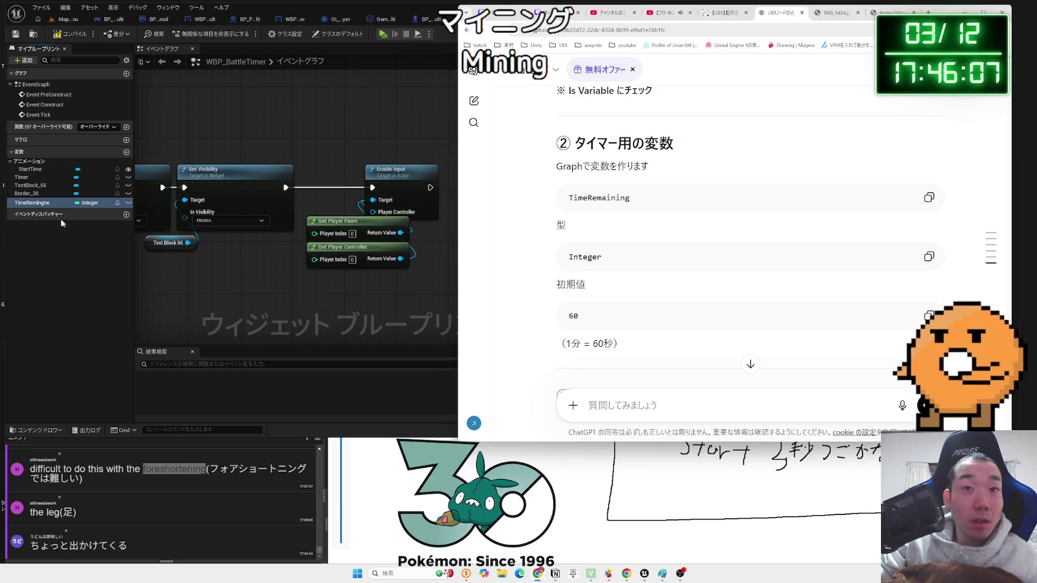
{"action": "left_click", "coordinate": [71, 231]}
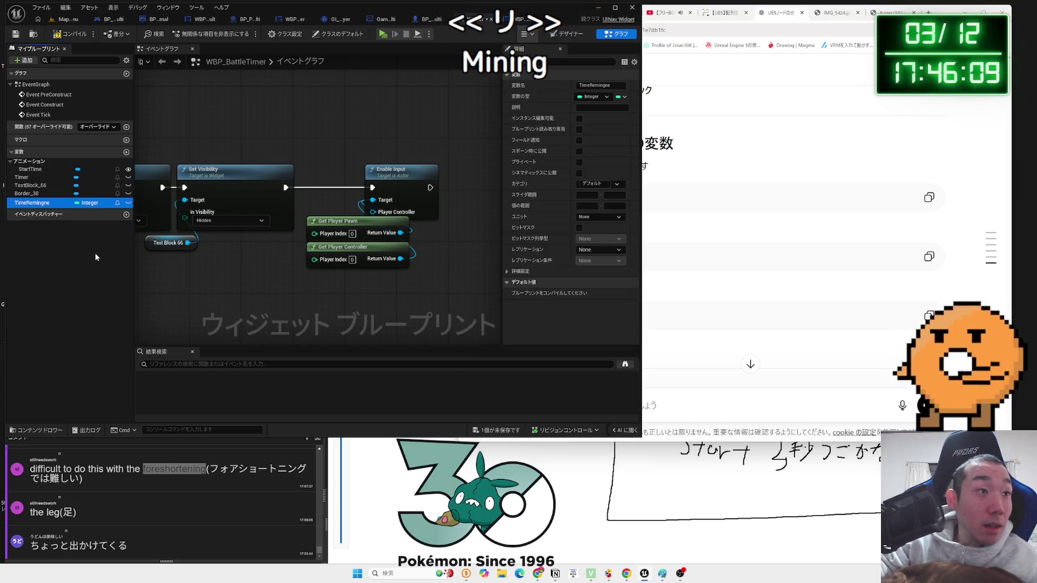
{"action": "key", "text": "F2"}
{"action": "key", "text": "BackSpace"}
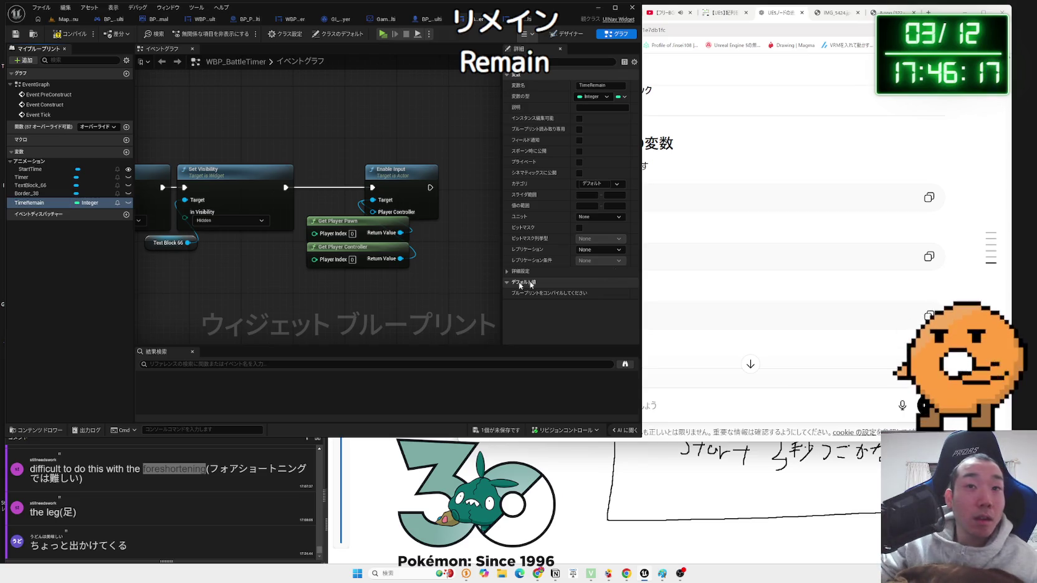
{"action": "left_click", "coordinate": [715, 237]}
{"action": "left_click", "coordinate": [44, 206]}
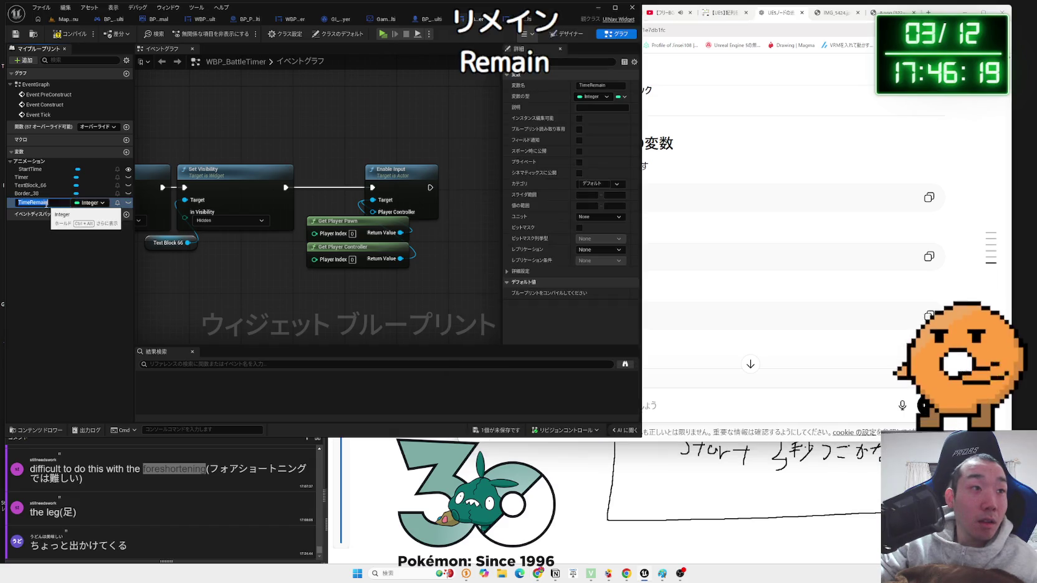
{"action": "key", "text": "Return"}
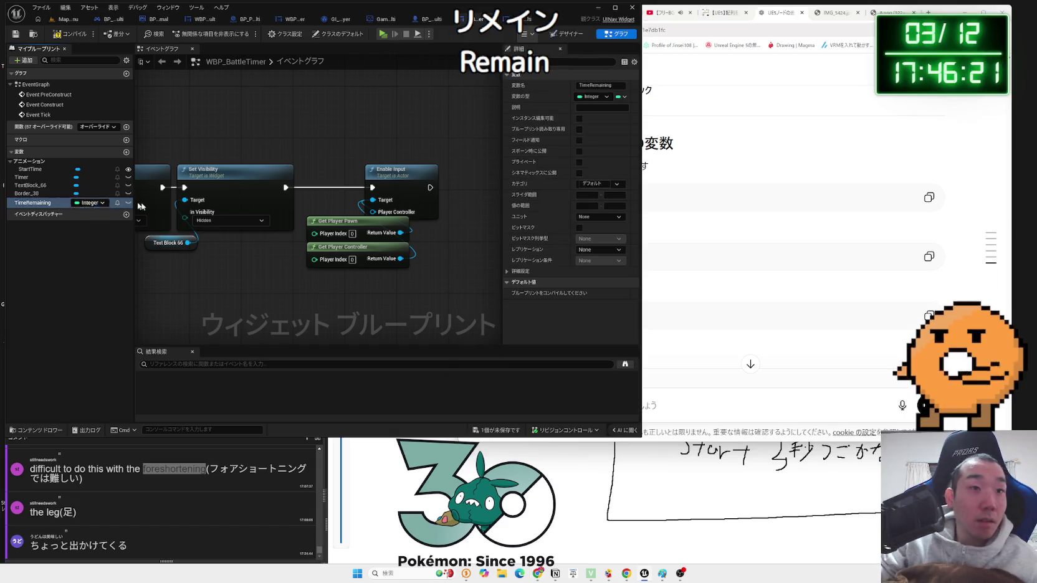
{"action": "scroll", "coordinate": [357, 298], "scroll_direction": "down", "scroll_amount": 2}
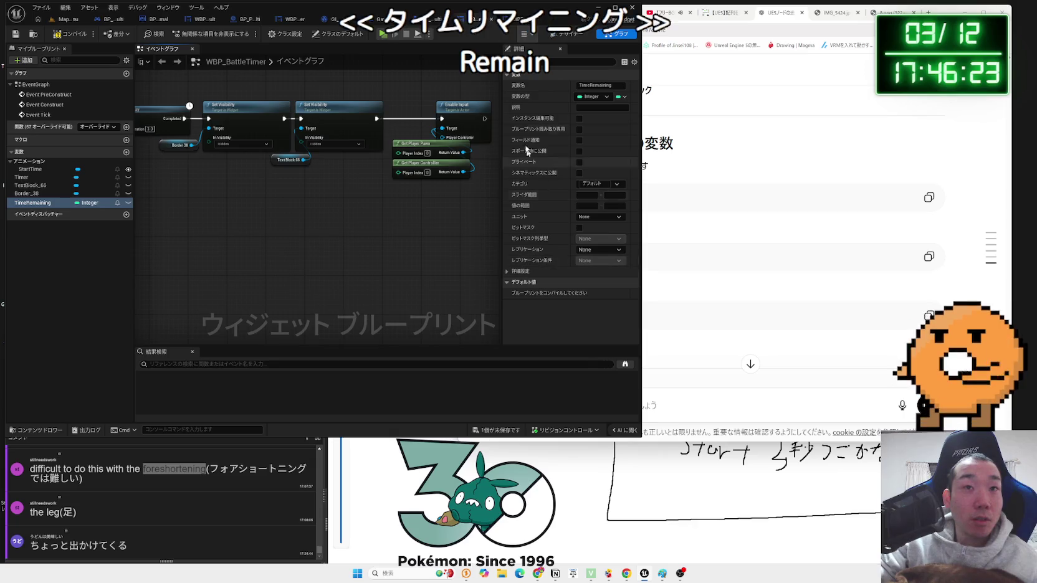
{"action": "key", "text": "F7"}
{"action": "left_click", "coordinate": [714, 245]}
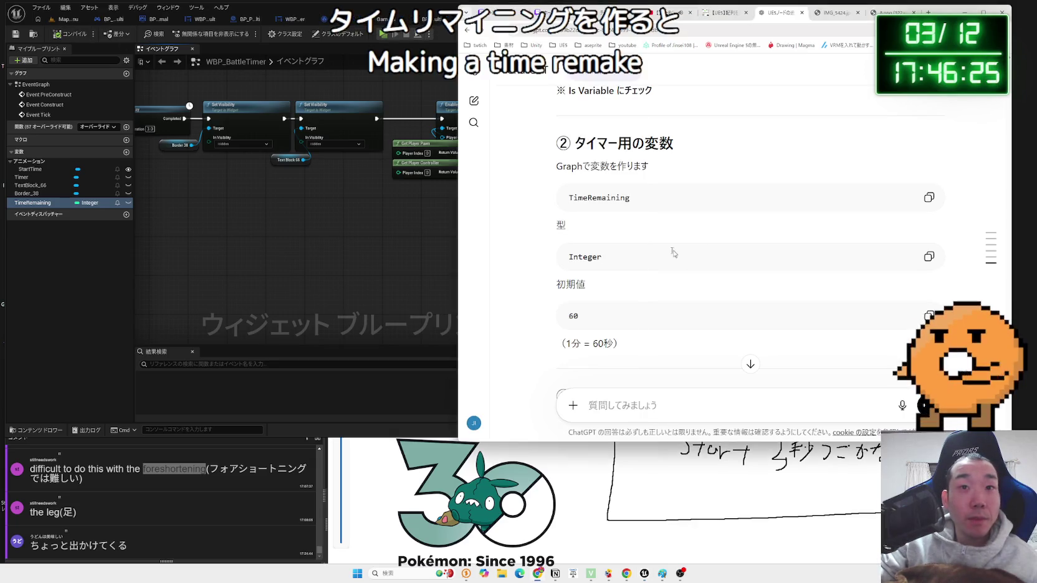
- Set TimeRemaining's default value to 60
{"action": "scroll", "coordinate": [681, 253], "scroll_direction": "down", "scroll_amount": 2}
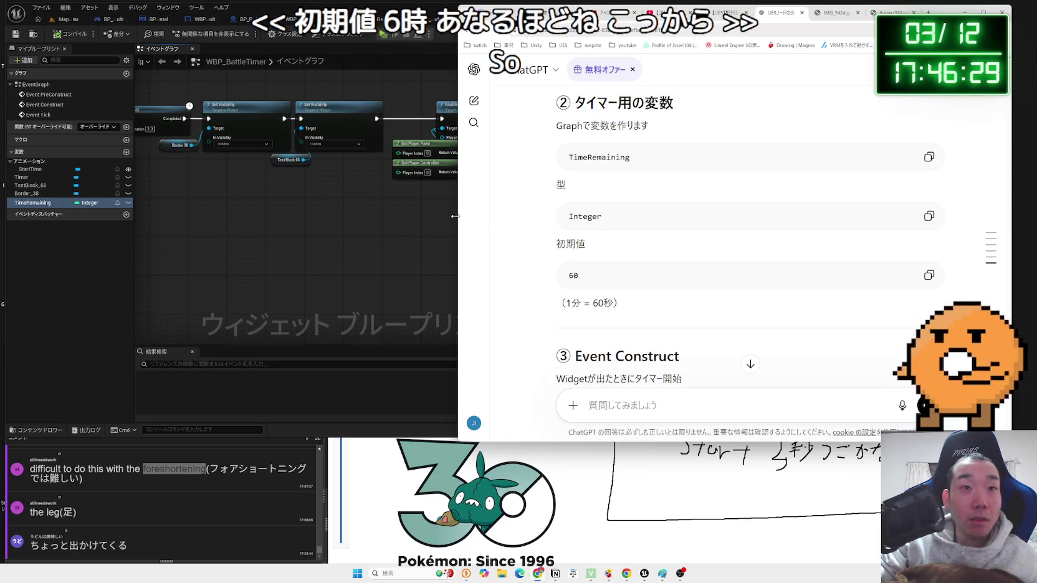
{"action": "left_click_drag", "start_coordinate": [455, 216], "coordinate": [561, 216]}
{"action": "left_click", "coordinate": [384, 225]}
{"action": "left_click", "coordinate": [588, 293]}
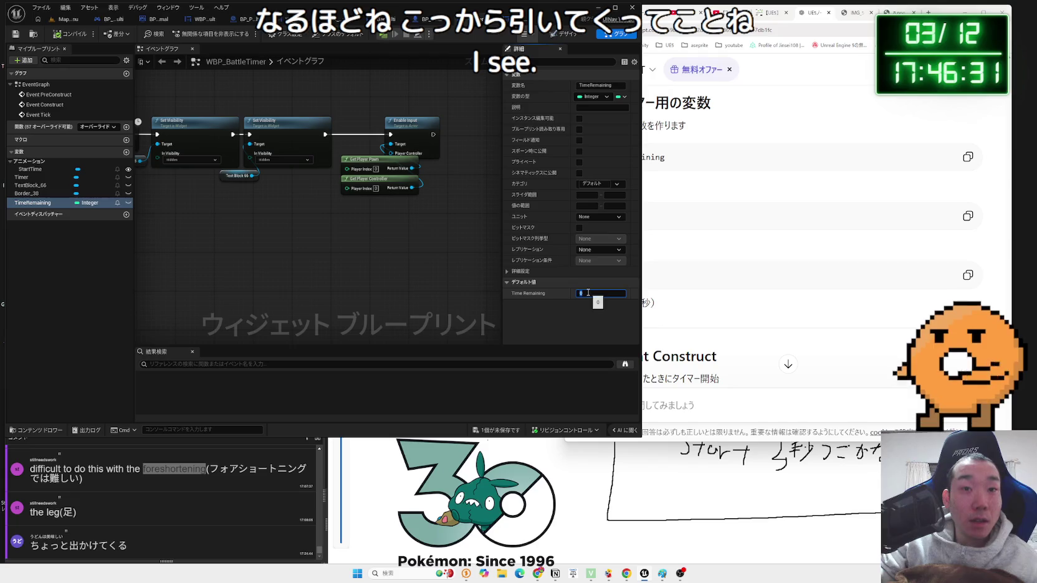
{"action": "type", "text": "60"}
{"action": "key", "text": "Return"}
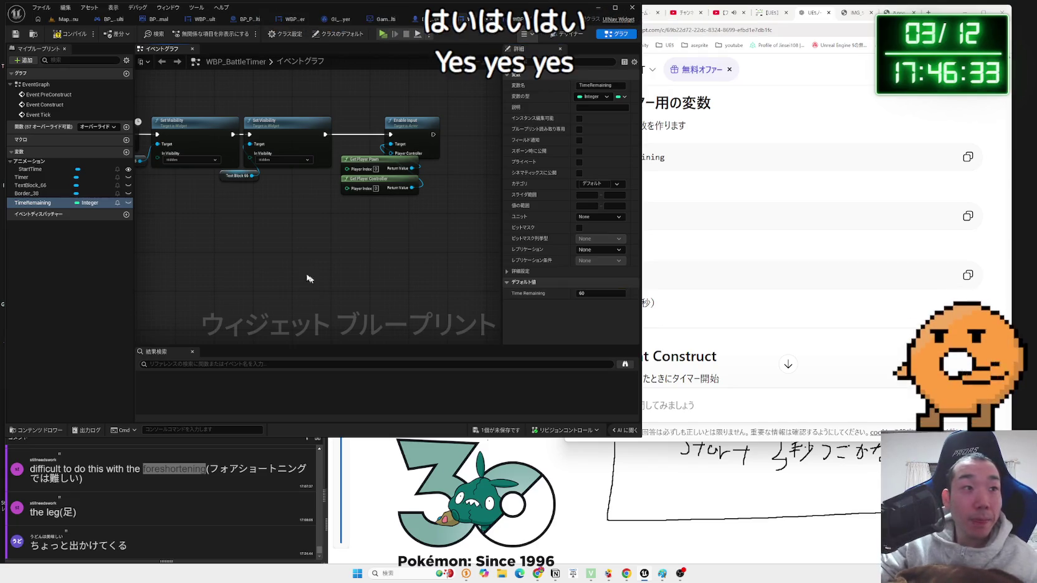
- Bring up ChatGPT's step 3: Event Construct into Set Timer by Event
{"action": "left_click_drag", "start_coordinate": [274, 262], "coordinate": [358, 258]}
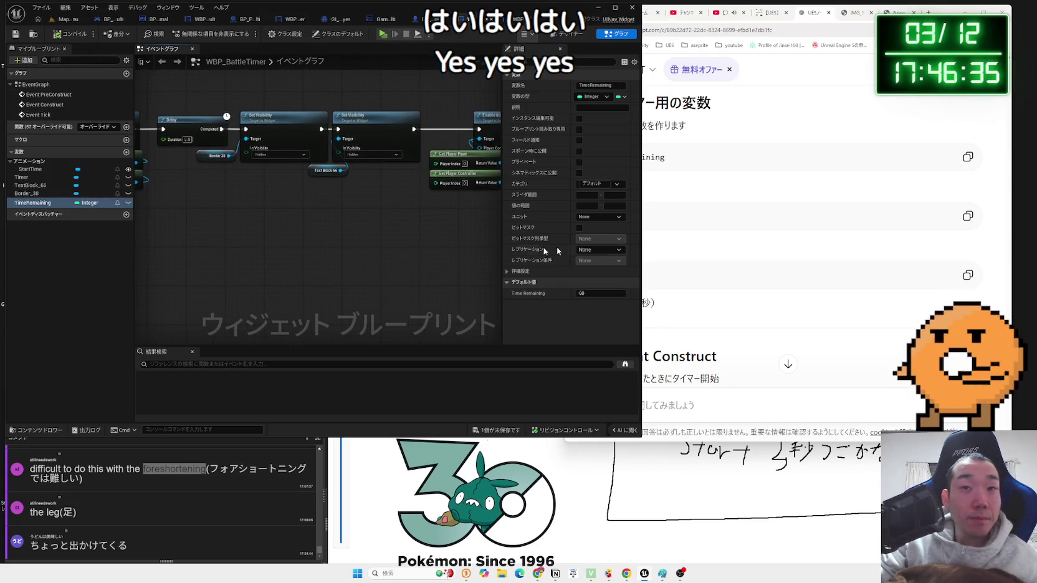
{"action": "left_click", "coordinate": [774, 249]}
{"action": "scroll", "coordinate": [758, 247], "scroll_direction": "down", "scroll_amount": 3}
{"action": "left_click_drag", "start_coordinate": [741, 221], "coordinate": [613, 195]}
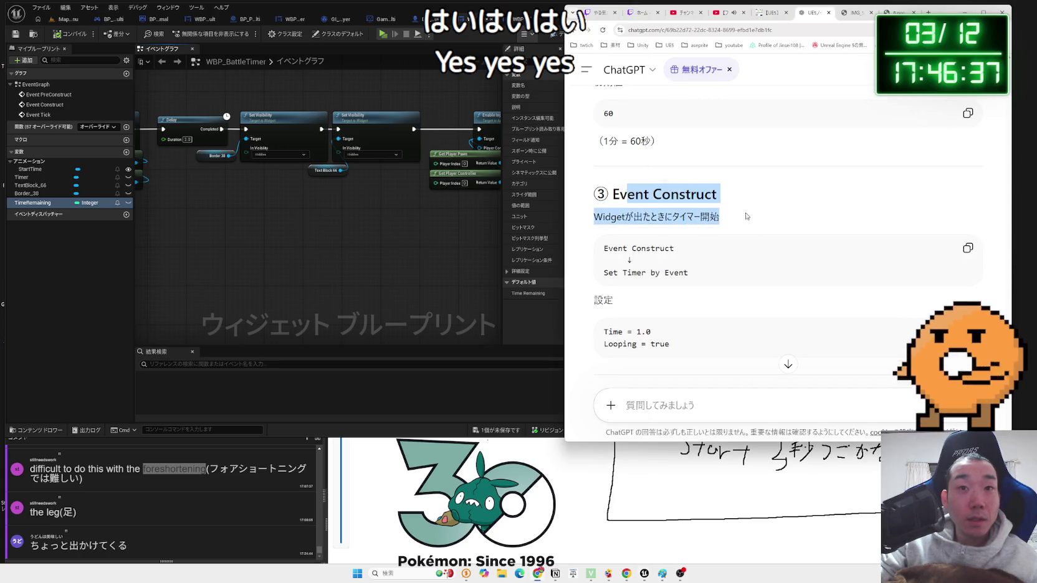
- Create a custom event named TimerStart and place it below the Event Construct chain
{"action": "left_click", "coordinate": [664, 169]}
{"action": "left_click", "coordinate": [467, 246]}
{"action": "mouse_move", "coordinate": [326, 248]}
{"action": "left_mouse_down"}
{"action": "mouse_move", "coordinate": [373, 286]}
{"action": "mouse_move", "coordinate": [382, 213]}
{"action": "mouse_move", "coordinate": [361, 205]}
{"action": "left_mouse_up"}
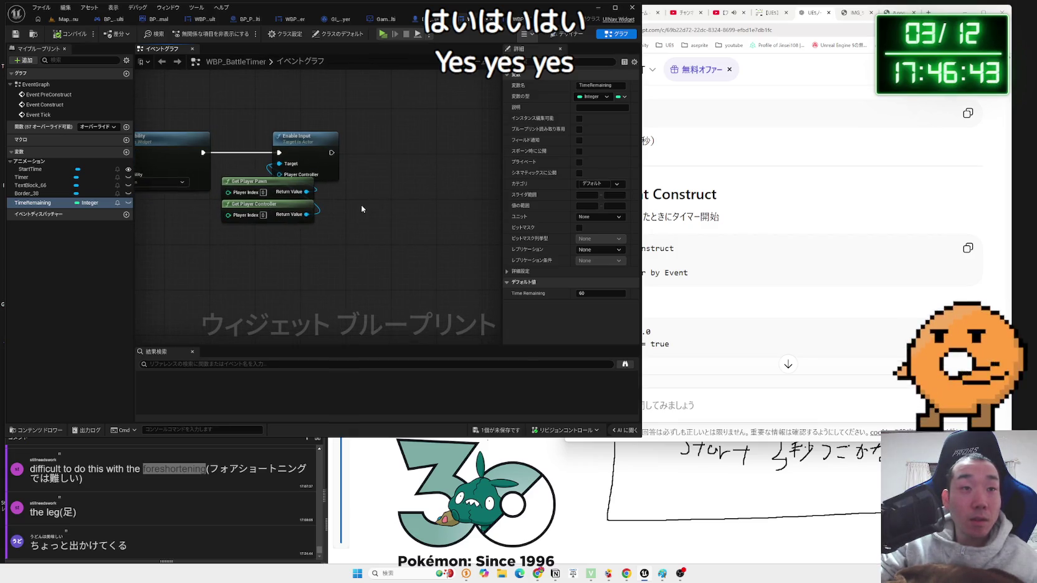
{"action": "right_click", "coordinate": [360, 204]}
{"action": "type", "text": "t"}
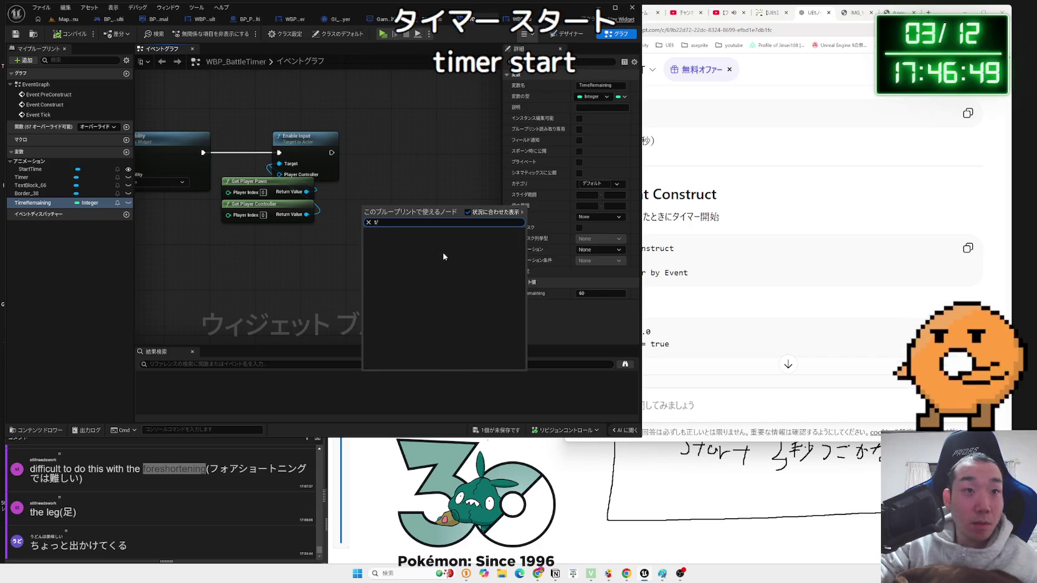
{"action": "left_click", "coordinate": [426, 240]}
{"action": "type", "text": "TimerStart"}
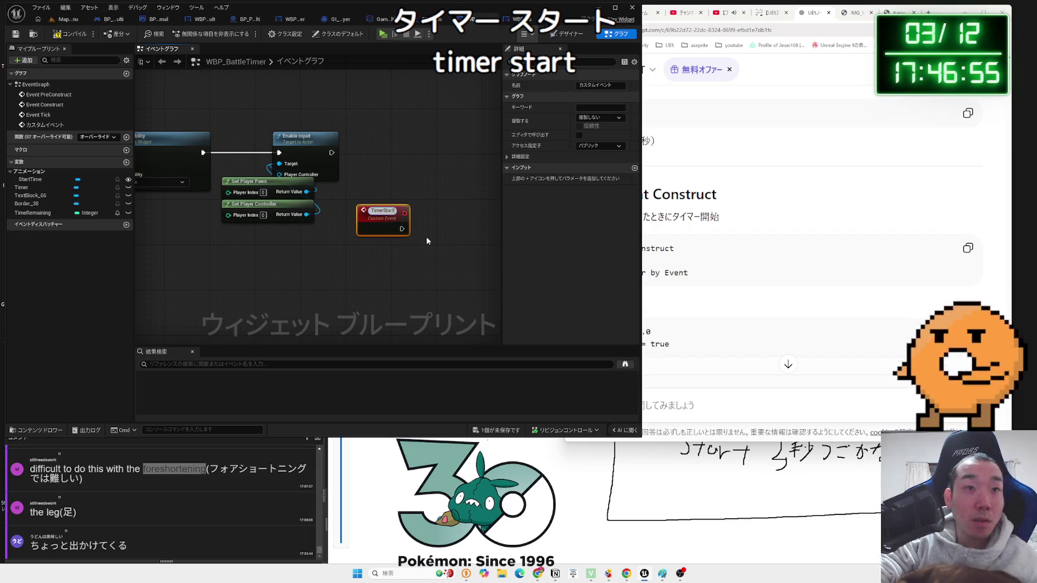
{"action": "key", "text": "Return"}
{"action": "scroll", "coordinate": [425, 234], "scroll_direction": "down", "scroll_amount": 1}
{"action": "mouse_move", "coordinate": [399, 227]}
{"action": "left_mouse_down"}
{"action": "mouse_move", "coordinate": [170, 286]}
{"action": "mouse_move", "coordinate": [446, 282]}
{"action": "left_mouse_up"}
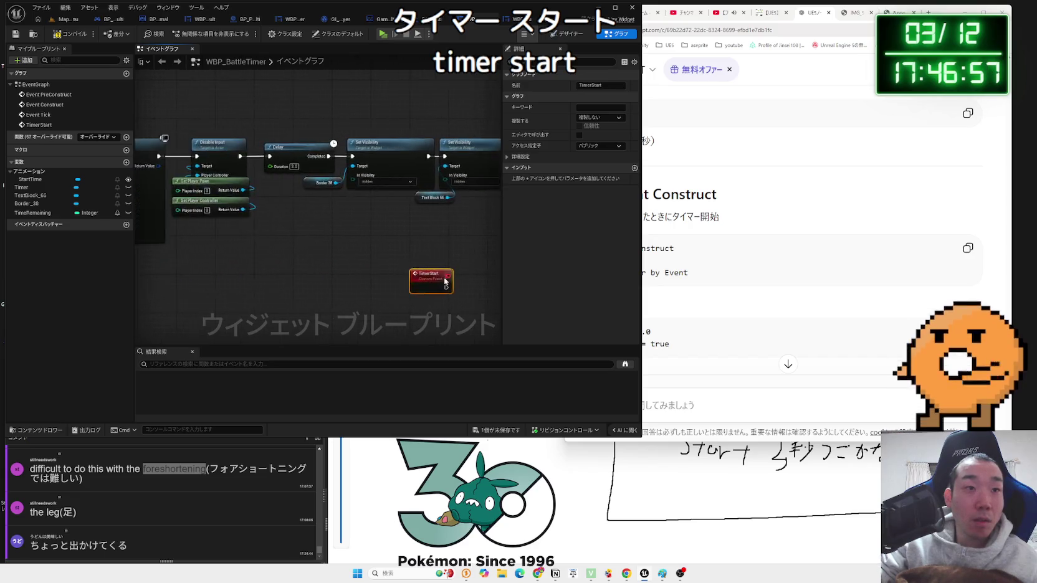
{"action": "scroll", "coordinate": [447, 282], "scroll_direction": "down", "scroll_amount": 3}
{"action": "left_click_drag", "start_coordinate": [346, 279], "coordinate": [351, 296]}
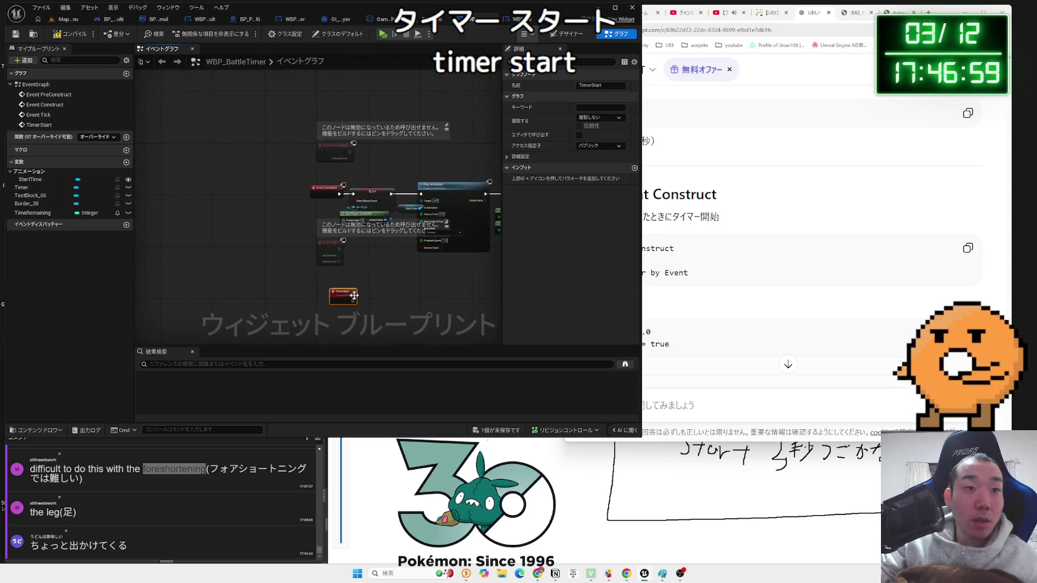
- Save the blueprint with Ctrl+S and check ChatGPT's next instruction
{"action": "left_click_drag", "start_coordinate": [431, 268], "coordinate": [349, 233]}
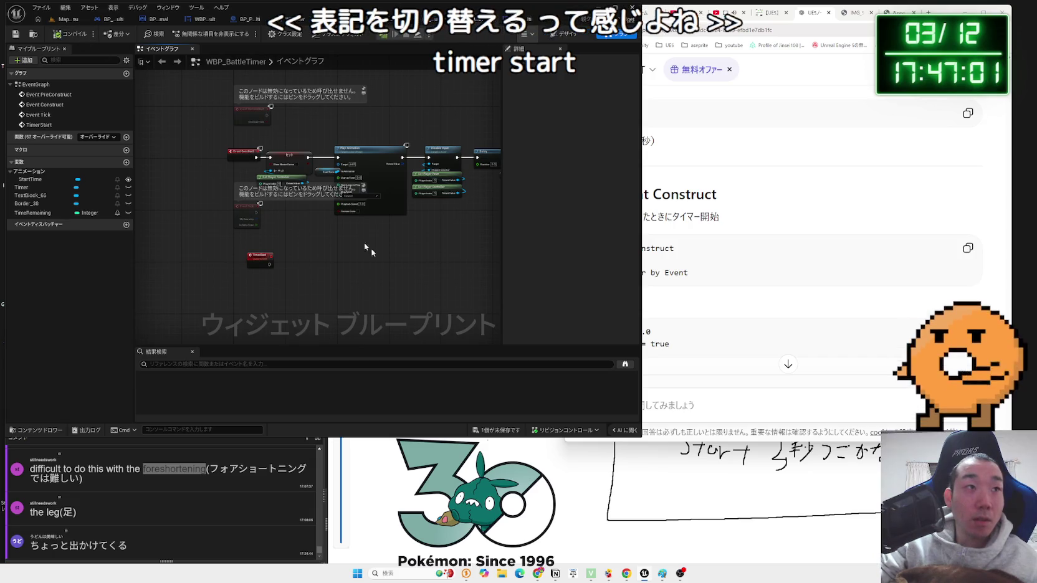
{"action": "key", "text": "ctrl+s"}
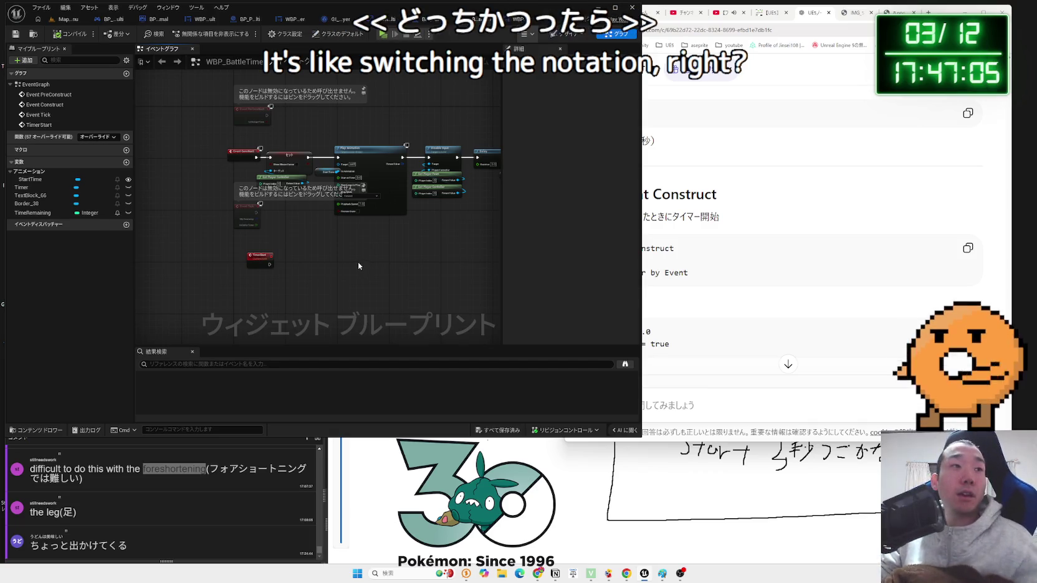
{"action": "key", "text": "alt+Tab"}
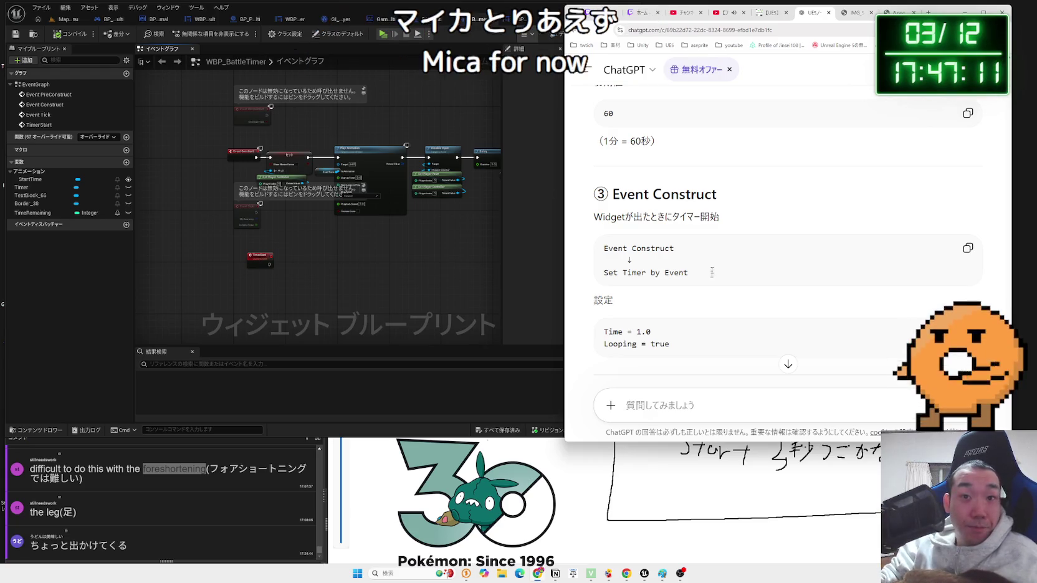
{"action": "scroll", "coordinate": [697, 283], "scroll_direction": "down", "scroll_amount": 2}
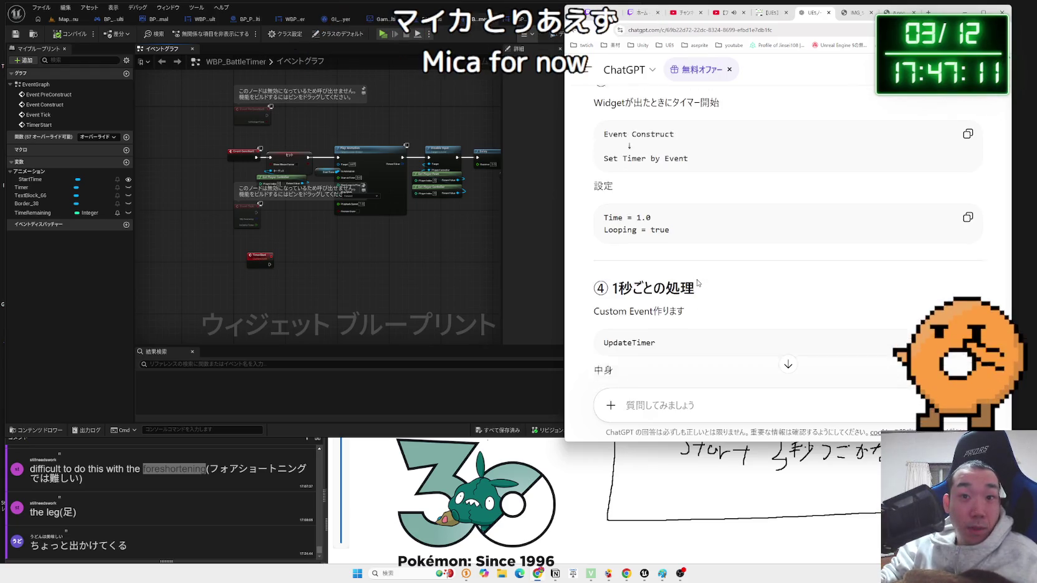
{"action": "left_click", "coordinate": [451, 246]}
{"action": "scroll", "coordinate": [312, 218], "scroll_direction": "up", "scroll_amount": 3}
{"action": "scroll", "coordinate": [357, 281], "scroll_direction": "down", "scroll_amount": 5}
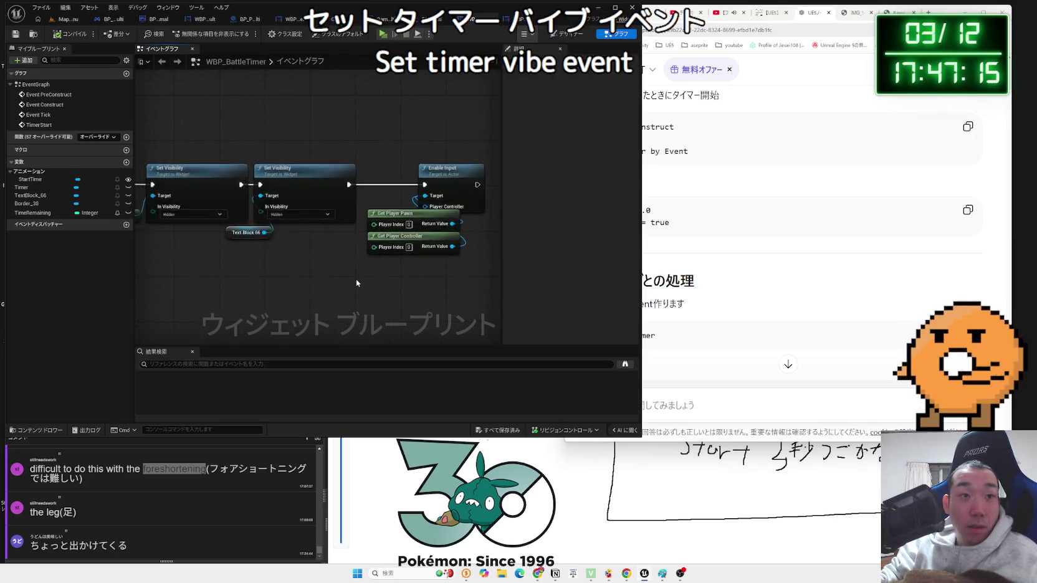
{"action": "scroll", "coordinate": [430, 210], "scroll_direction": "up", "scroll_amount": 4}
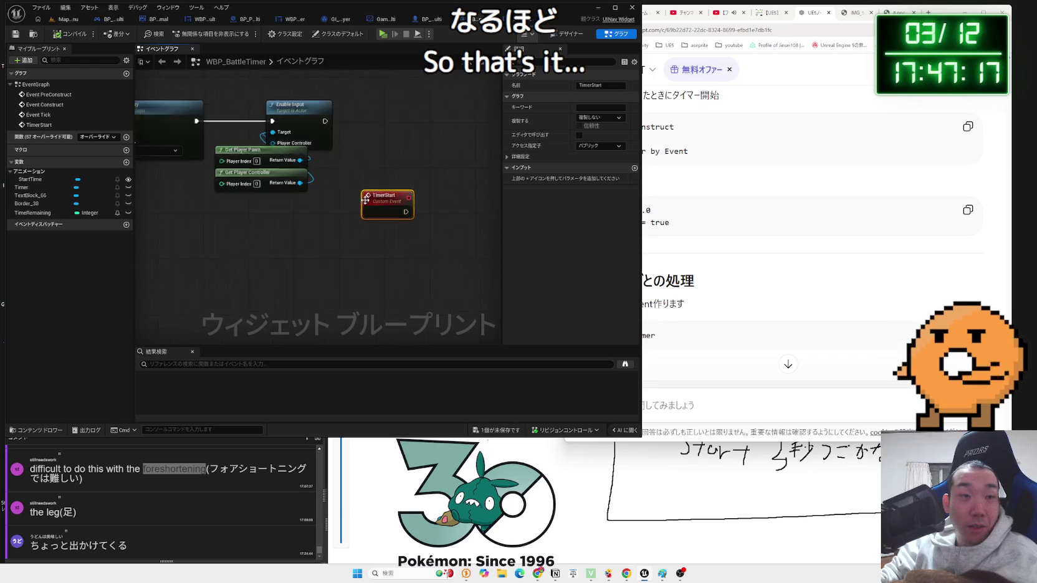
- Add Set Timer by Event after Enable Input and bind TimerStart to its Event pin
{"action": "left_click_drag", "start_coordinate": [270, 162], "coordinate": [344, 167]}
{"action": "type", "text": "set"}
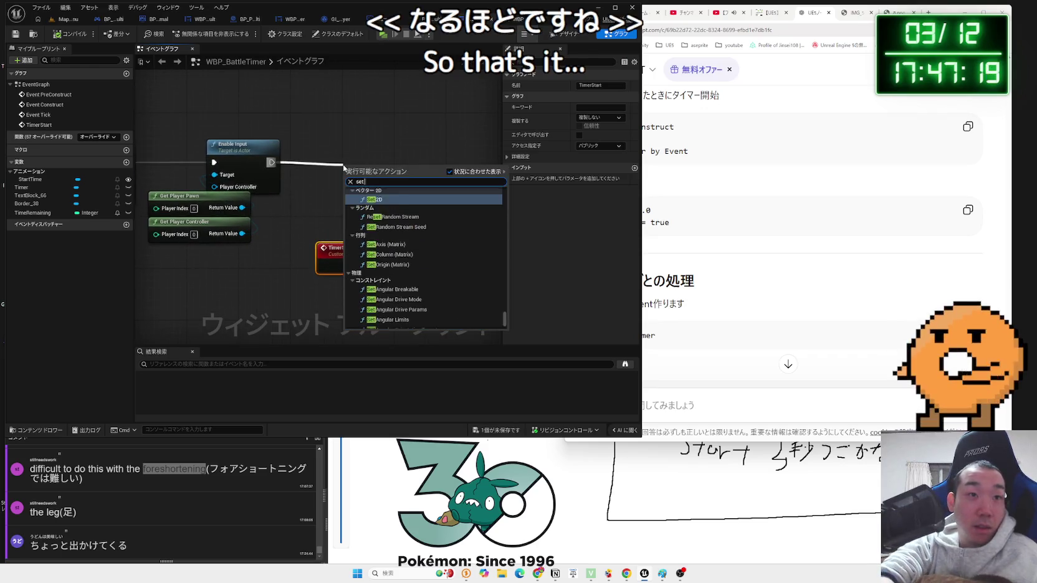
{"action": "type", "text": " timer by e"}
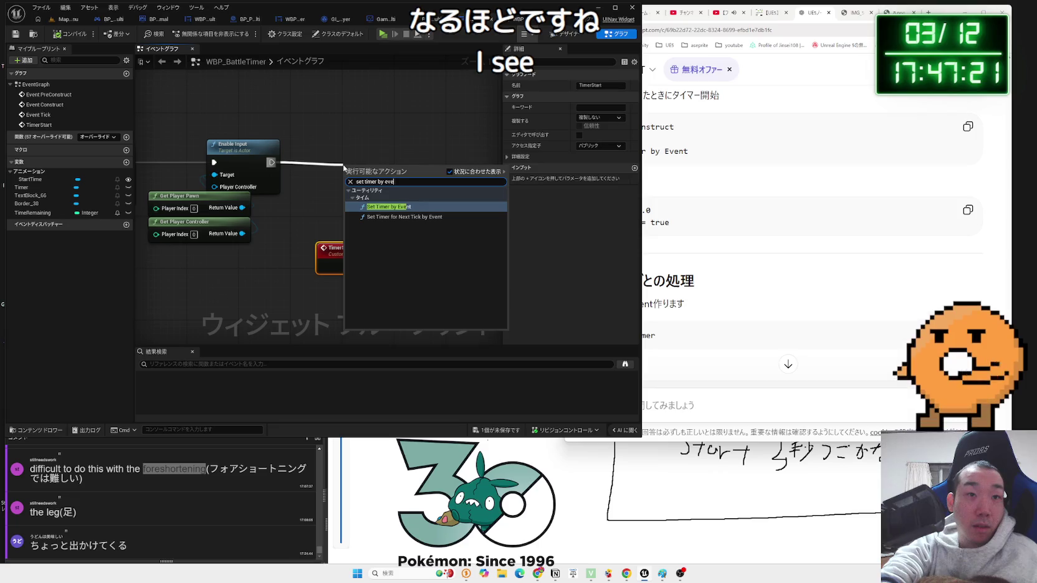
{"action": "key", "text": "Return"}
{"action": "left_click_drag", "start_coordinate": [380, 173], "coordinate": [402, 155]}
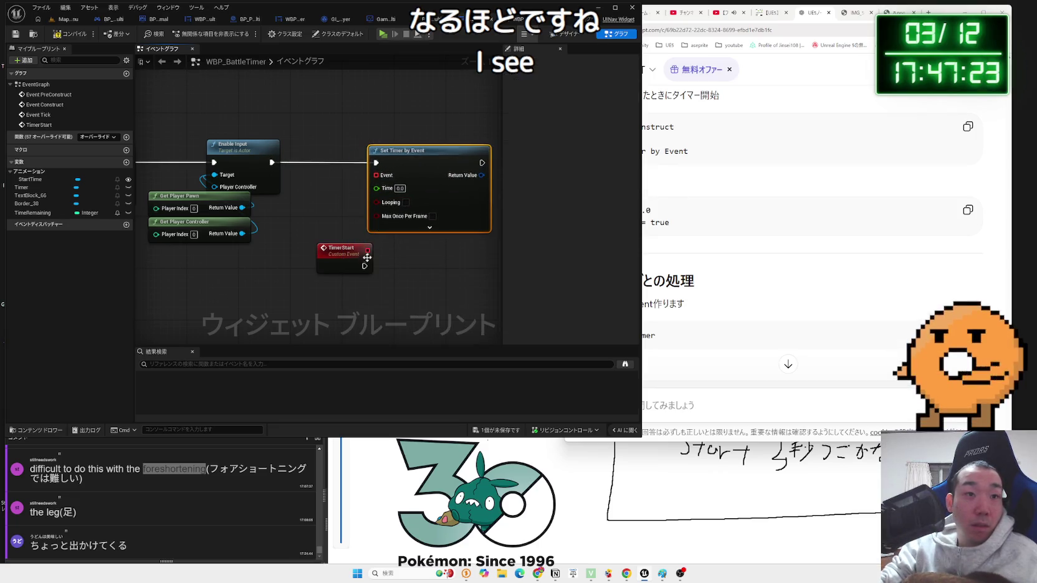
{"action": "mouse_move", "coordinate": [367, 262]}
{"action": "left_mouse_down"}
{"action": "mouse_move", "coordinate": [374, 213]}
{"action": "mouse_move", "coordinate": [344, 247]}
{"action": "mouse_move", "coordinate": [376, 177]}
{"action": "left_mouse_up"}
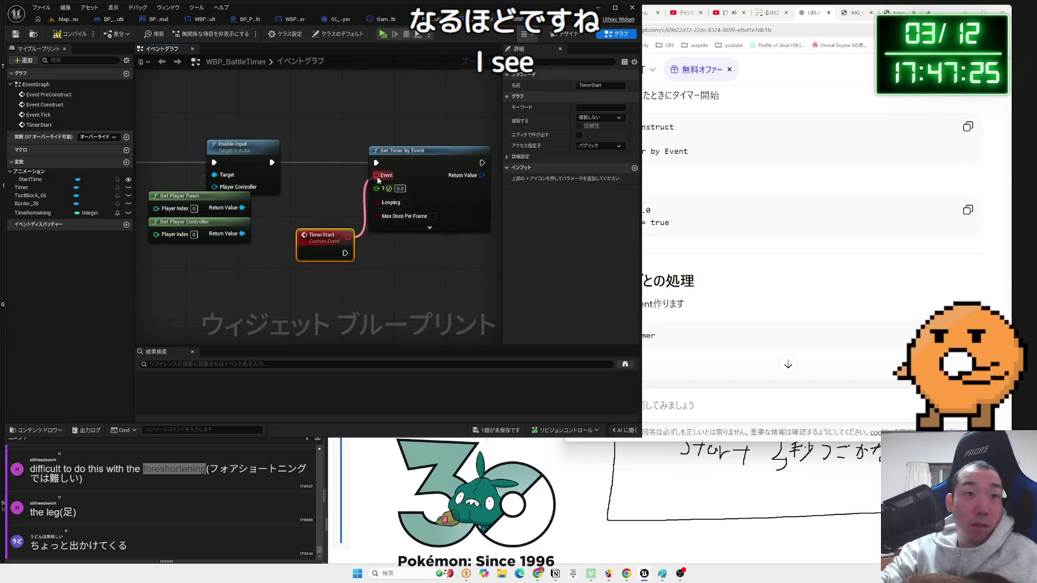
{"action": "left_click", "coordinate": [370, 248]}
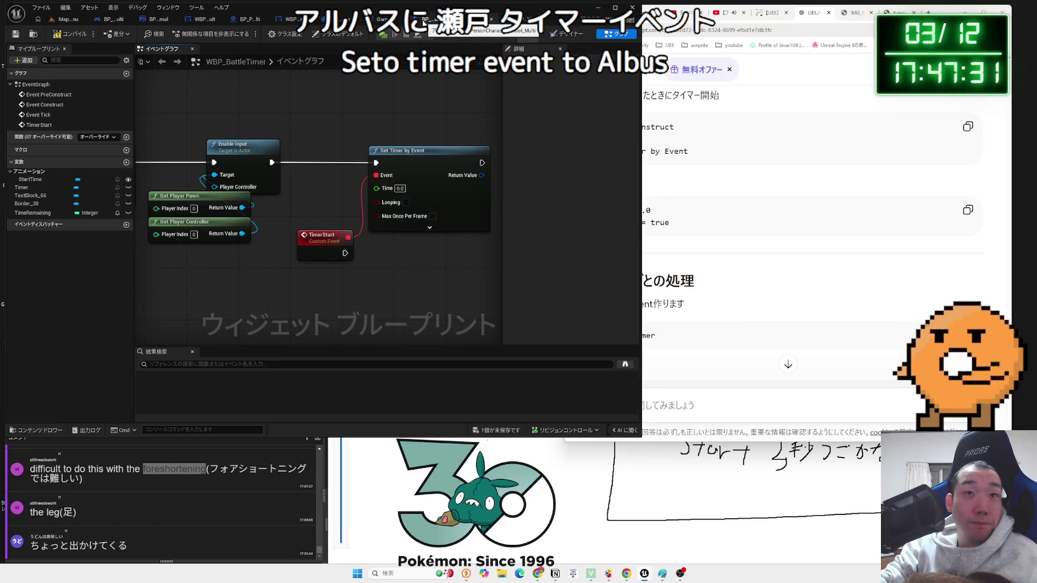
- In GameState_Multi, shift the Set Timer by Event group left and put the Timer Handle set node beside it
{"action": "left_click", "coordinate": [377, 19]}
{"action": "scroll", "coordinate": [267, 175], "scroll_direction": "down", "scroll_amount": 2}
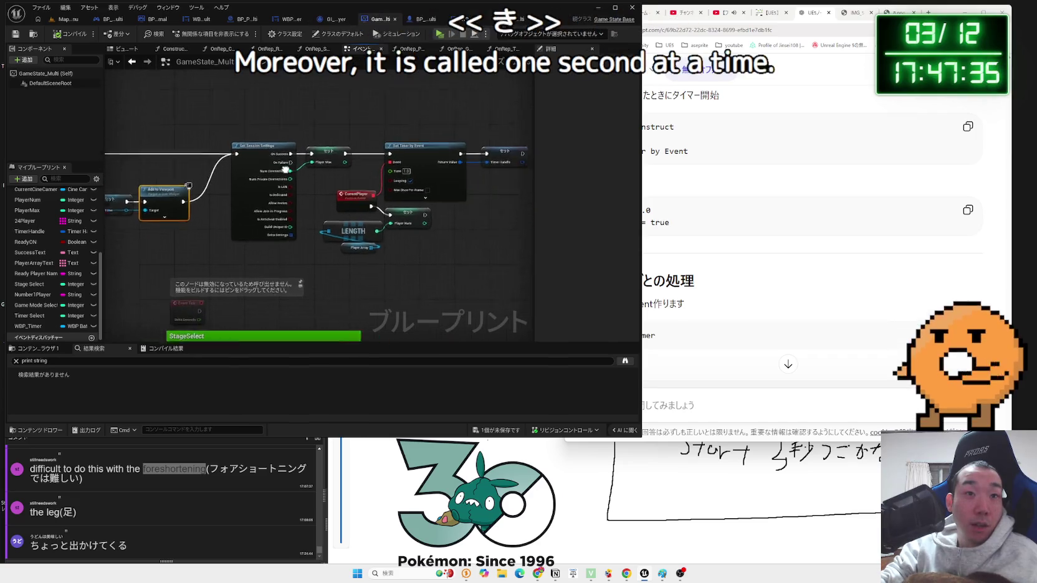
{"action": "mouse_move", "coordinate": [330, 247]}
{"action": "left_mouse_down"}
{"action": "mouse_move", "coordinate": [422, 236]}
{"action": "mouse_move", "coordinate": [334, 240]}
{"action": "mouse_move", "coordinate": [243, 221]}
{"action": "left_mouse_up"}
{"action": "left_click", "coordinate": [429, 253]}
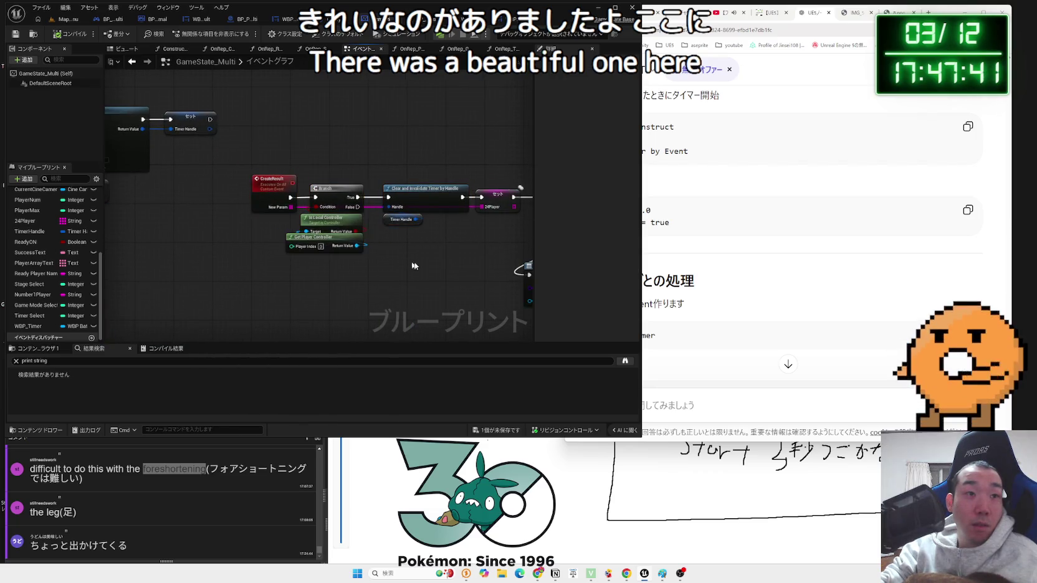
{"action": "mouse_move", "coordinate": [430, 264]}
{"action": "left_mouse_down"}
{"action": "mouse_move", "coordinate": [200, 156]}
{"action": "mouse_move", "coordinate": [354, 166]}
{"action": "mouse_move", "coordinate": [249, 199]}
{"action": "mouse_move", "coordinate": [463, 215]}
{"action": "left_mouse_up"}
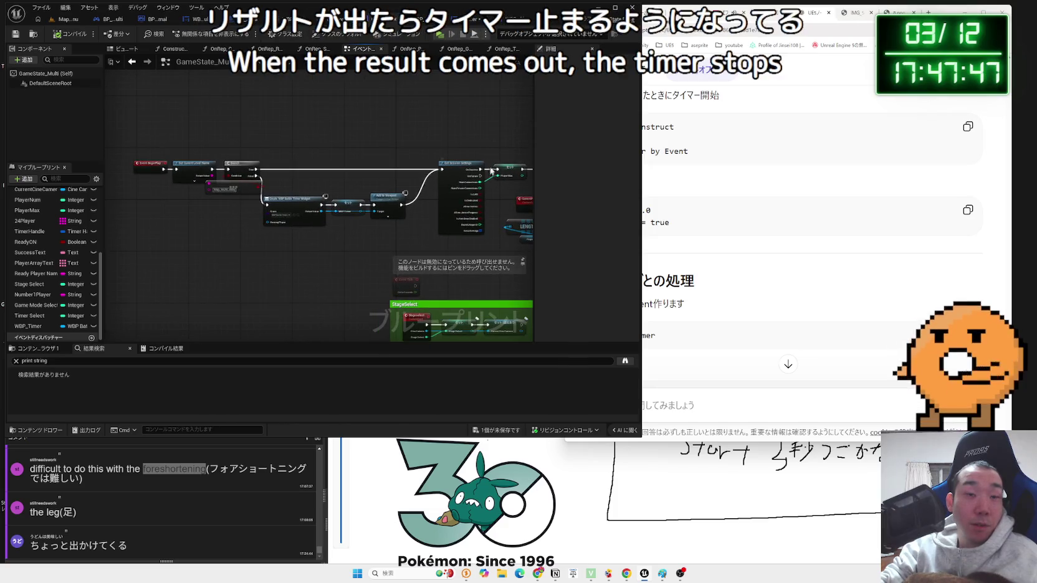
{"action": "mouse_move", "coordinate": [464, 173]}
{"action": "left_mouse_down"}
{"action": "mouse_move", "coordinate": [172, 200]}
{"action": "mouse_move", "coordinate": [249, 201]}
{"action": "left_mouse_up"}
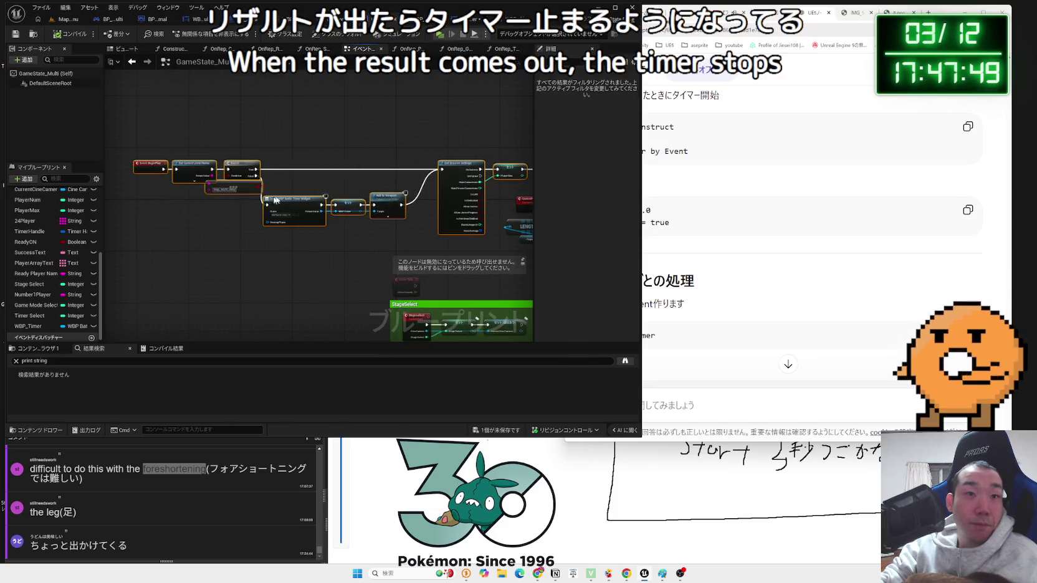
{"action": "scroll", "coordinate": [379, 197], "scroll_direction": "up", "scroll_amount": 2}
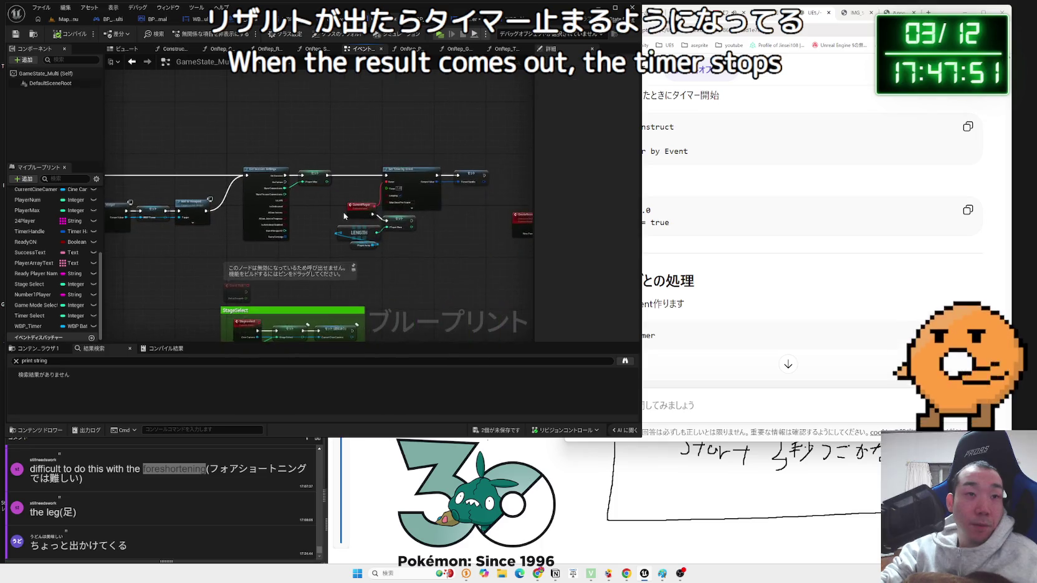
{"action": "left_click_drag", "start_coordinate": [406, 234], "coordinate": [398, 266]}
{"action": "left_click_drag", "start_coordinate": [446, 164], "coordinate": [401, 162]}
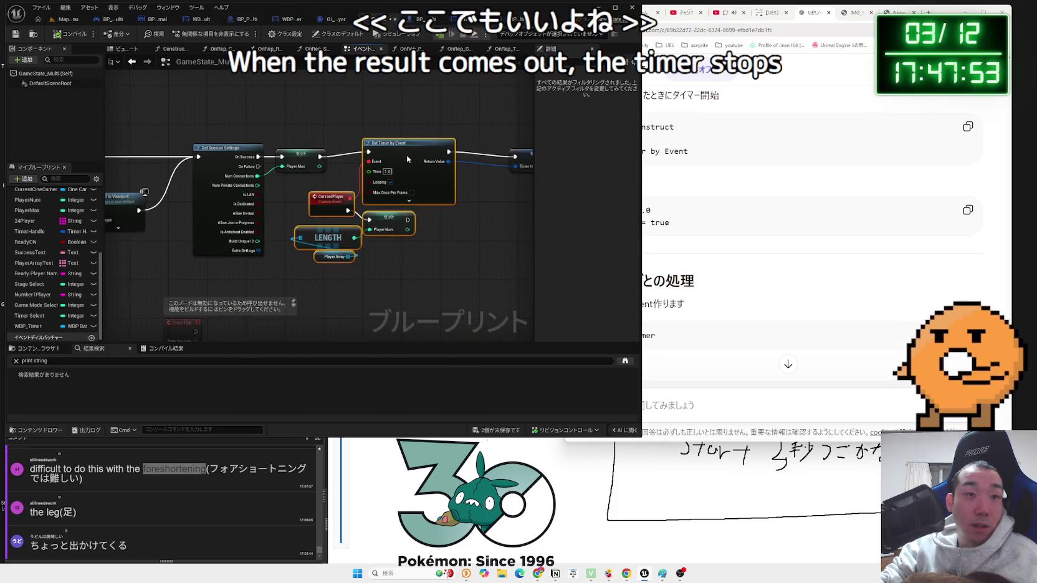
{"action": "key", "text": "f"}
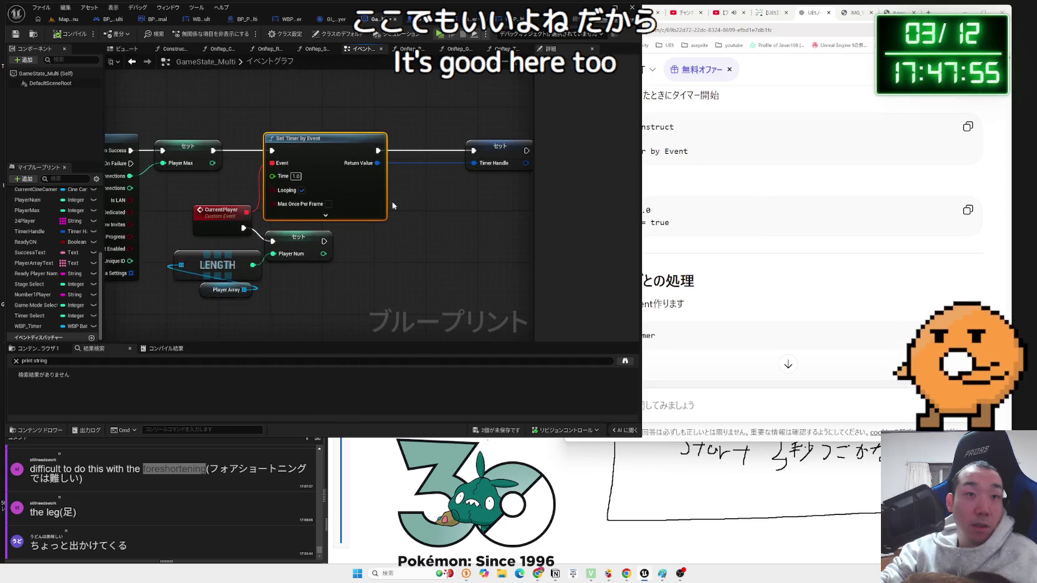
{"action": "left_click_drag", "start_coordinate": [504, 148], "coordinate": [446, 148]}
{"action": "left_click", "coordinate": [423, 204]}
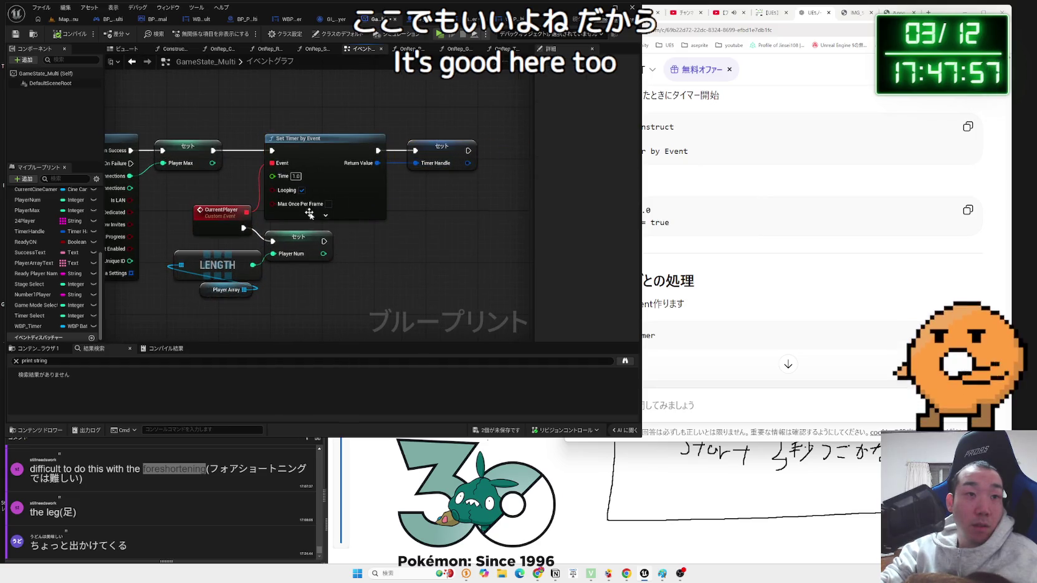
- Review ChatGPT's Time and Looping settings, then return to WBP_BattleTimer's event graph
{"action": "left_click_drag", "start_coordinate": [603, 210], "coordinate": [670, 222]}
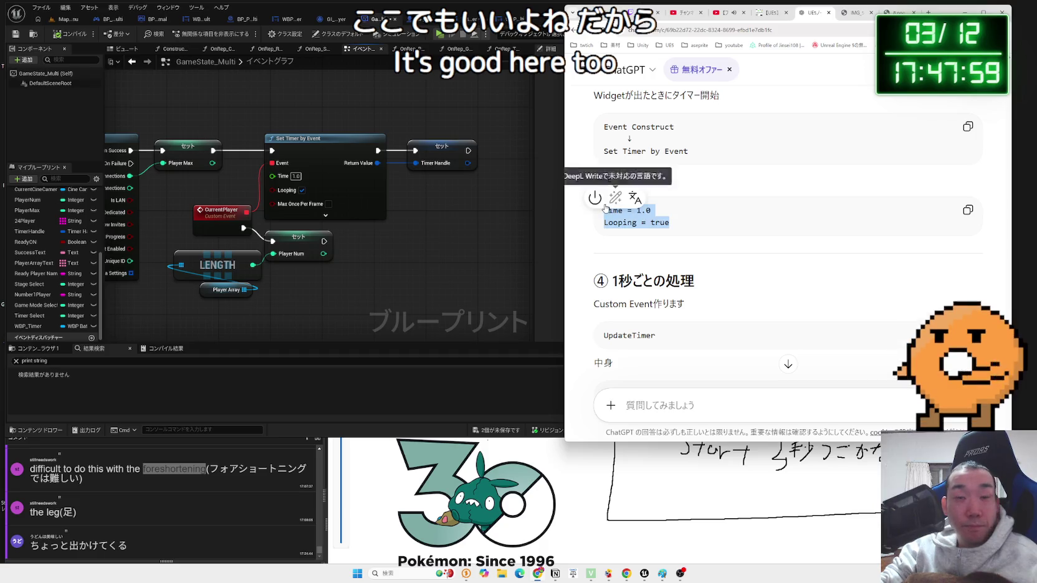
{"action": "left_click", "coordinate": [684, 225]}
{"action": "key", "text": "Escape"}
{"action": "left_click", "coordinate": [690, 220]}
{"action": "scroll", "coordinate": [691, 221], "scroll_direction": "up", "scroll_amount": 2}
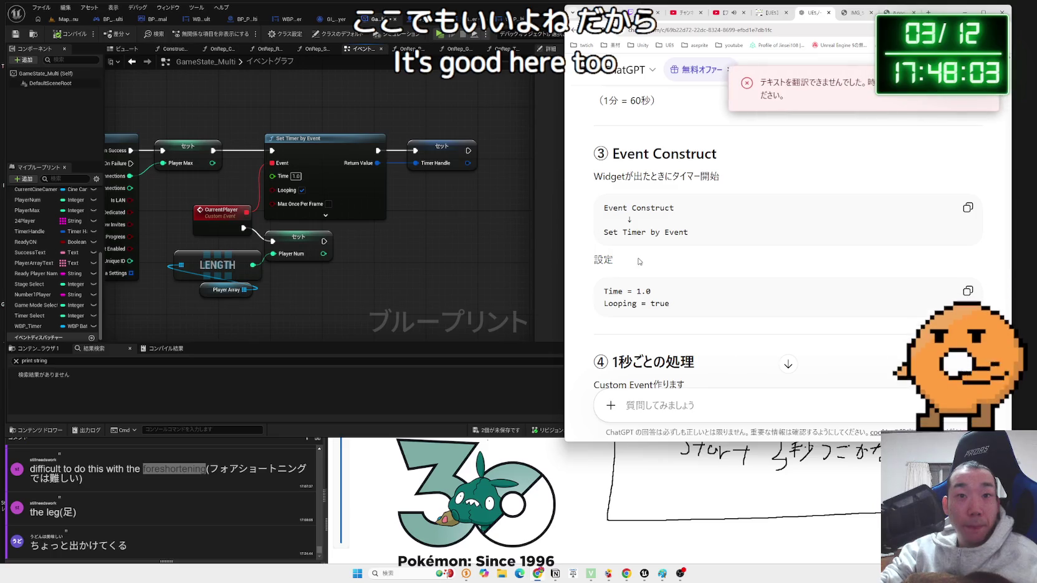
{"action": "scroll", "coordinate": [632, 258], "scroll_direction": "down", "scroll_amount": 1}
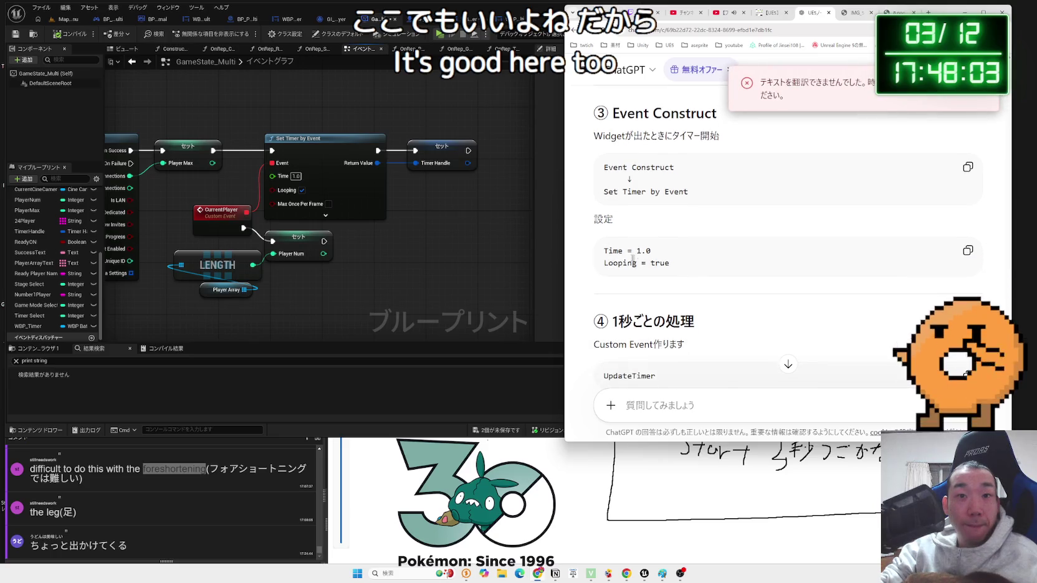
{"action": "left_click", "coordinate": [431, 218]}
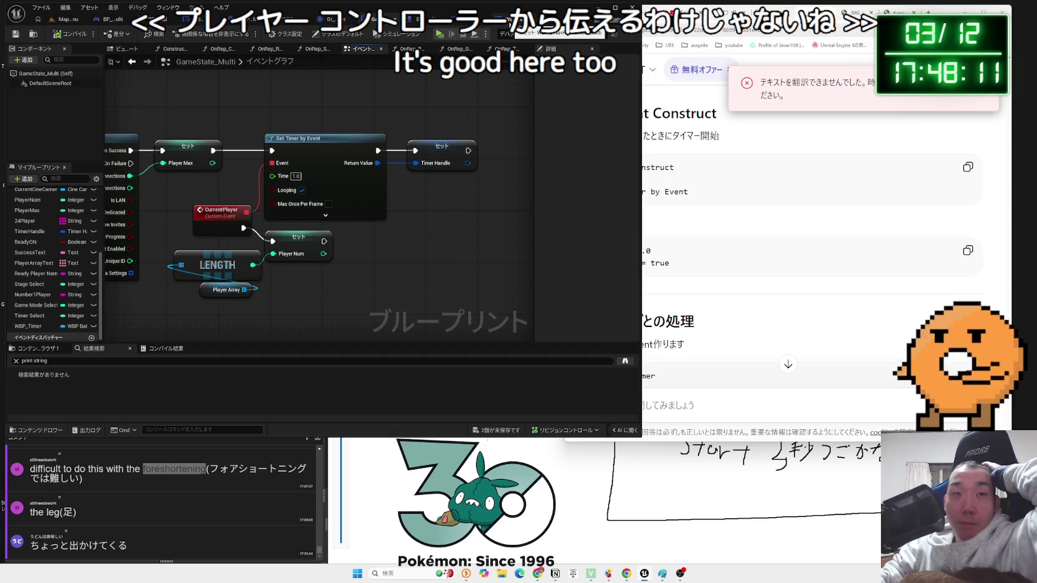
{"action": "key", "text": "ctrl+Tab"}
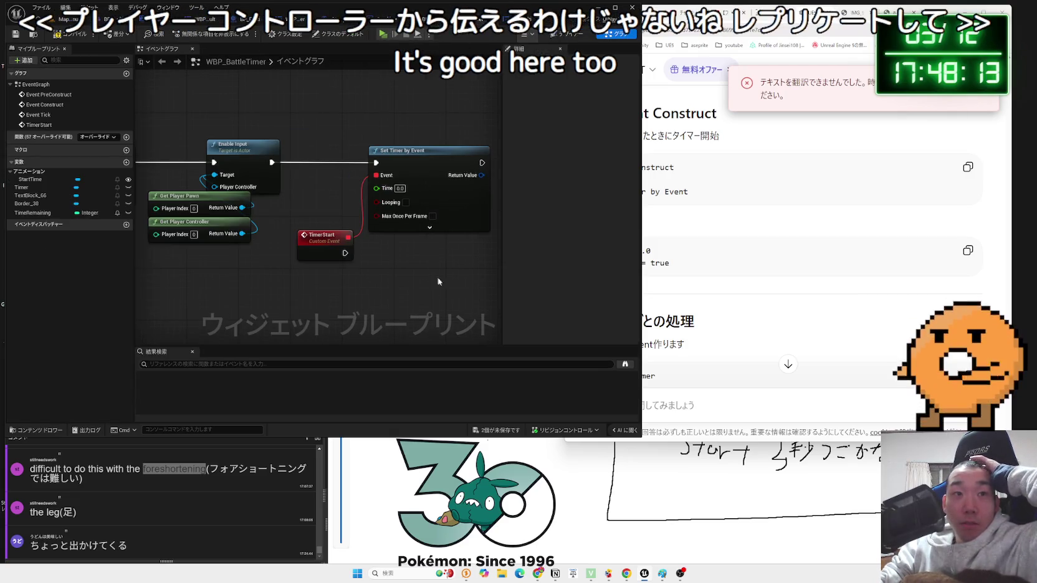
- Save both blueprints and enable Looping on Set Timer by Event with a 1.0 second time
{"action": "key", "text": "ctrl+shift+s"}
{"action": "left_click", "coordinate": [565, 377]}
{"action": "left_click", "coordinate": [722, 229]}
{"action": "scroll", "coordinate": [722, 229], "scroll_direction": "up", "scroll_amount": 1}
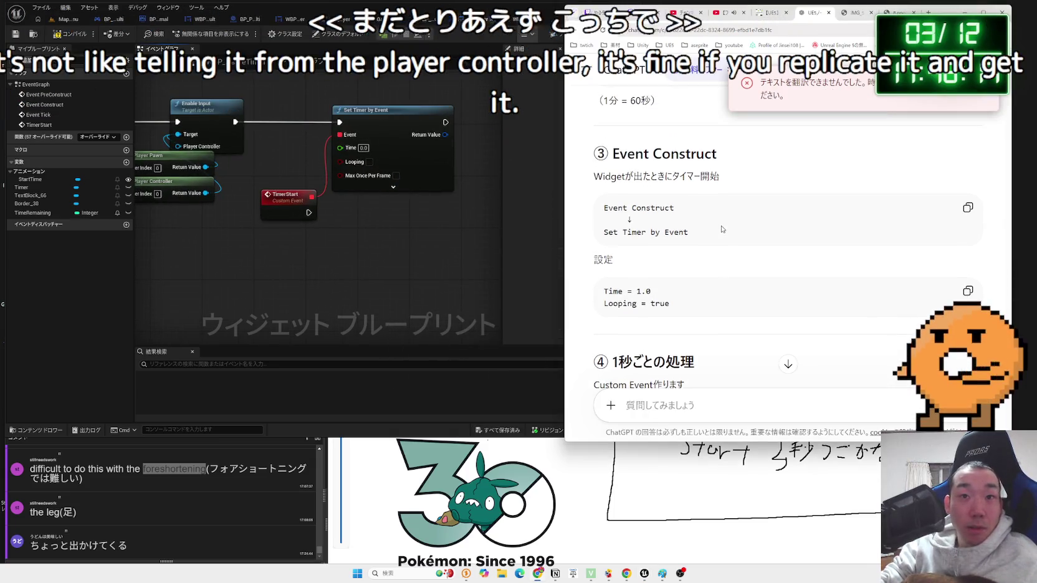
{"action": "scroll", "coordinate": [651, 287], "scroll_direction": "down", "scroll_amount": 2}
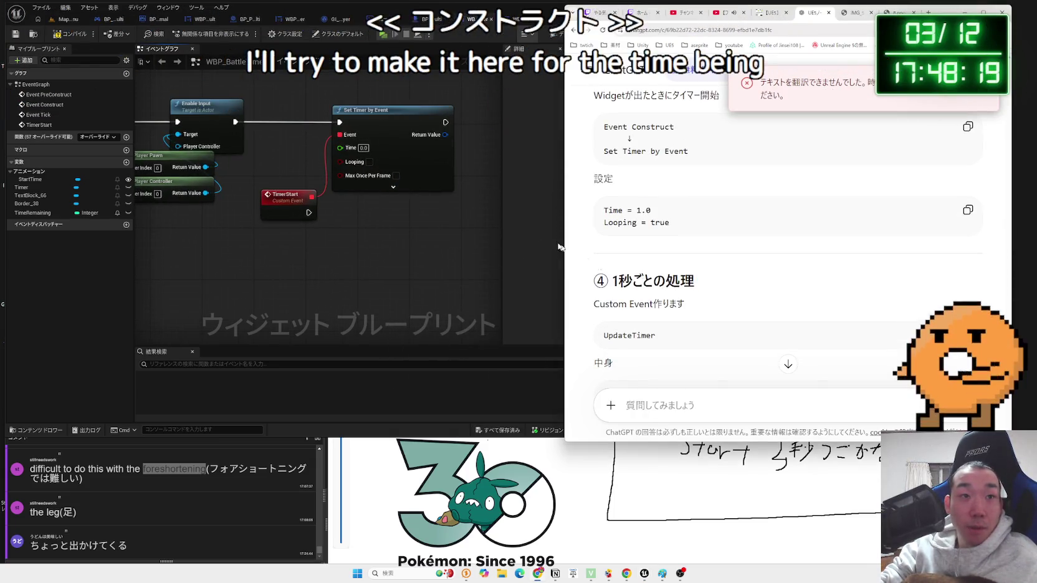
{"action": "left_click", "coordinate": [369, 162]}
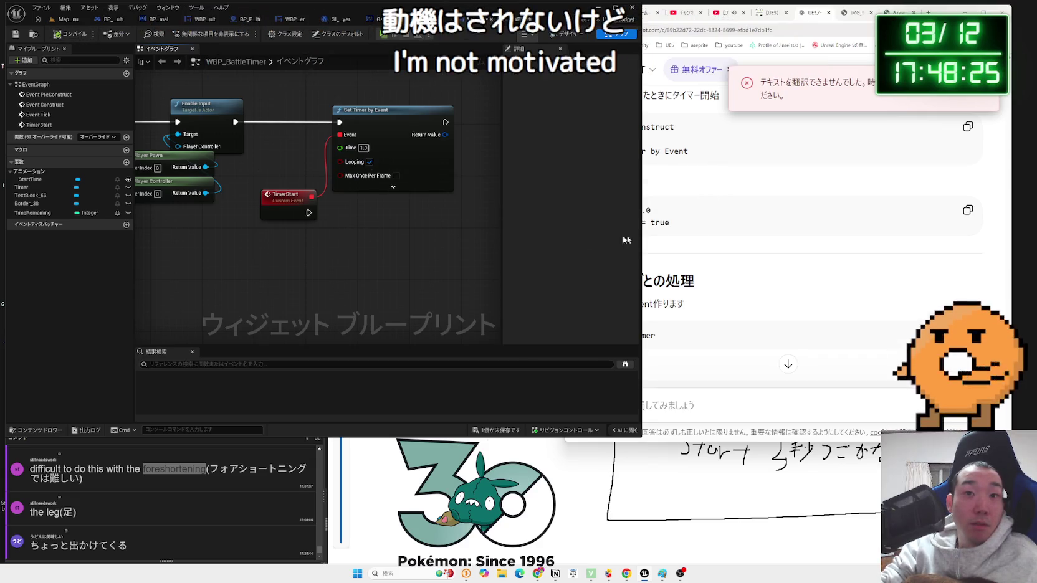
- Rename the TimerStart custom event to UpdateTimer
{"action": "left_click", "coordinate": [660, 249]}
{"action": "scroll", "coordinate": [660, 249], "scroll_direction": "down", "scroll_amount": 2}
{"action": "mouse_move", "coordinate": [594, 158]}
{"action": "left_mouse_down"}
{"action": "mouse_move", "coordinate": [654, 213]}
{"action": "mouse_move", "coordinate": [630, 188]}
{"action": "left_mouse_up"}
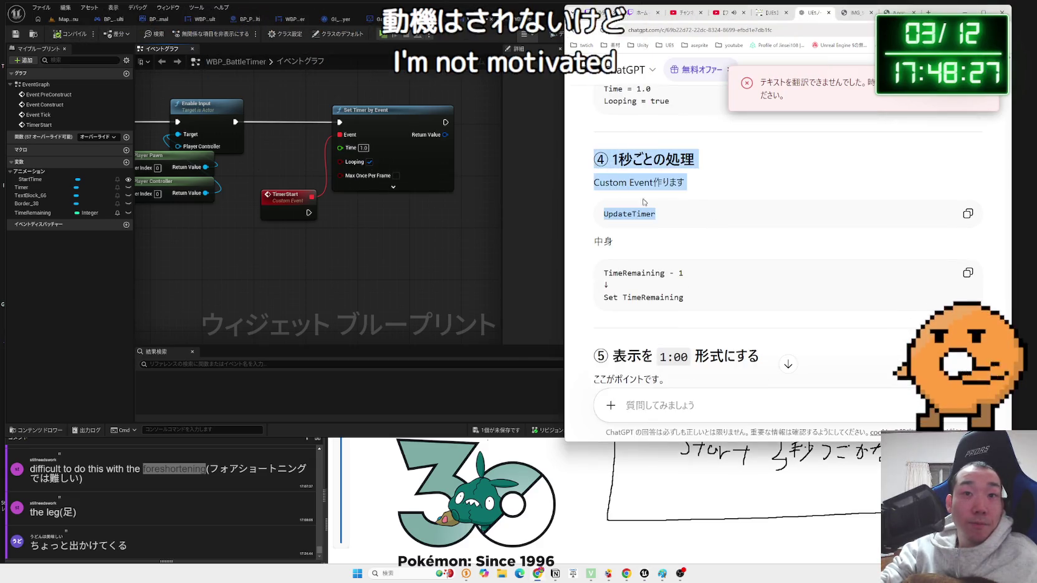
{"action": "left_click", "coordinate": [633, 195]}
{"action": "left_click", "coordinate": [296, 193]}
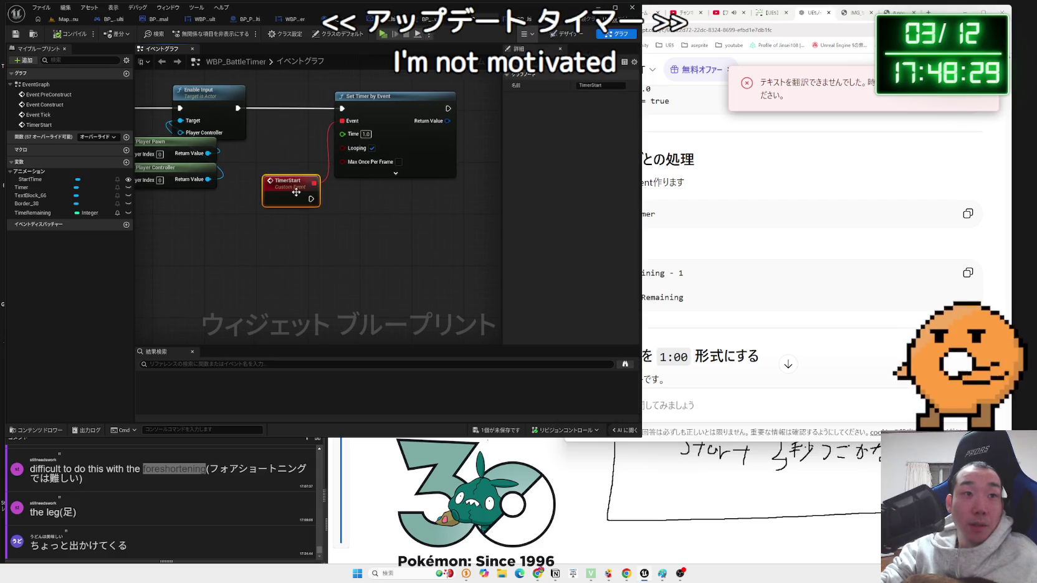
{"action": "left_click", "coordinate": [692, 215]}
{"action": "scroll", "coordinate": [691, 215], "scroll_direction": "down", "scroll_amount": 1}
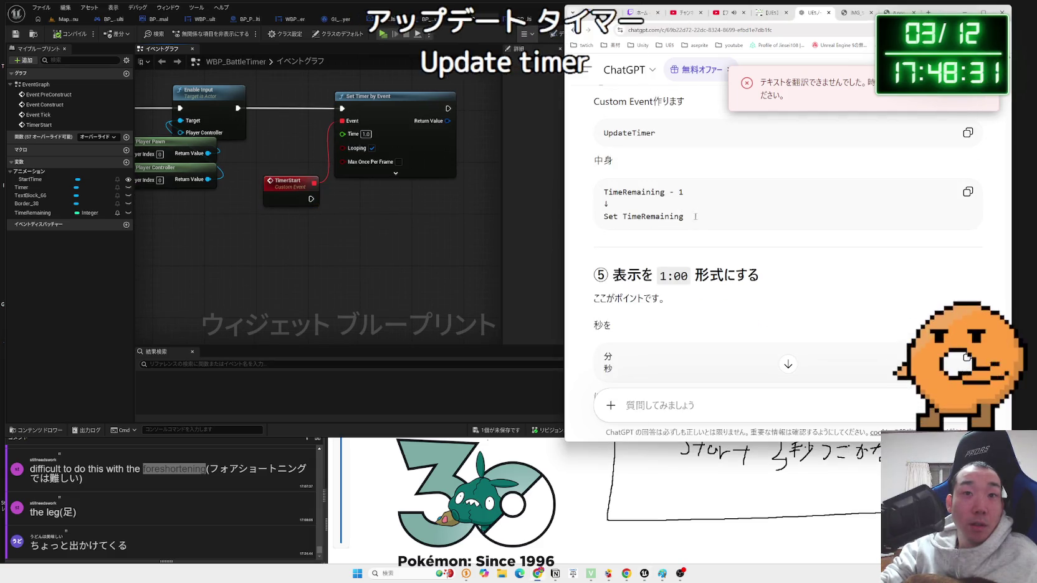
{"action": "left_click", "coordinate": [297, 181]}
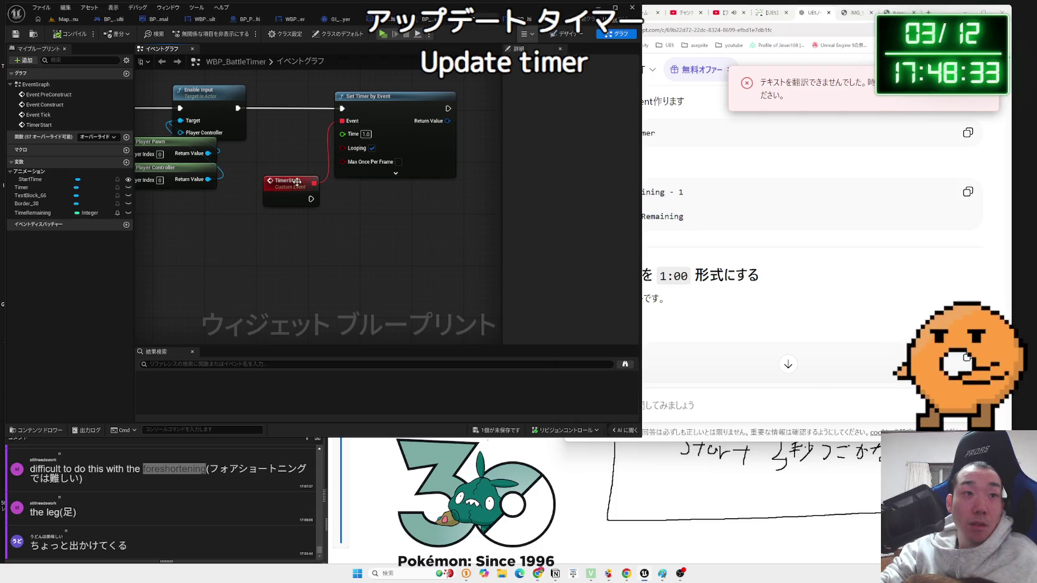
{"action": "double_click", "coordinate": [297, 182]}
{"action": "type", "text": "Up"}
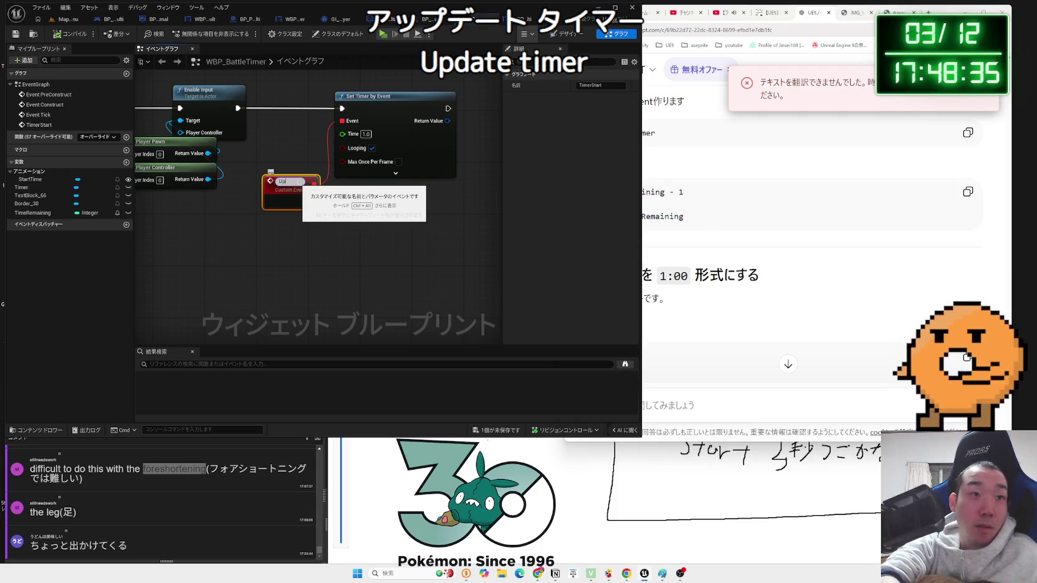
{"action": "type", "text": "dateTimer"}
{"action": "key", "text": "Return"}
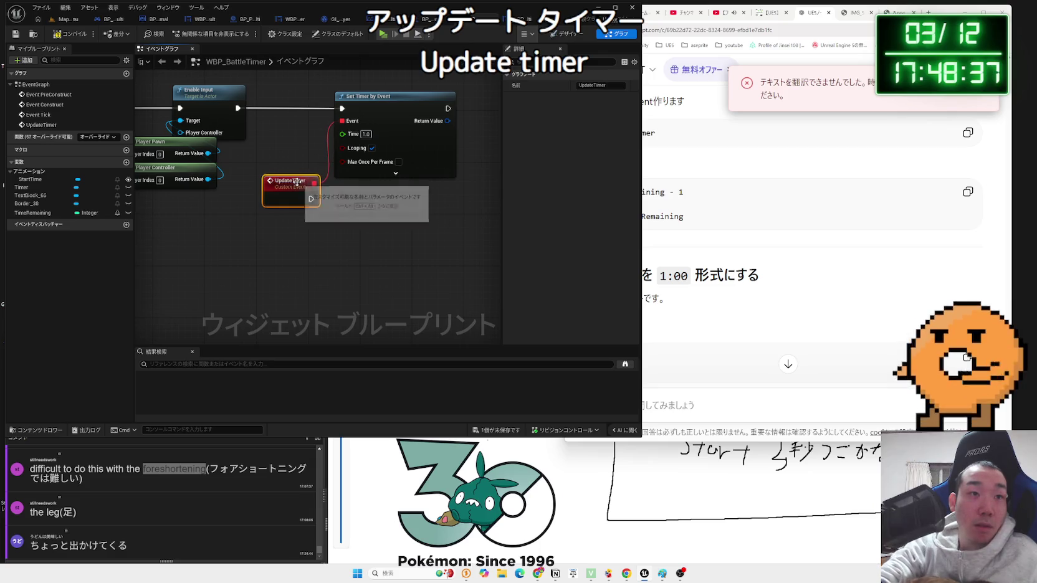
- Drag the TimeRemaining variable into the graph
{"action": "left_click", "coordinate": [690, 226]}
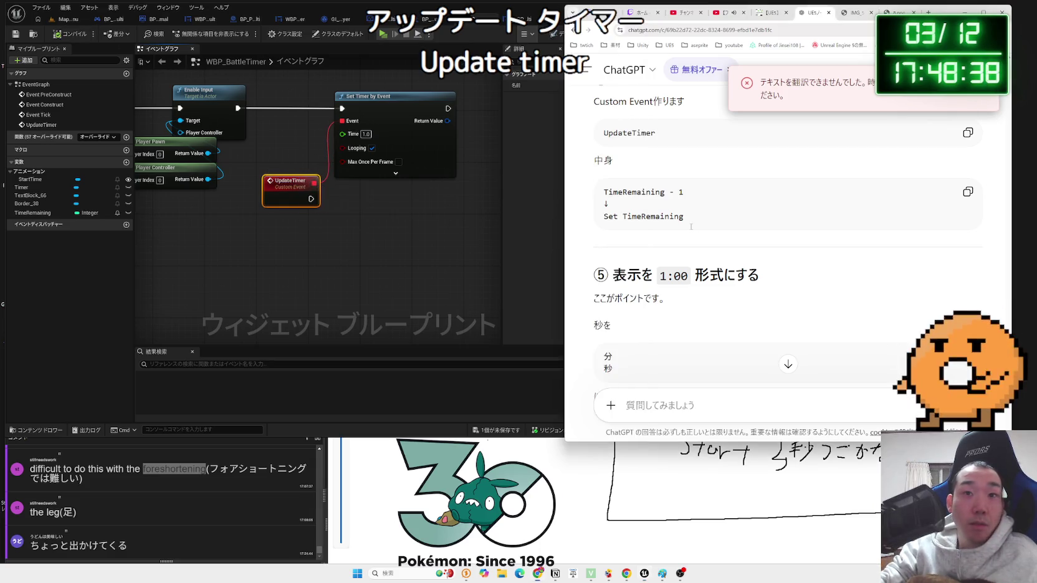
{"action": "left_click", "coordinate": [452, 233]}
{"action": "left_click_drag", "start_coordinate": [32, 212], "coordinate": [345, 216]}
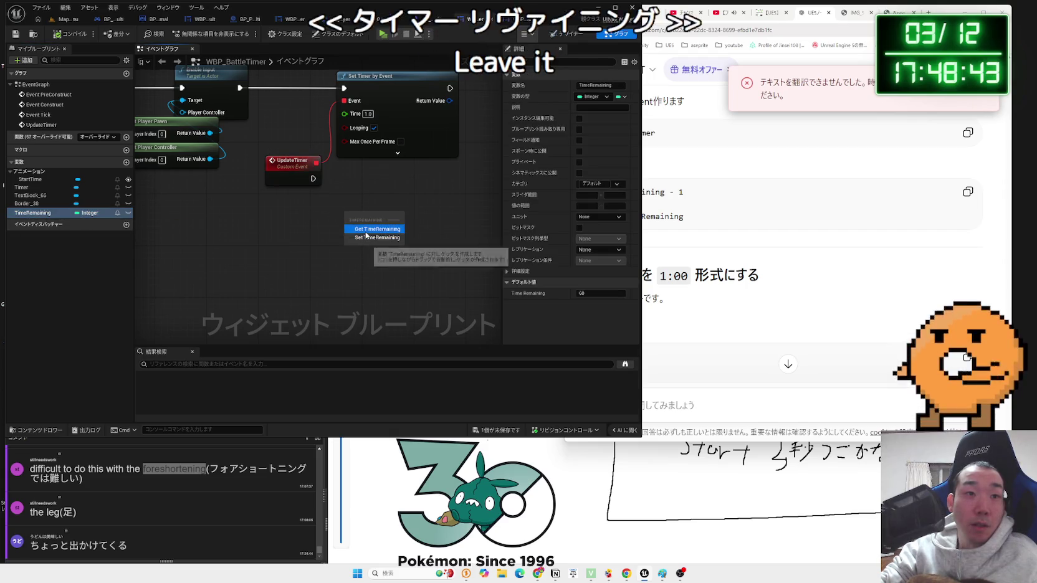
- Add a TimeRemaining getter feeding a Decrement (--) node and arrange it beside UpdateTimer
{"action": "left_click", "coordinate": [366, 230]}
{"action": "left_click_drag", "start_coordinate": [391, 214], "coordinate": [417, 195]}
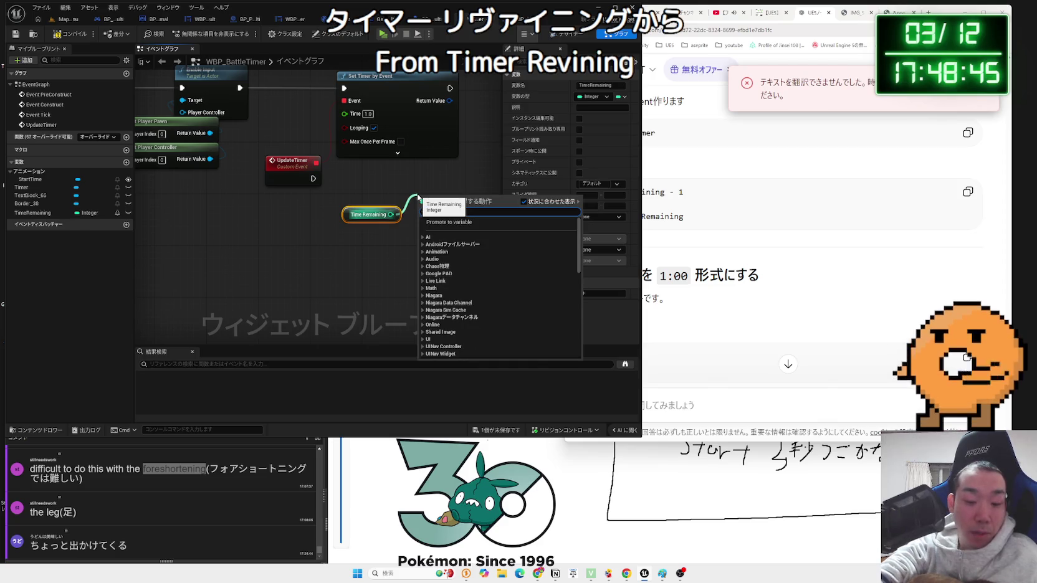
{"action": "type", "text": "="}
{"action": "key", "text": "BackSpace"}
{"action": "type", "text": "--"}
{"action": "left_click", "coordinate": [456, 239]}
{"action": "left_click_drag", "start_coordinate": [436, 210], "coordinate": [379, 192]}
{"action": "mouse_move", "coordinate": [302, 179]}
{"action": "left_mouse_down"}
{"action": "mouse_move", "coordinate": [360, 186]}
{"action": "mouse_move", "coordinate": [309, 185]}
{"action": "mouse_move", "coordinate": [320, 185]}
{"action": "left_mouse_up"}
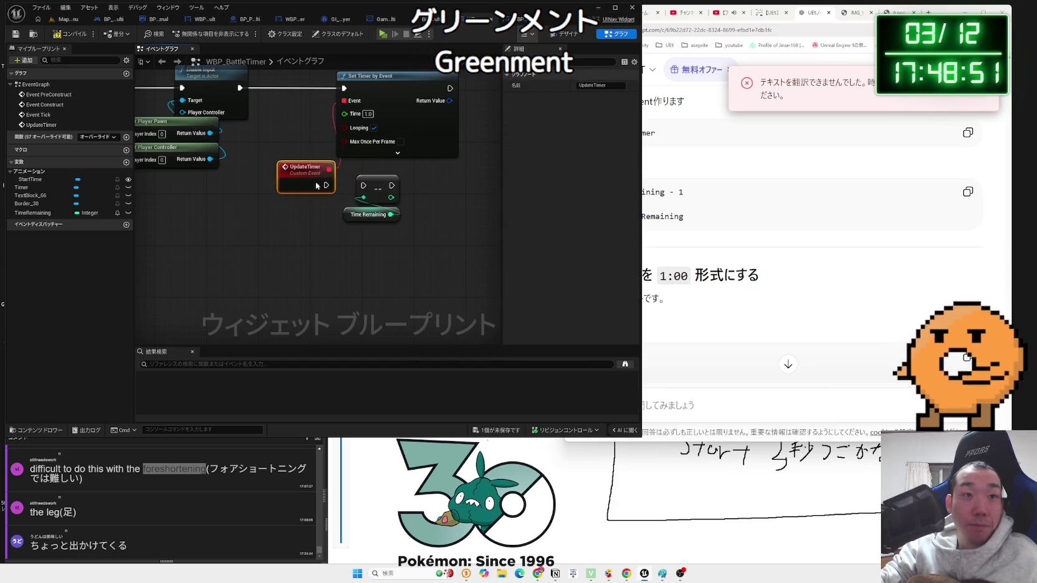
{"action": "left_click_drag", "start_coordinate": [393, 235], "coordinate": [349, 180]}
{"action": "left_click_drag", "start_coordinate": [402, 217], "coordinate": [382, 217]}
{"action": "left_click", "coordinate": [349, 220]}
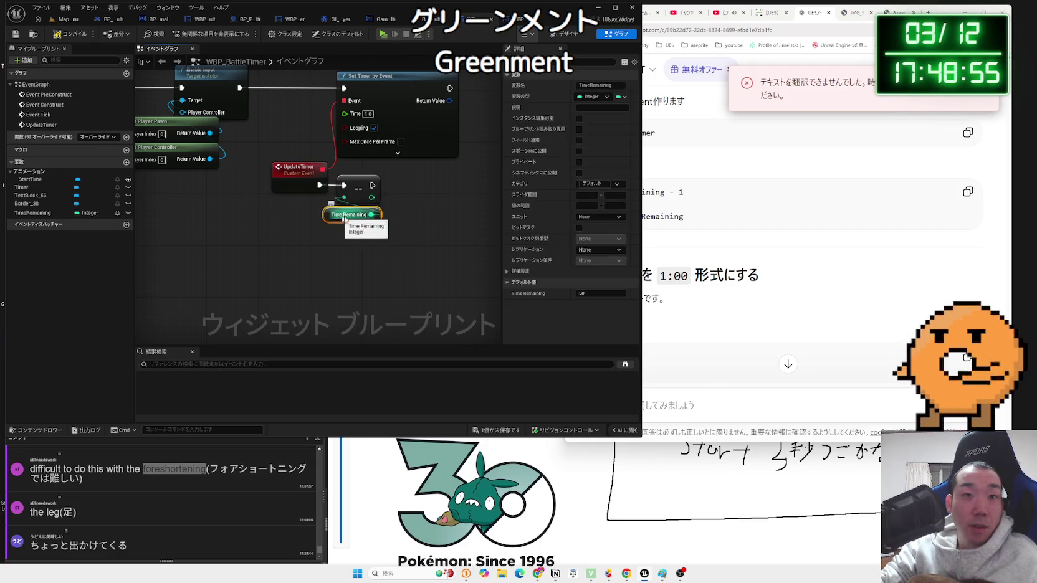
- Read ChatGPT's instructions for computing minutes and seconds
{"action": "key", "text": "alt+Tab"}
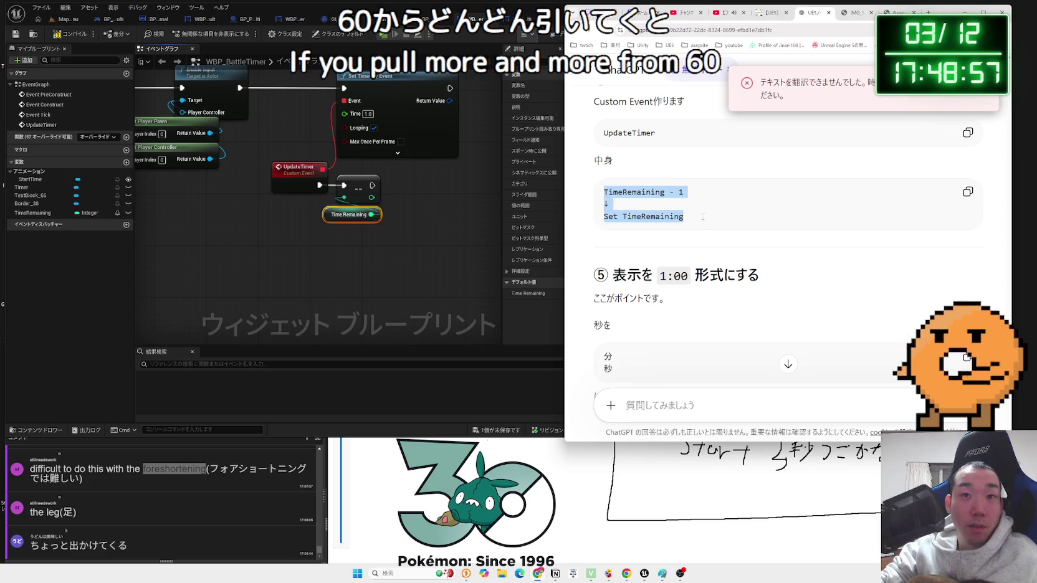
{"action": "left_click", "coordinate": [676, 213]}
{"action": "scroll", "coordinate": [712, 231], "scroll_direction": "down", "scroll_amount": 2}
{"action": "left_click_drag", "start_coordinate": [690, 193], "coordinate": [629, 153]}
{"action": "left_click", "coordinate": [666, 204]}
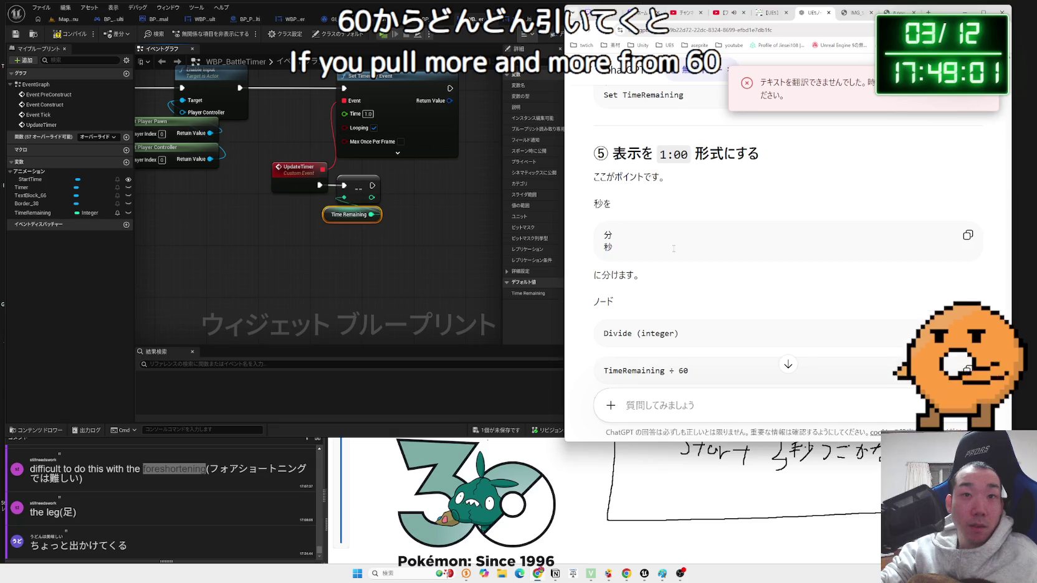
{"action": "left_click", "coordinate": [626, 237]}
{"action": "scroll", "coordinate": [651, 245], "scroll_direction": "down", "scroll_amount": 1}
{"action": "mouse_move", "coordinate": [652, 244]}
{"action": "left_mouse_down"}
{"action": "mouse_move", "coordinate": [623, 235]}
{"action": "mouse_move", "coordinate": [594, 174]}
{"action": "left_mouse_up"}
{"action": "left_click", "coordinate": [594, 172]}
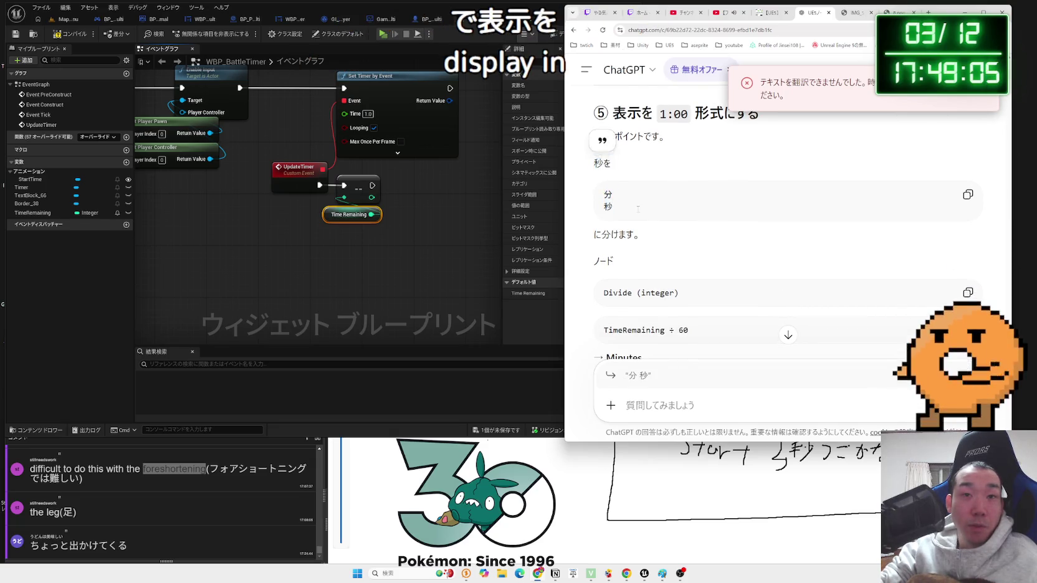
{"action": "left_click", "coordinate": [657, 248]}
{"action": "scroll", "coordinate": [648, 250], "scroll_direction": "down", "scroll_amount": 1}
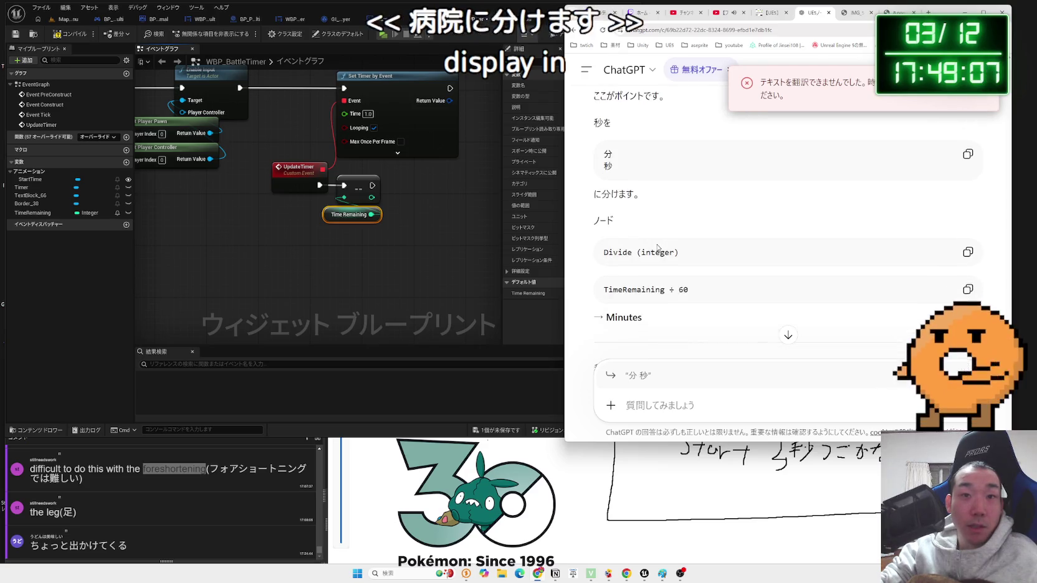
- Add an integer Divide node after the decrement with 60 as its divisor
{"action": "left_click_drag", "start_coordinate": [678, 252], "coordinate": [603, 252]}
{"action": "left_click", "coordinate": [409, 250]}
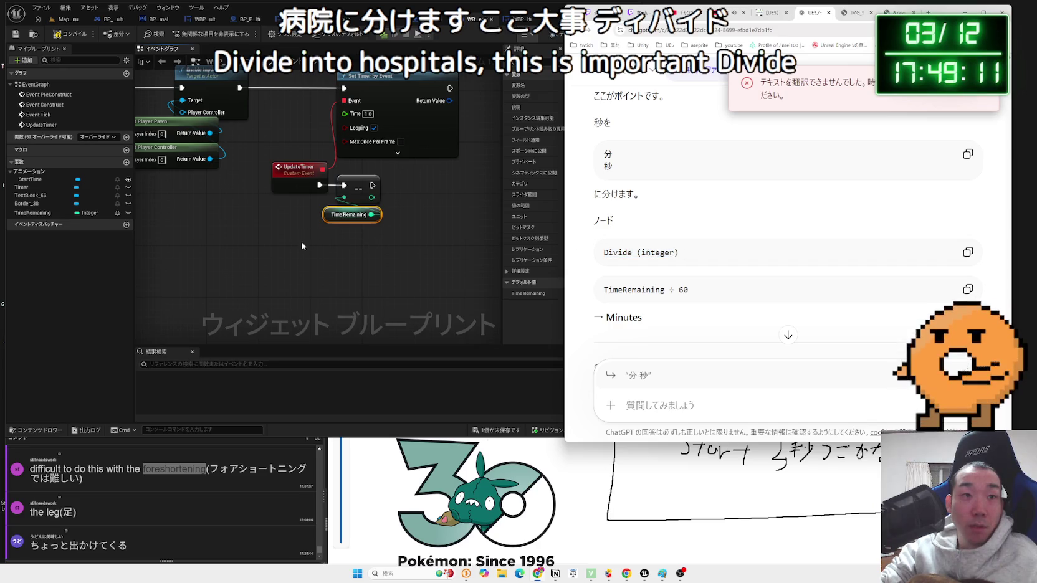
{"action": "mouse_move", "coordinate": [352, 214]}
{"action": "left_mouse_down"}
{"action": "mouse_move", "coordinate": [319, 214]}
{"action": "mouse_move", "coordinate": [374, 212]}
{"action": "mouse_move", "coordinate": [357, 189]}
{"action": "mouse_move", "coordinate": [388, 230]}
{"action": "left_mouse_up"}
{"action": "type", "text": "divide"}
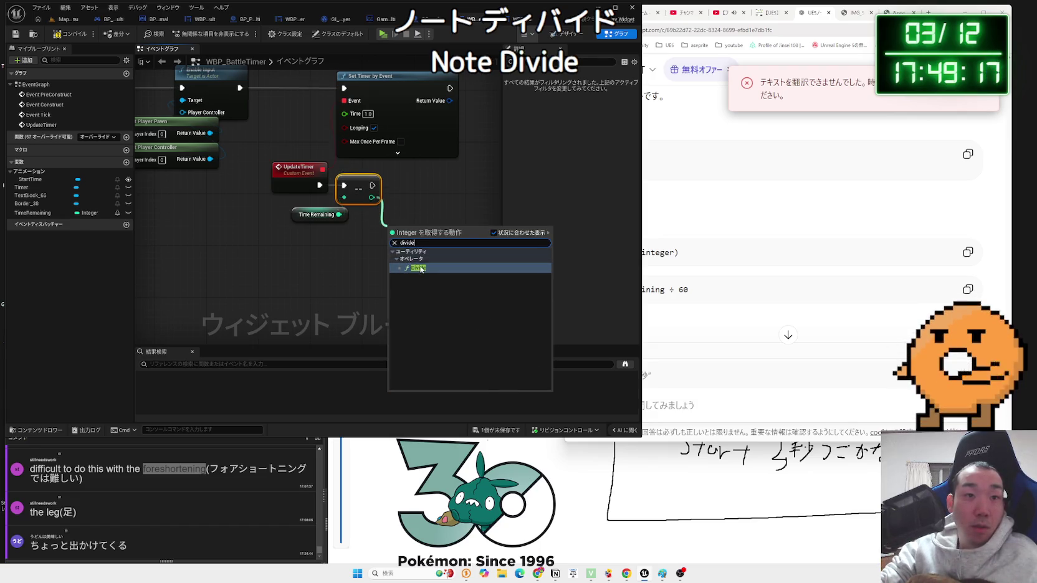
{"action": "left_click", "coordinate": [416, 260]}
{"action": "left_click_drag", "start_coordinate": [414, 235], "coordinate": [420, 228]}
{"action": "left_click", "coordinate": [714, 249]}
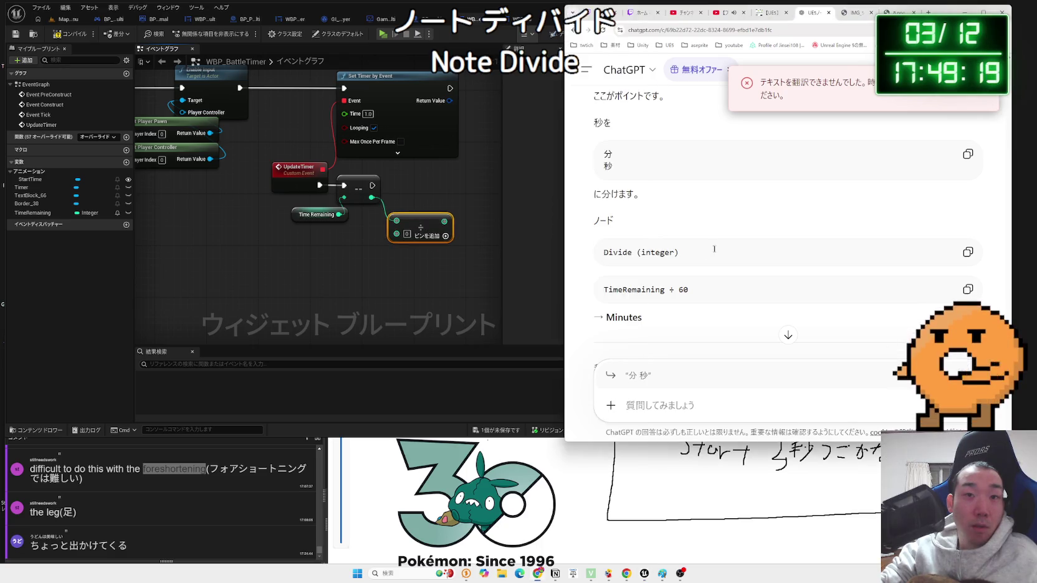
{"action": "left_click", "coordinate": [422, 241]}
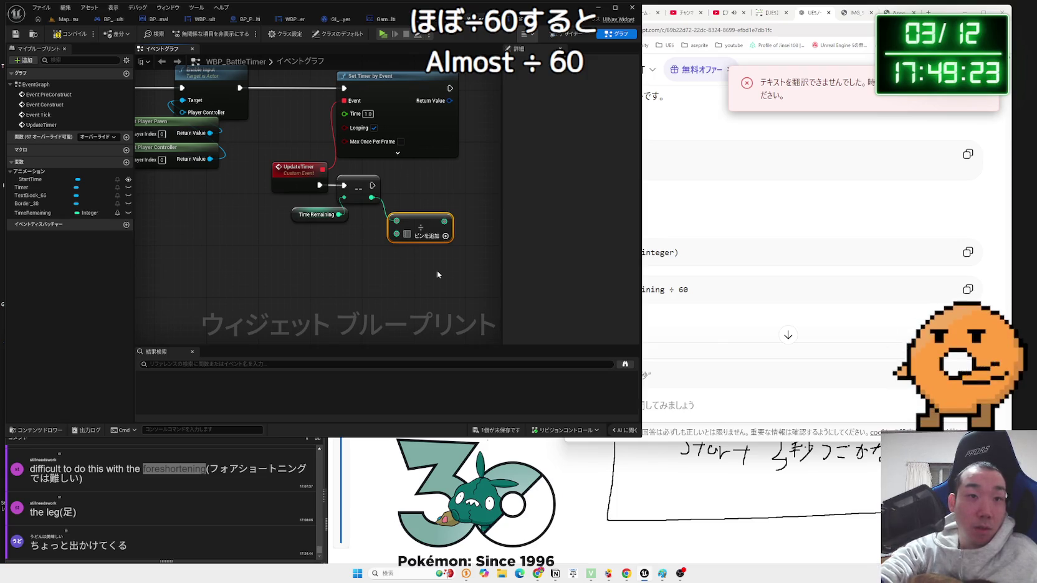
{"action": "type", "text": "60"}
{"action": "left_click", "coordinate": [487, 267]}
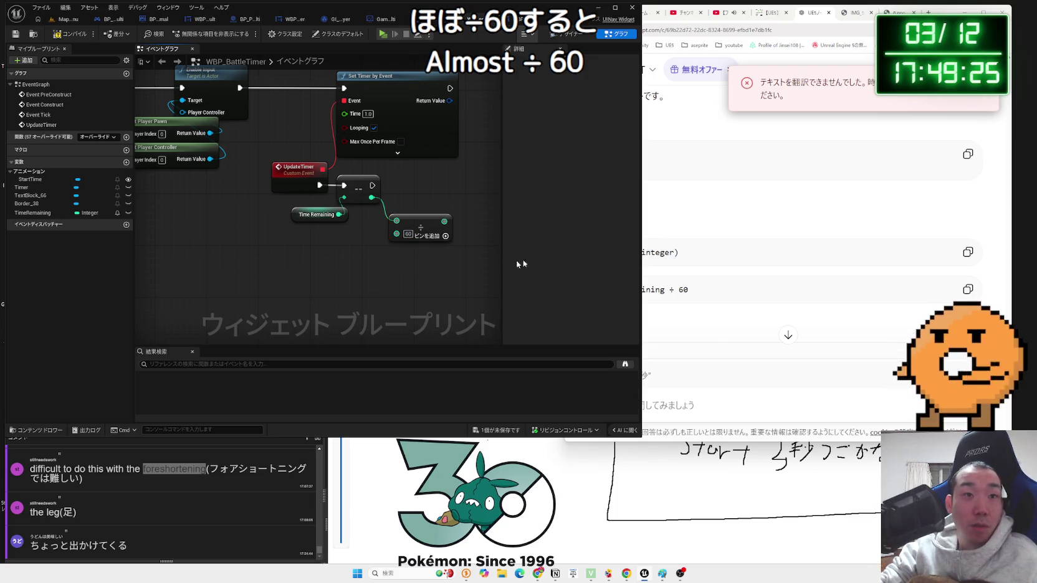
- Reposition the Divide node and pull a connection from its result
{"action": "left_click", "coordinate": [677, 241]}
{"action": "scroll", "coordinate": [673, 233], "scroll_direction": "down", "scroll_amount": 3}
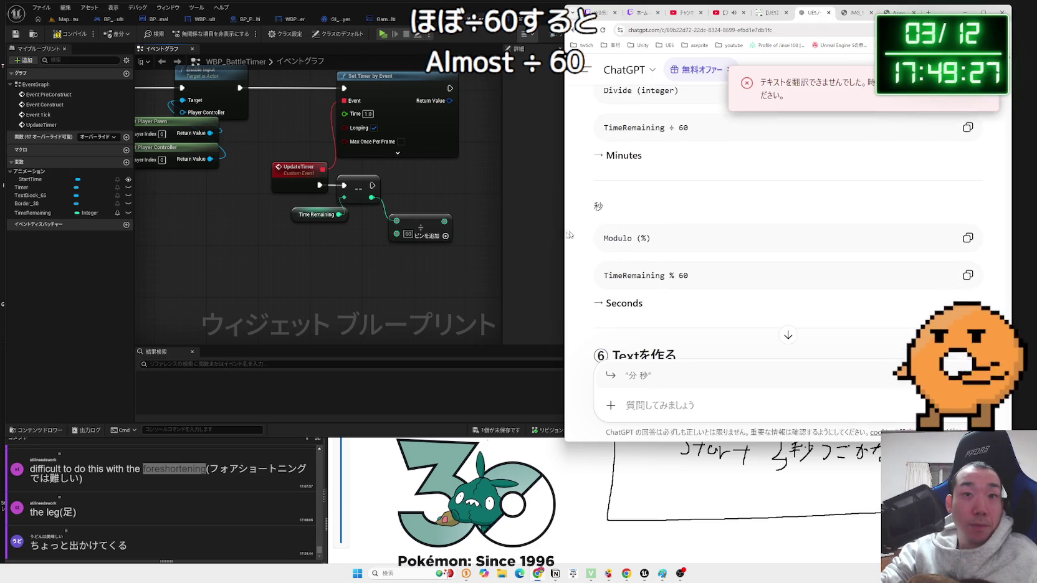
{"action": "left_click", "coordinate": [376, 253]}
{"action": "left_click_drag", "start_coordinate": [348, 239], "coordinate": [348, 232]}
{"action": "left_click", "coordinate": [372, 251]}
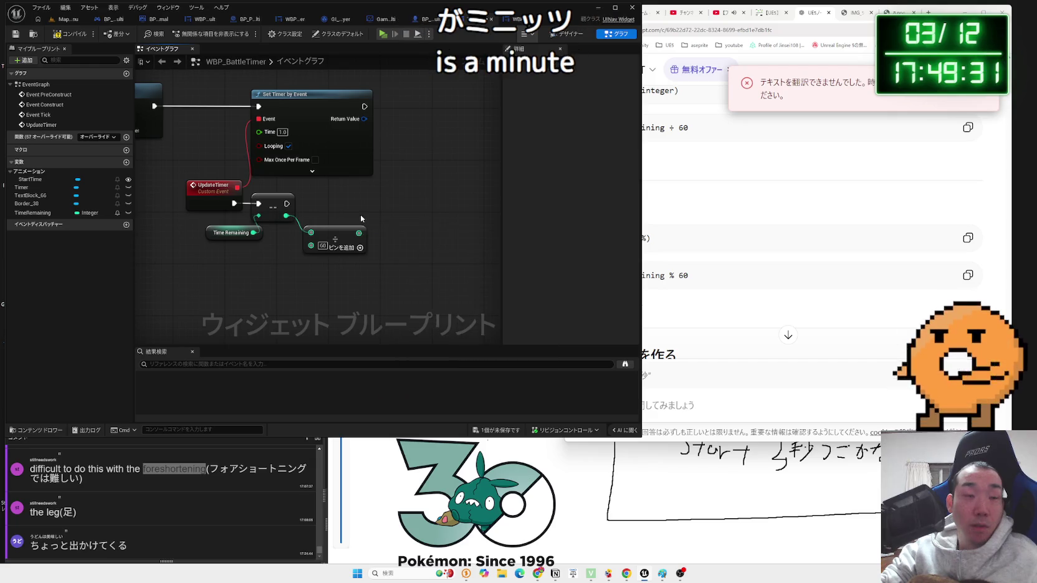
{"action": "left_click_drag", "start_coordinate": [358, 233], "coordinate": [380, 224]}
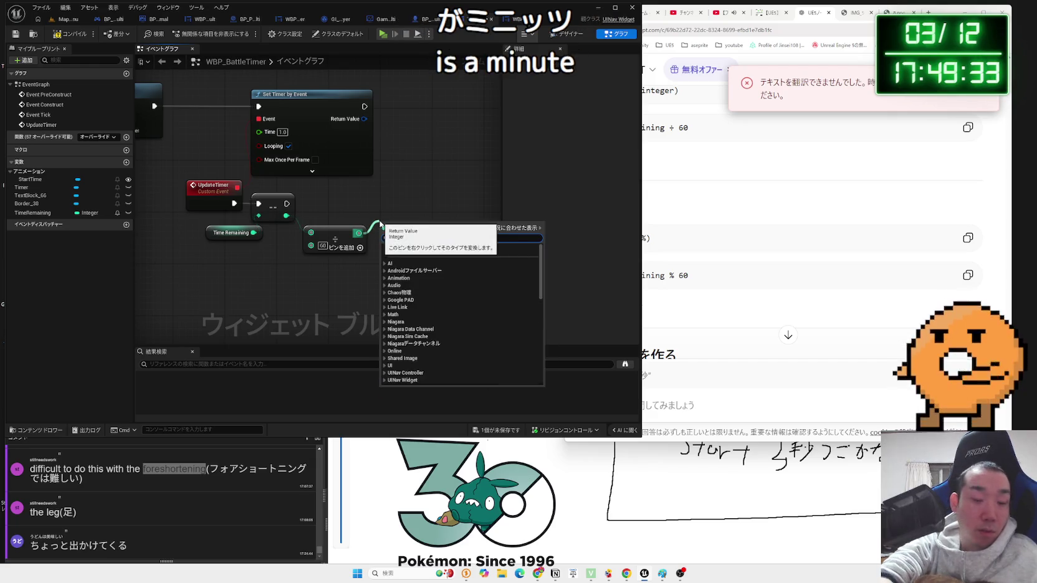
{"action": "left_click", "coordinate": [719, 261]}
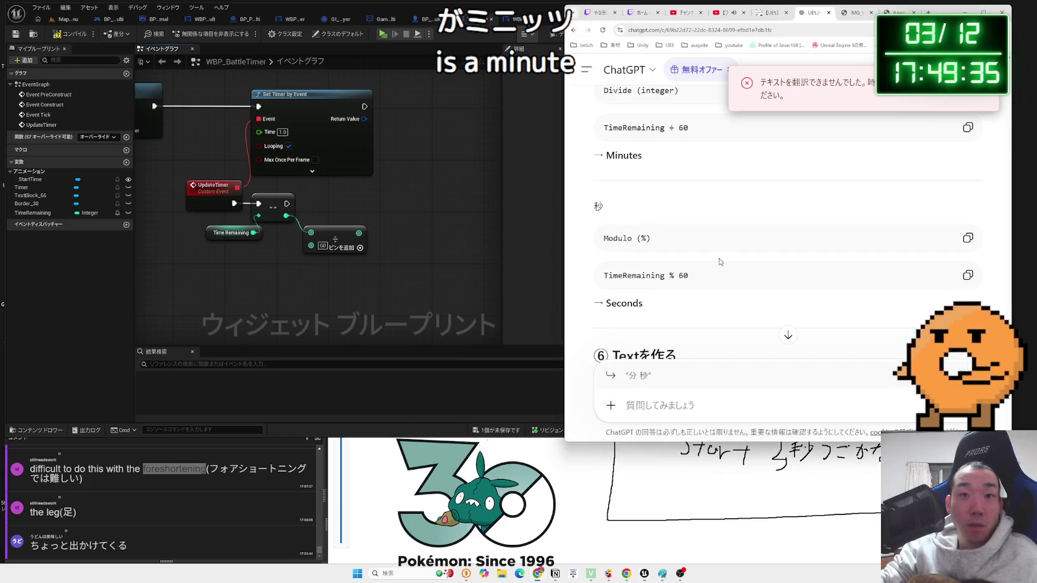
{"action": "left_click", "coordinate": [443, 259]}
- Promote the ÷ 60 result to a new integer variable named Minutes and compile the blueprint
{"action": "left_click_drag", "start_coordinate": [333, 249], "coordinate": [351, 245]}
{"action": "left_click", "coordinate": [391, 270]}
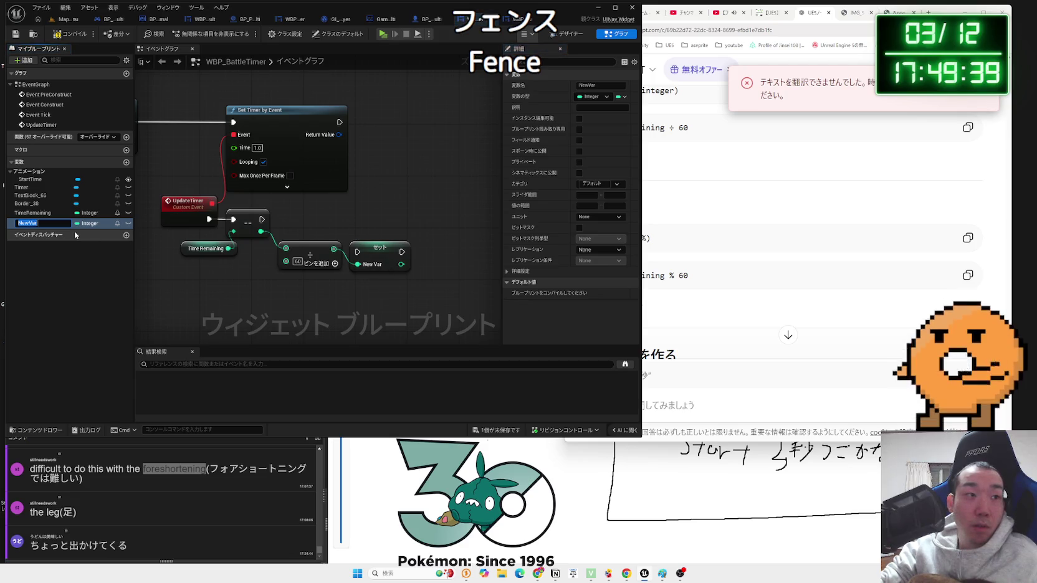
{"action": "type", "text": "Minute"}
{"action": "key", "text": "Return"}
{"action": "left_click", "coordinate": [708, 332]}
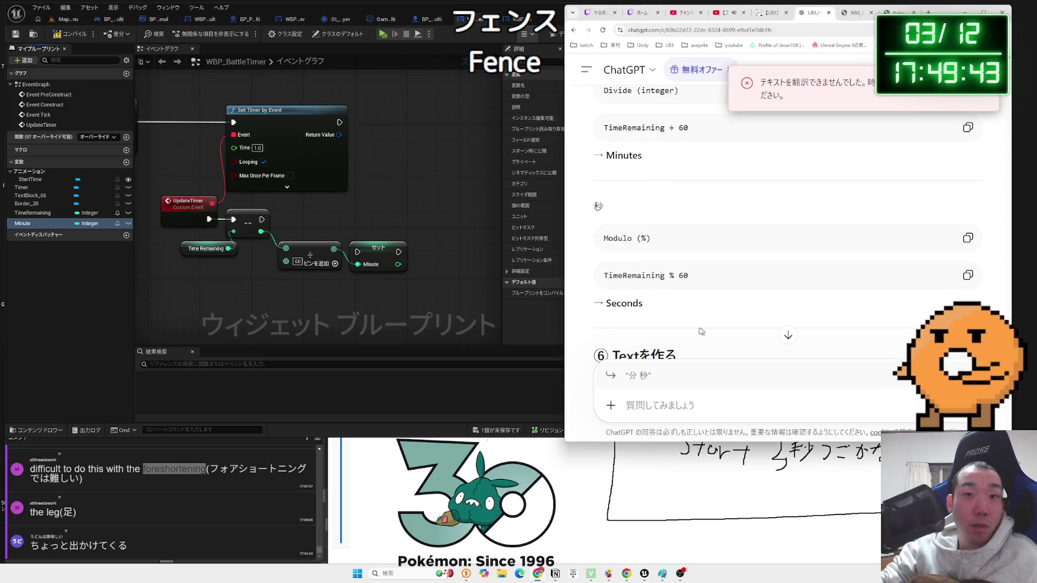
{"action": "left_click", "coordinate": [67, 235]}
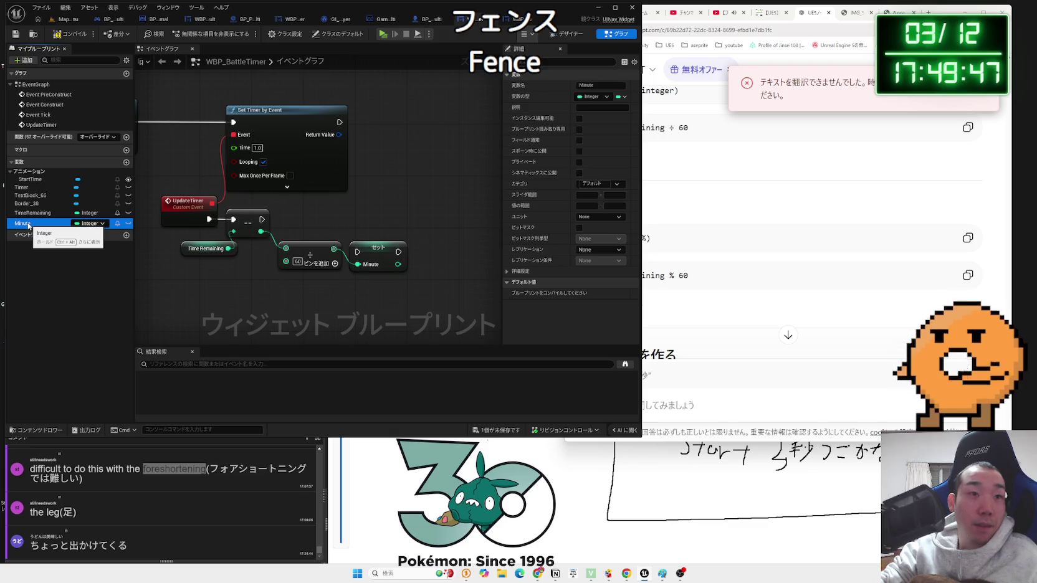
{"action": "type", "text": "s"}
{"action": "key", "text": "Return"}
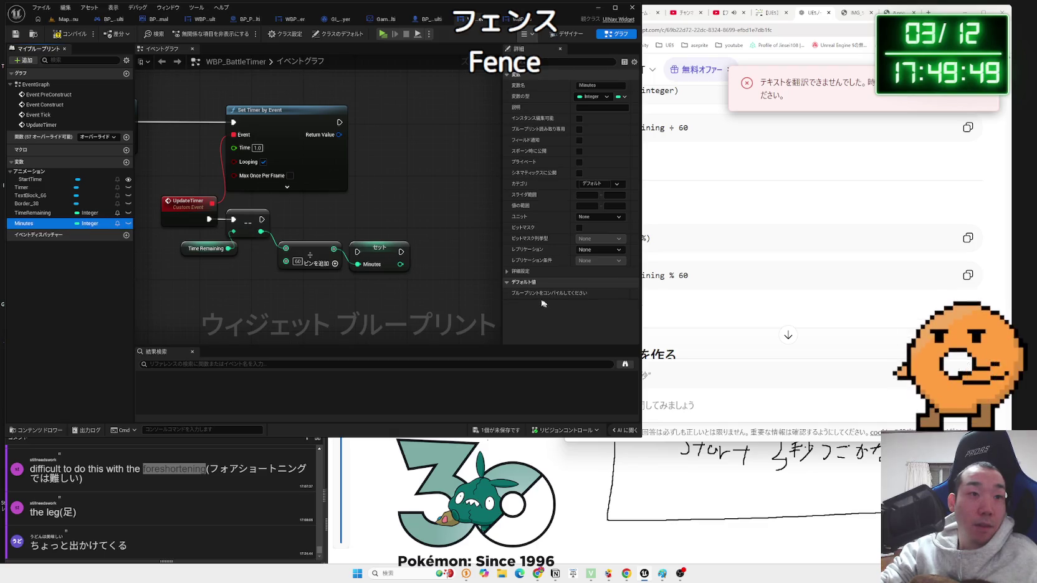
{"action": "left_click", "coordinate": [64, 35]}
- Review the ChatGPT instructions, nudge the Set Minutes node up-right, and select the Divide node
{"action": "left_click", "coordinate": [704, 233]}
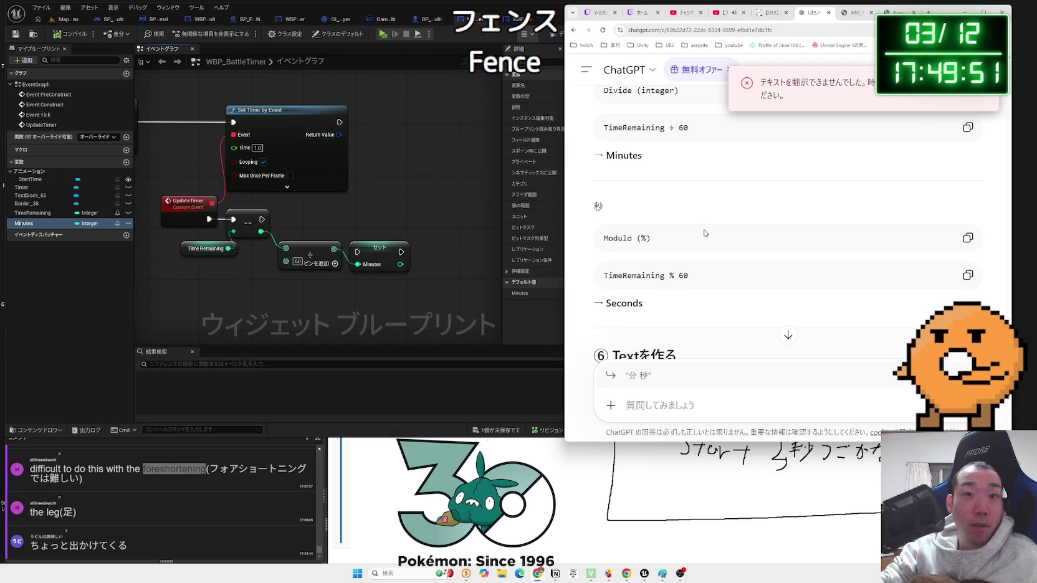
{"action": "scroll", "coordinate": [696, 233], "scroll_direction": "up", "scroll_amount": 2}
{"action": "scroll", "coordinate": [694, 236], "scroll_direction": "down", "scroll_amount": 1}
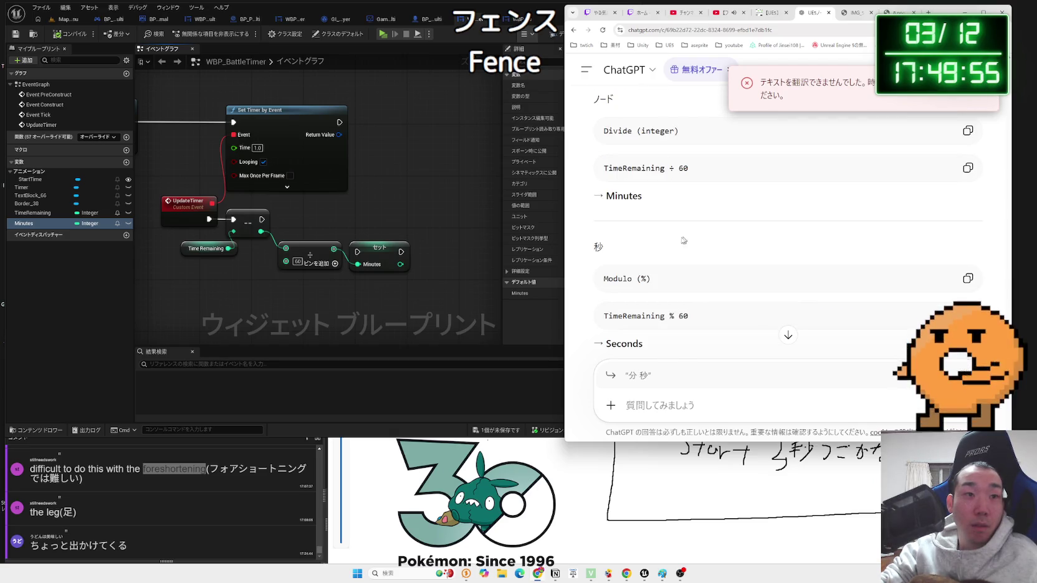
{"action": "left_click_drag", "start_coordinate": [406, 248], "coordinate": [413, 235]}
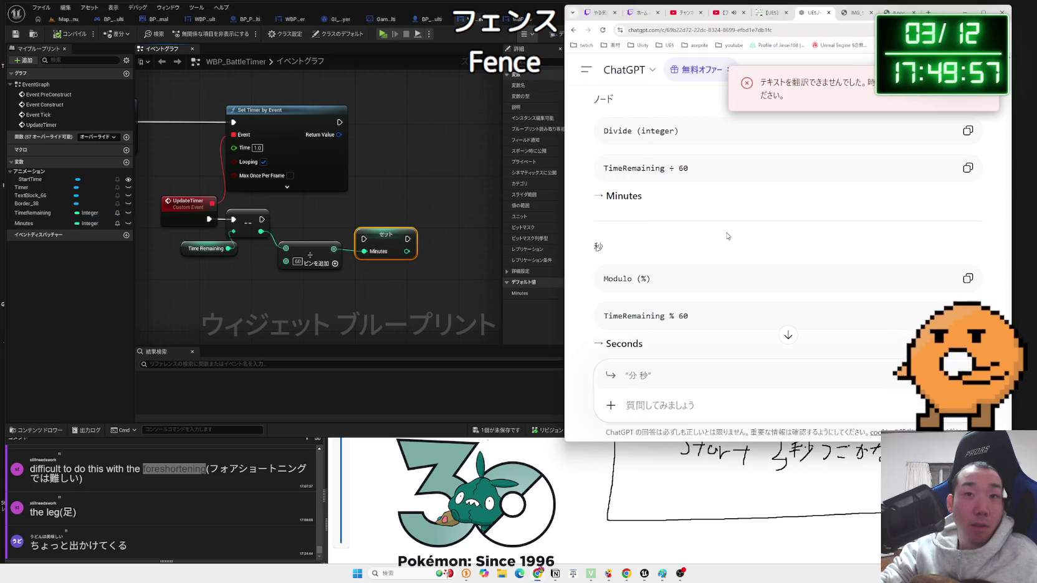
{"action": "scroll", "coordinate": [718, 235], "scroll_direction": "up", "scroll_amount": 2}
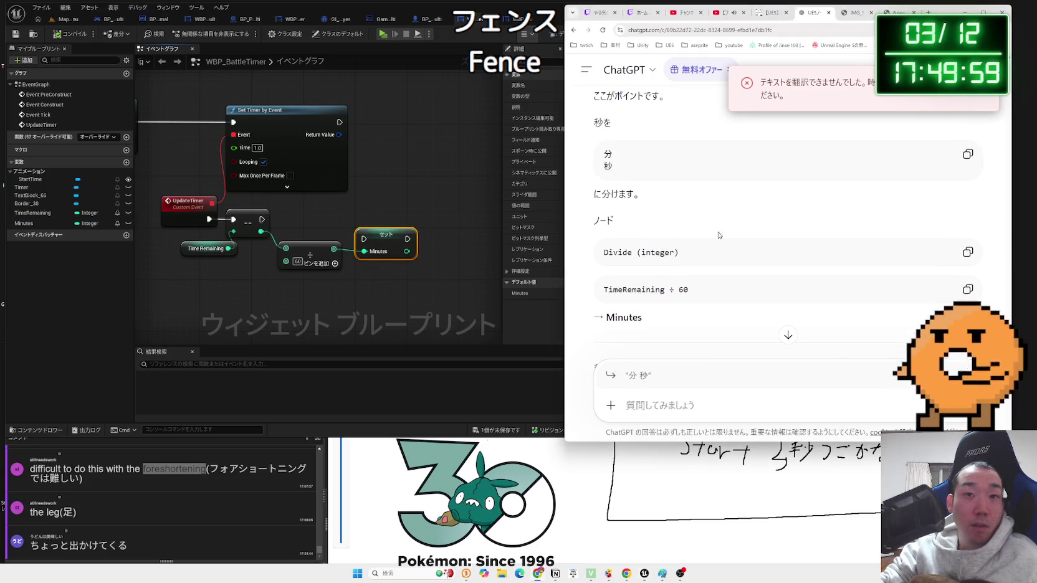
{"action": "left_click", "coordinate": [305, 251]}
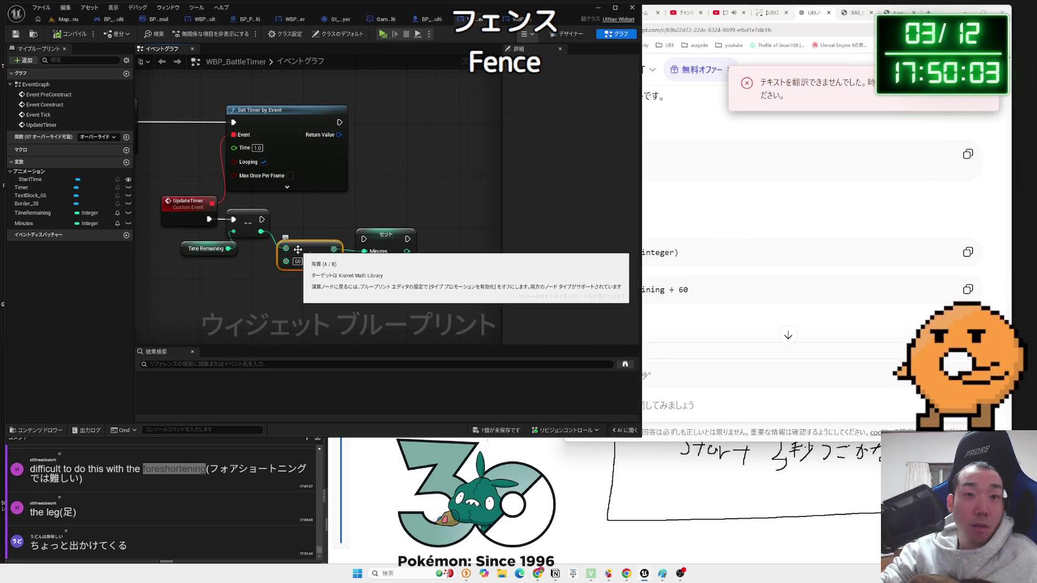
{"action": "left_click", "coordinate": [761, 248]}
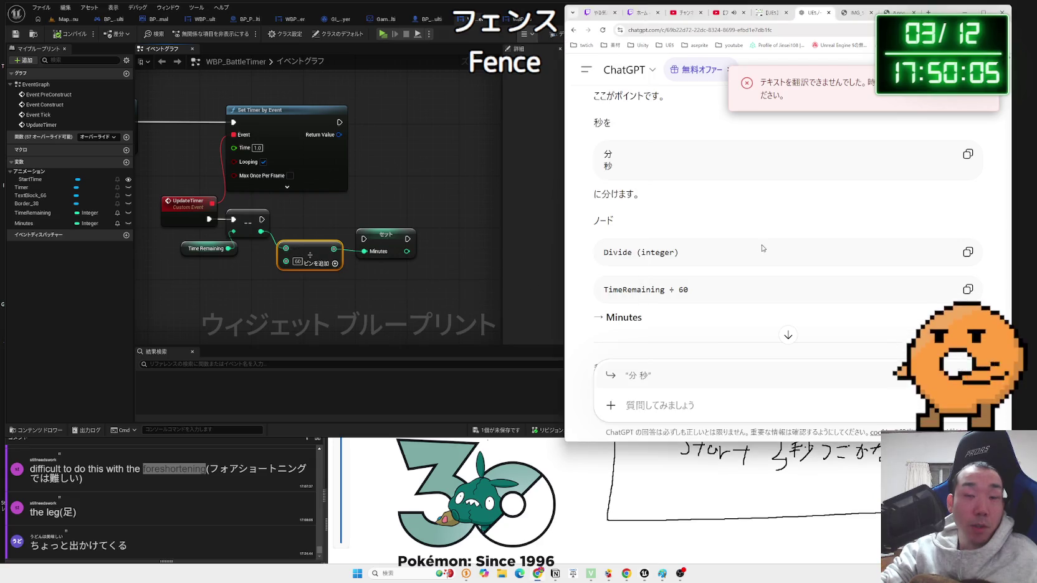
- Branch a % (Integer) modulo node off the decremented TimeRemaining and shift it right
{"action": "left_click_drag", "start_coordinate": [679, 252], "coordinate": [608, 253]}
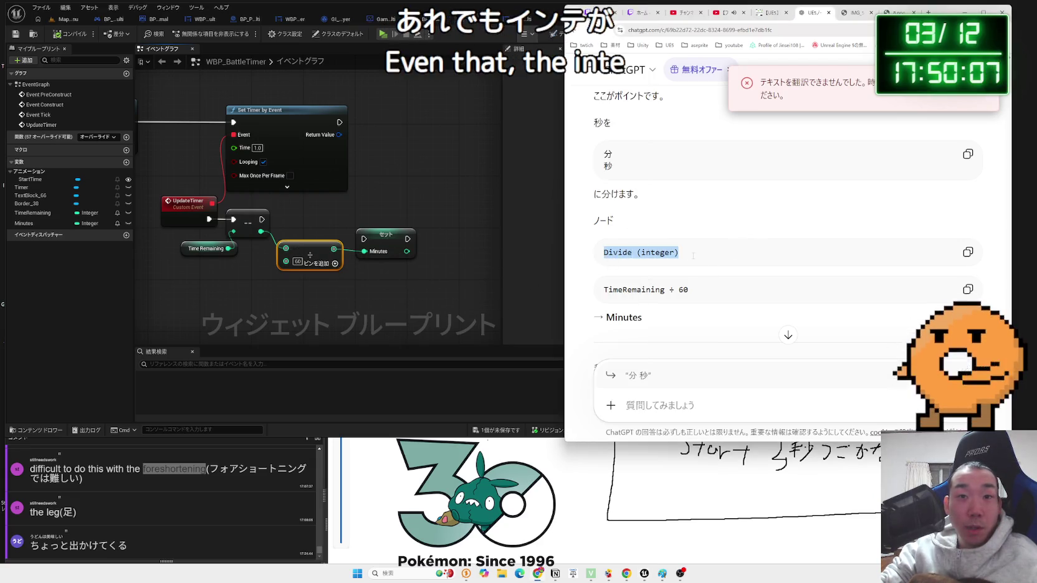
{"action": "left_click", "coordinate": [591, 257]}
{"action": "scroll", "coordinate": [589, 261], "scroll_direction": "down", "scroll_amount": 2}
{"action": "scroll", "coordinate": [589, 263], "scroll_direction": "down", "scroll_amount": 3}
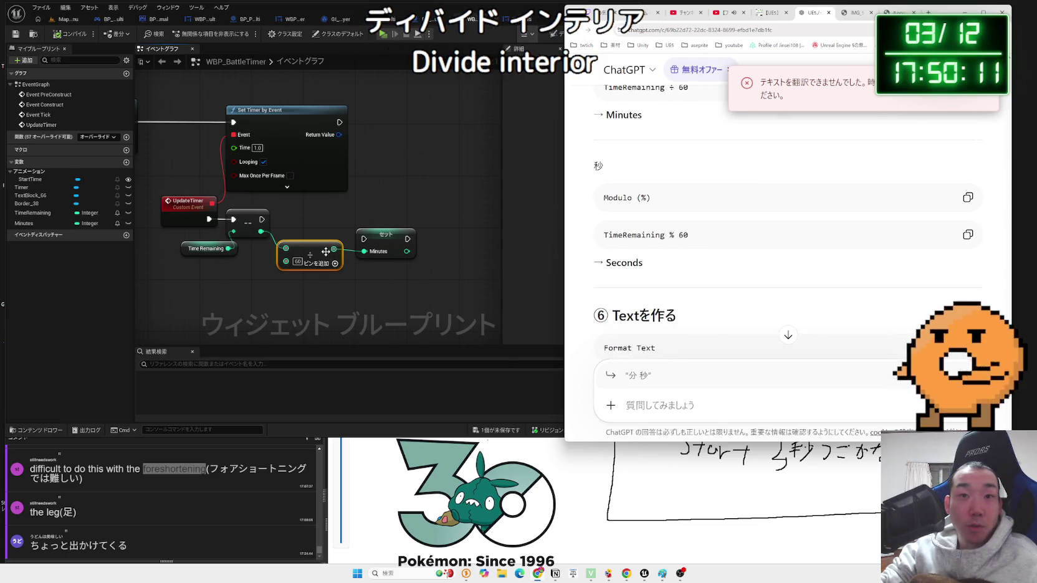
{"action": "left_click_drag", "start_coordinate": [262, 235], "coordinate": [273, 293]}
{"action": "type", "text": "modulo"}
{"action": "key", "text": "BackSpace"}
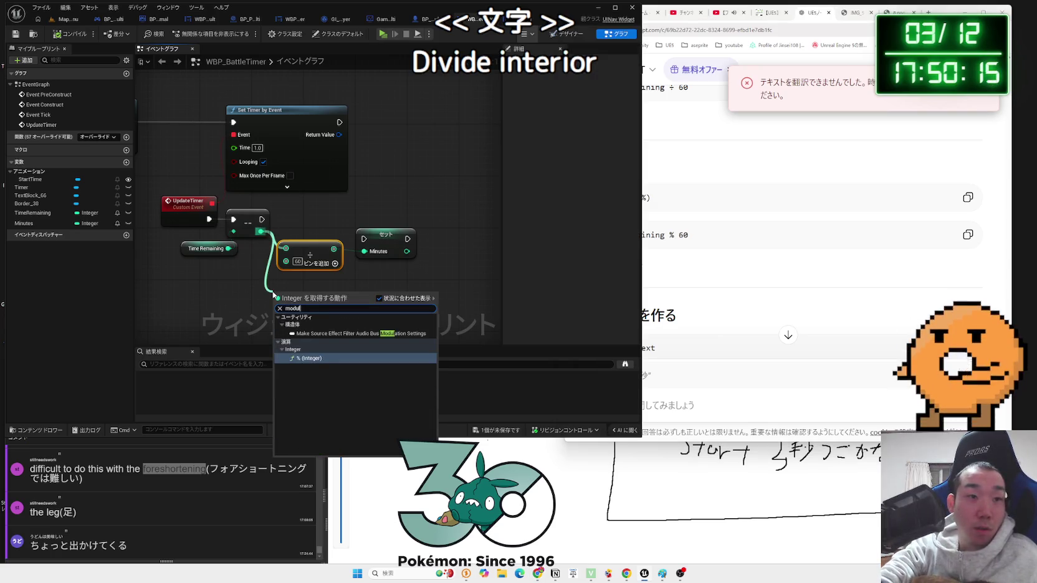
{"action": "left_click", "coordinate": [309, 358]}
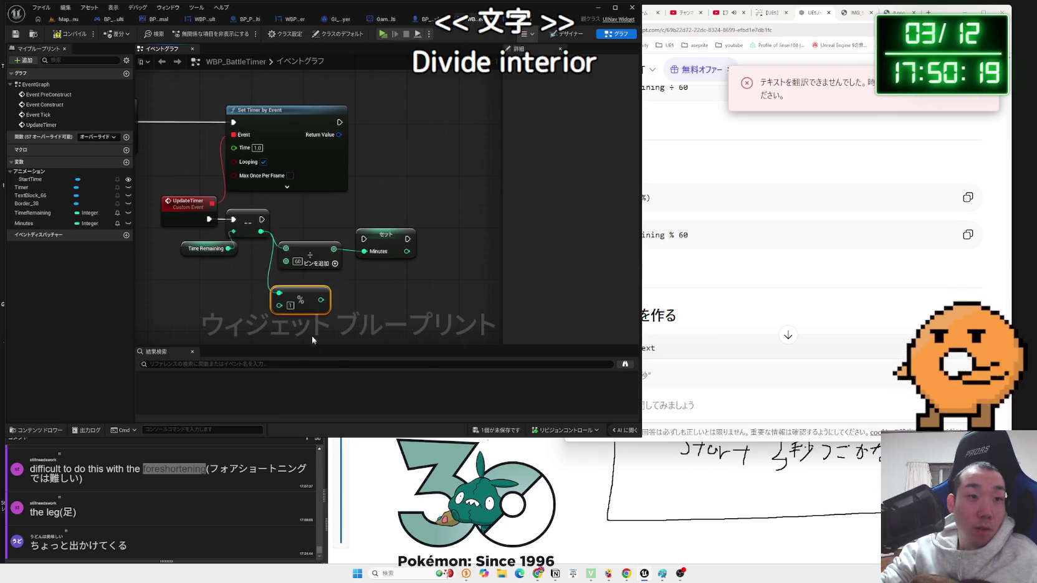
{"action": "left_click_drag", "start_coordinate": [310, 301], "coordinate": [355, 300]}
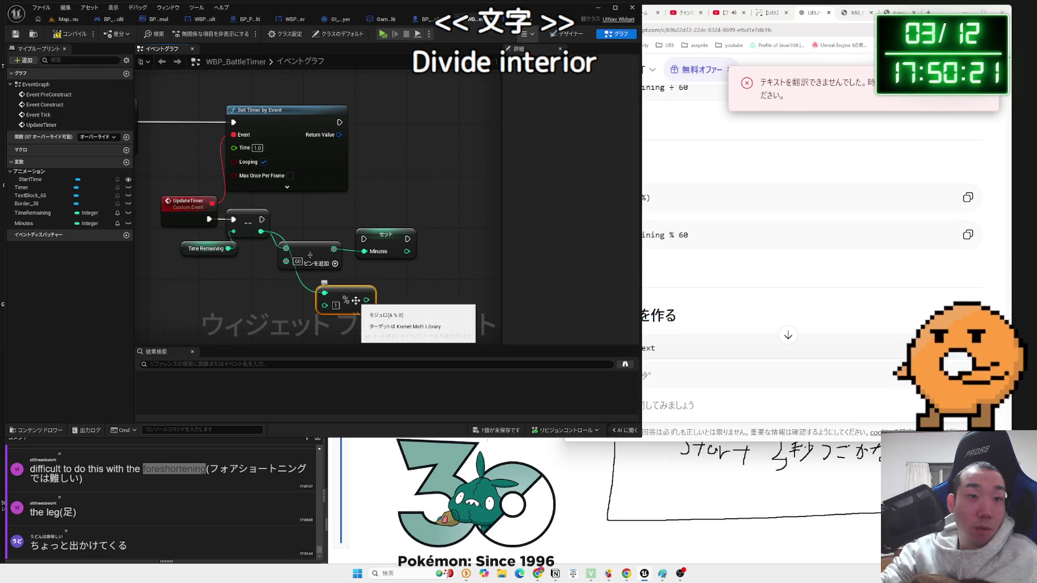
- Set the modulo node's B value to 60
{"action": "key", "text": "alt+Tab"}
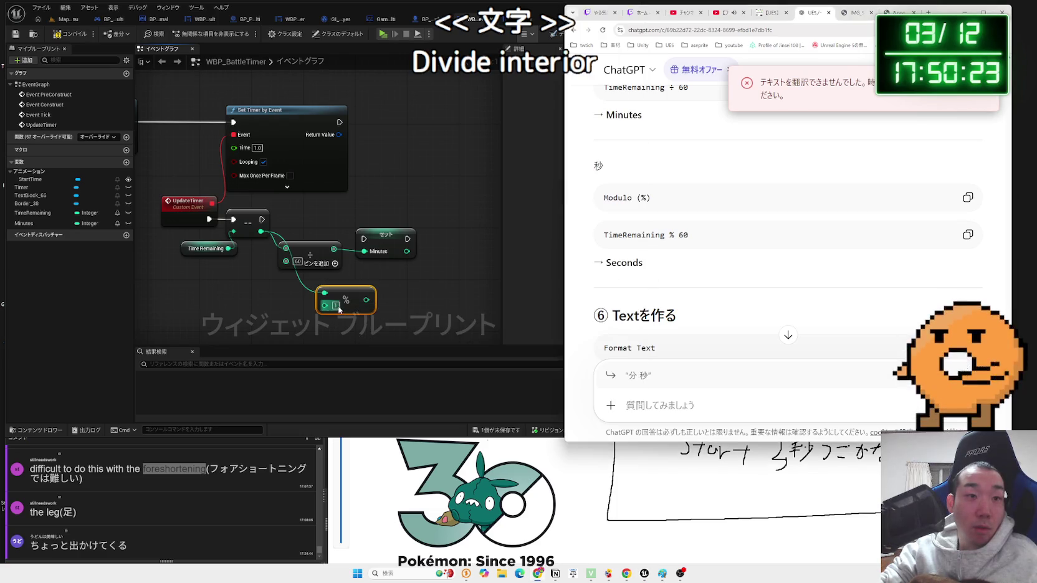
{"action": "left_click", "coordinate": [339, 308]}
{"action": "key", "text": "BackSpace"}
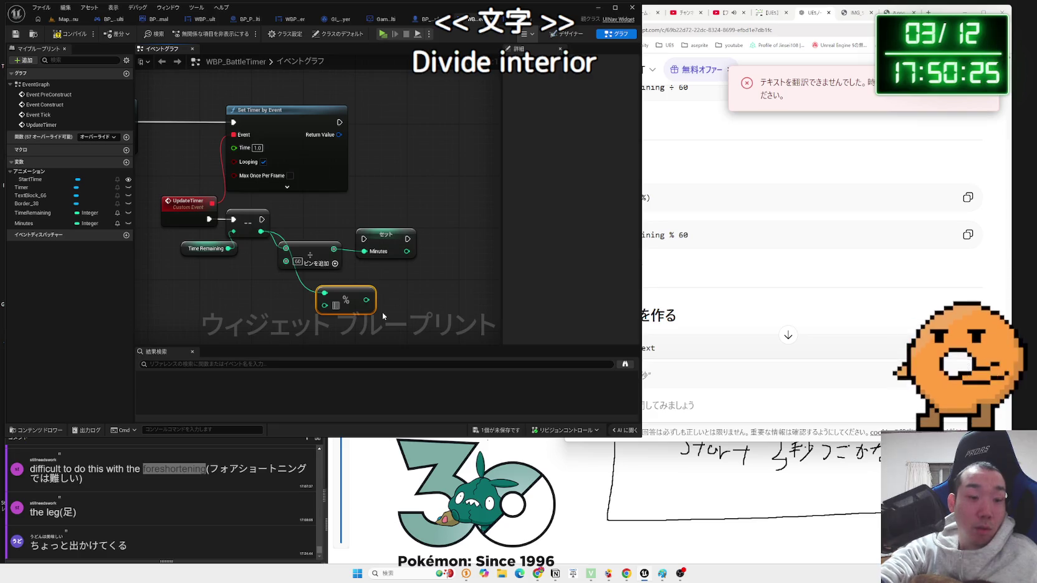
{"action": "type", "text": "60"}
{"action": "key", "text": "Return"}
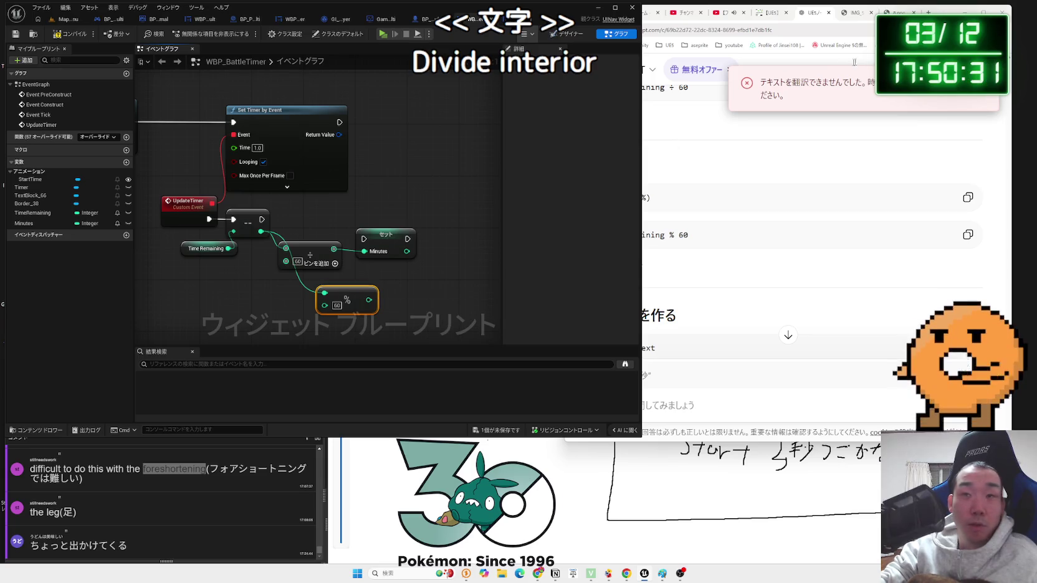
{"action": "key", "text": "ctrl+t"}
- Google 'ＵＥ５ モジュロ', then refine the search to 'UE5 modulo'
{"action": "type", "text": "ＵＥ５　配列"}
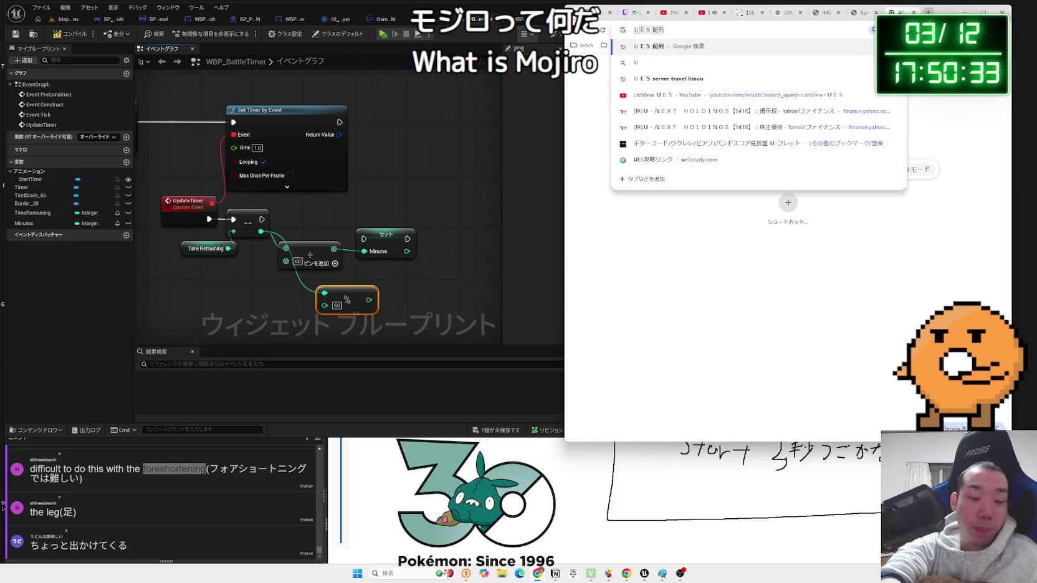
{"action": "type", "text": "モジュロ"}
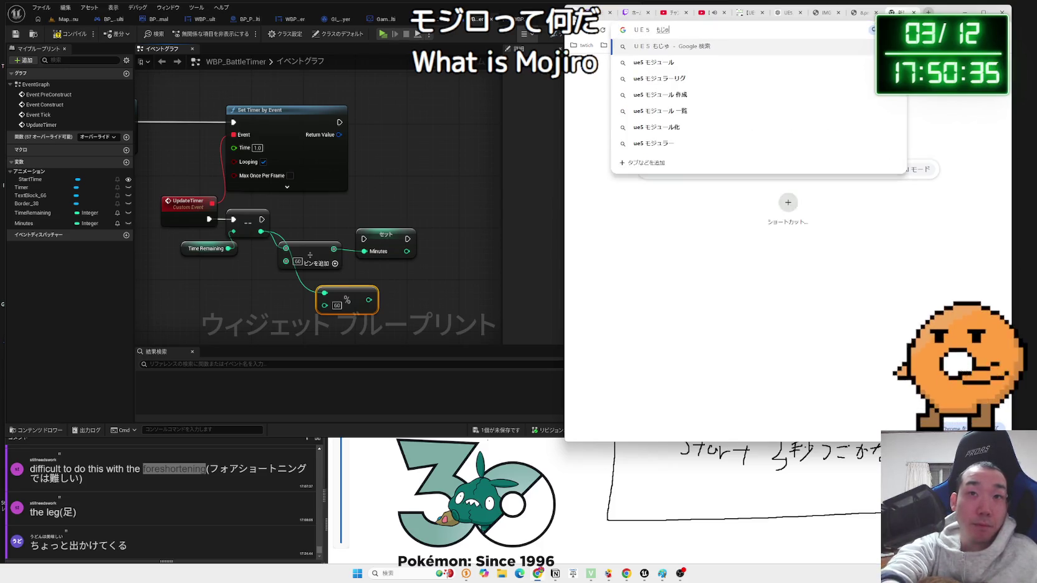
{"action": "key", "text": "Return"}
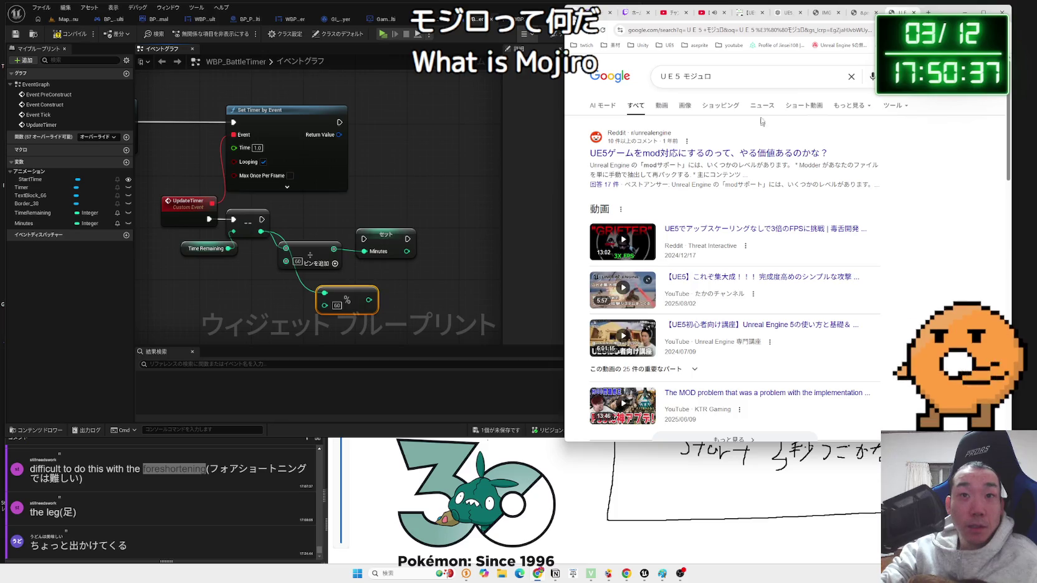
{"action": "scroll", "coordinate": [735, 199], "scroll_direction": "down", "scroll_amount": 5}
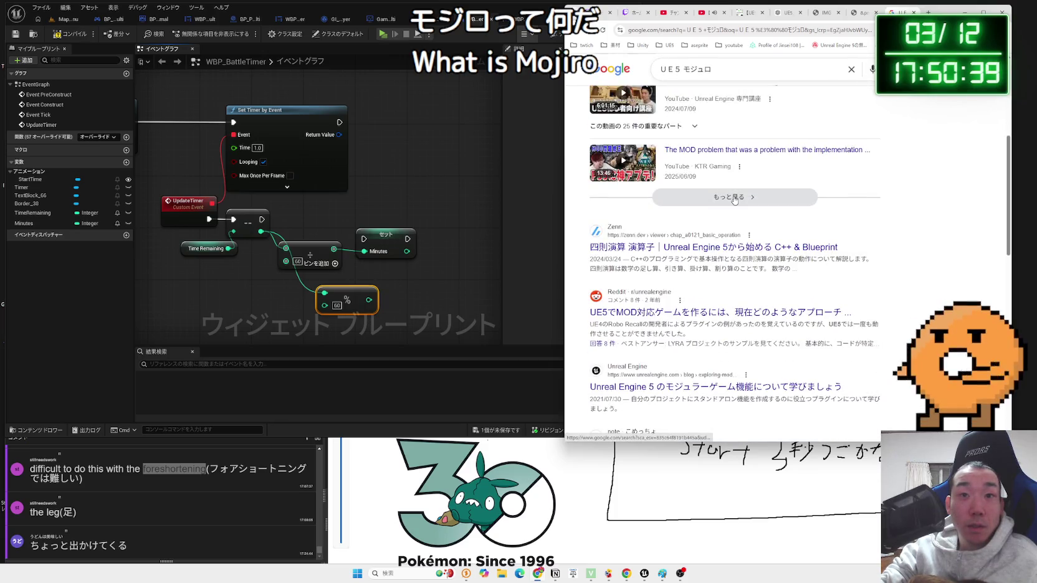
{"action": "scroll", "coordinate": [759, 242], "scroll_direction": "down", "scroll_amount": 5}
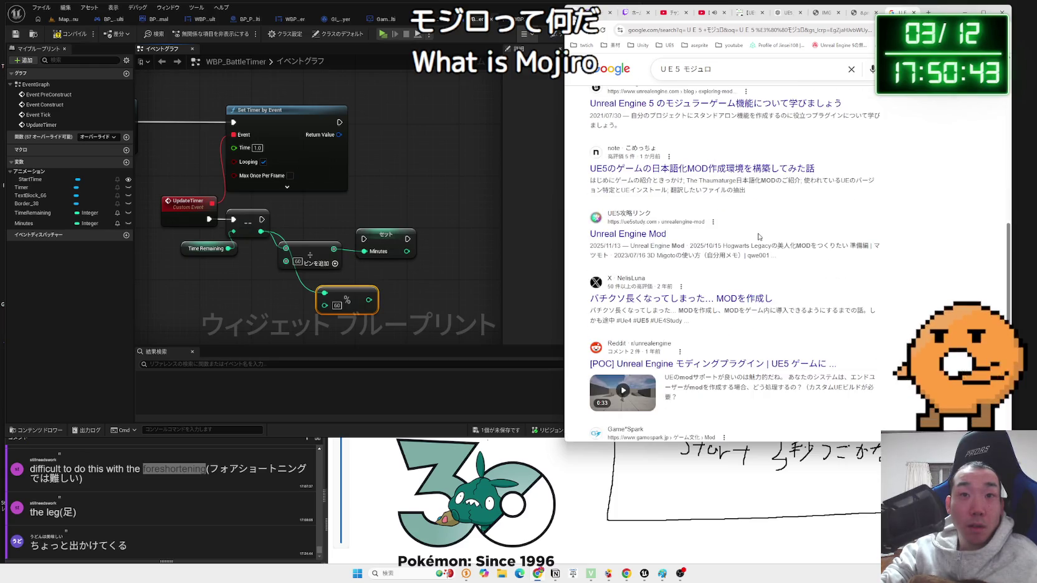
{"action": "scroll", "coordinate": [758, 236], "scroll_direction": "up", "scroll_amount": 8}
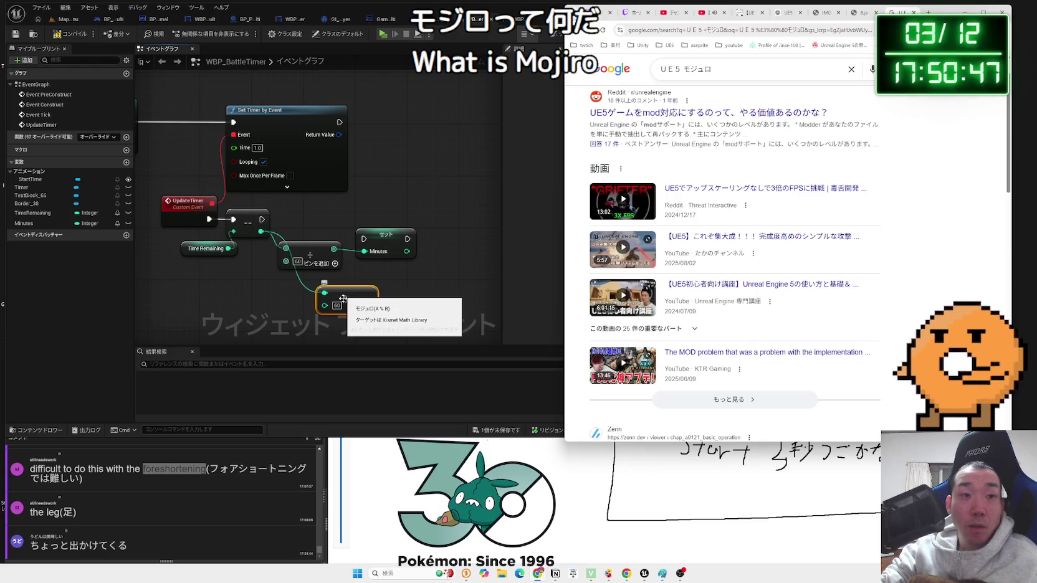
{"action": "type", "text": "modu"}
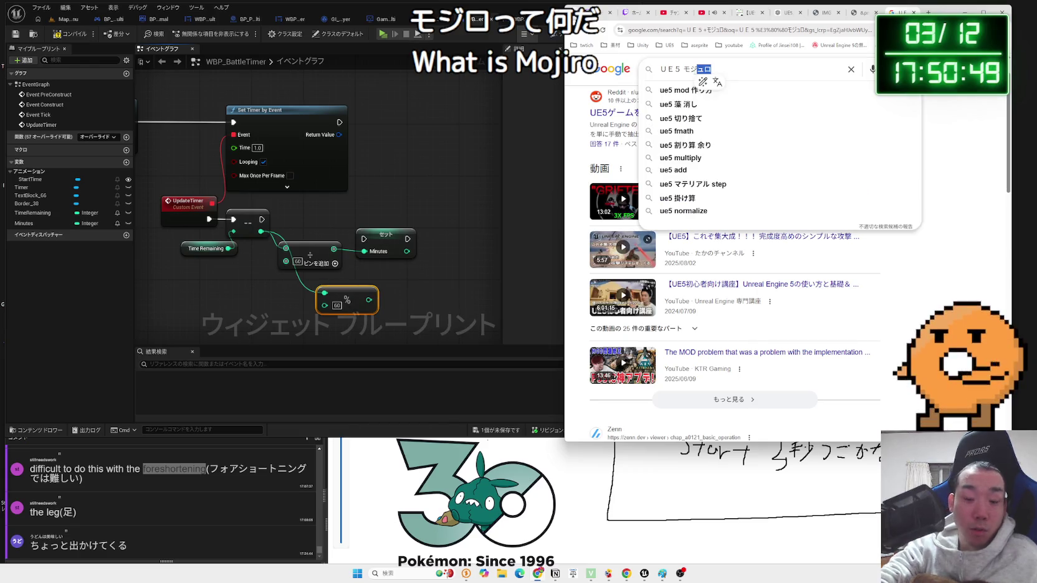
{"action": "type", "text": "lo"}
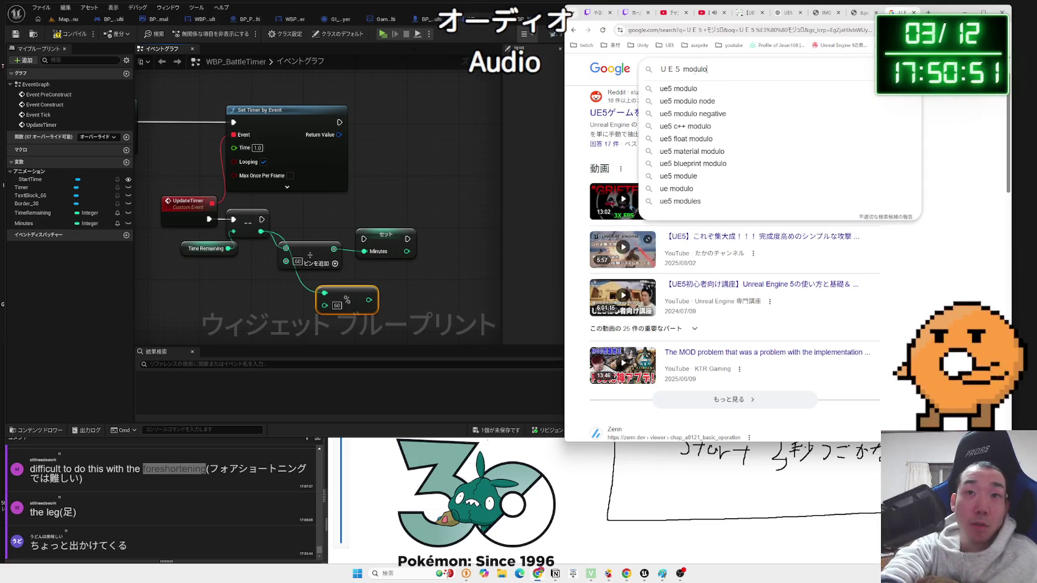
{"action": "key", "text": "Return"}
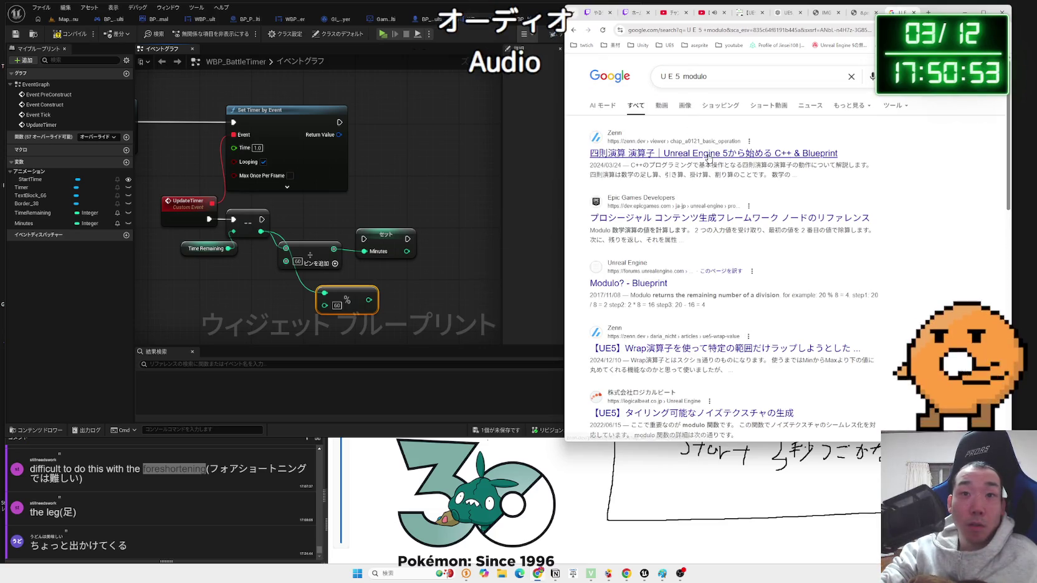
- Read the Epic docs snippet on modulo, open that page, then reselect the Divide node in the graph
{"action": "double_click", "coordinate": [617, 230]}
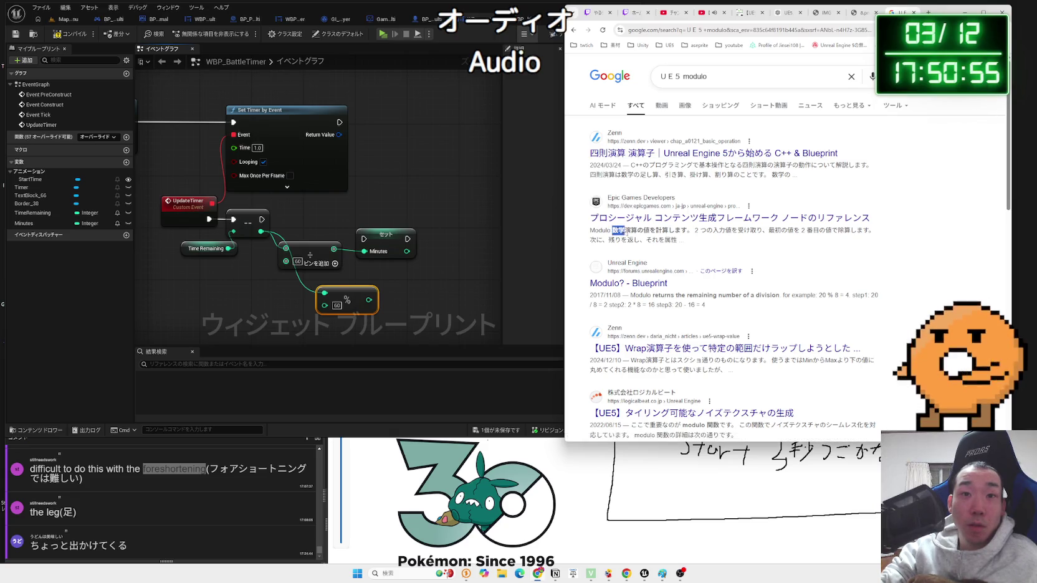
{"action": "mouse_move", "coordinate": [612, 230]}
{"action": "left_mouse_down"}
{"action": "mouse_move", "coordinate": [860, 231]}
{"action": "mouse_move", "coordinate": [648, 236]}
{"action": "left_mouse_up"}
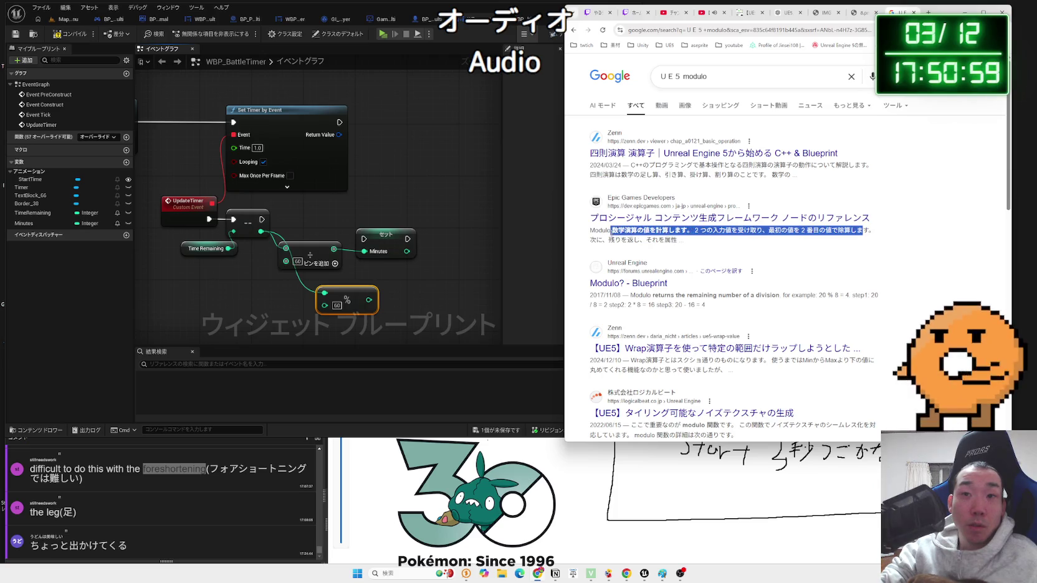
{"action": "triple_click", "coordinate": [660, 230]}
{"action": "left_click", "coordinate": [663, 231]}
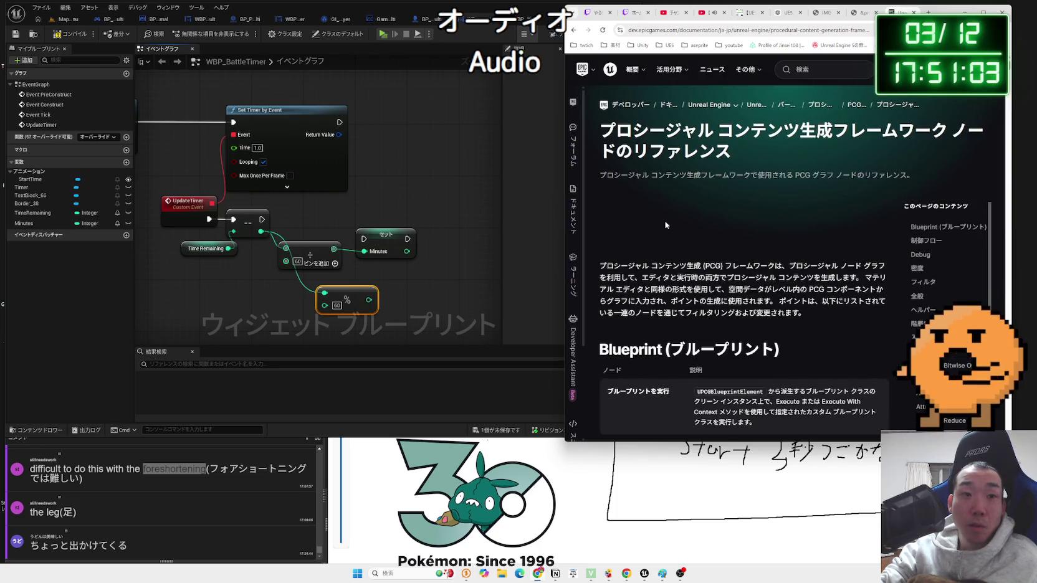
{"action": "scroll", "coordinate": [665, 223], "scroll_direction": "down", "scroll_amount": 3}
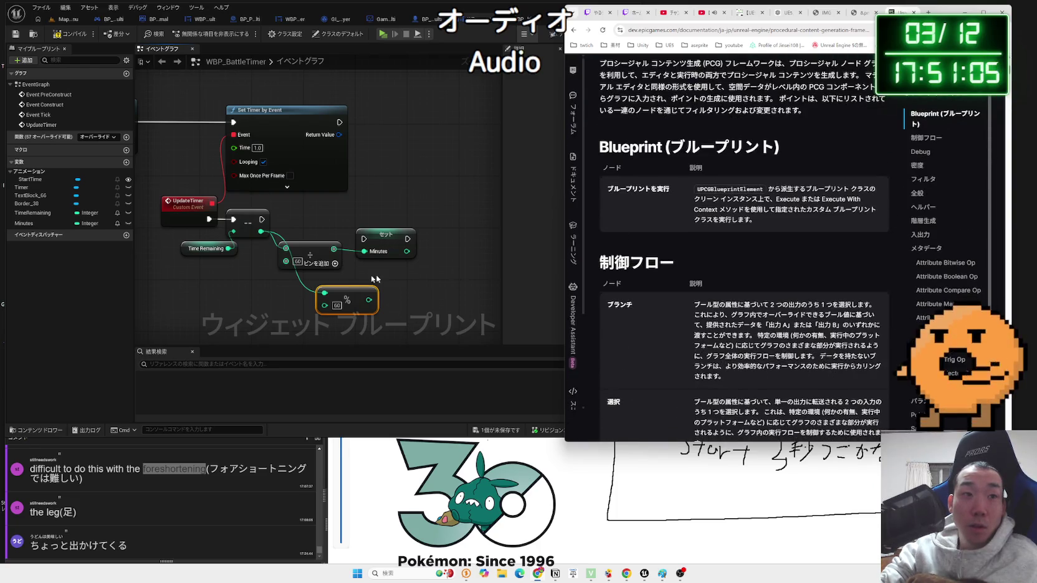
{"action": "left_click", "coordinate": [314, 248]}
{"action": "left_click", "coordinate": [312, 247]}
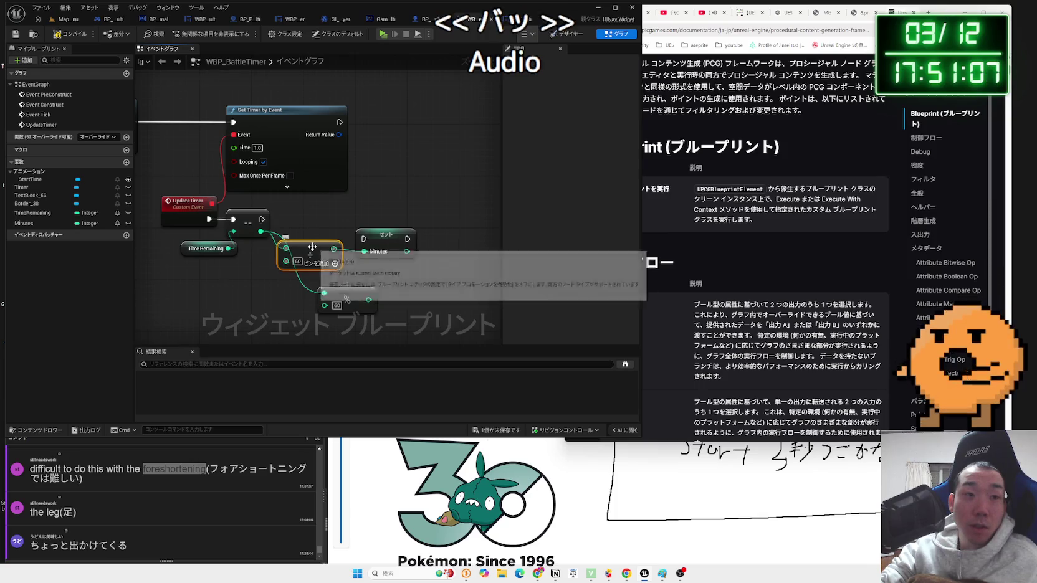
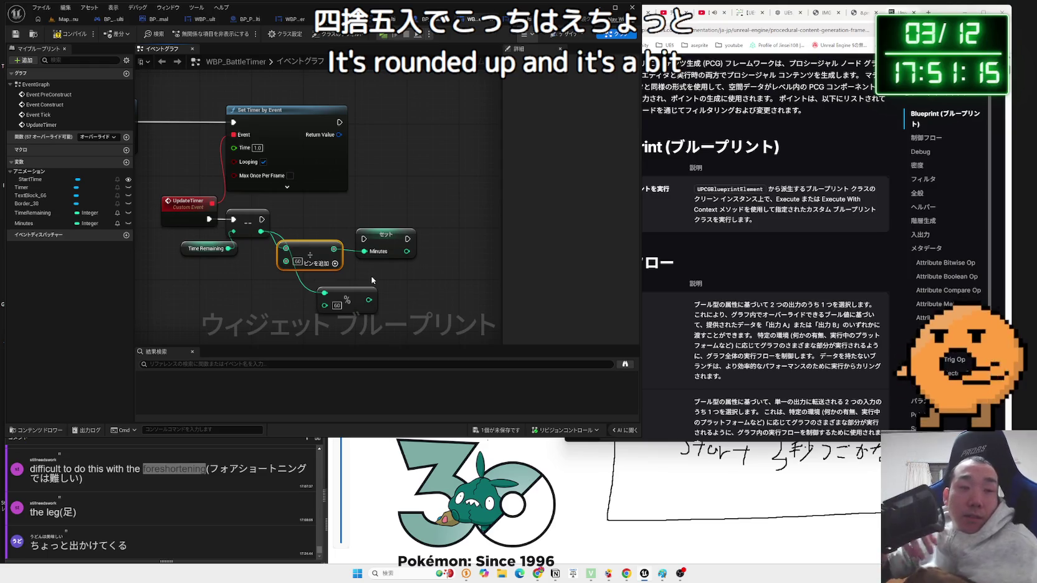
- Go through the Chrome tabs to reach the PCG documentation page
{"action": "left_click", "coordinate": [863, 13]}
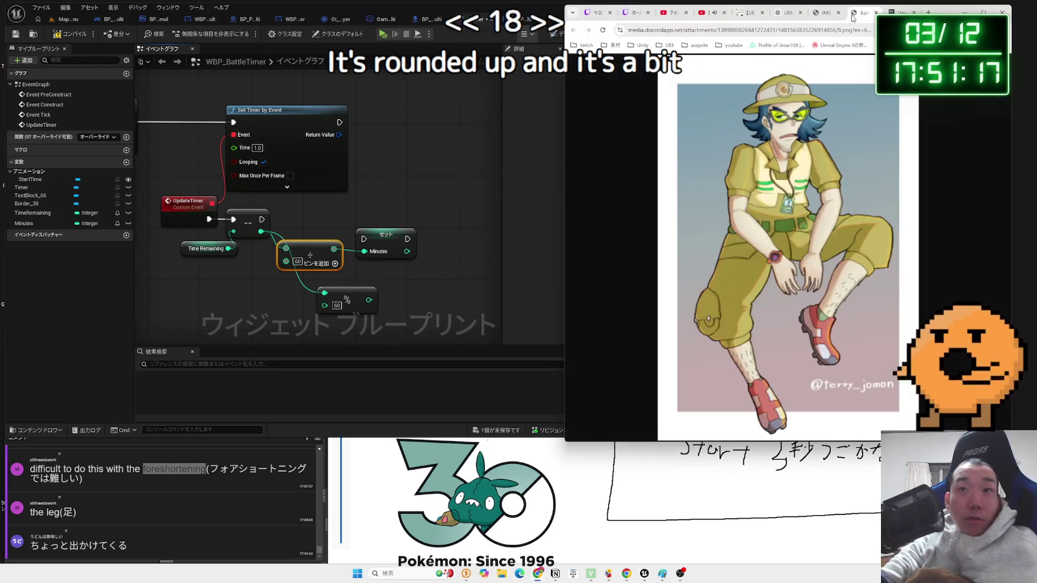
{"action": "left_click", "coordinate": [823, 12]}
{"action": "left_click", "coordinate": [789, 13]}
{"action": "left_click", "coordinate": [745, 13]}
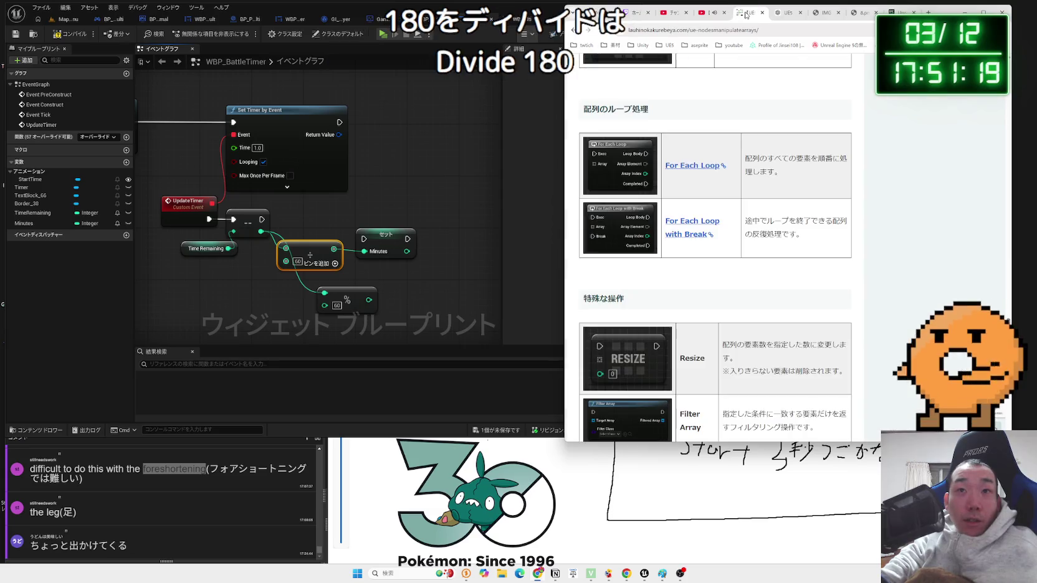
{"action": "left_click", "coordinate": [900, 13]}
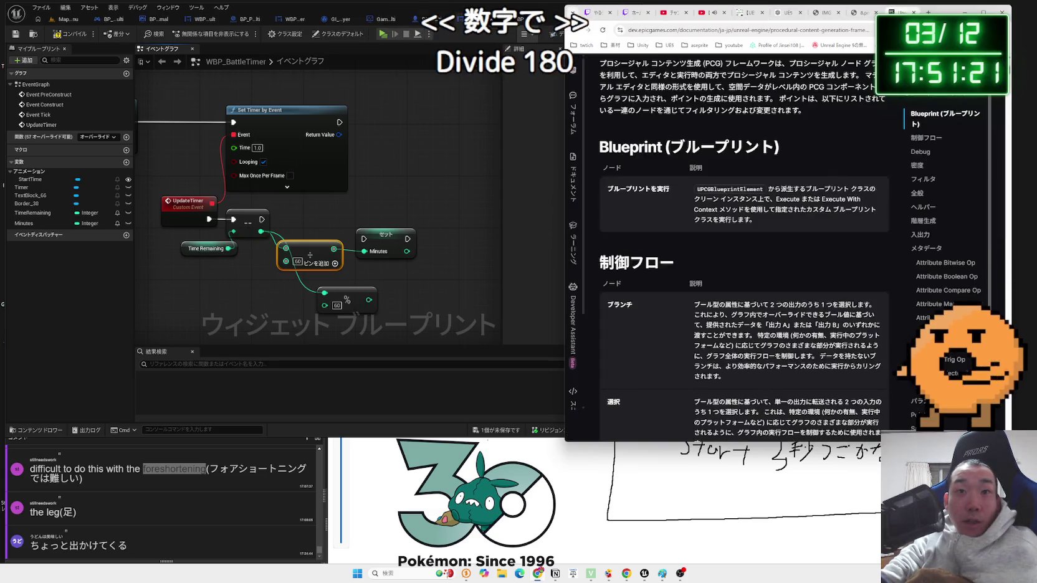
{"action": "scroll", "coordinate": [721, 195], "scroll_direction": "down", "scroll_amount": 4}
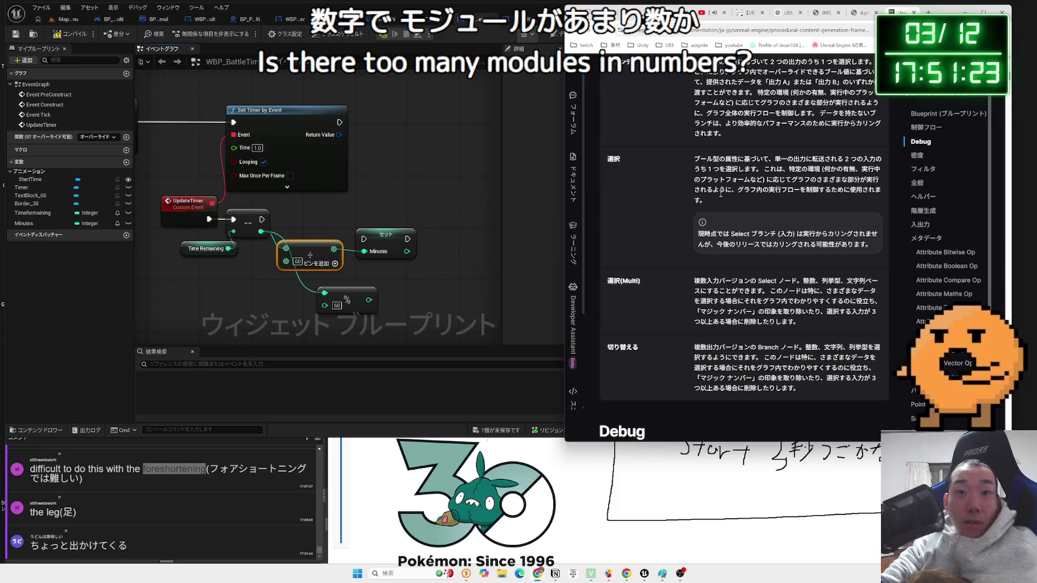
- Find Modulo in the PCG docs and Google its 剰余演算 label, then reposition Set Minutes in the editor
{"action": "key", "text": "ctrl+f"}
{"action": "type", "text": "modulo"}
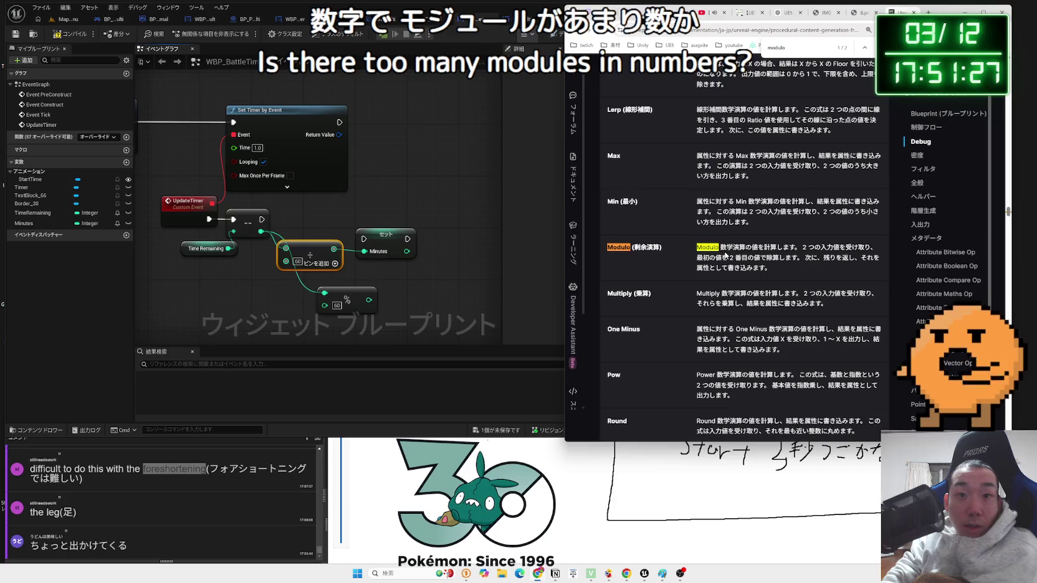
{"action": "left_click_drag", "start_coordinate": [634, 247], "coordinate": [648, 246]}
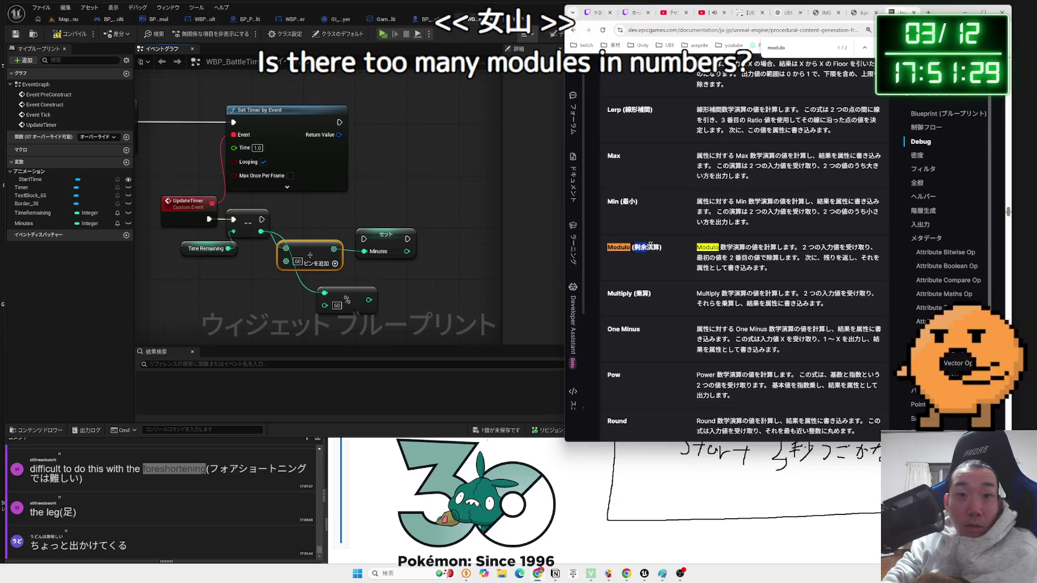
{"action": "right_click", "coordinate": [656, 246]}
{"action": "left_click", "coordinate": [691, 278]}
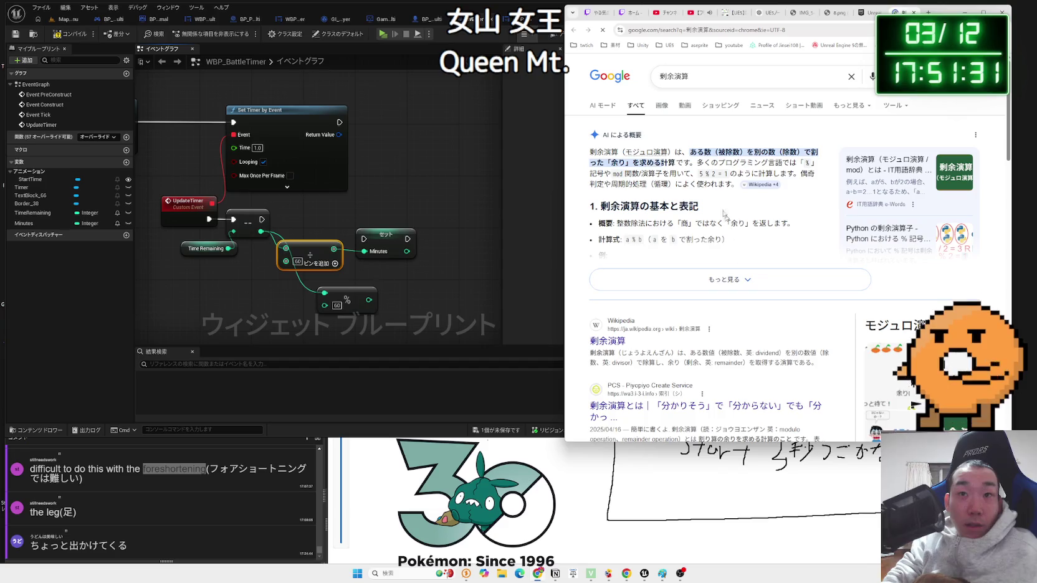
{"action": "mouse_move", "coordinate": [685, 162]}
{"action": "left_mouse_down"}
{"action": "mouse_move", "coordinate": [779, 173]}
{"action": "mouse_move", "coordinate": [717, 156]}
{"action": "mouse_move", "coordinate": [779, 174]}
{"action": "mouse_move", "coordinate": [675, 162]}
{"action": "mouse_move", "coordinate": [788, 163]}
{"action": "mouse_move", "coordinate": [674, 163]}
{"action": "left_mouse_up"}
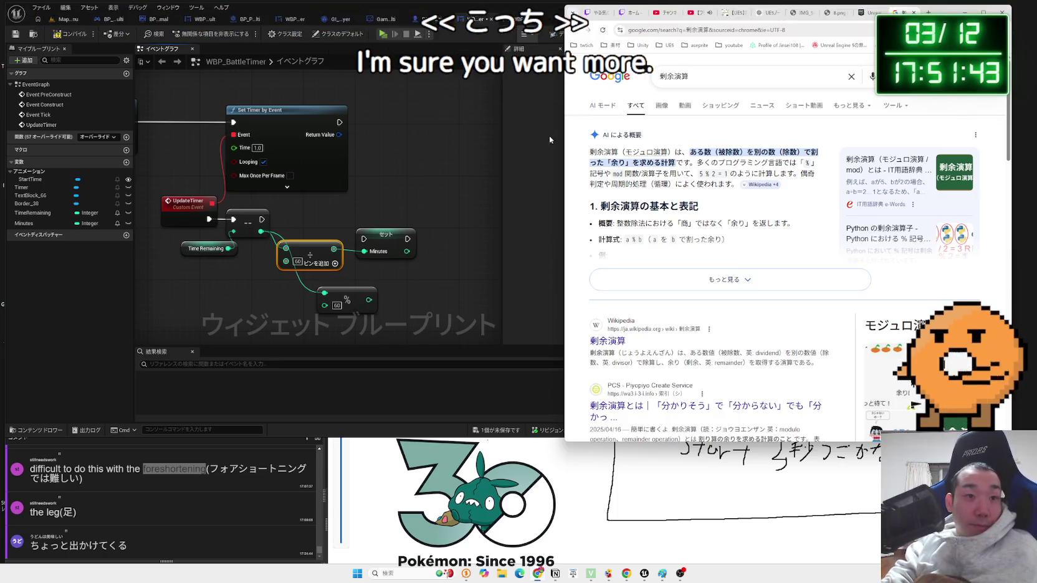
{"action": "left_click_drag", "start_coordinate": [385, 236], "coordinate": [379, 222]}
{"action": "left_click_drag", "start_coordinate": [369, 301], "coordinate": [411, 283]}
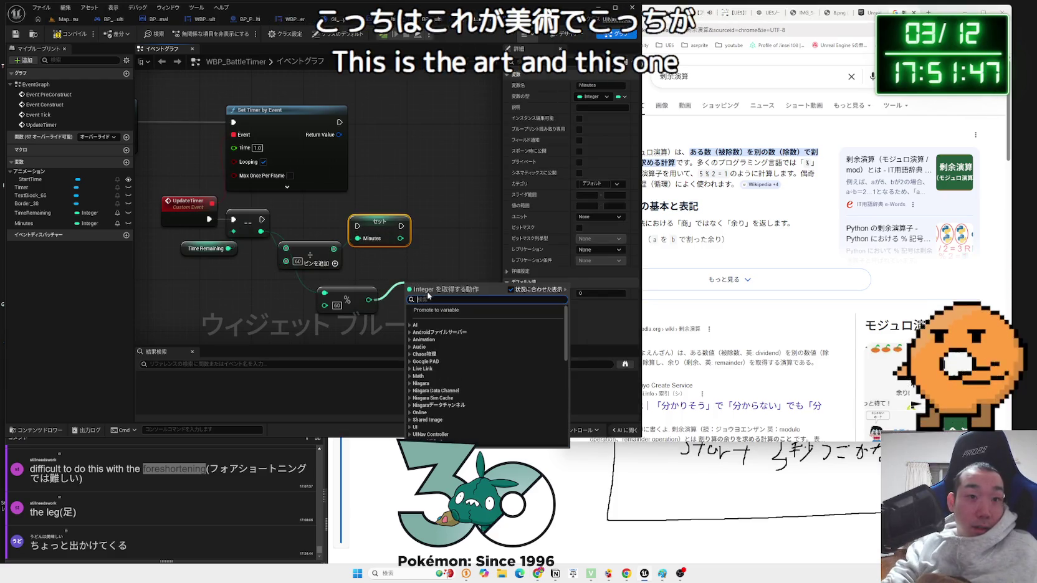
- Promote the % 60 result to an integer variable named Seconds and place its setter beside Set Minutes
{"action": "left_click", "coordinate": [436, 310]}
{"action": "key", "text": "BackSpace"}
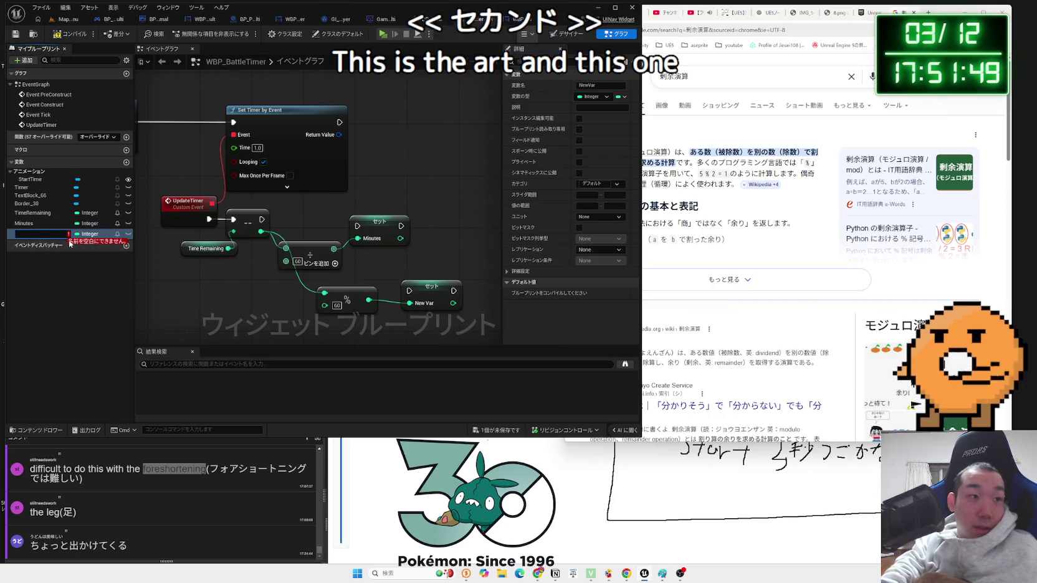
{"action": "type", "text": "Secound"}
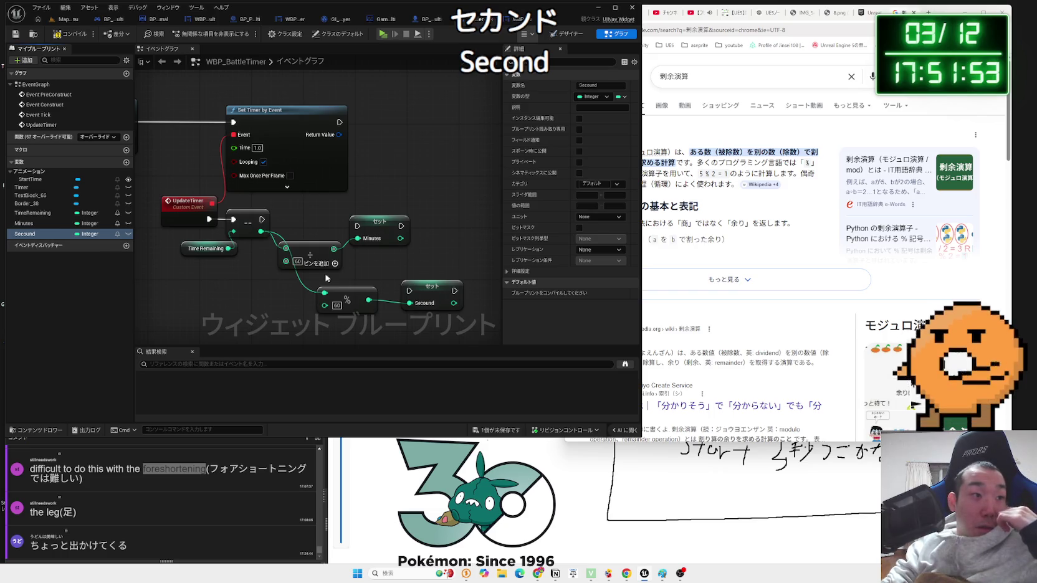
{"action": "left_click", "coordinate": [38, 236]}
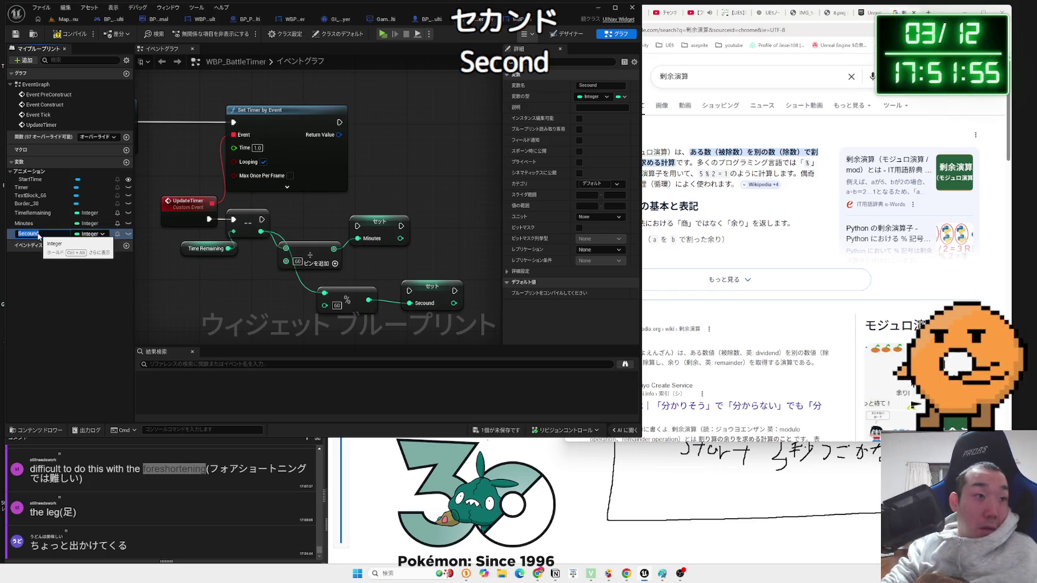
{"action": "type", "text": "s"}
{"action": "key", "text": "Return"}
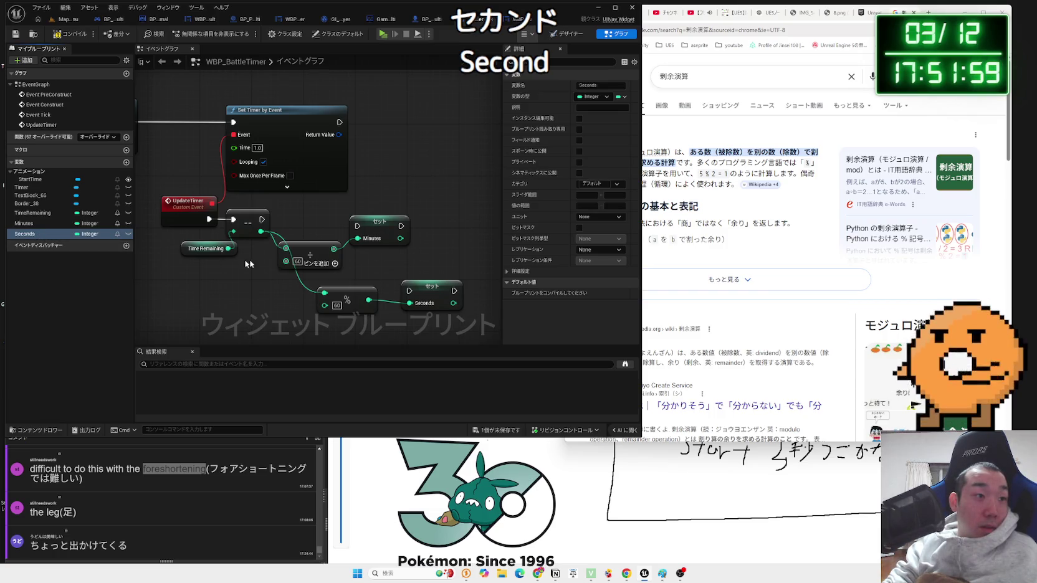
{"action": "left_click_drag", "start_coordinate": [373, 268], "coordinate": [299, 280]}
{"action": "mouse_move", "coordinate": [345, 305]}
{"action": "left_mouse_down"}
{"action": "mouse_move", "coordinate": [356, 240]}
{"action": "mouse_move", "coordinate": [189, 231]}
{"action": "left_mouse_up"}
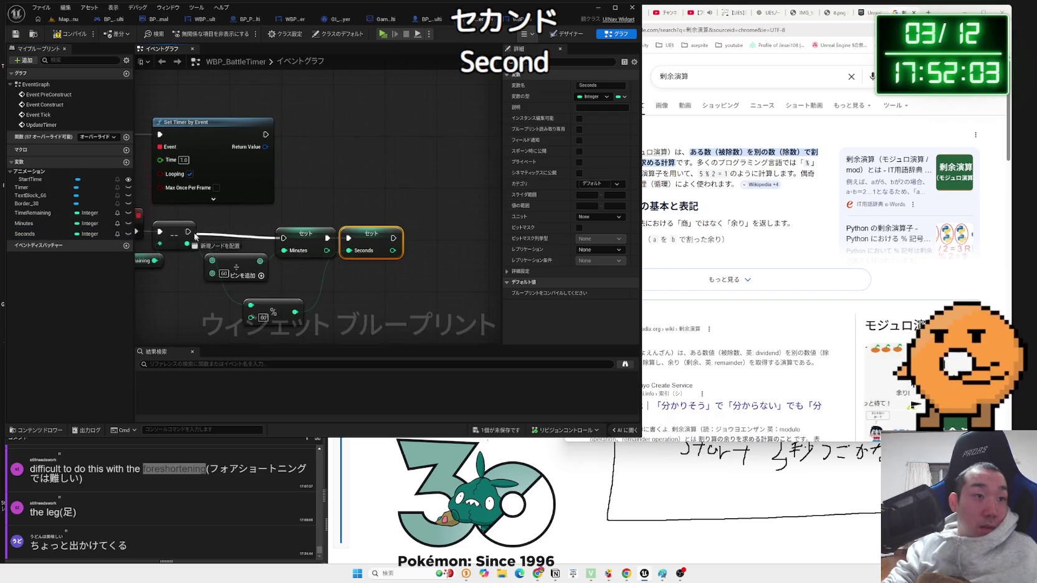
- Chain the decrement node into Set Minutes and line up the ÷, % and Set nodes in a row
{"action": "left_click", "coordinate": [306, 232], "text": "ctrl"}
{"action": "left_click_drag", "start_coordinate": [360, 250], "coordinate": [367, 233]}
{"action": "left_click_drag", "start_coordinate": [272, 313], "coordinate": [309, 266]}
{"action": "left_click_drag", "start_coordinate": [243, 266], "coordinate": [324, 266]}
{"action": "left_click", "coordinate": [254, 265]}
{"action": "left_click_drag", "start_coordinate": [254, 266], "coordinate": [267, 264]}
{"action": "mouse_move", "coordinate": [405, 219]}
{"action": "left_mouse_down"}
{"action": "mouse_move", "coordinate": [315, 246]}
{"action": "mouse_move", "coordinate": [243, 247]}
{"action": "mouse_move", "coordinate": [322, 242]}
{"action": "left_mouse_up"}
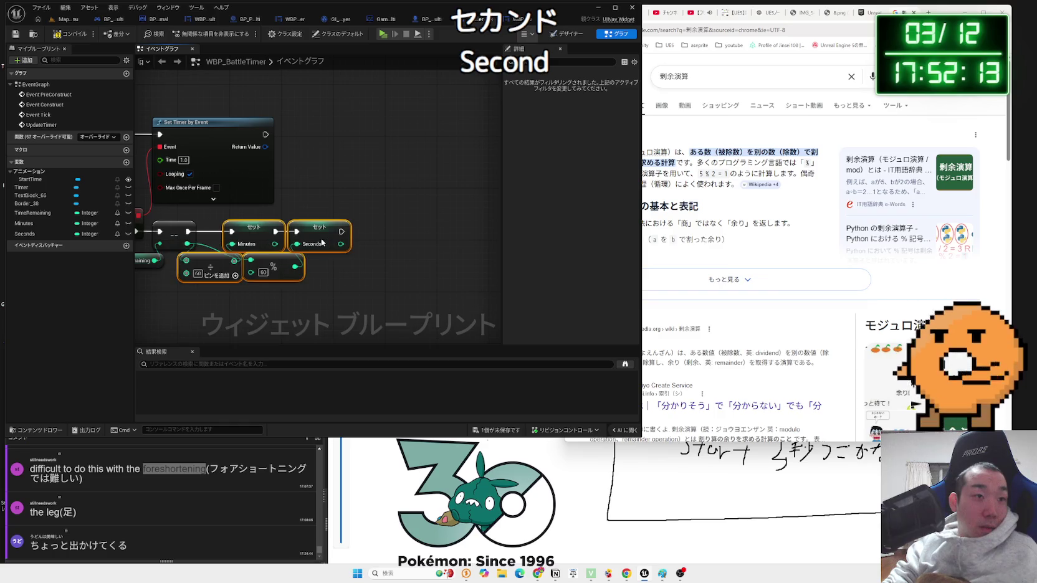
{"action": "mouse_move", "coordinate": [259, 236]}
{"action": "left_mouse_down"}
{"action": "mouse_move", "coordinate": [246, 236]}
{"action": "mouse_move", "coordinate": [313, 241]}
{"action": "left_mouse_up"}
{"action": "left_click", "coordinate": [309, 243]}
{"action": "left_click_drag", "start_coordinate": [405, 243], "coordinate": [386, 244]}
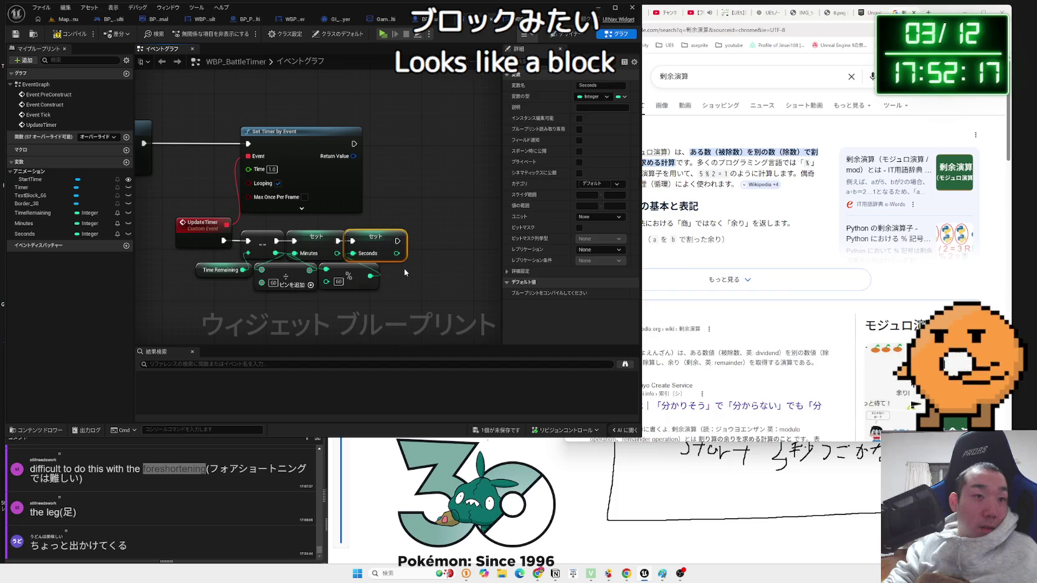
{"action": "left_click", "coordinate": [405, 271]}
- Save the widget blueprint and shift the four math and Set nodes further right
{"action": "left_click", "coordinate": [496, 430]}
{"action": "left_click", "coordinate": [573, 382]}
{"action": "mouse_move", "coordinate": [411, 293]}
{"action": "left_mouse_down"}
{"action": "mouse_move", "coordinate": [289, 229]}
{"action": "mouse_move", "coordinate": [349, 252]}
{"action": "left_mouse_up"}
{"action": "mouse_move", "coordinate": [437, 294]}
{"action": "left_mouse_down"}
{"action": "mouse_move", "coordinate": [374, 230]}
{"action": "mouse_move", "coordinate": [421, 237]}
{"action": "left_mouse_up"}
{"action": "left_click", "coordinate": [351, 290]}
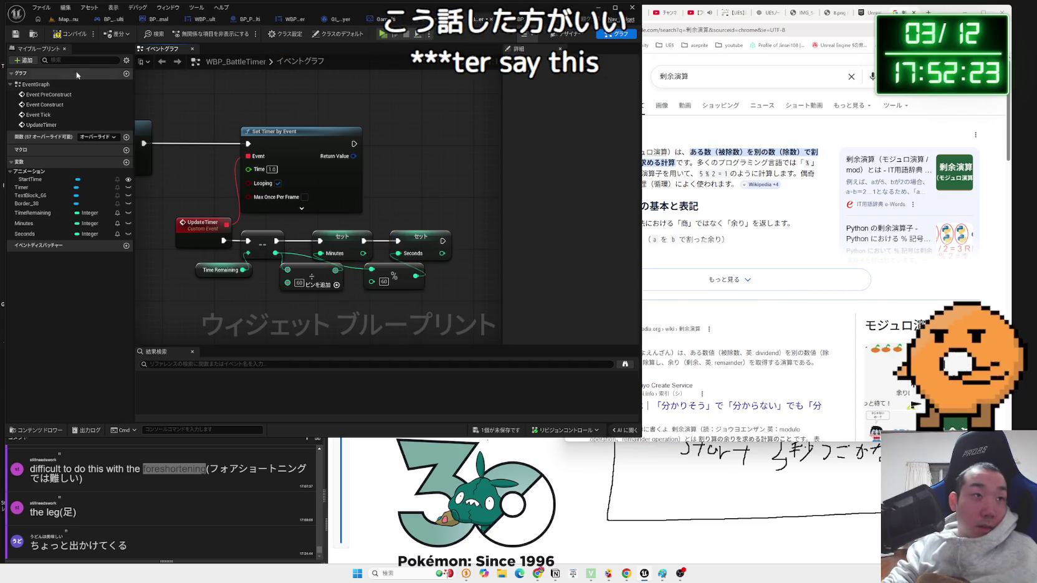
{"action": "left_click", "coordinate": [729, 279]}
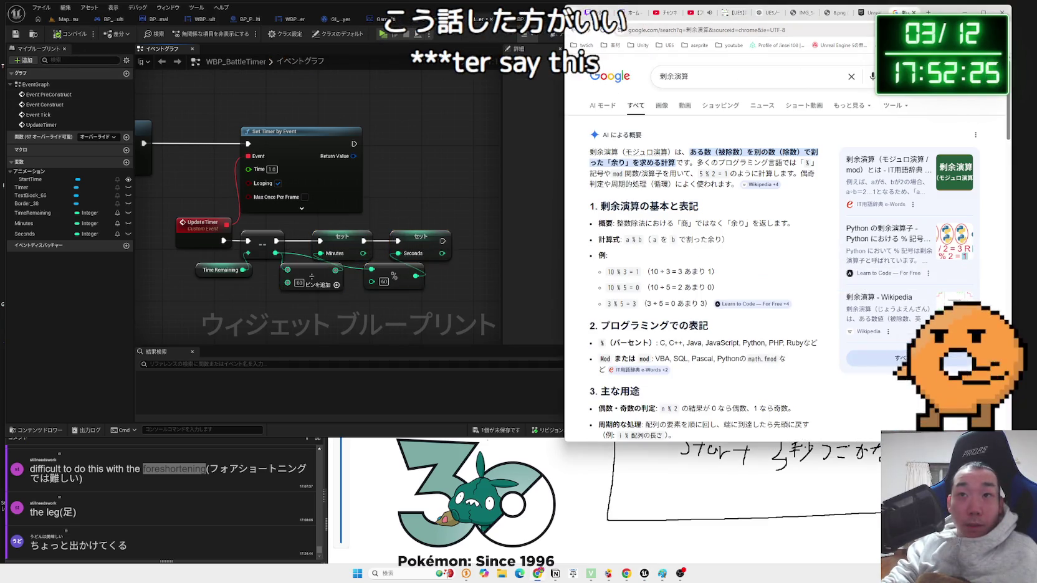
- Close the 剰余演算 search and scroll ChatGPT's guide to step ⑥, Format Text with {Min}:{Sec}
{"action": "key", "text": "ctrl+w"}
{"action": "key", "text": "ctrl+shift+Tab"}
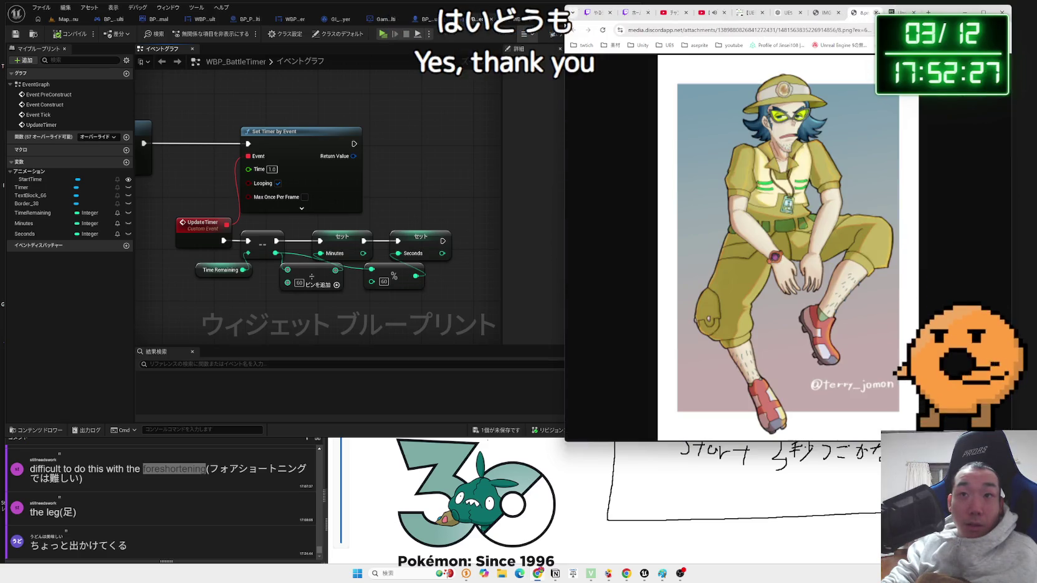
{"action": "left_click", "coordinate": [787, 14]}
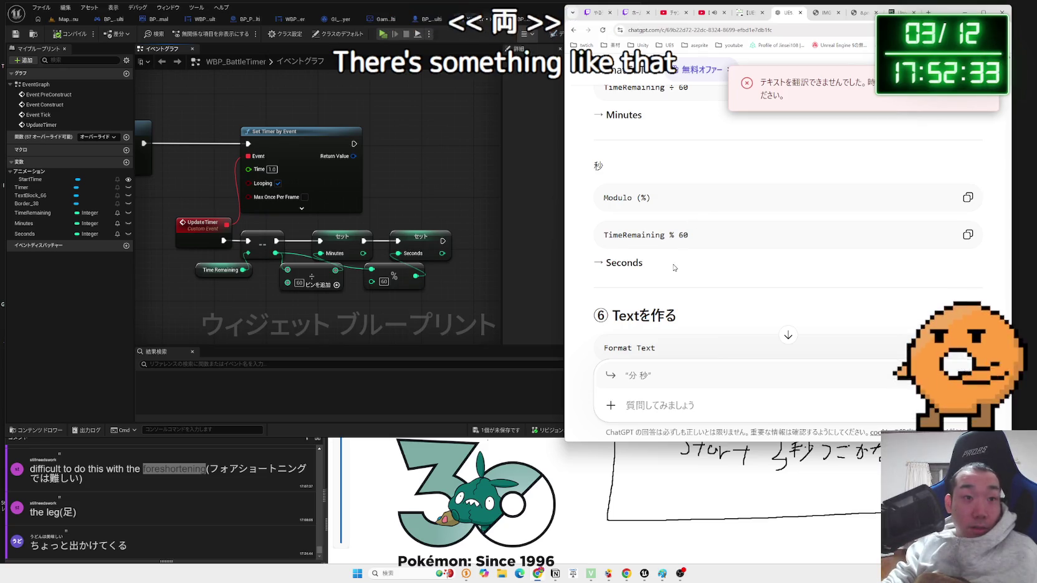
{"action": "scroll", "coordinate": [673, 267], "scroll_direction": "down", "scroll_amount": 2}
{"action": "mouse_move", "coordinate": [676, 235]}
{"action": "left_mouse_down"}
{"action": "mouse_move", "coordinate": [612, 234]}
{"action": "mouse_move", "coordinate": [656, 204]}
{"action": "mouse_move", "coordinate": [602, 178]}
{"action": "left_mouse_up"}
{"action": "scroll", "coordinate": [788, 262], "scroll_direction": "down", "scroll_amount": 3}
{"action": "left_click", "coordinate": [603, 183]}
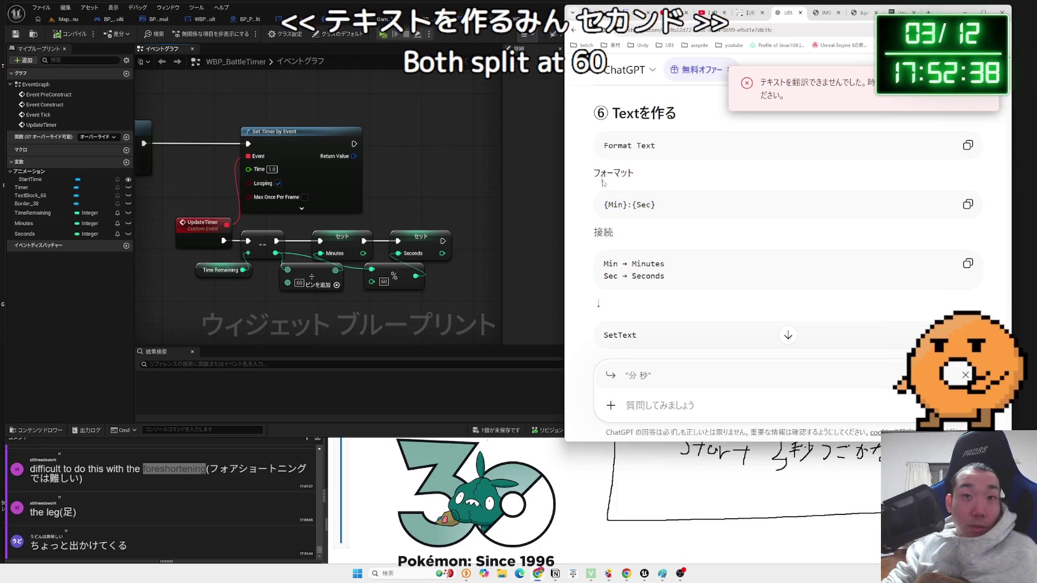
{"action": "left_click", "coordinate": [533, 170]}
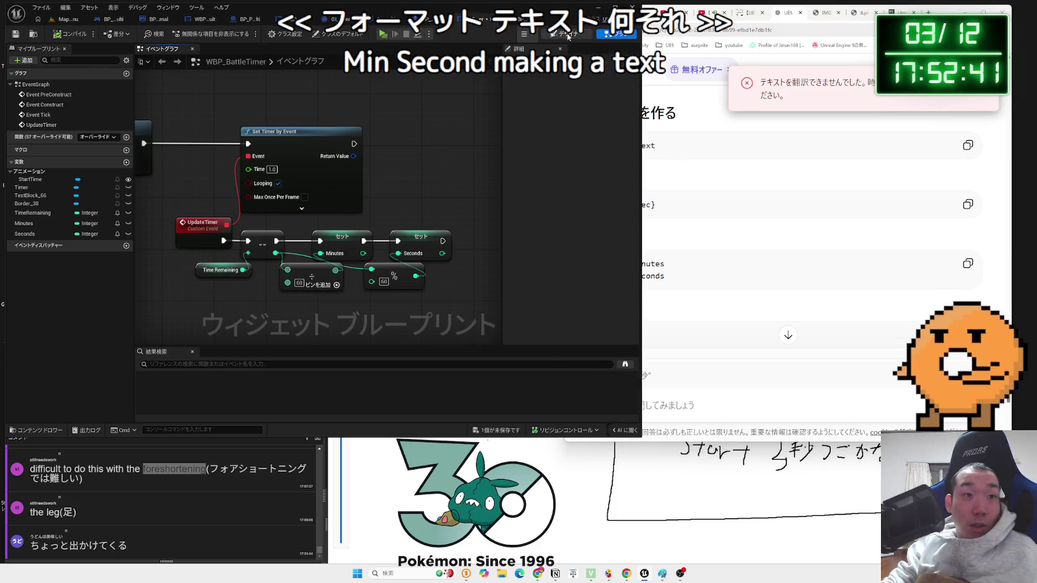
{"action": "left_click", "coordinate": [567, 35]}
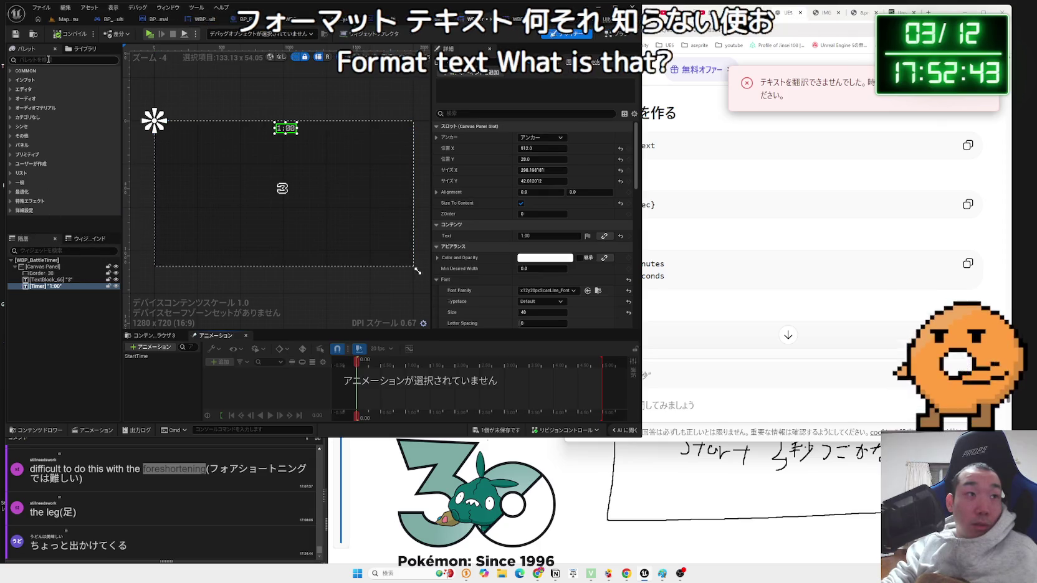
{"action": "type", "text": "forma"}
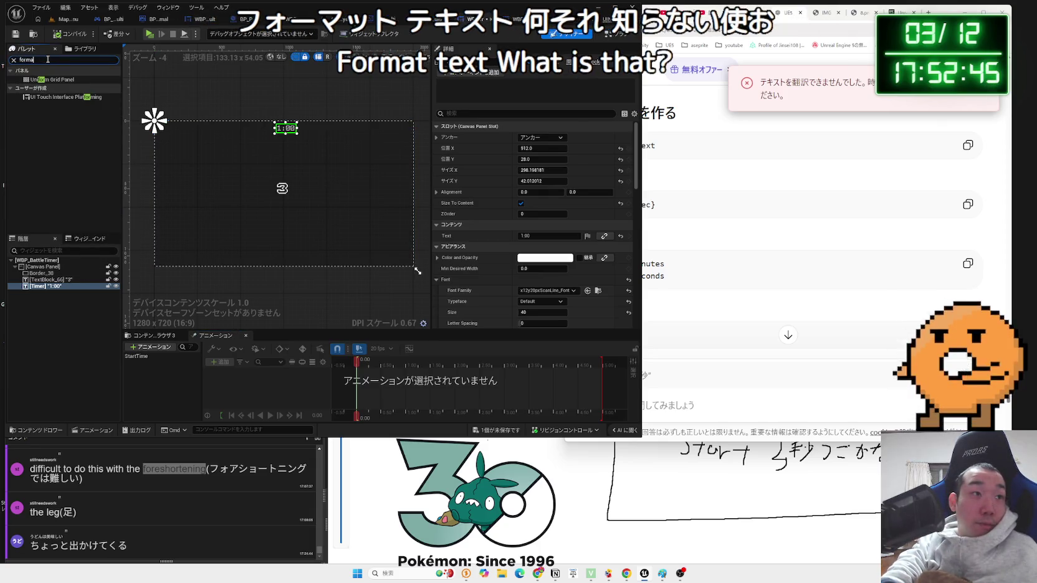
{"action": "type", "text": "t"}
{"action": "key", "text": "BackSpace"}
{"action": "key", "text": "BackSpace"}
{"action": "key", "text": "BackSpace"}
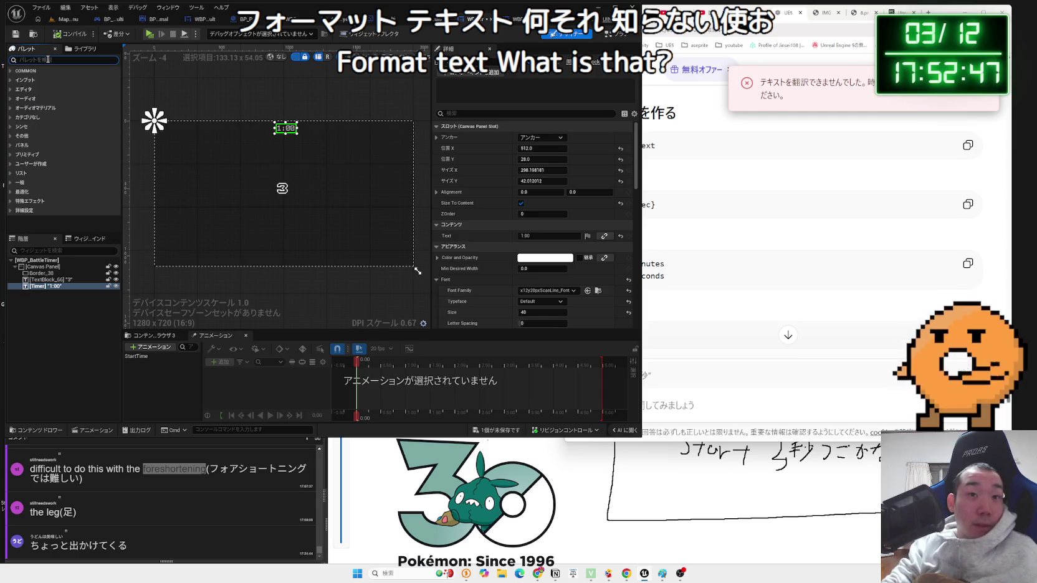
{"action": "left_click", "coordinate": [761, 233]}
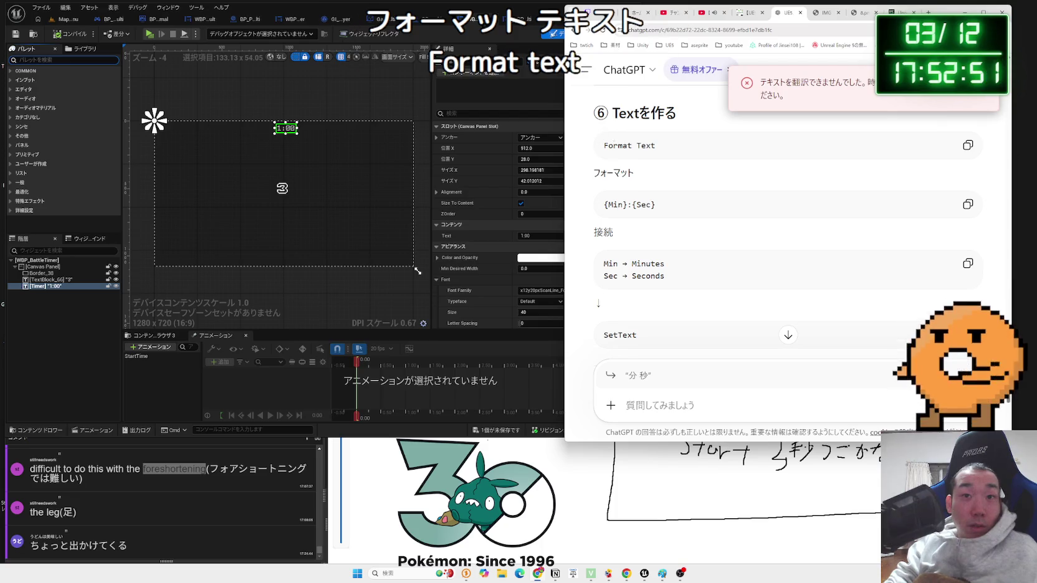
{"action": "left_click", "coordinate": [600, 204]}
{"action": "scroll", "coordinate": [622, 246], "scroll_direction": "down", "scroll_amount": 3}
{"action": "scroll", "coordinate": [623, 246], "scroll_direction": "up", "scroll_amount": 3}
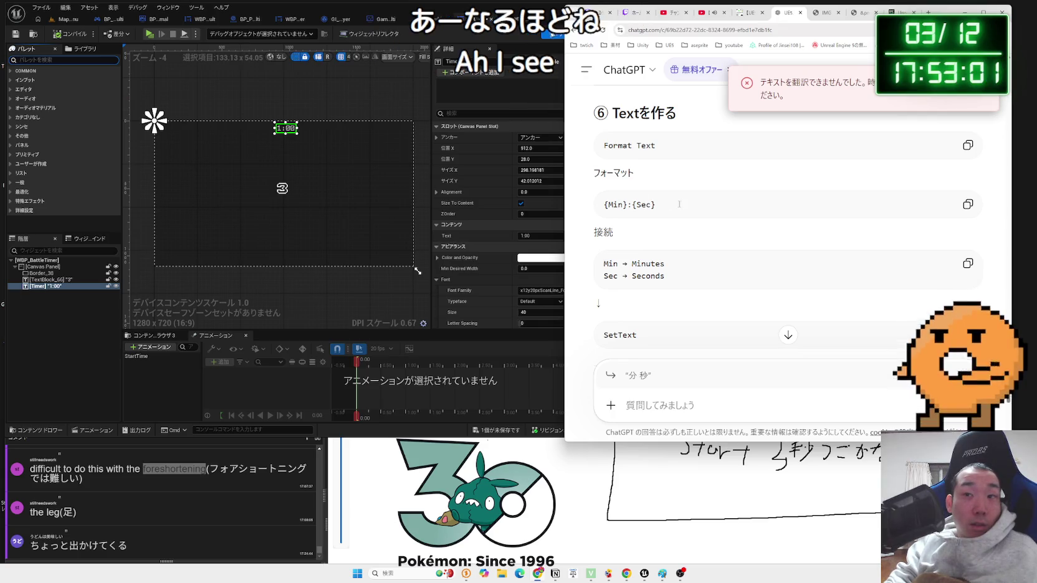
{"action": "left_click", "coordinate": [304, 99]}
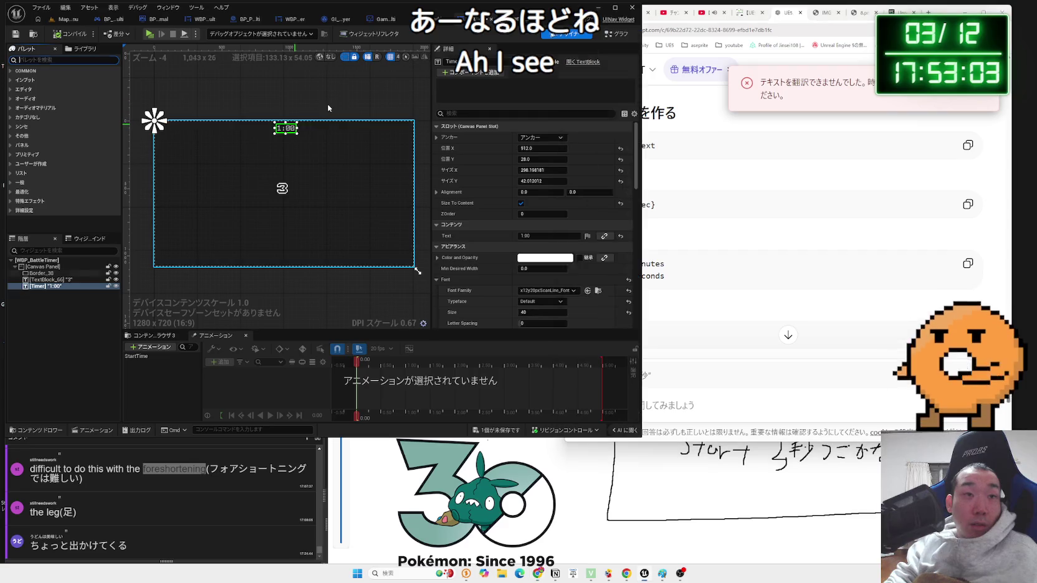
- Set the Timer text to {min}:{sec} and move it further left on the canvas
{"action": "left_click", "coordinate": [613, 35]}
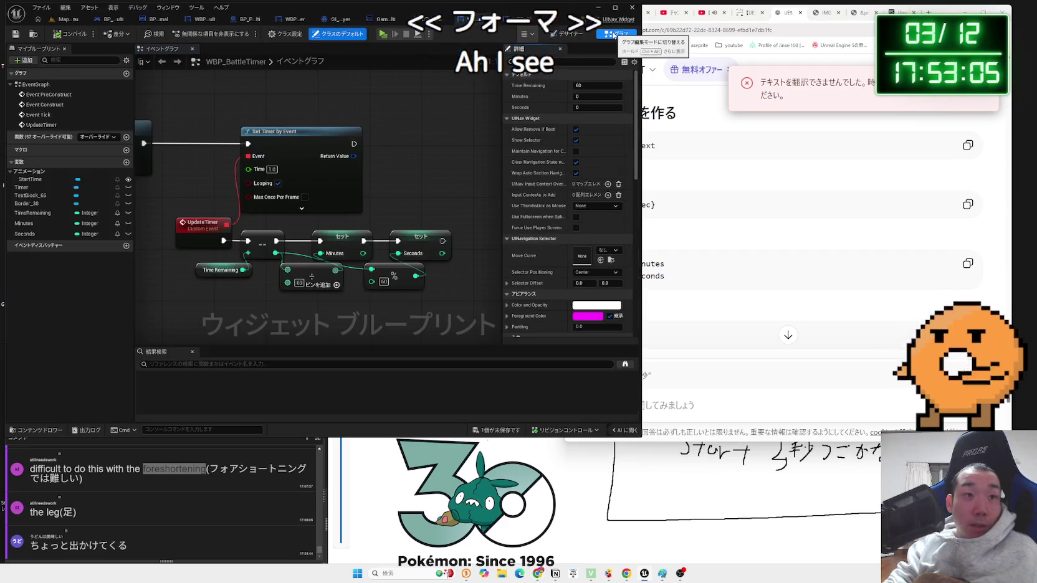
{"action": "left_click_drag", "start_coordinate": [436, 210], "coordinate": [382, 164]}
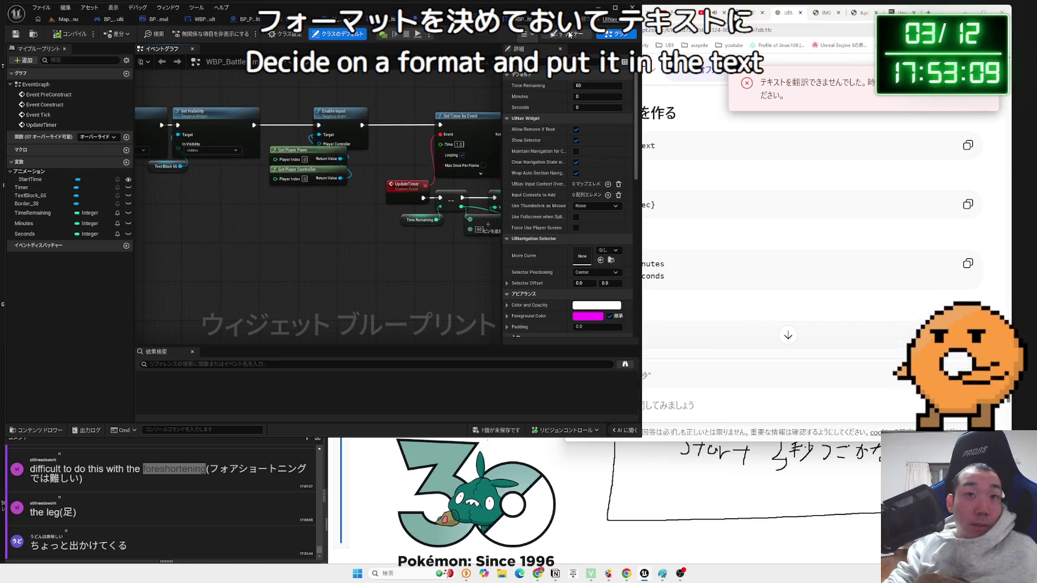
{"action": "left_click", "coordinate": [569, 34]}
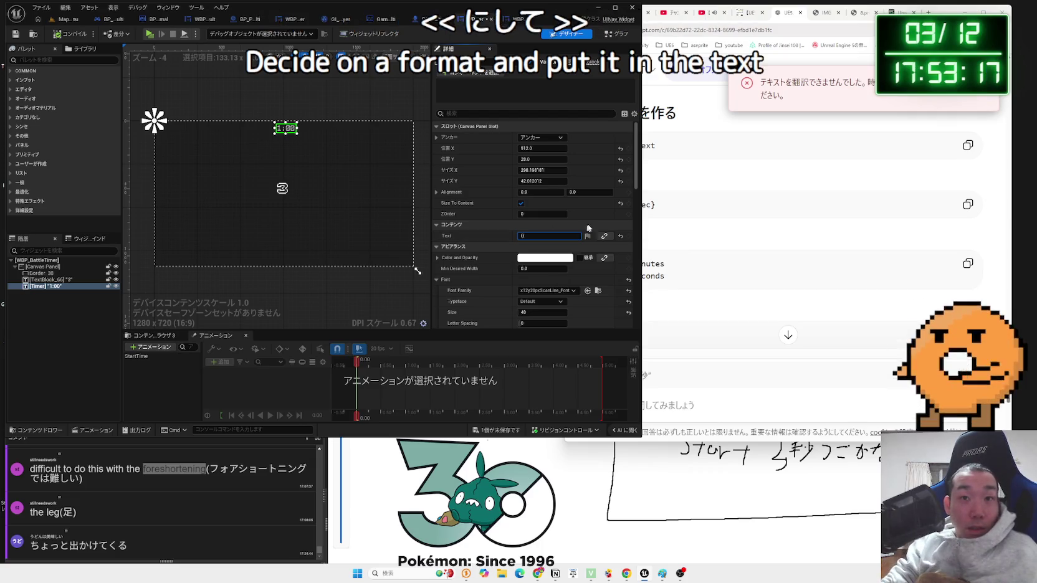
{"action": "type", "text": "min}:"}
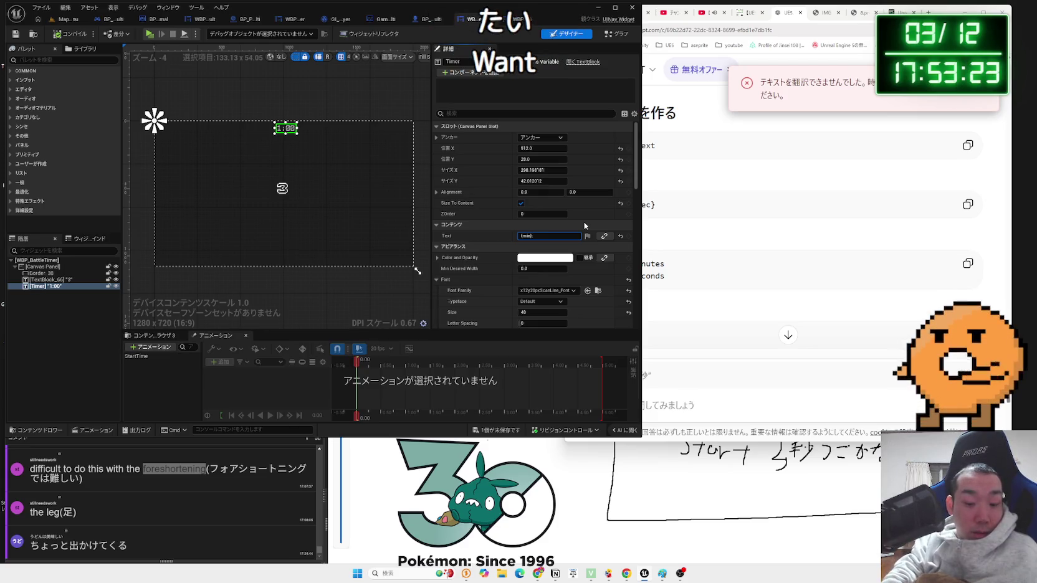
{"action": "type", "text": "sec}"}
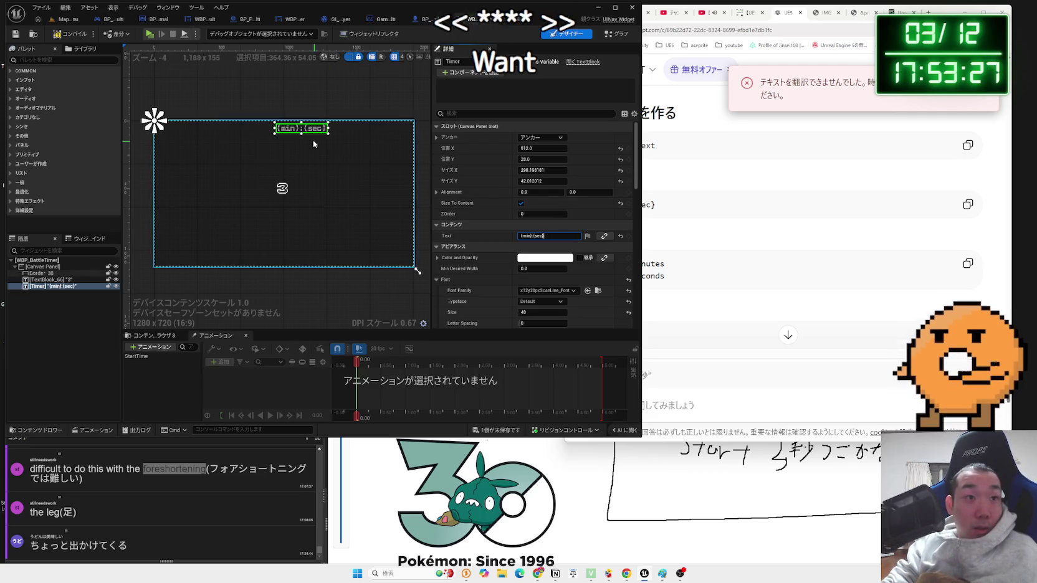
{"action": "mouse_move", "coordinate": [310, 128]}
{"action": "left_mouse_down"}
{"action": "mouse_move", "coordinate": [294, 131]}
{"action": "mouse_move", "coordinate": [295, 150]}
{"action": "left_mouse_up"}
{"action": "left_click", "coordinate": [295, 150]}
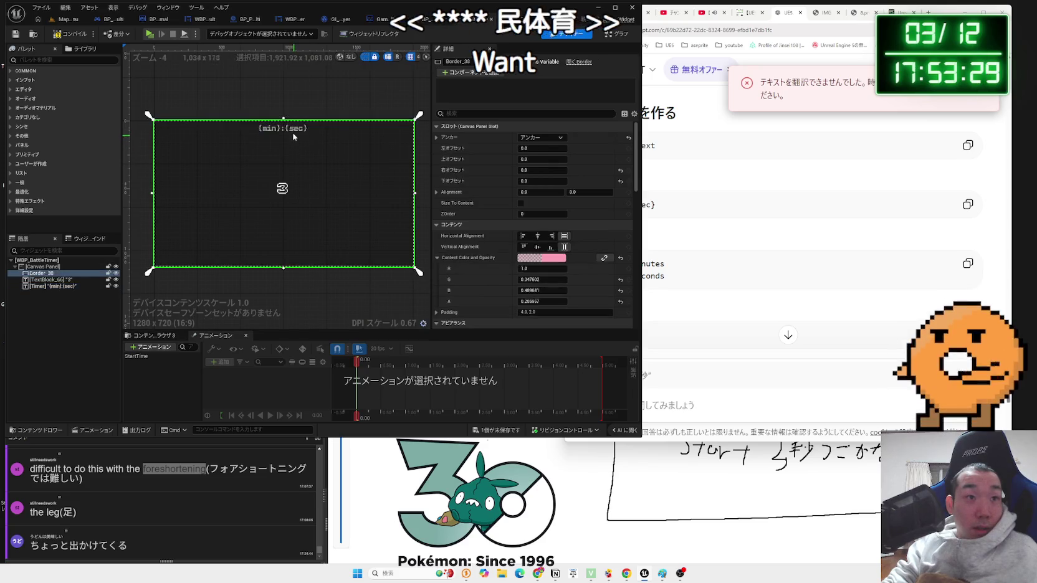
- Save all widget blueprint changes and return to the event graph
{"action": "left_click", "coordinate": [497, 430]}
{"action": "left_click", "coordinate": [574, 381]}
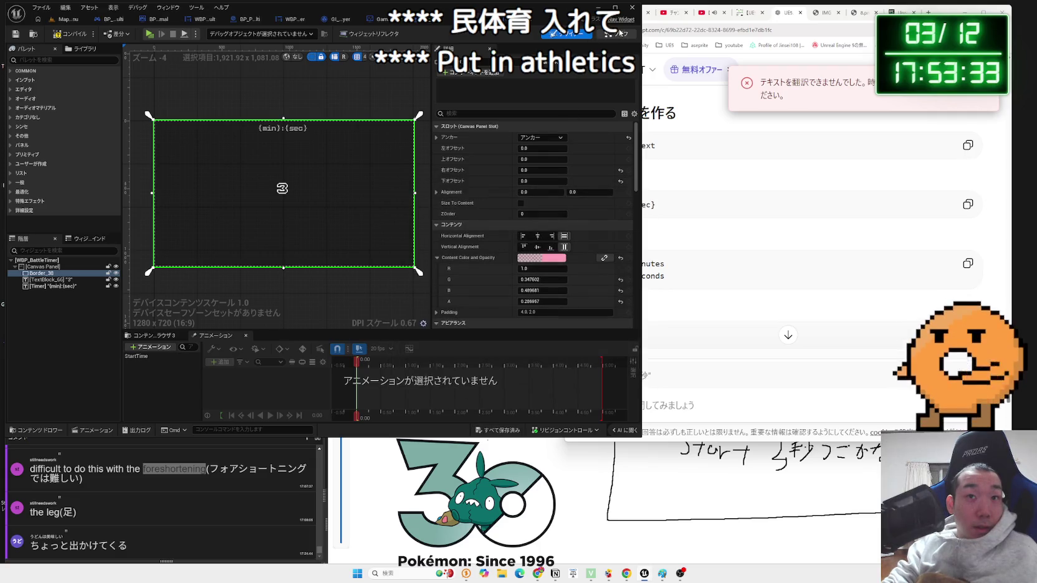
{"action": "left_click", "coordinate": [619, 32]}
{"action": "left_click", "coordinate": [707, 181]}
{"action": "scroll", "coordinate": [707, 181], "scroll_direction": "down", "scroll_amount": 5}
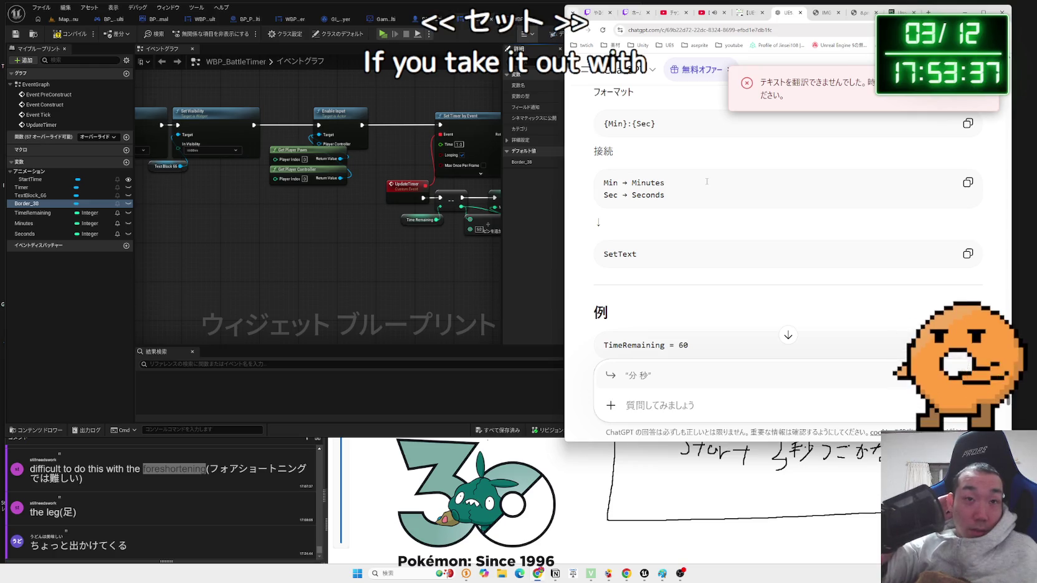
- Read the 秒を2桁にする section: ToText (Integer) with Minimum Integral Digits set to 2
{"action": "scroll", "coordinate": [709, 182], "scroll_direction": "down", "scroll_amount": 3}
{"action": "scroll", "coordinate": [711, 182], "scroll_direction": "down", "scroll_amount": 3}
{"action": "scroll", "coordinate": [709, 188], "scroll_direction": "down", "scroll_amount": 4}
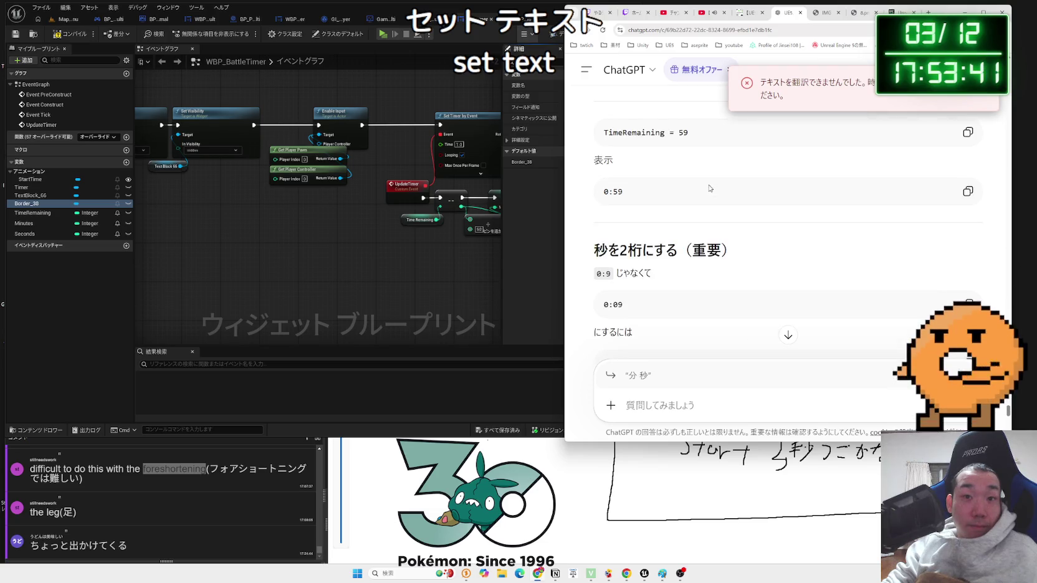
{"action": "scroll", "coordinate": [706, 189], "scroll_direction": "up", "scroll_amount": 1}
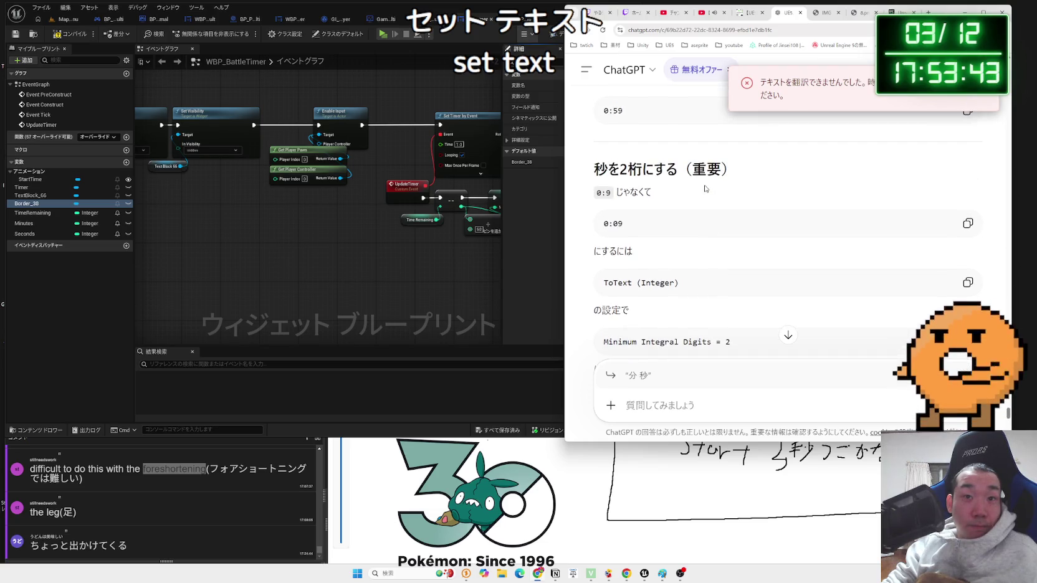
{"action": "left_click_drag", "start_coordinate": [636, 185], "coordinate": [594, 167]}
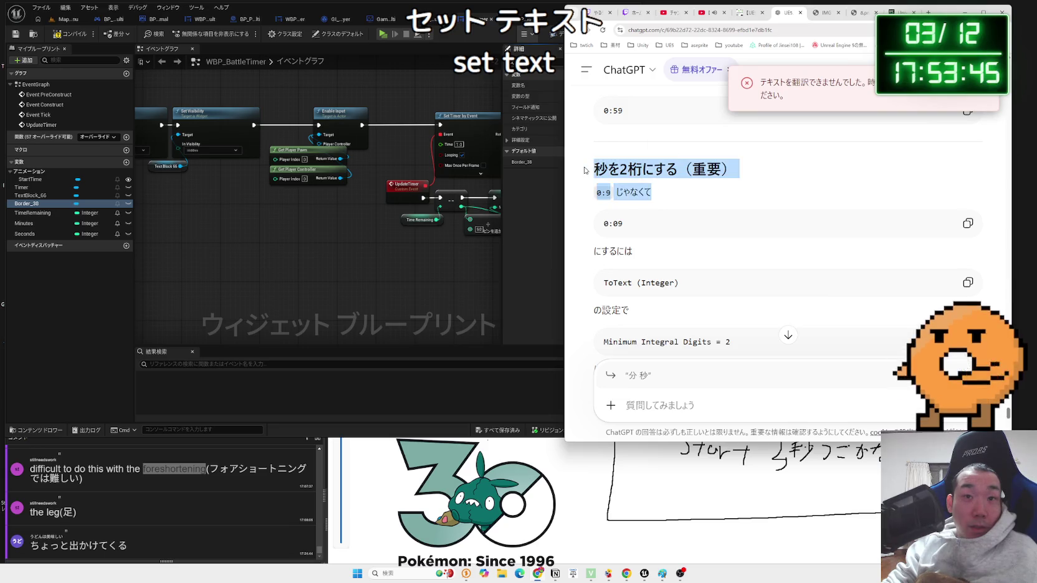
{"action": "left_click", "coordinate": [590, 169]}
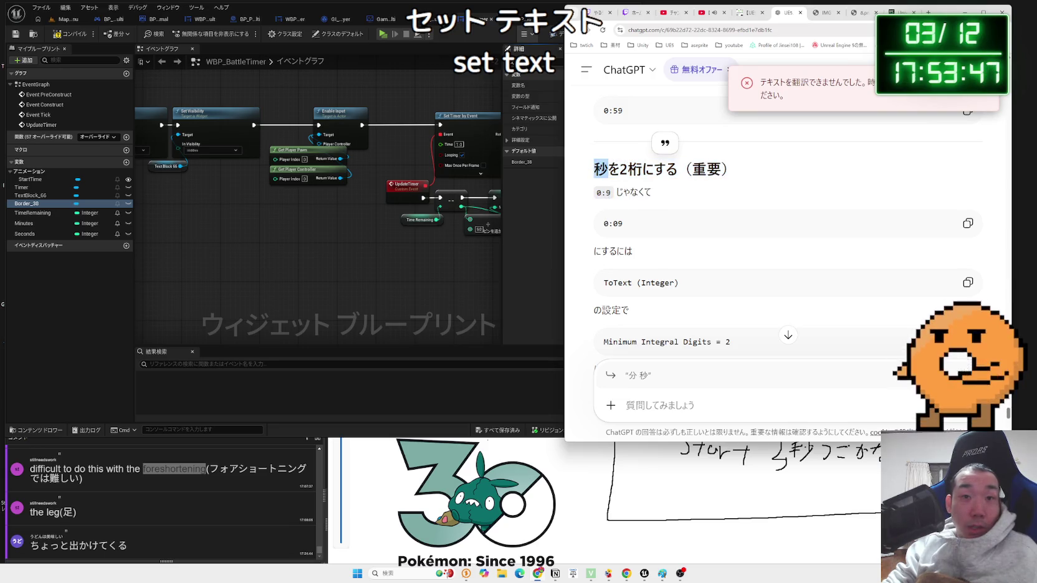
{"action": "scroll", "coordinate": [665, 196], "scroll_direction": "down", "scroll_amount": 1}
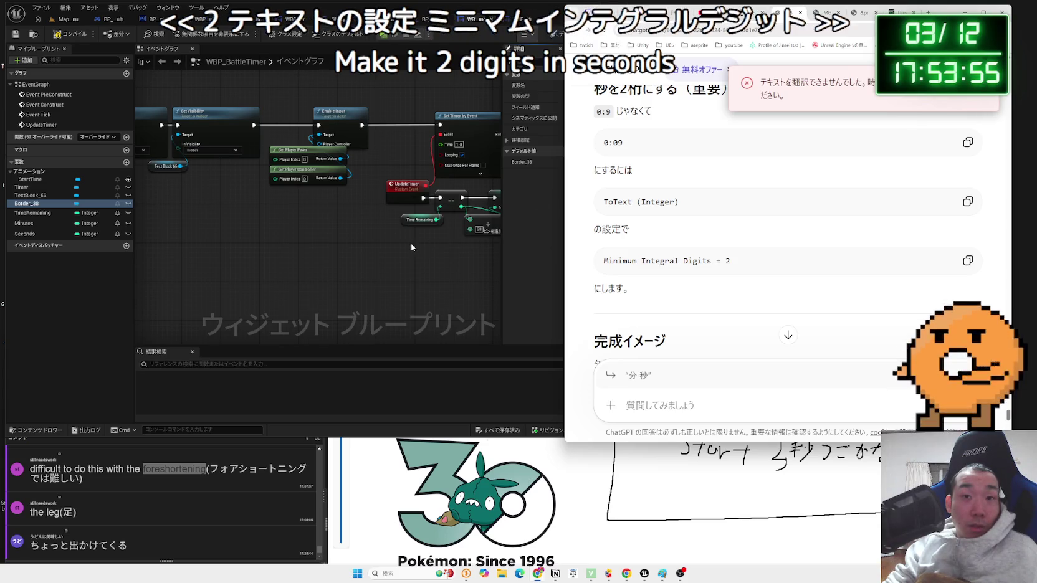
- Recheck ChatGPT's advice, then select the Timer text variable and view it in the Designer
{"action": "left_click_drag", "start_coordinate": [410, 246], "coordinate": [330, 246]}
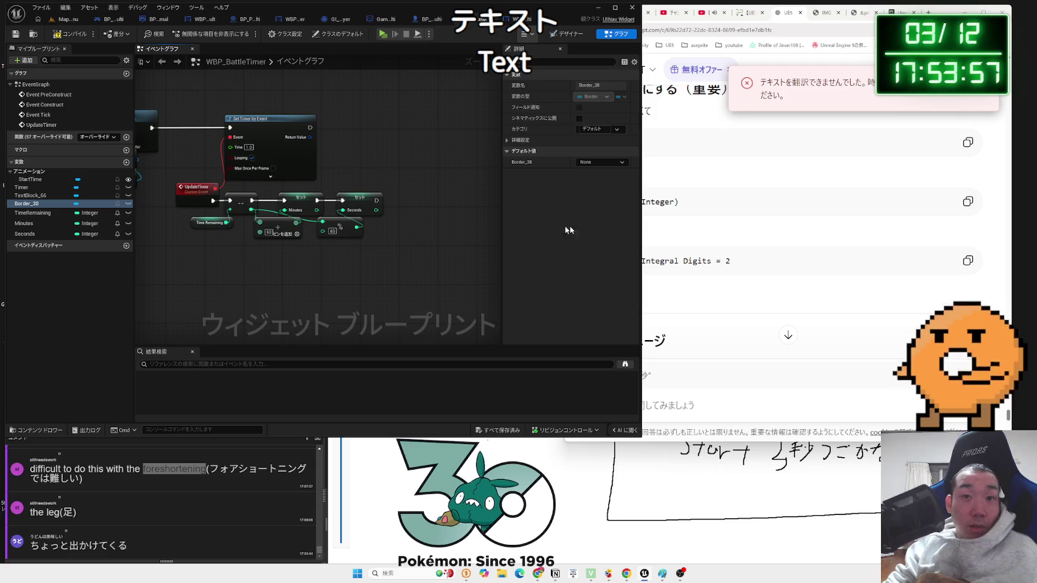
{"action": "left_click", "coordinate": [696, 229]}
{"action": "scroll", "coordinate": [696, 228], "scroll_direction": "up", "scroll_amount": 8}
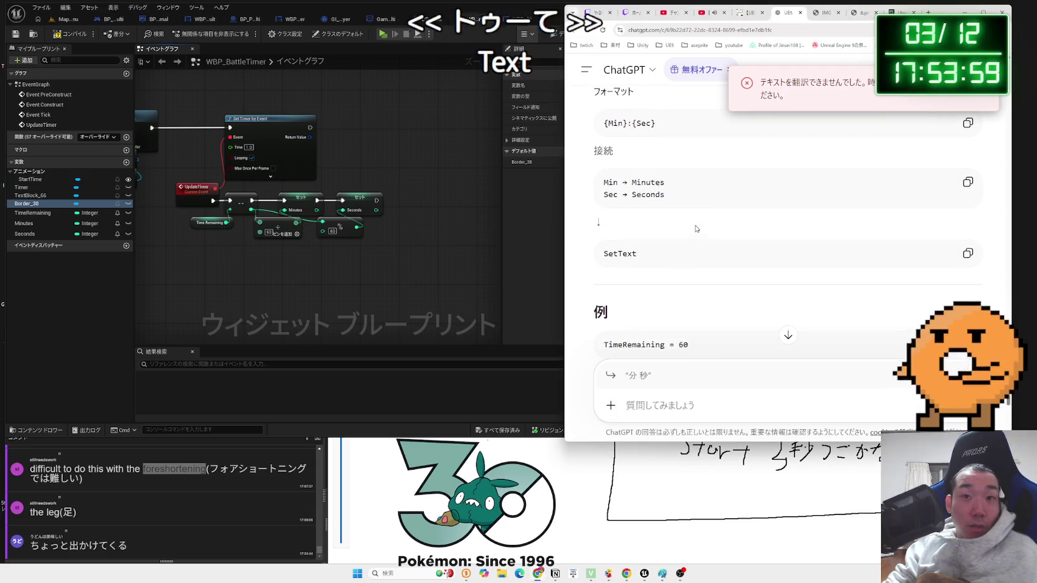
{"action": "scroll", "coordinate": [695, 229], "scroll_direction": "up", "scroll_amount": 2}
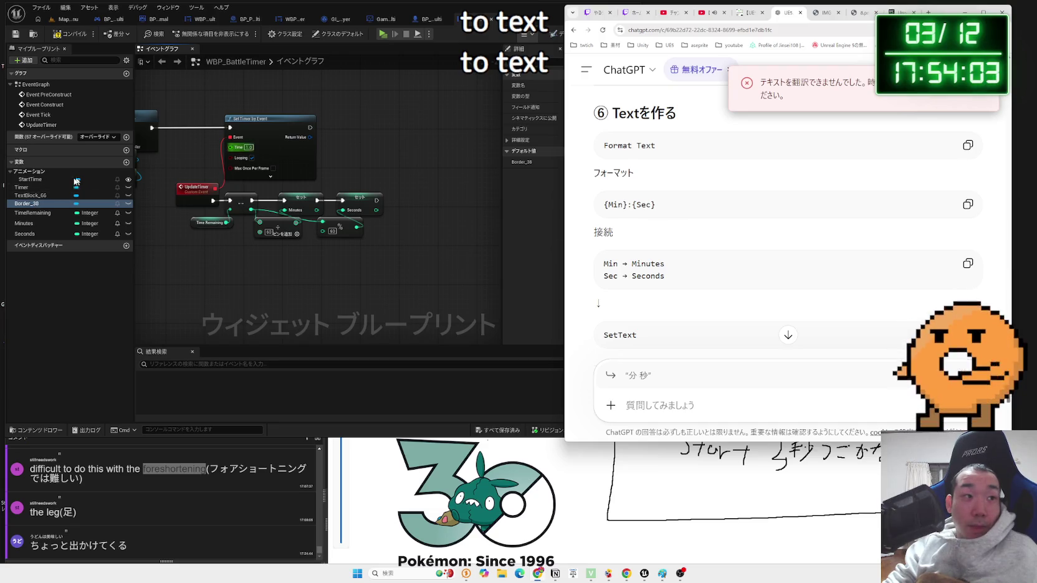
{"action": "left_click", "coordinate": [28, 188]}
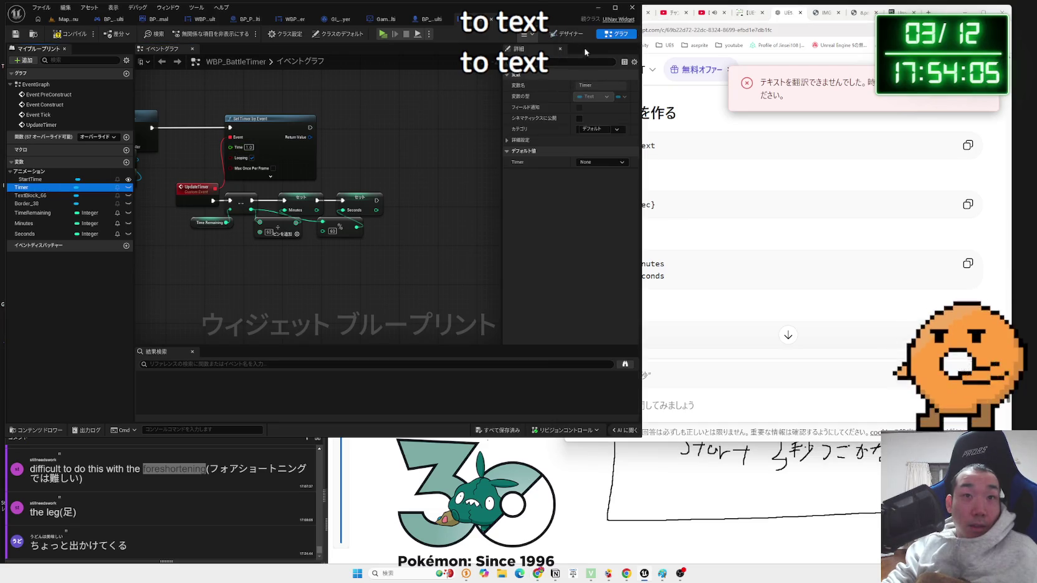
{"action": "left_click", "coordinate": [571, 35]}
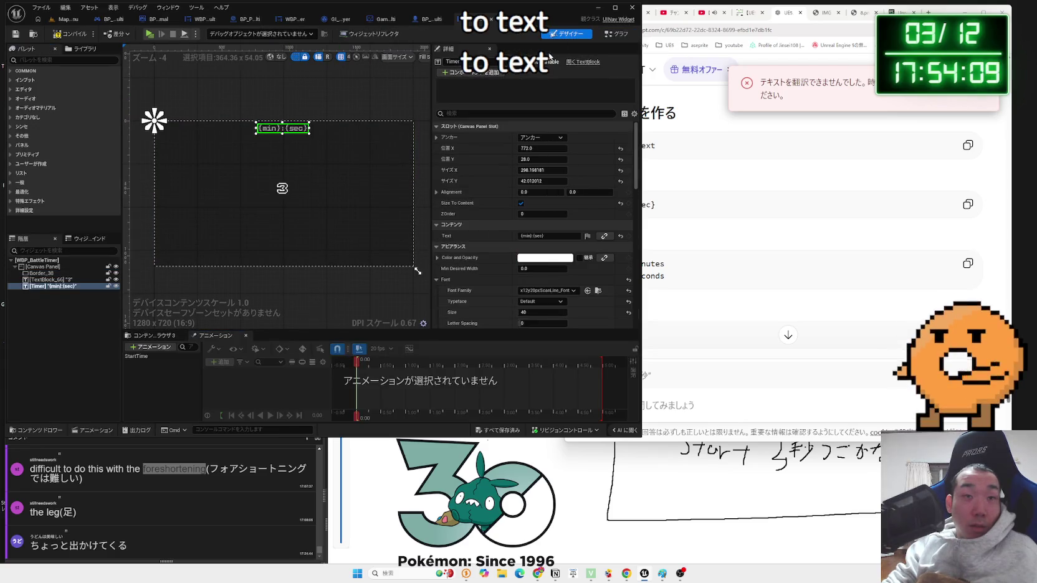
{"action": "left_click", "coordinate": [607, 33]}
- Place a Timer reference below the Minutes/Seconds chain and search its actions for 'totext'
{"action": "mouse_move", "coordinate": [34, 188]}
{"action": "left_mouse_down"}
{"action": "mouse_move", "coordinate": [207, 210]}
{"action": "mouse_move", "coordinate": [329, 266]}
{"action": "mouse_move", "coordinate": [396, 257]}
{"action": "left_mouse_up"}
{"action": "left_click", "coordinate": [345, 276]}
{"action": "scroll", "coordinate": [346, 268], "scroll_direction": "up", "scroll_amount": 2}
{"action": "type", "text": "totext"}
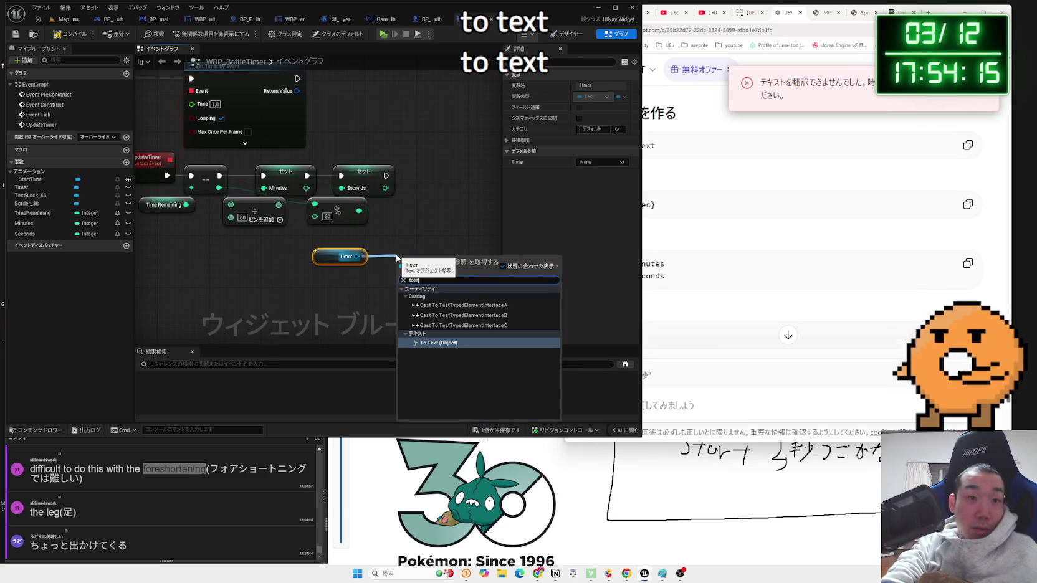